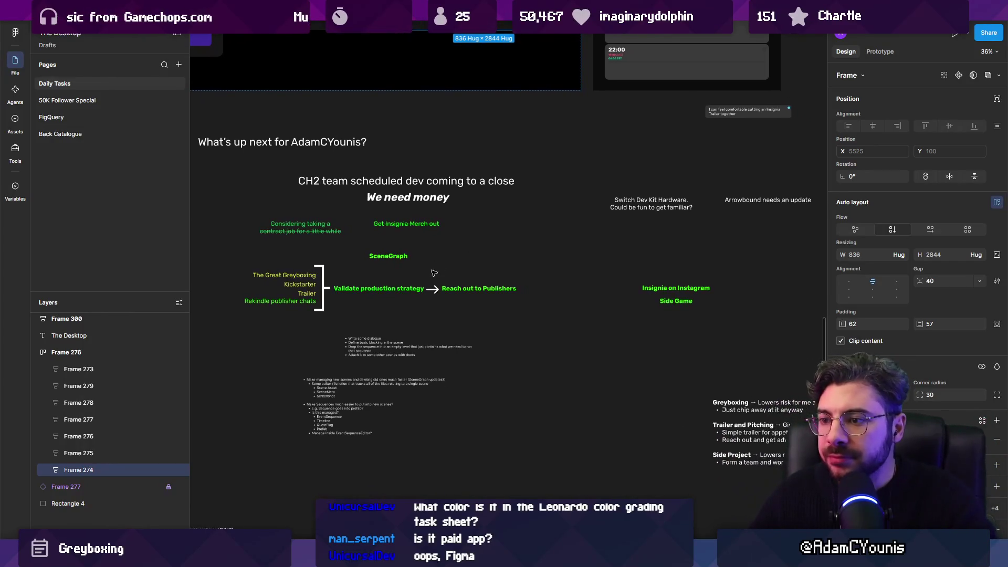
Select and then deselect the bracket shape beside the strategy list
scroll(328, 285, "up", 3)
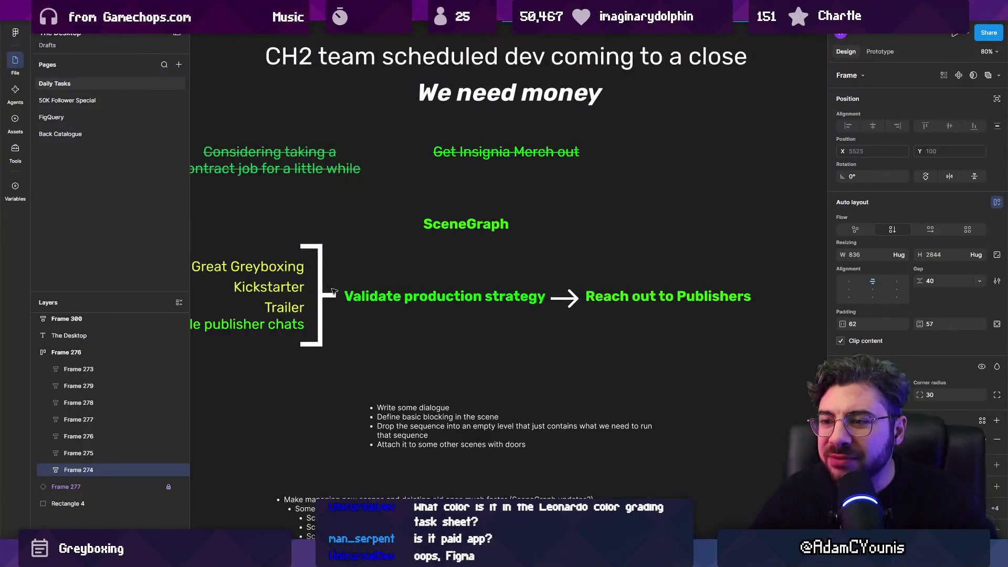
left_click(321, 286)
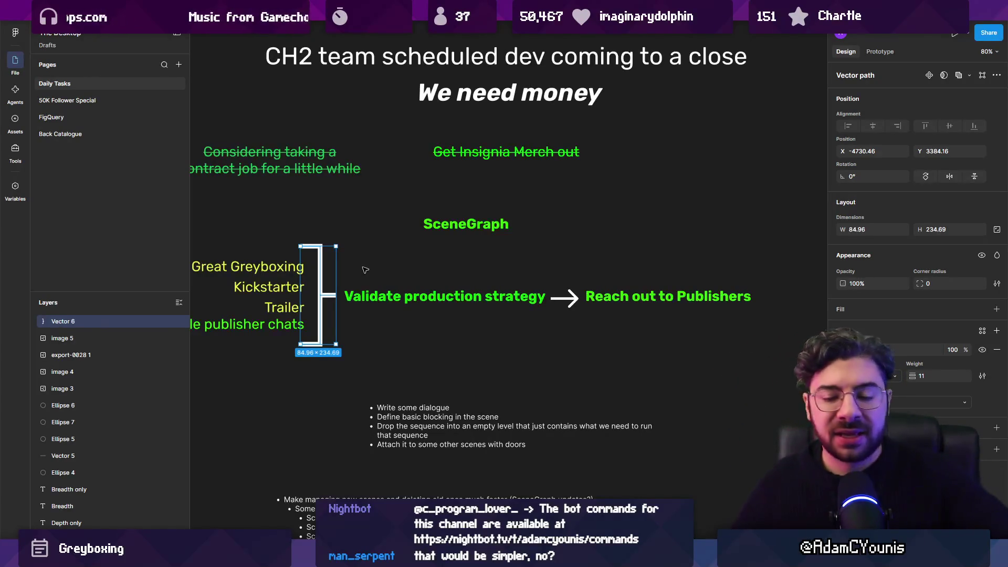
left_click(376, 261)
scroll(376, 262, "down", 5)
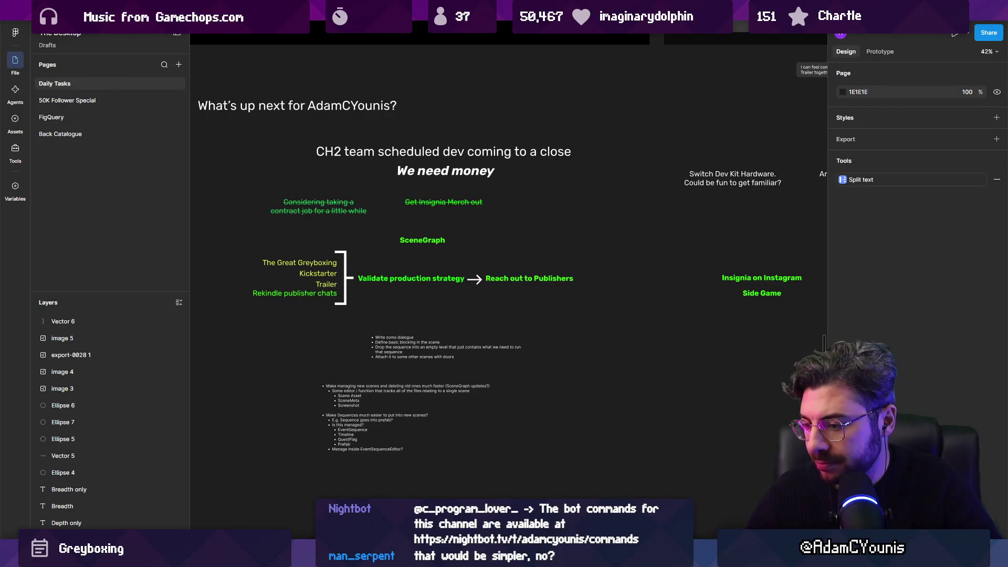
Open the recent E:\Documents\Insignia workspace in VS Code full screen, then return to Unity
key("alt+Tab")
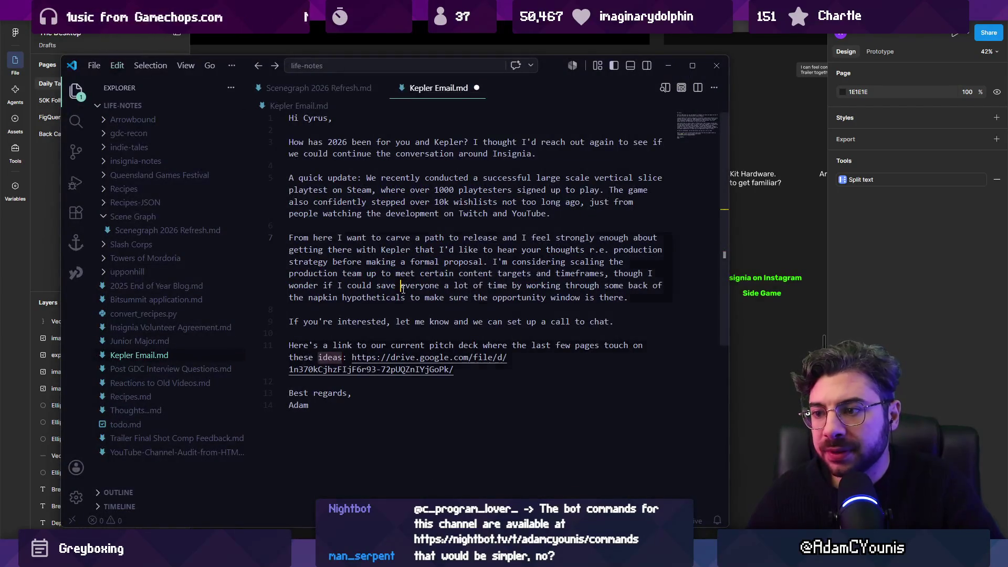
left_click(94, 65)
mouse_move(150, 197)
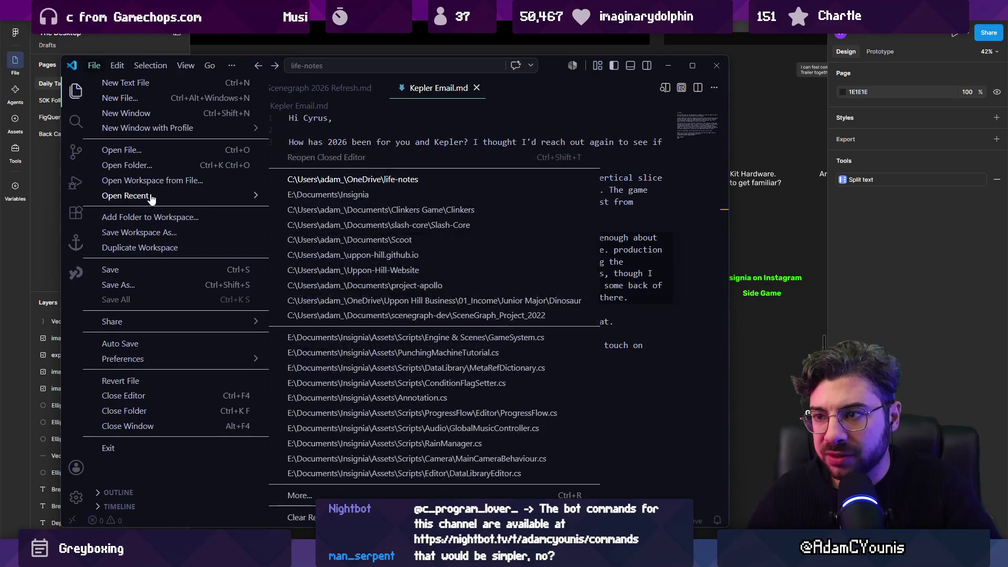
left_click(315, 194)
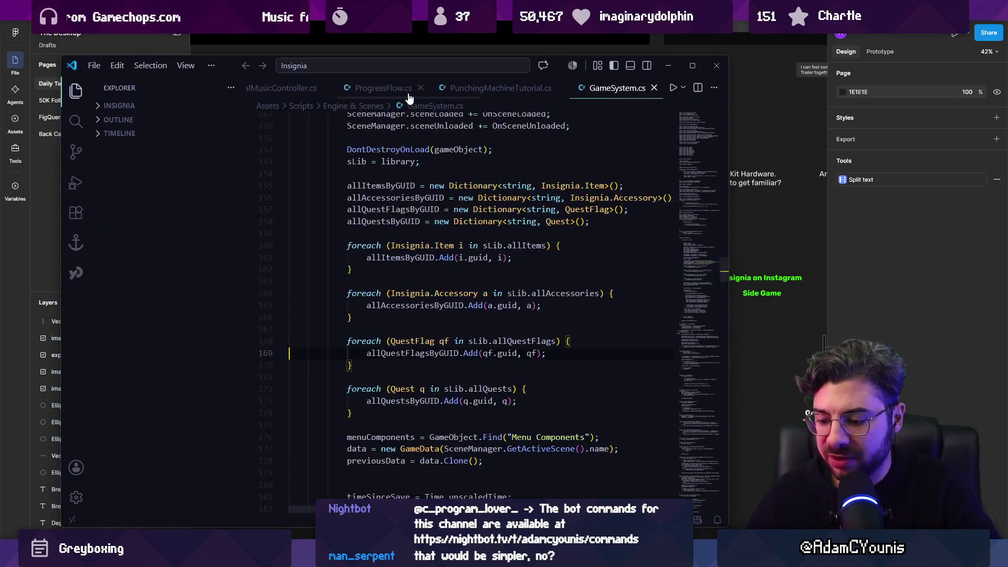
key("F11")
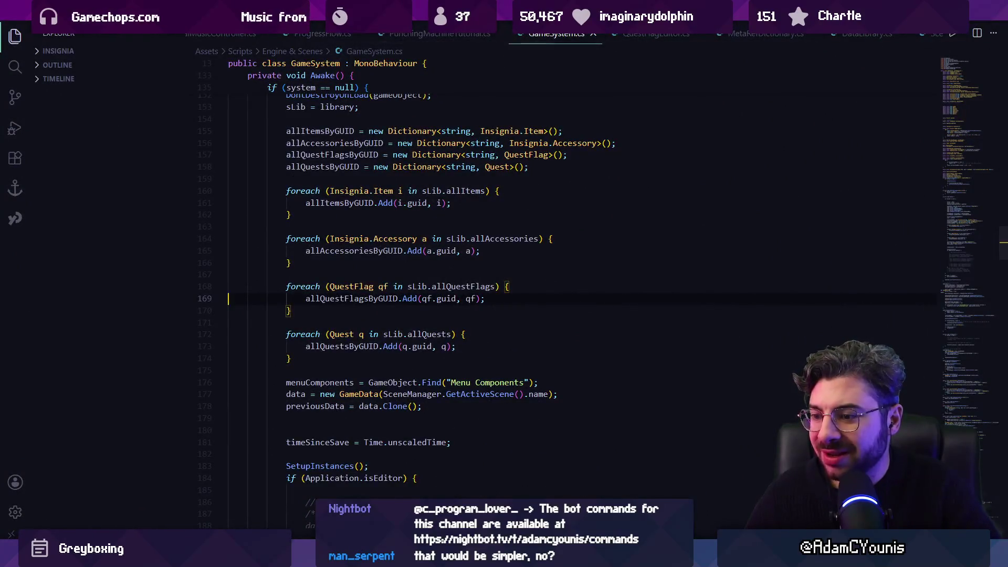
key("alt+Tab")
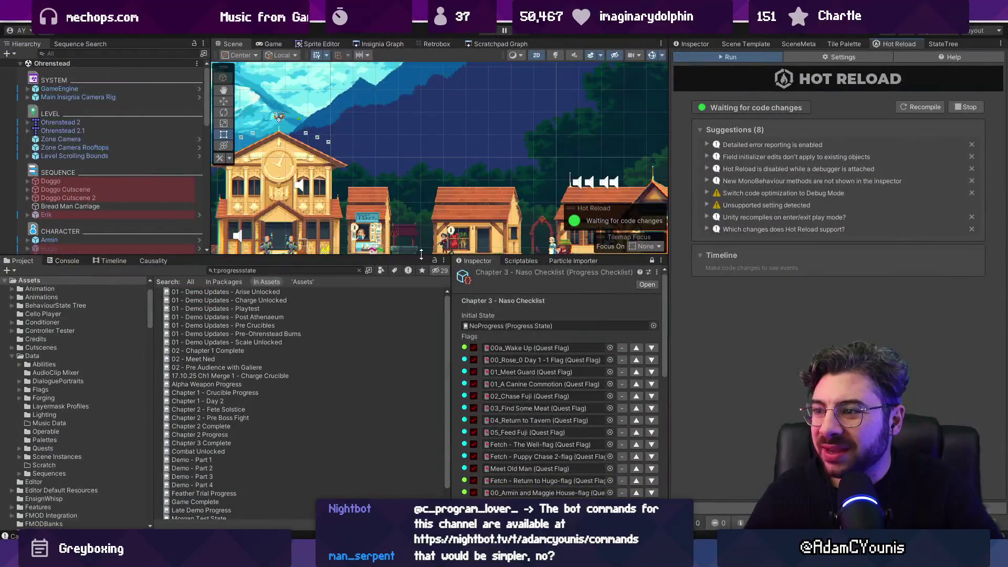
Enlarge the Scene view, show the Inspector in place of Hot Reload, and widen the checklist inspector
left_click_drag(422, 254, 421, 306)
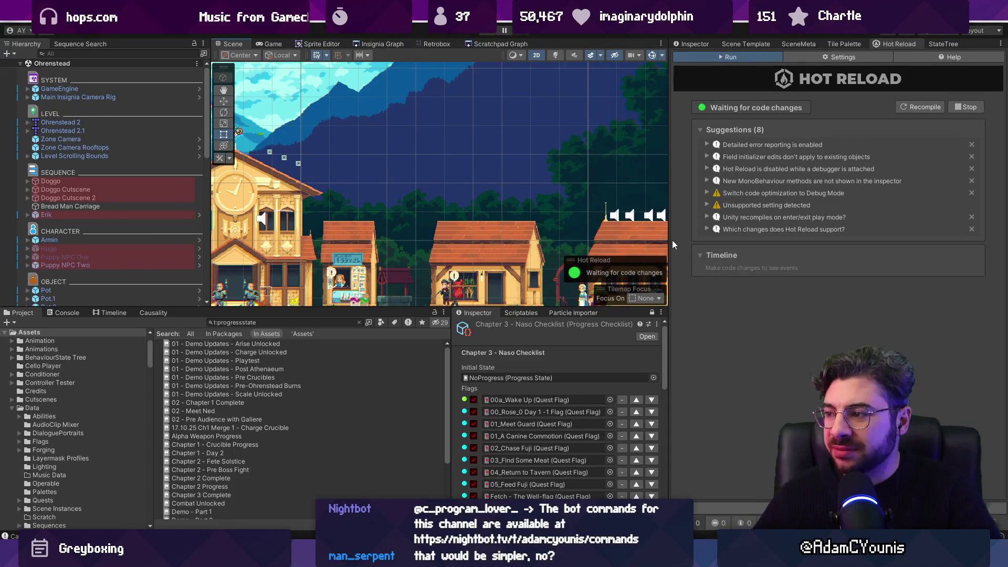
left_click_drag(672, 244, 702, 244)
left_click(725, 44)
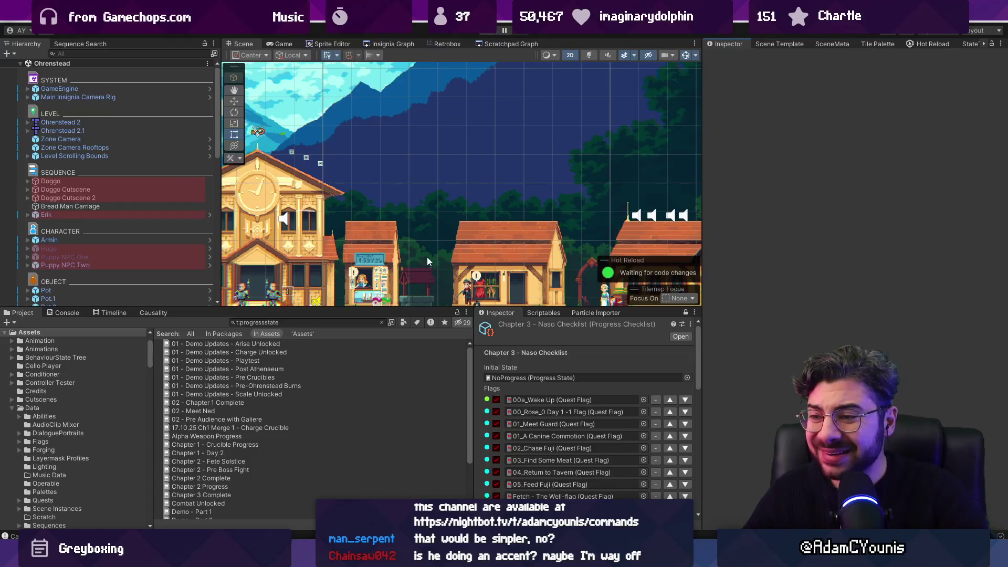
left_click_drag(366, 307, 367, 274)
scroll(446, 203, "down", 3)
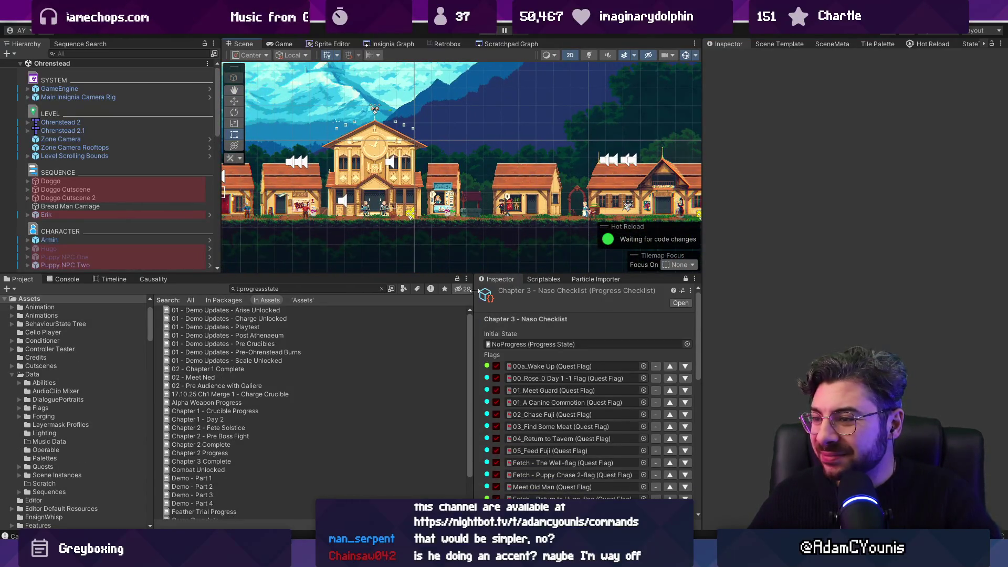
left_click_drag(476, 290, 440, 297)
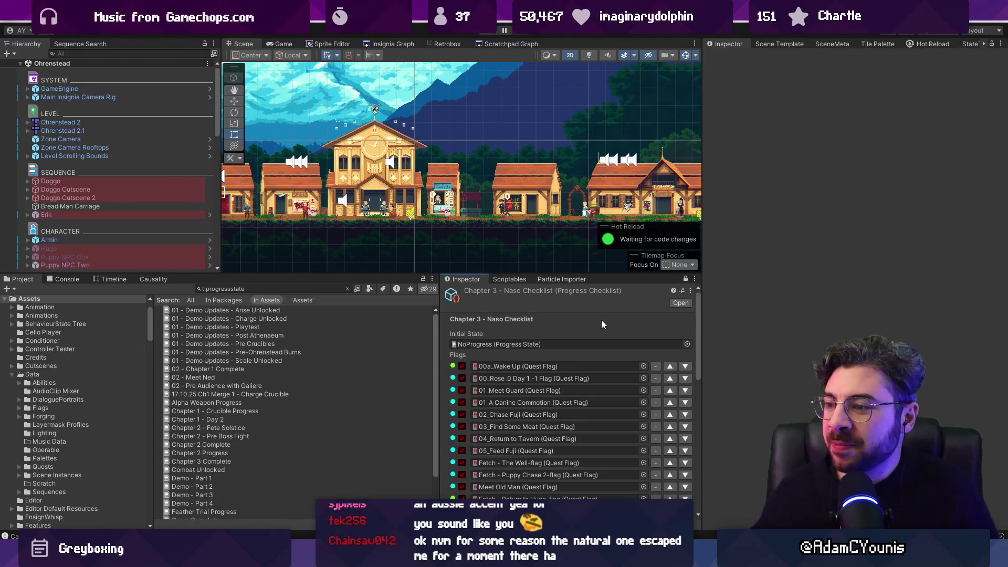
Narrow the checklist inspector, resize the lower panels and scroll through the checklist
left_click_drag(441, 315, 484, 315)
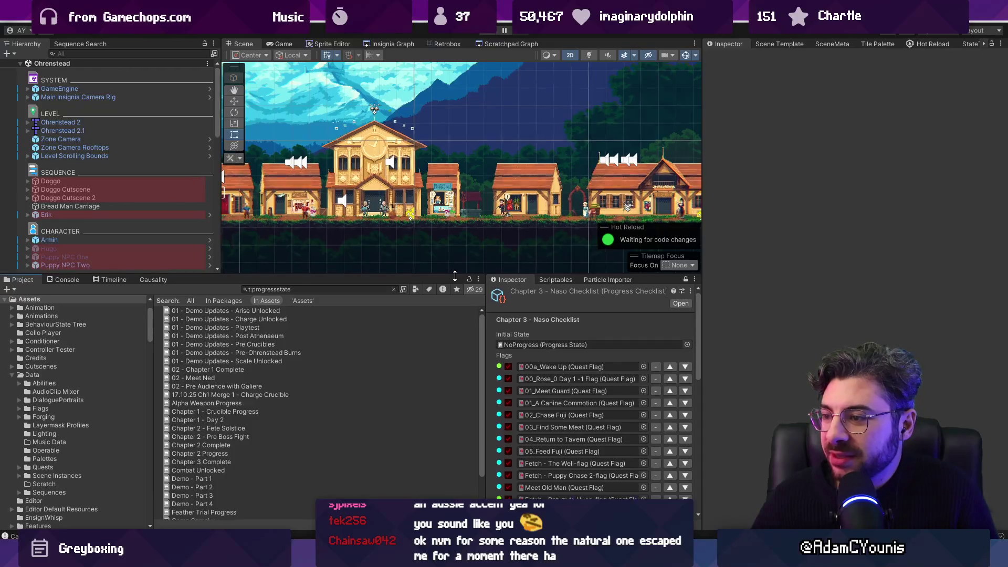
left_click_drag(456, 282, 456, 311)
scroll(633, 390, "down", 4)
scroll(632, 389, "up", 5)
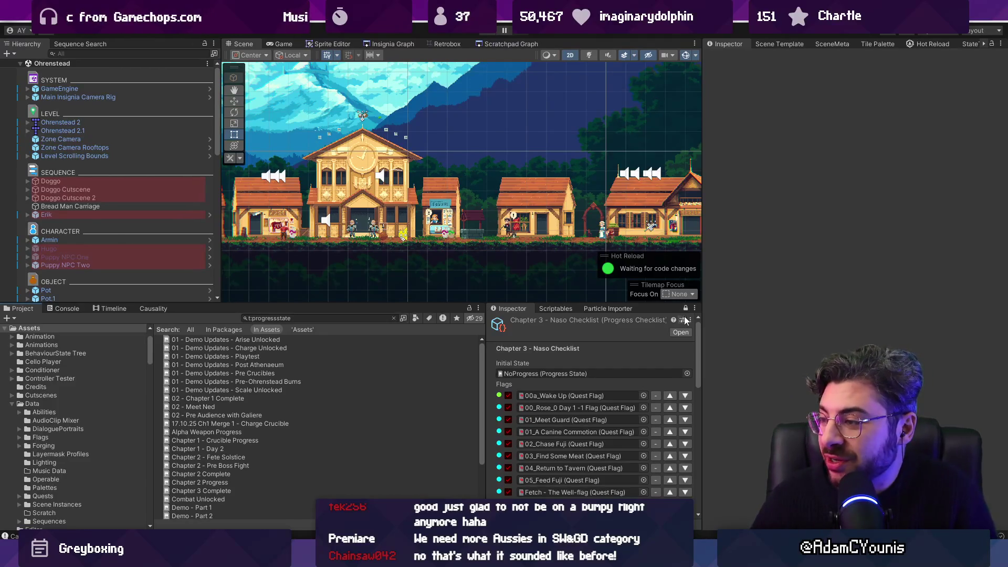
mouse_move(697, 327)
left_mouse_down()
mouse_move(698, 352)
mouse_move(699, 313)
mouse_move(695, 352)
left_mouse_up()
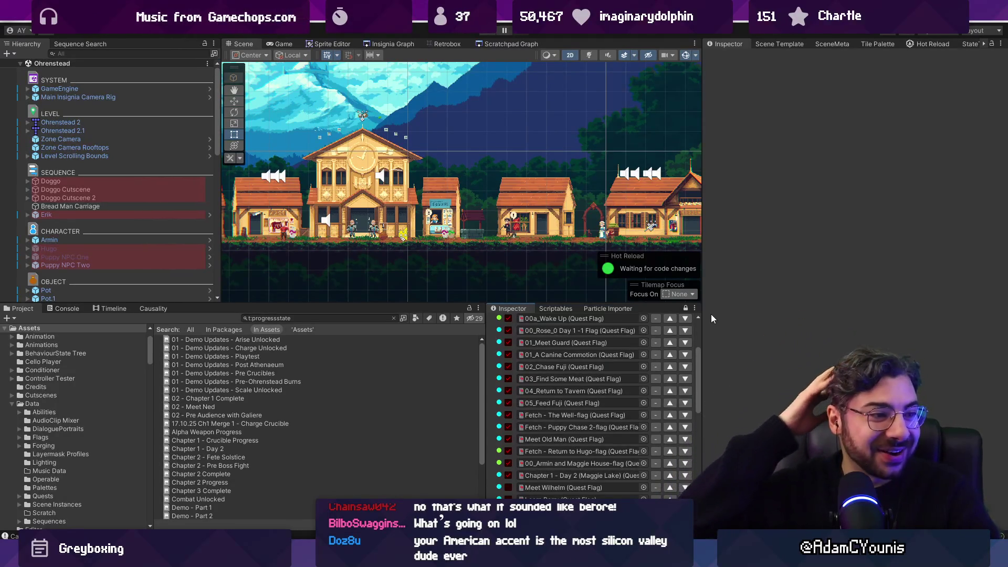
scroll(694, 352, "up", 3)
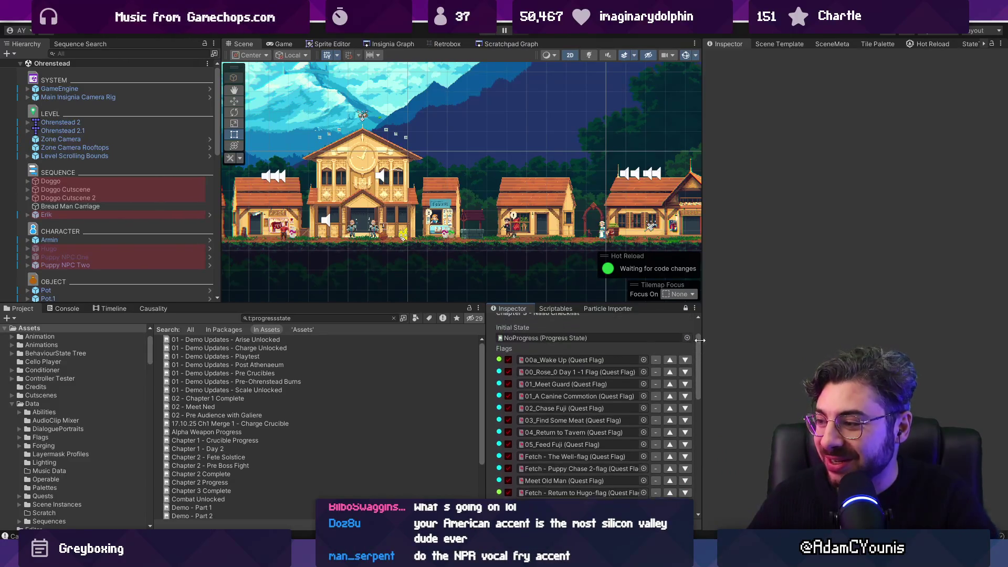
left_click_drag(696, 324, 700, 354)
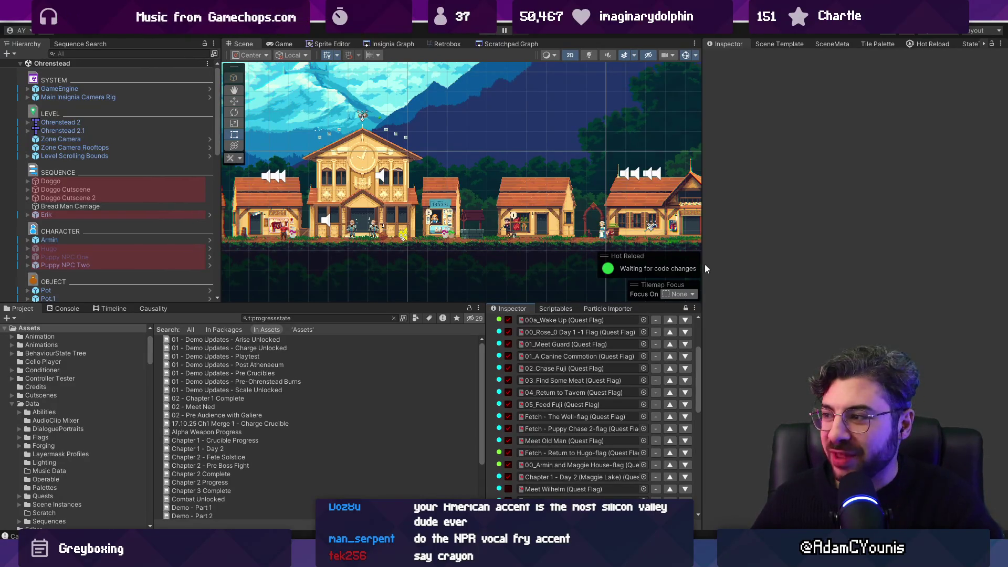
Widen and heighten the Scene view, clear the Project search to list all folders, and select Doggo
left_click_drag(702, 256, 726, 255)
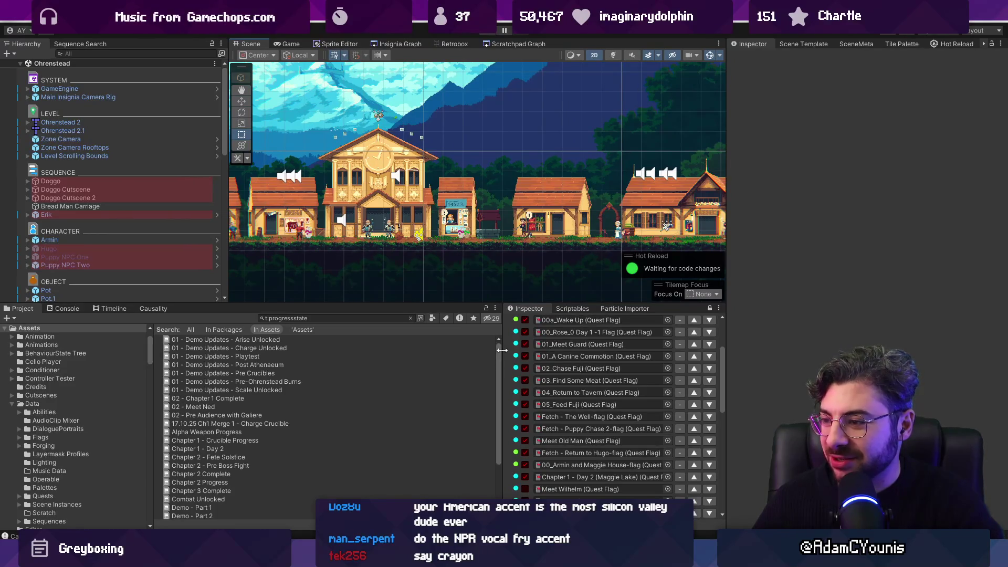
left_click_drag(725, 333, 744, 333)
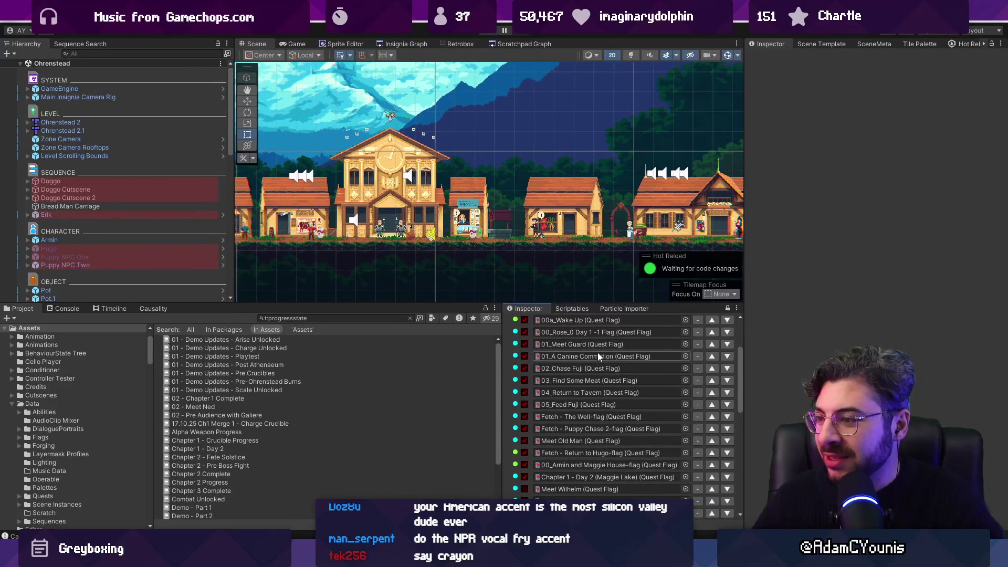
scroll(599, 363, "up", 3)
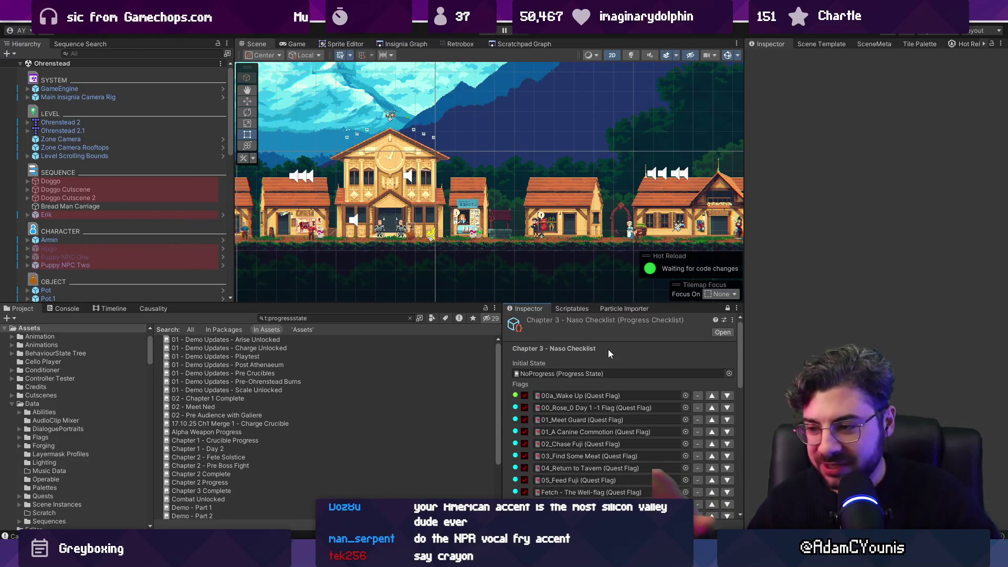
left_click_drag(674, 306, 668, 324)
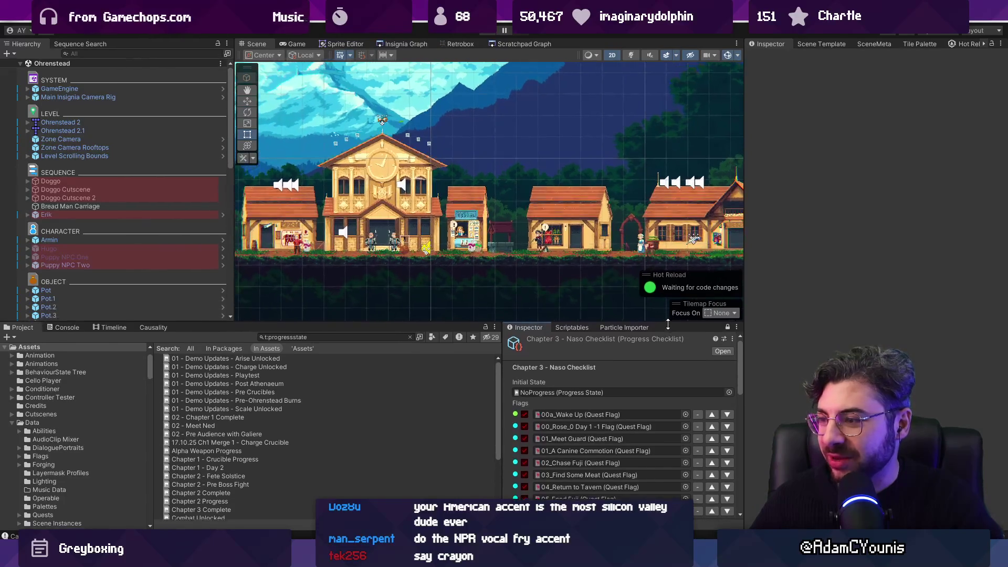
mouse_move(502, 356)
left_mouse_down()
mouse_move(552, 355)
mouse_move(538, 357)
left_mouse_up()
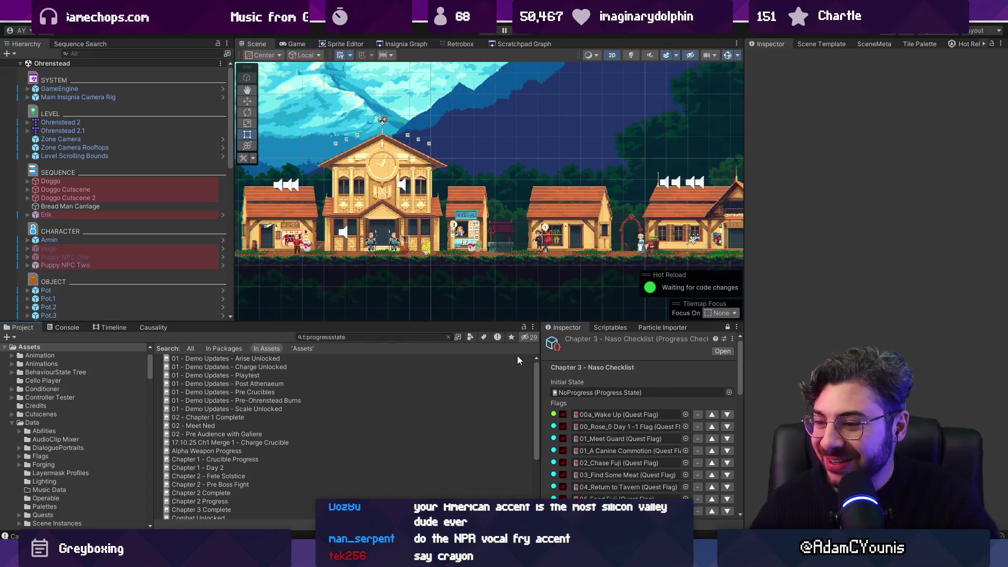
left_click(448, 337)
left_click_drag(360, 320, 362, 350)
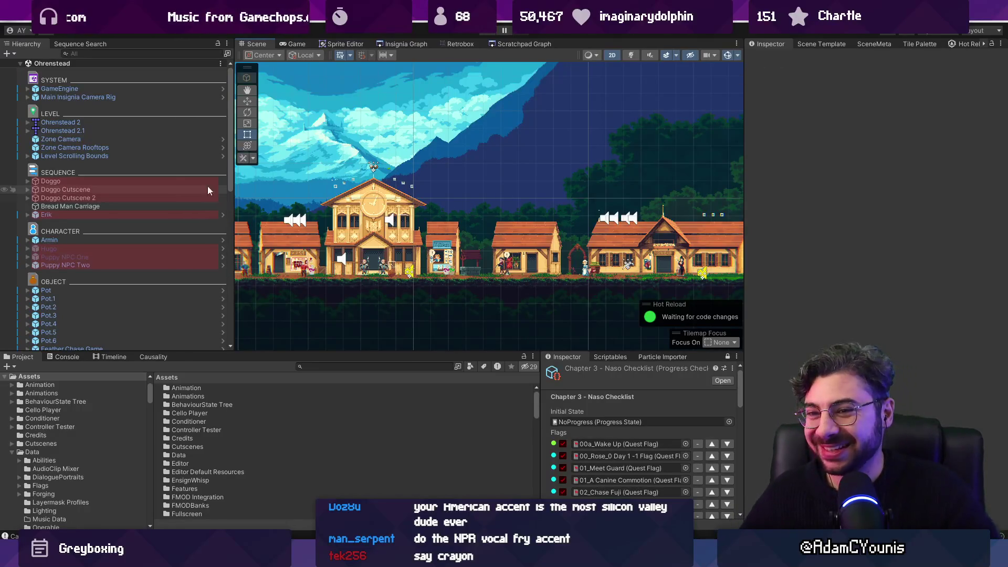
left_click(143, 182)
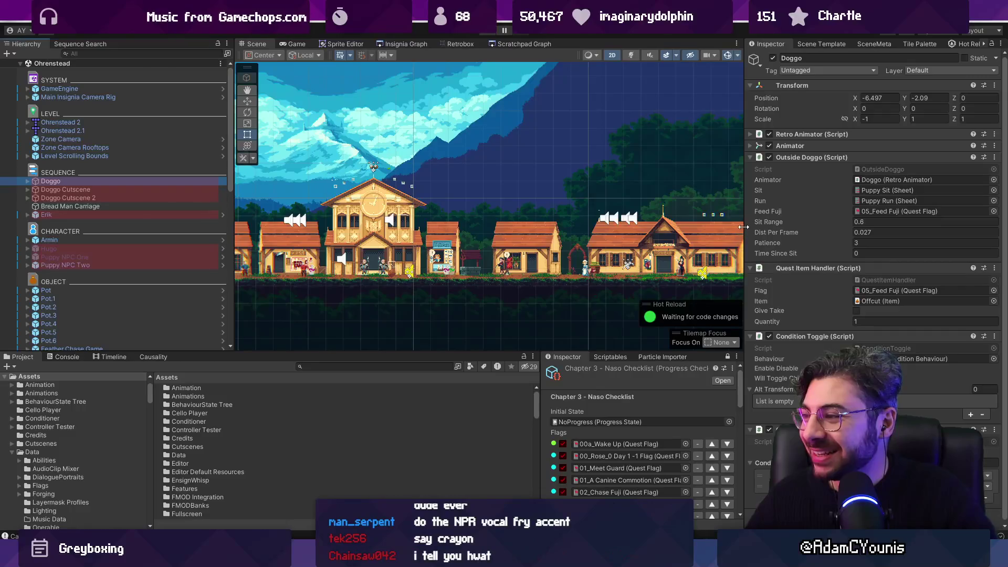
Switch to the Insignia Graph tab and make the scene graph view wider and taller
left_click_drag(744, 227, 745, 229)
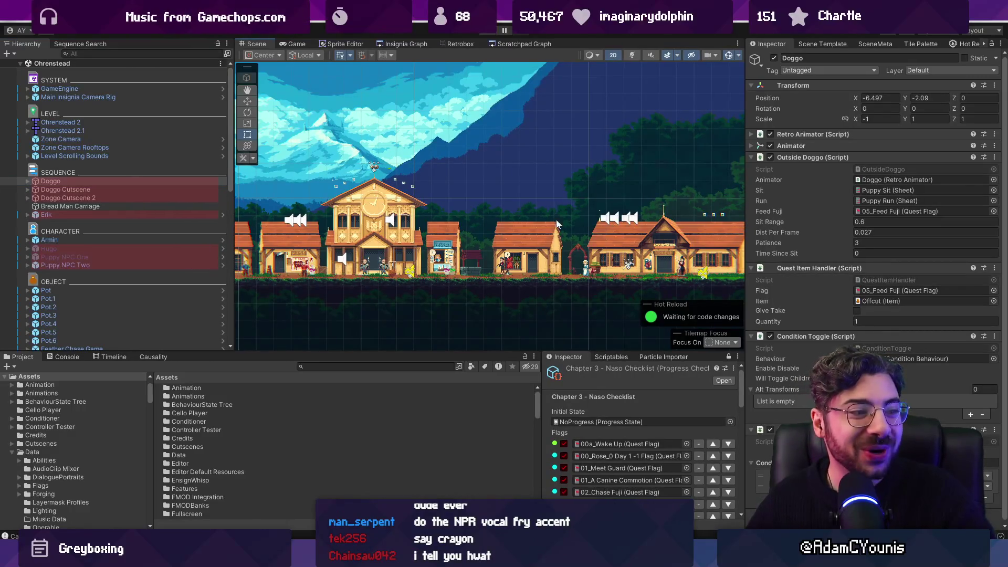
scroll(469, 220, "down", 5)
scroll(452, 201, "up", 3)
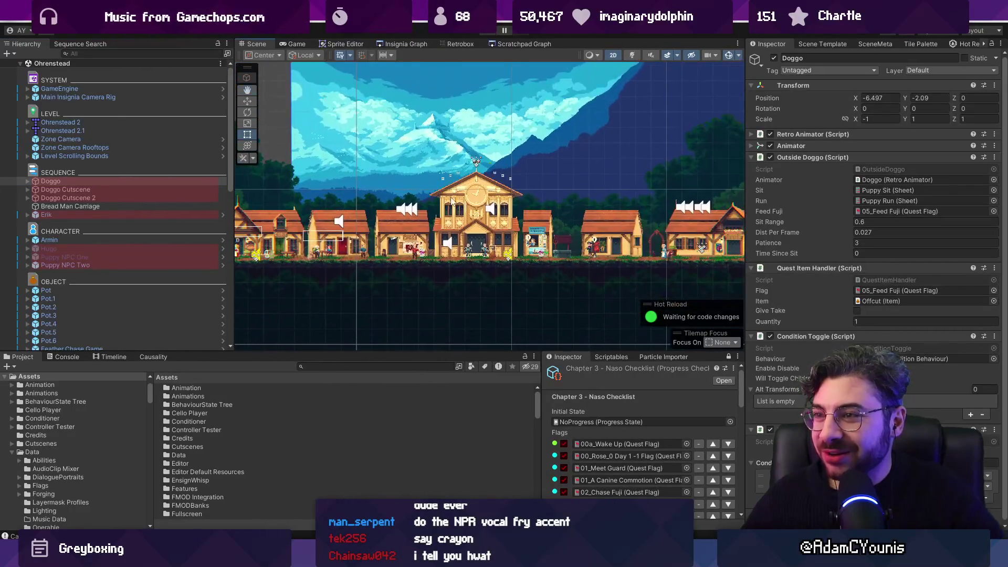
left_click(417, 42)
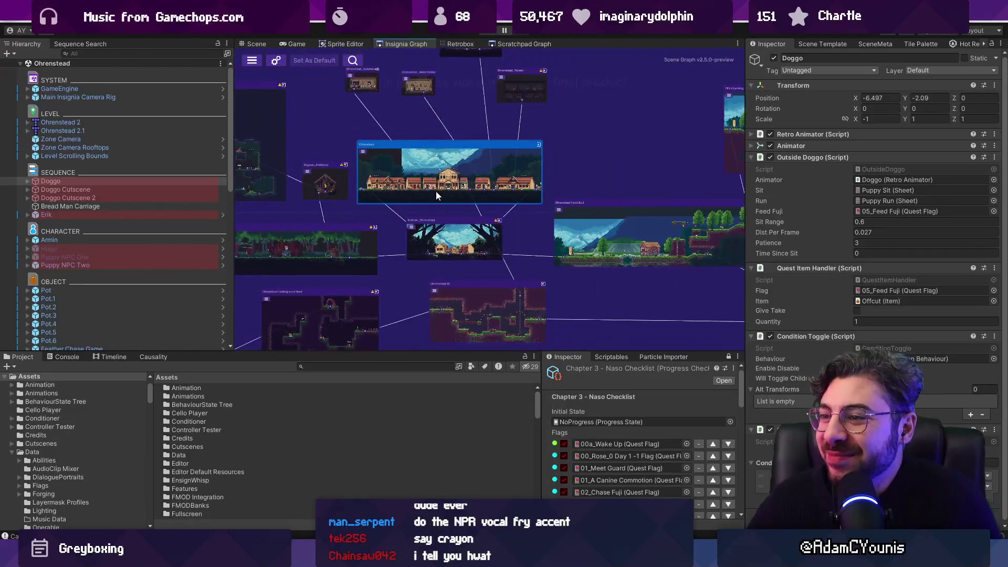
scroll(436, 191, "down", 5)
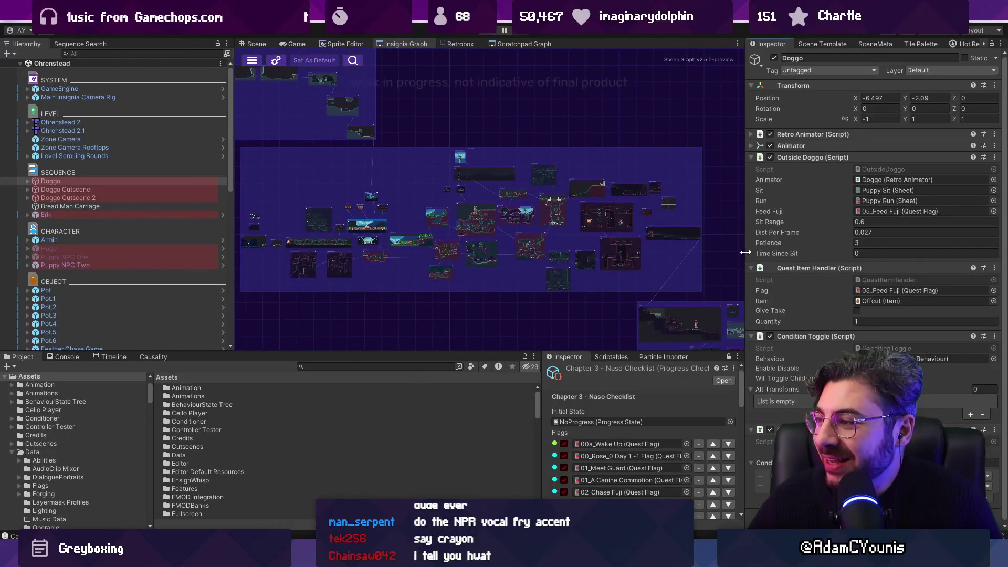
left_click_drag(746, 252, 754, 252)
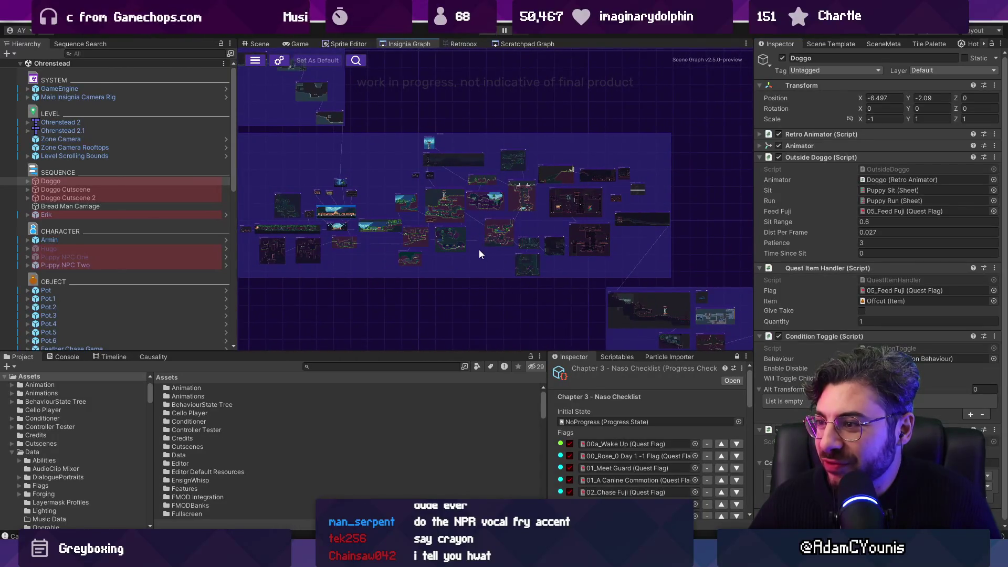
scroll(479, 249, "up", 3)
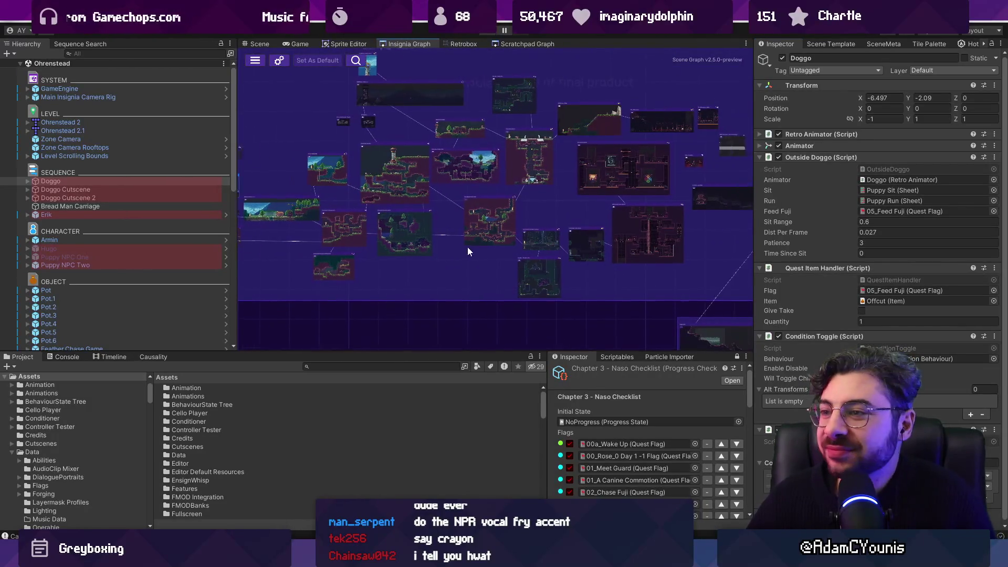
left_click_drag(434, 350, 434, 377)
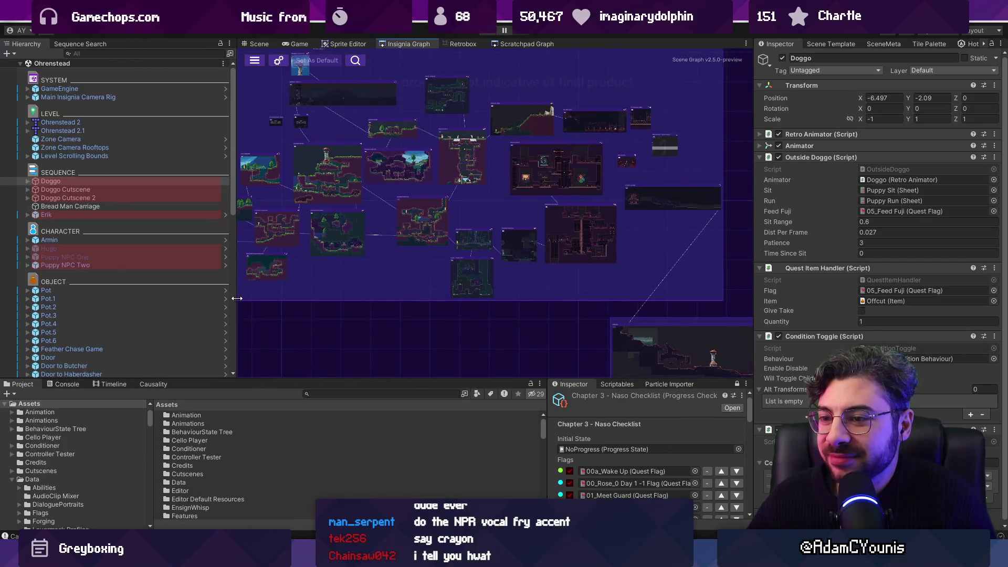
Drag the Hierarchy divider left, zoom in on the level thumbnails, and return to the Scene view
left_click_drag(237, 298, 192, 298)
scroll(301, 204, "down", 3)
scroll(237, 212, "up", 1)
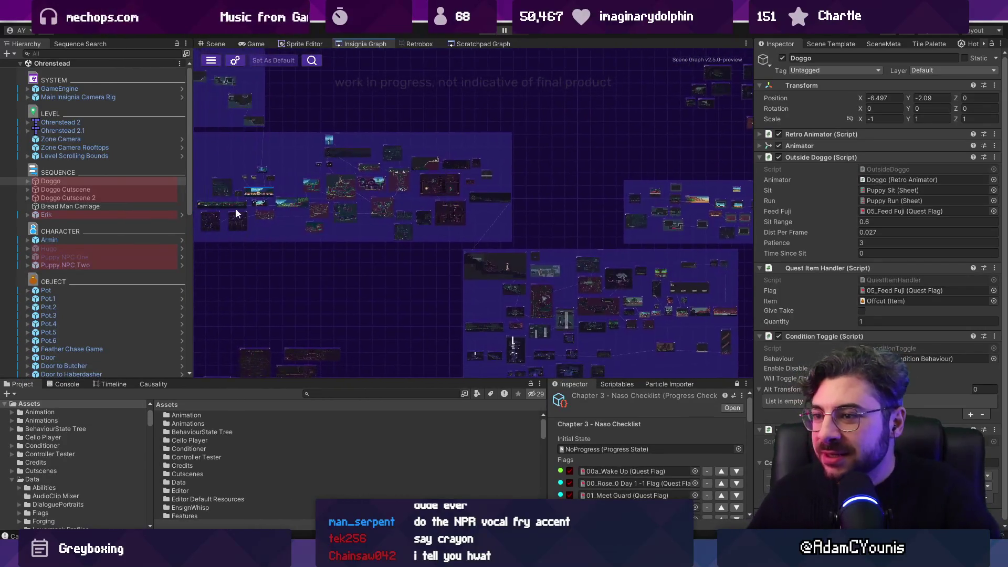
scroll(237, 213, "up", 2)
scroll(441, 190, "up", 1)
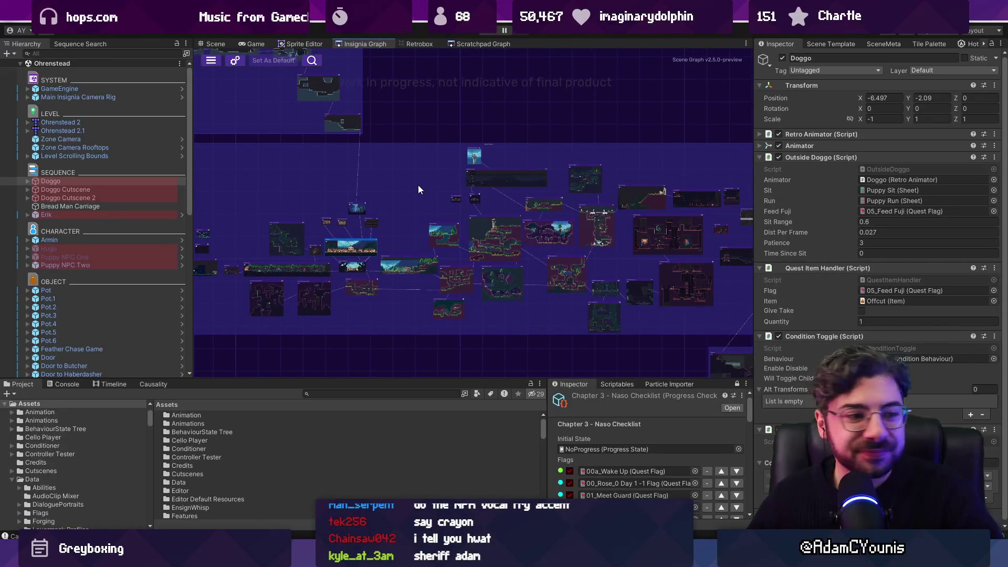
left_click(226, 43)
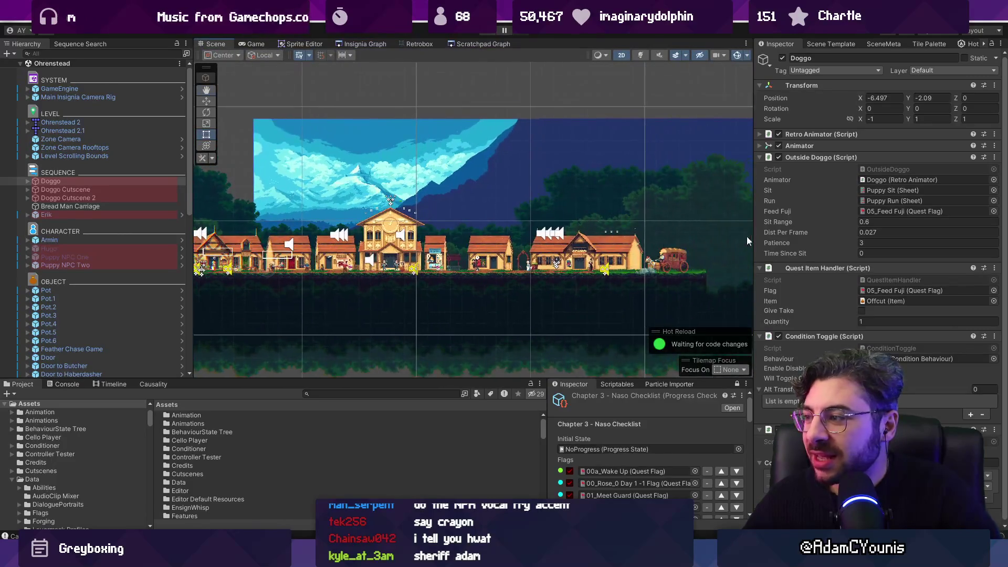
Widen the village Scene view, enlarge the lower Inspector, and scroll the Chapter 3 - Naso Checklist flags
left_click_drag(753, 241, 764, 241)
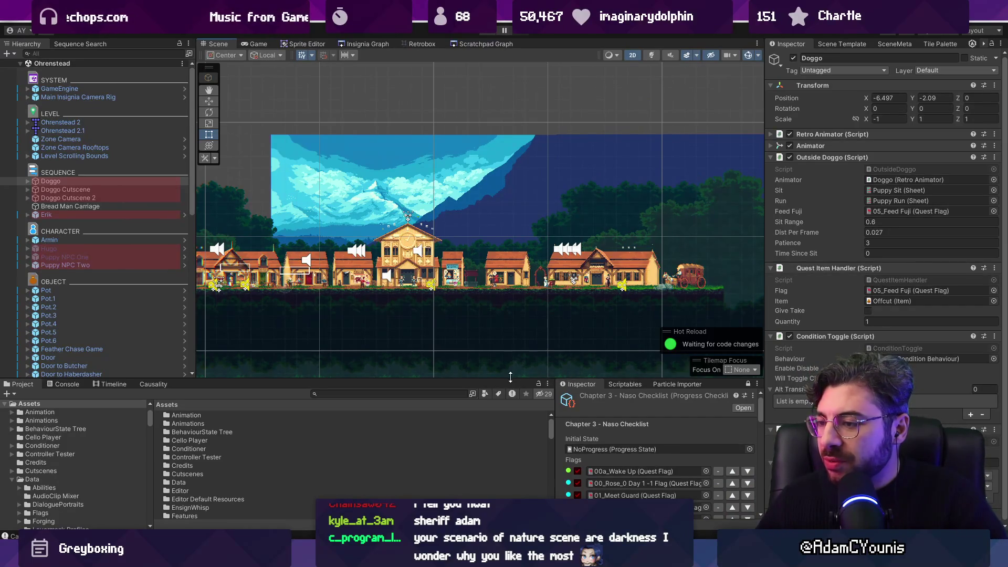
left_click_drag(511, 377, 512, 226)
scroll(636, 357, "down", 5)
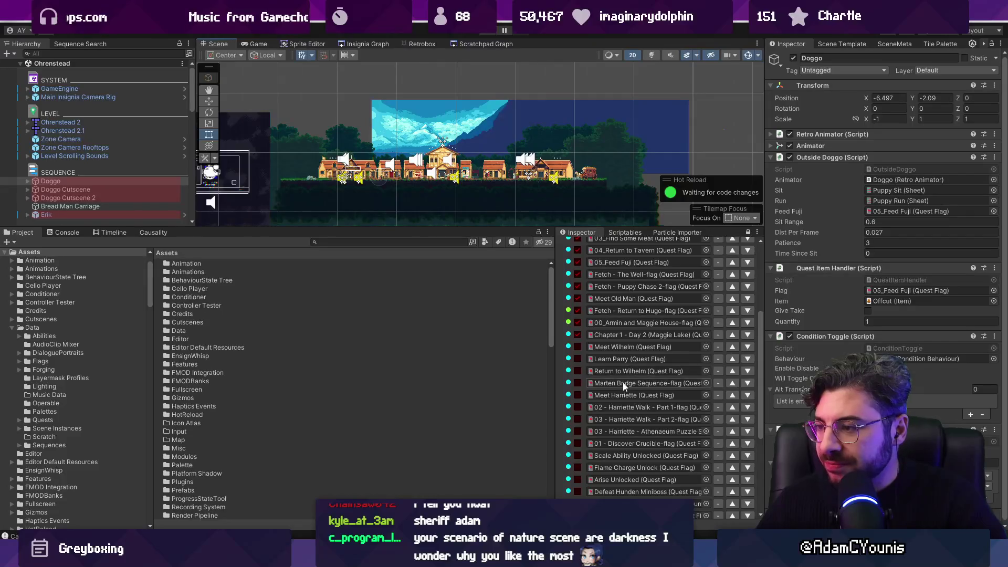
scroll(621, 383, "up", 5)
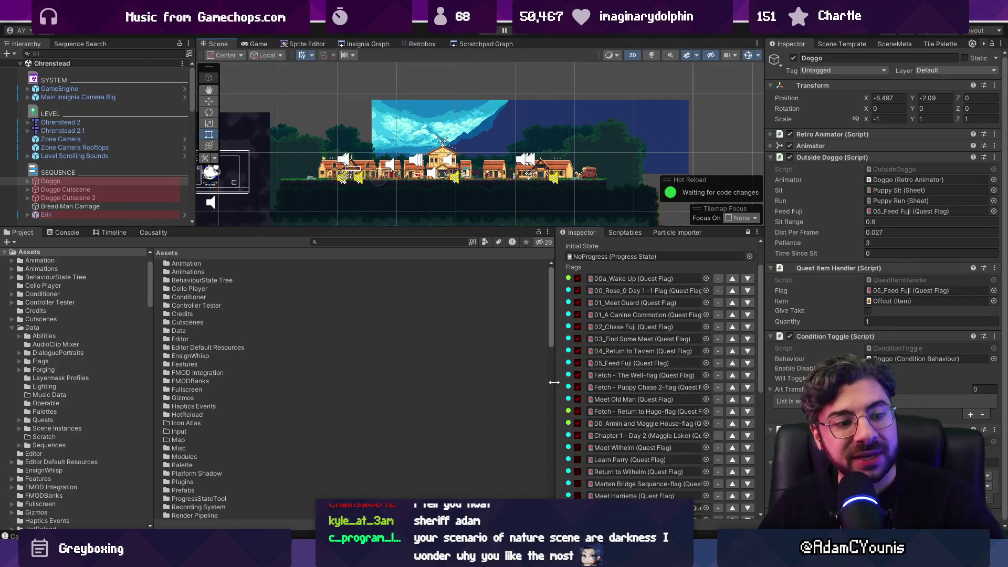
scroll(569, 426, "down", 7)
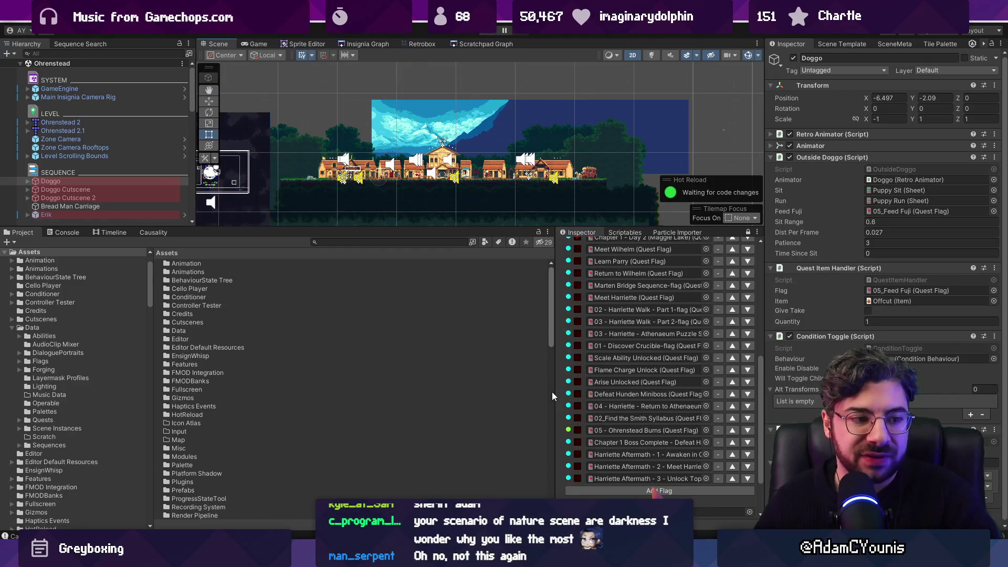
scroll(620, 394, "up", 5)
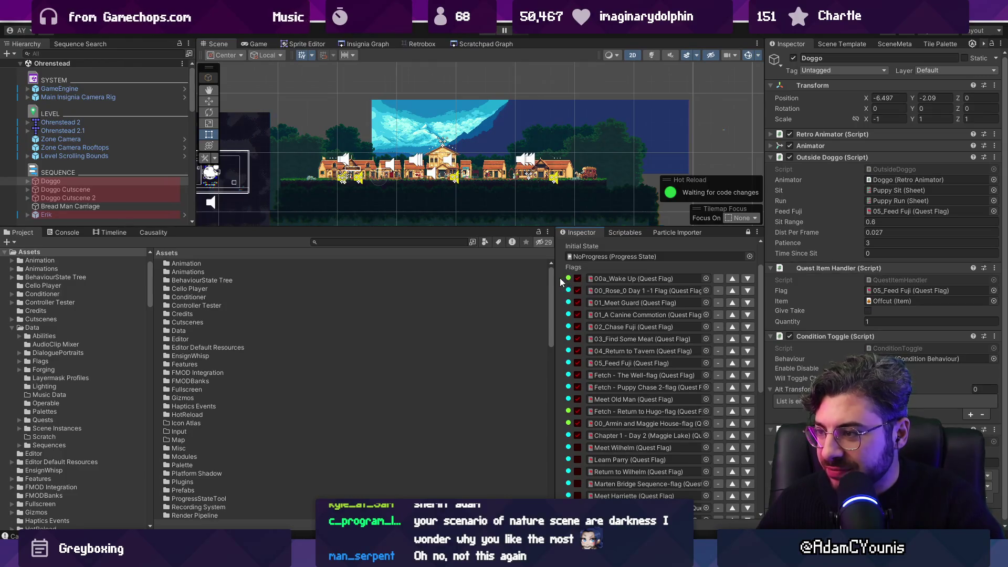
left_click_drag(558, 281, 520, 282)
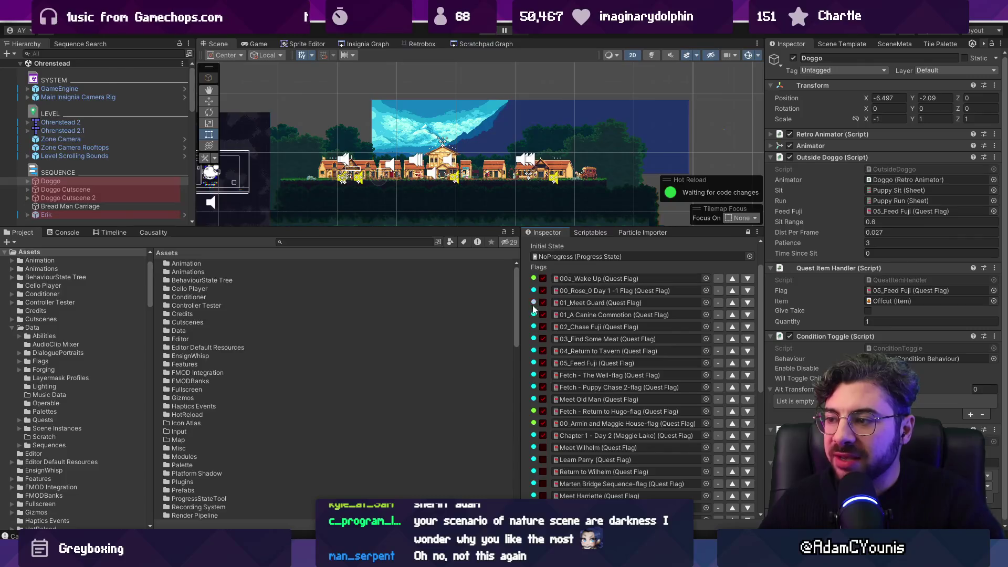
scroll(546, 315, "down", 2)
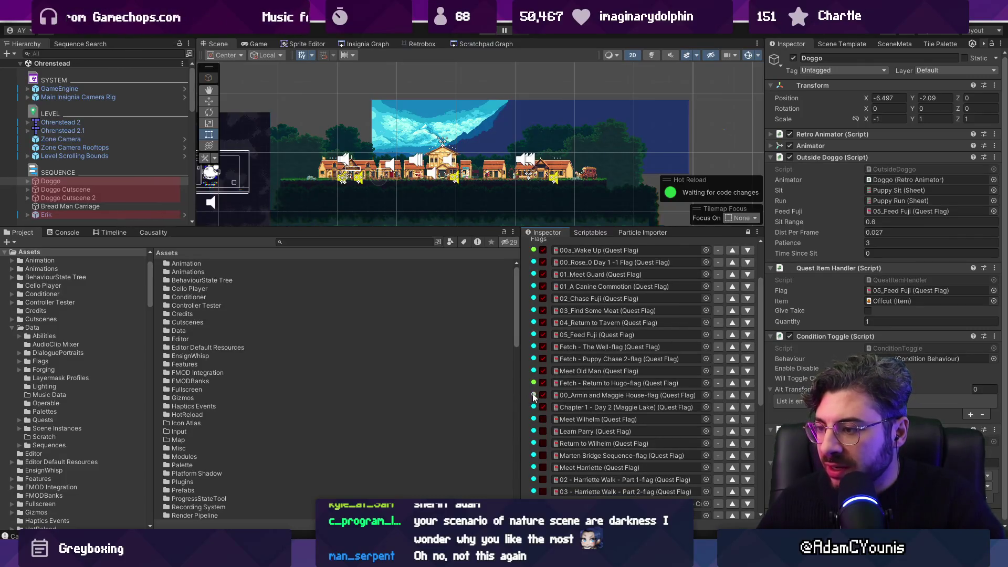
Open Lakeside from the Insignia Graph, select Maggie House Cutscene, and edit its Sequence Player script
left_click(349, 43)
scroll(419, 181, "up", 6)
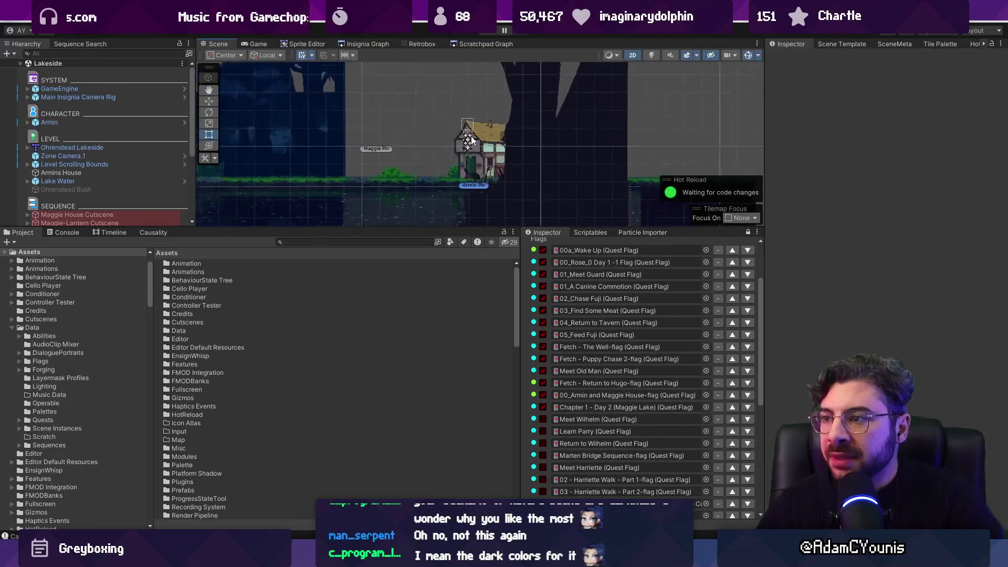
left_click_drag(430, 227, 428, 303)
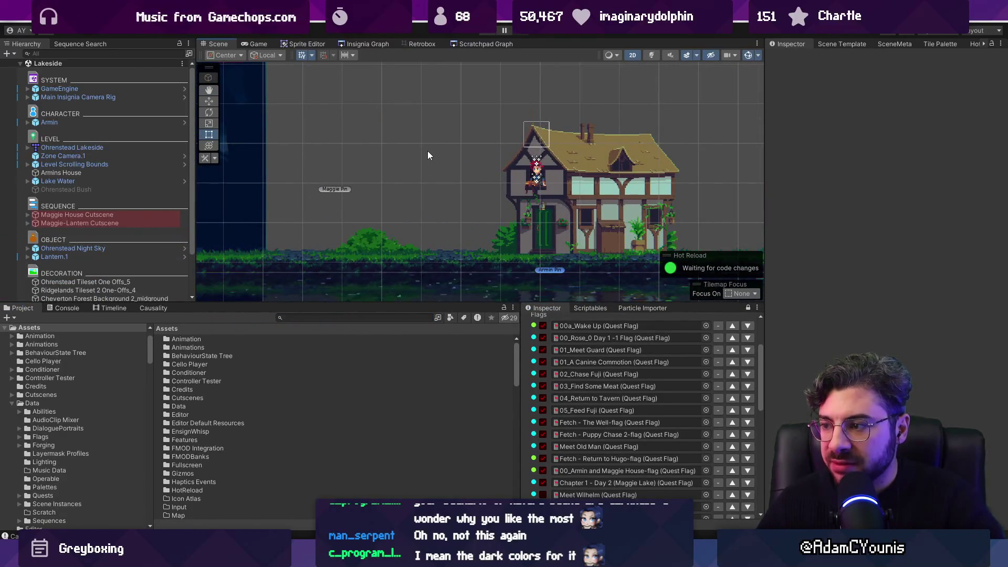
left_click(87, 213)
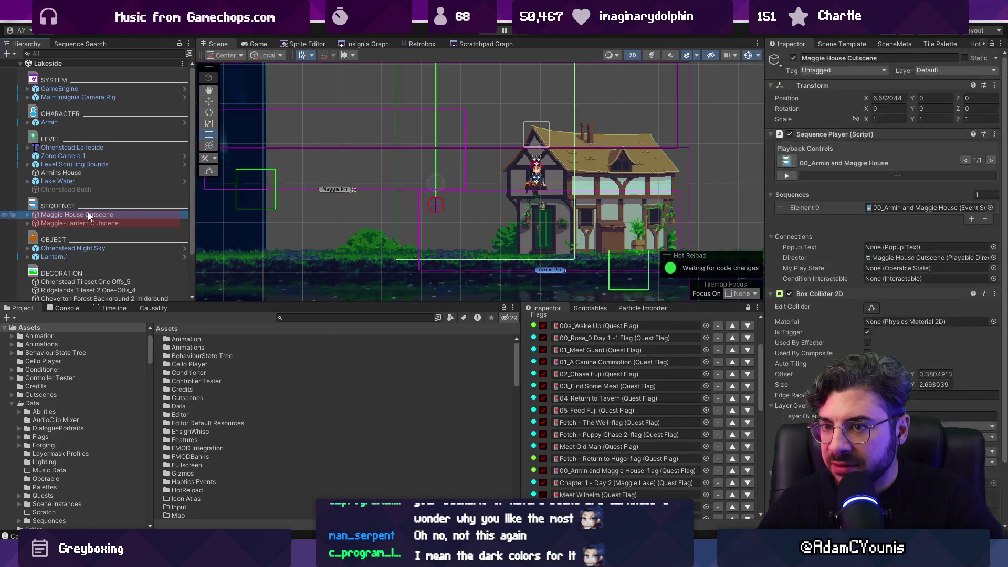
right_click(888, 135)
left_click(918, 258)
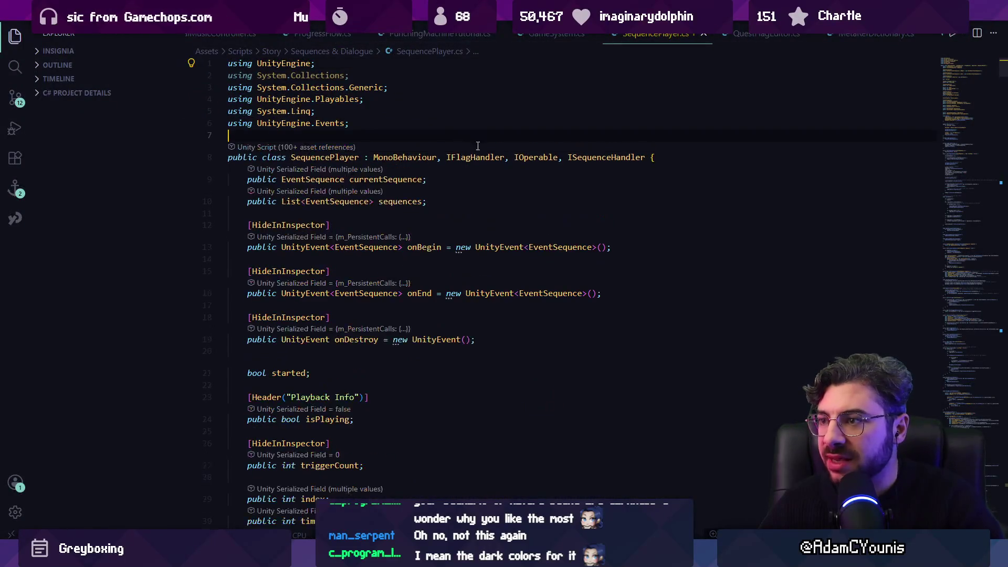
Scroll SequencePlayer.cs to GetSetFlags and examine its givenFlag usage, then return to Unity
left_click(972, 392)
scroll(311, 266, "down", 20)
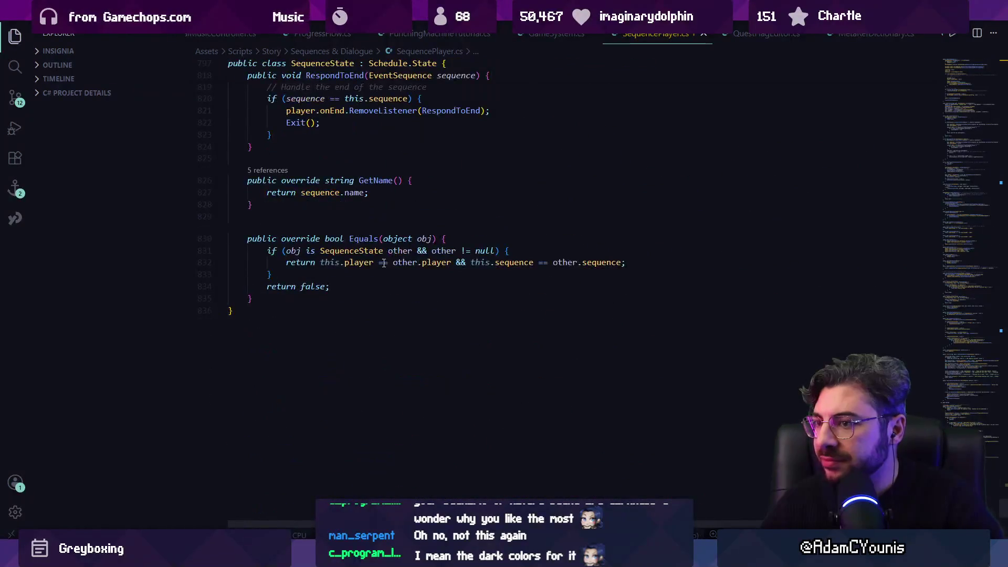
scroll(379, 305, "up", 18)
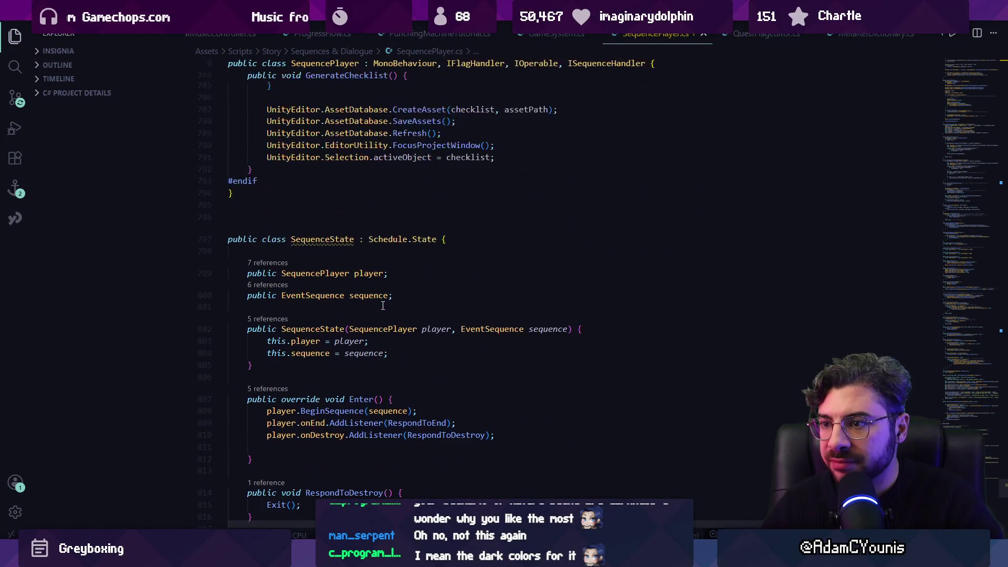
scroll(388, 304, "up", 20)
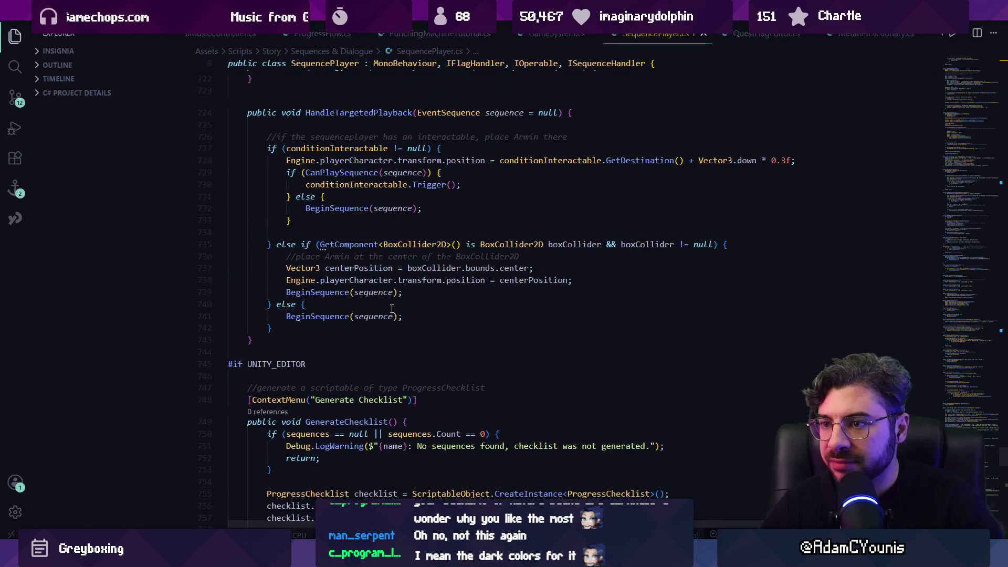
scroll(391, 307, "up", 17)
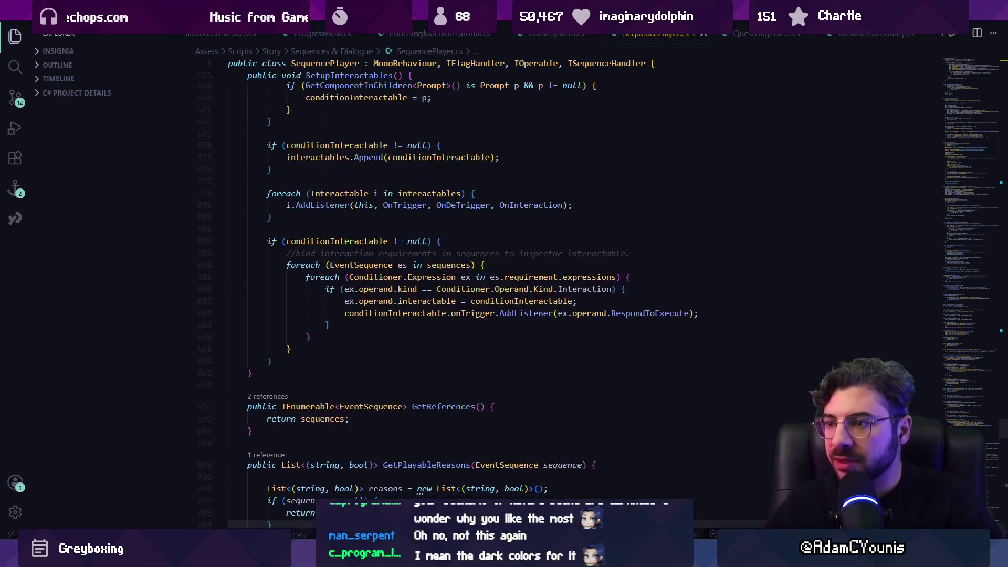
scroll(382, 290, "up", 7)
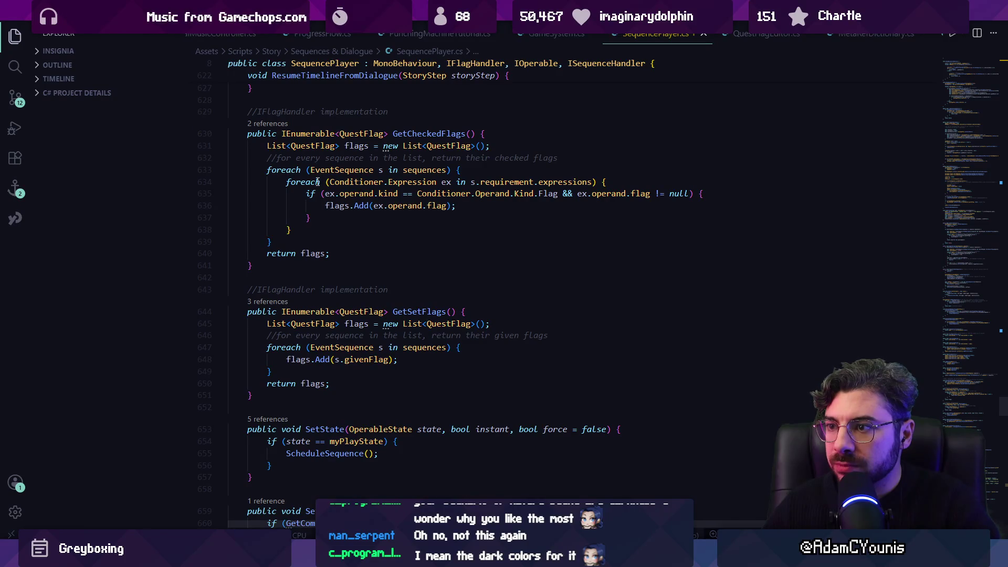
left_click(372, 205)
left_click(346, 360)
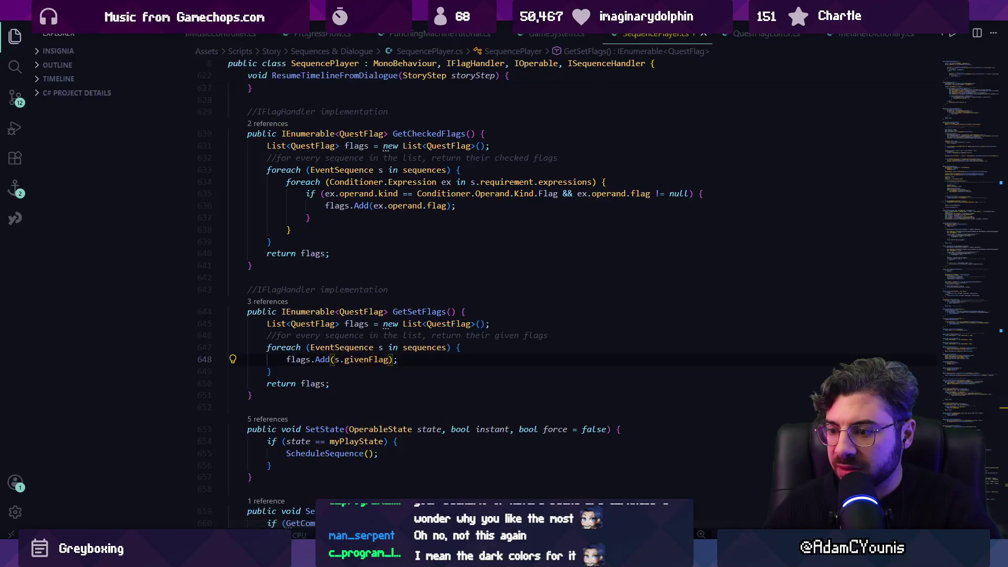
key("alt+Tab")
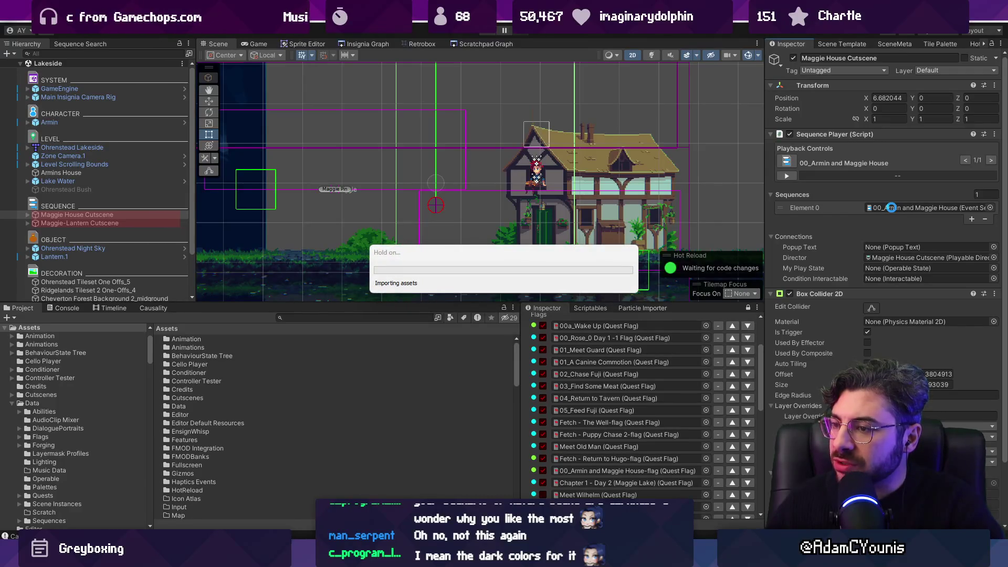
Open the 00_Armin and Maggie House sequence, ping its flag, view Causality, and reselect Maggie House Cutscene
double_click(892, 207)
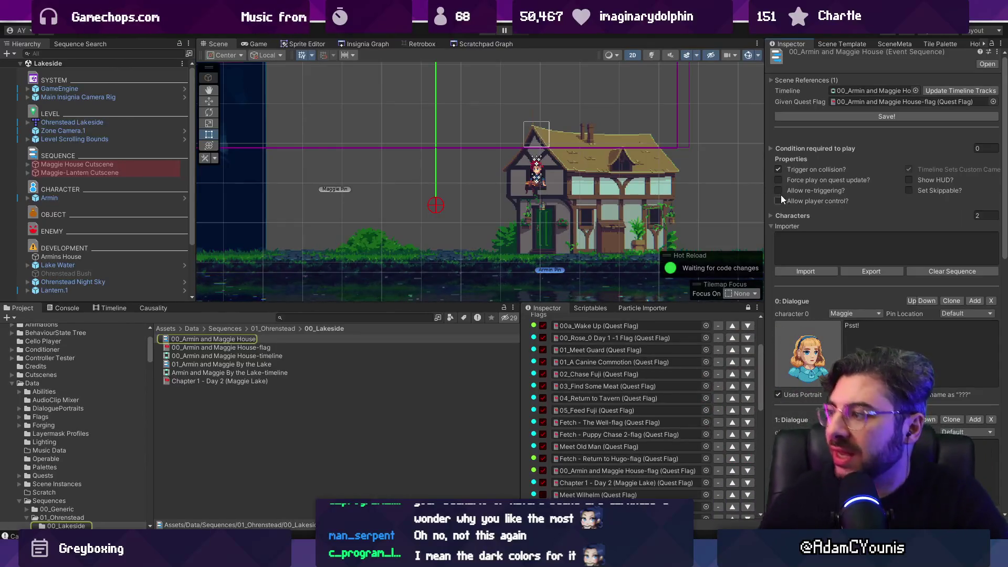
scroll(577, 396, "down", 10)
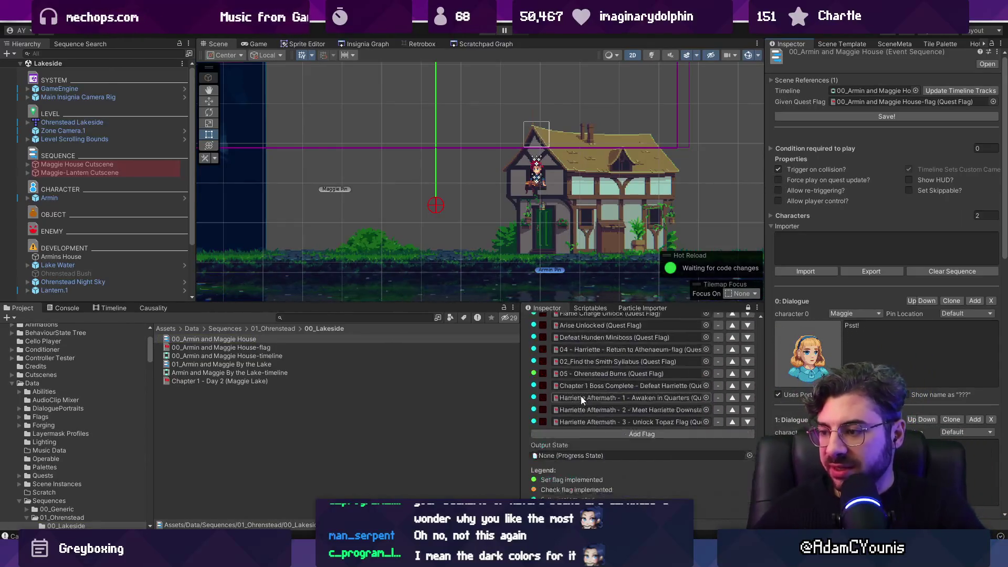
scroll(581, 396, "up", 5)
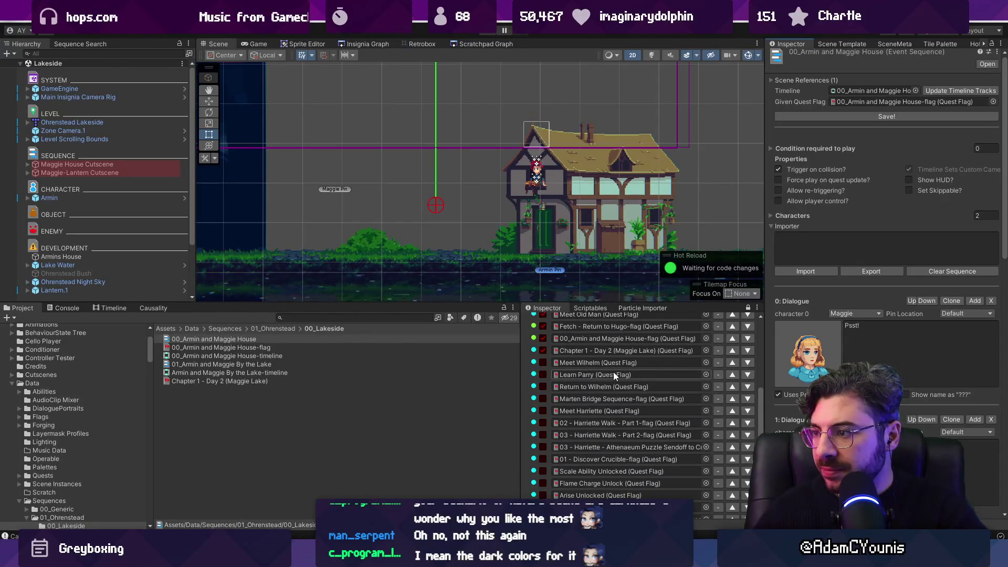
left_click(607, 338)
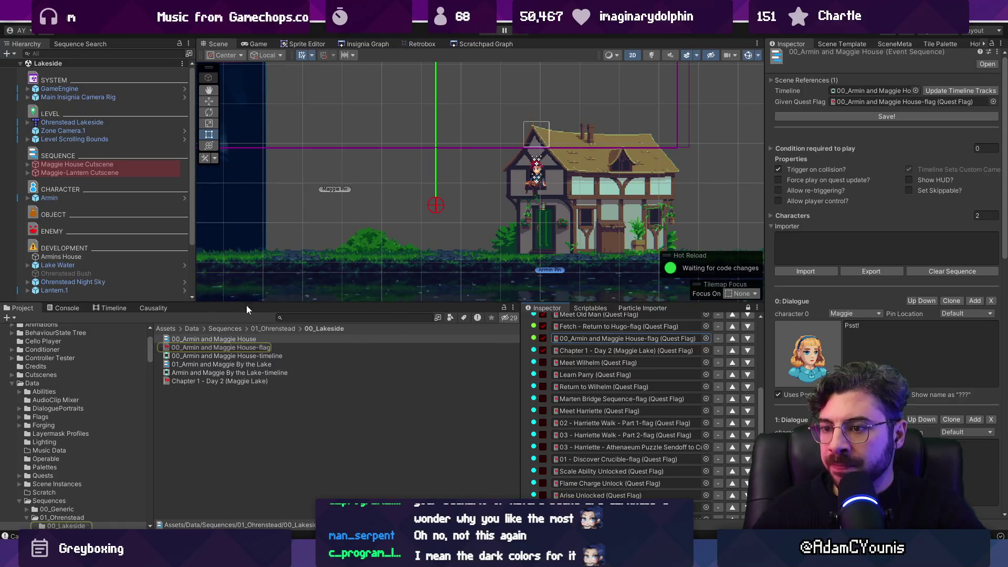
left_click(153, 308)
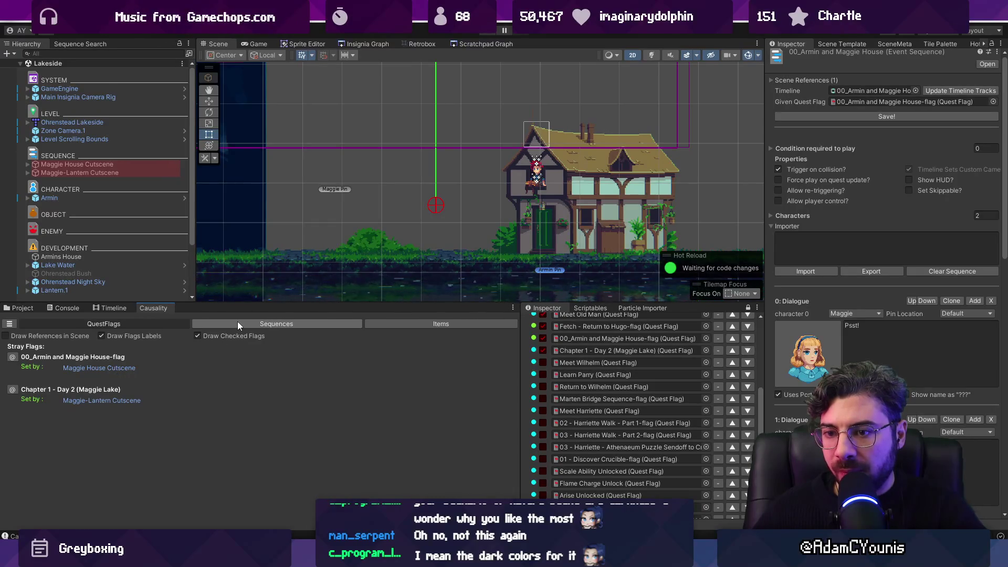
left_click(74, 368)
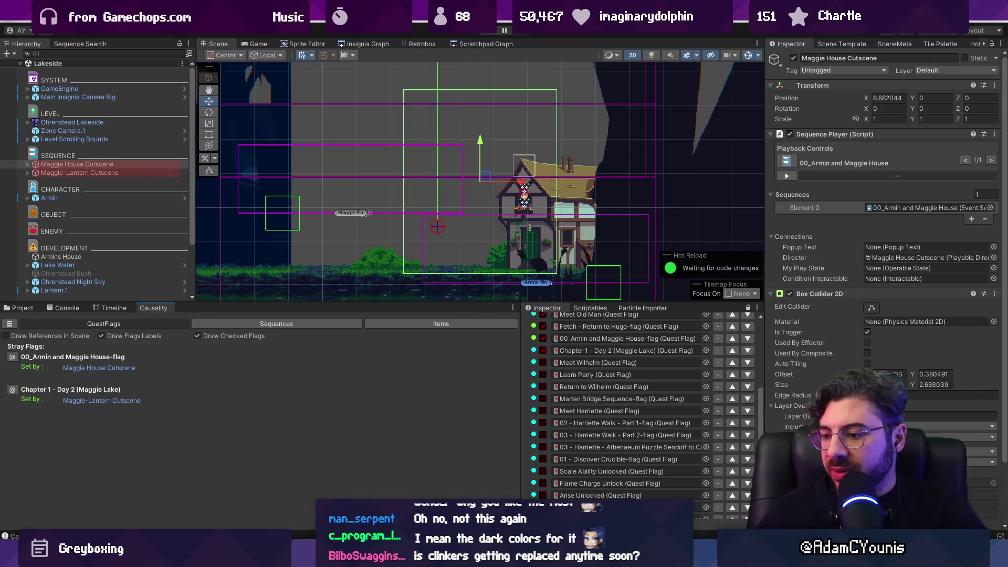
key("alt+Tab")
Highlight the EventSequence, givenFlag and GetSetFlags identifiers in SequencePlayer.cs
left_click(331, 348)
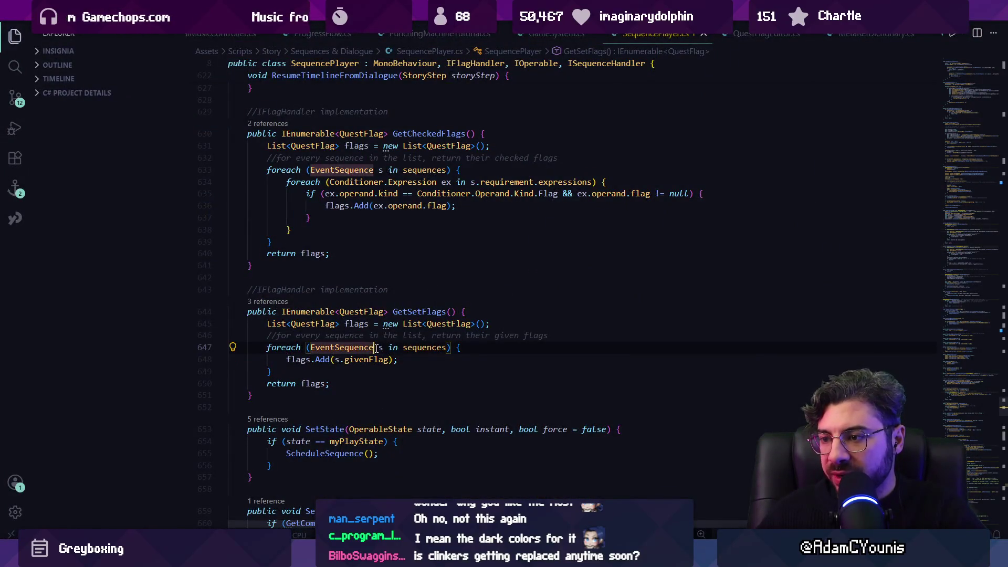
left_click(425, 347)
left_click(332, 349)
left_click(300, 359)
left_click(346, 359)
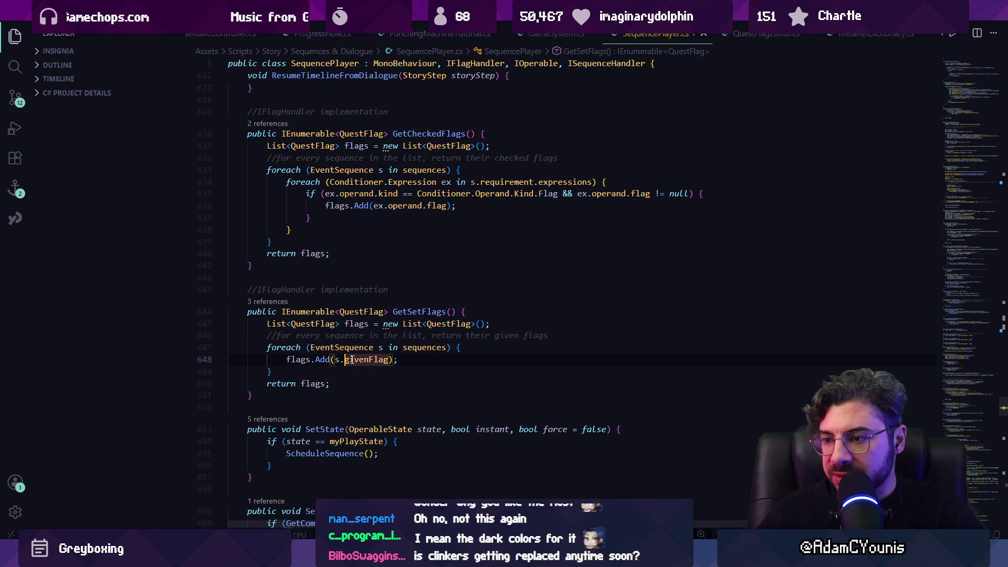
left_click(399, 312)
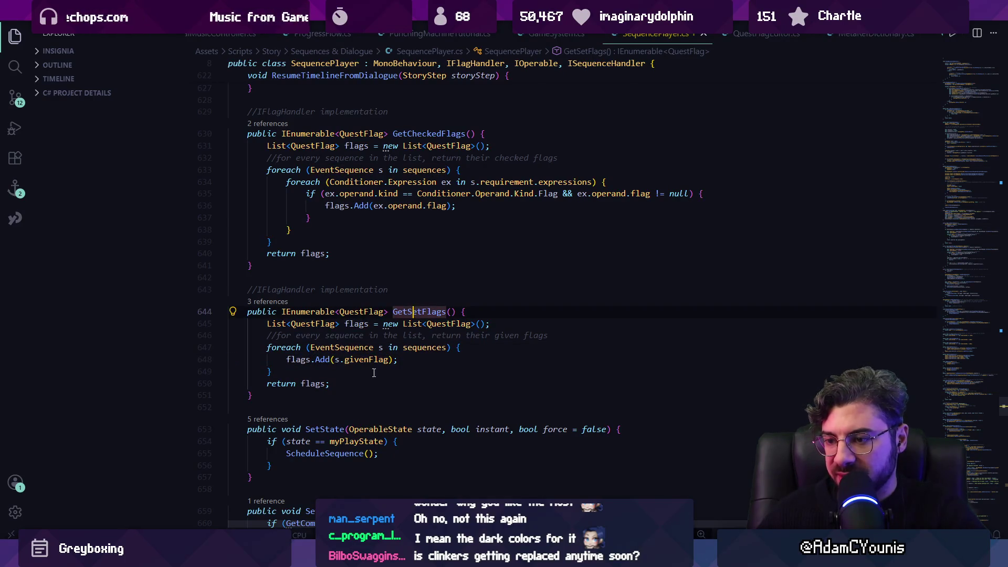
Inspect the requirement expressions on line 634 in GetCheckedFlags, then return to Unity
scroll(370, 358, "up", 2)
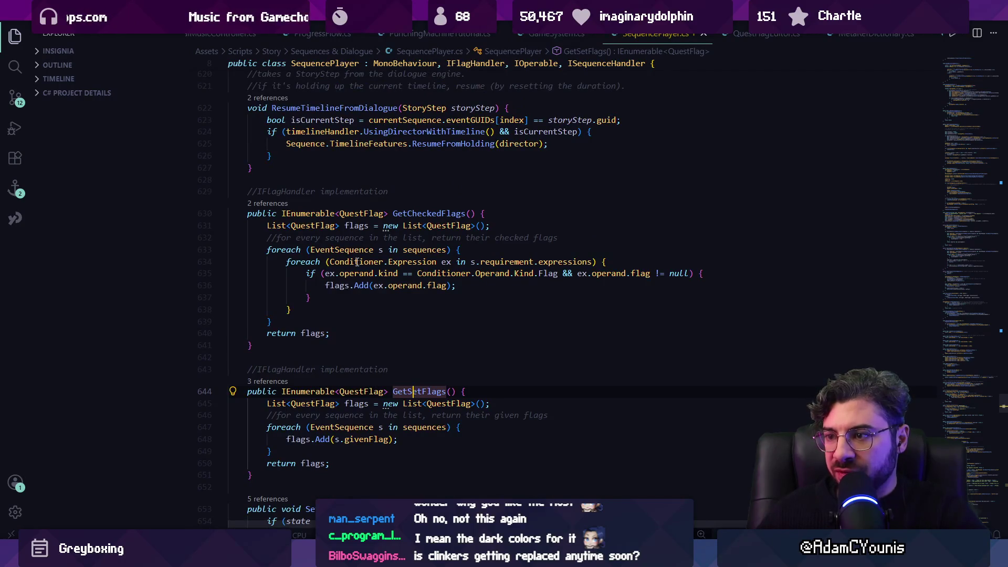
left_click(341, 249)
left_click(424, 249)
left_click(391, 262)
left_click(509, 262)
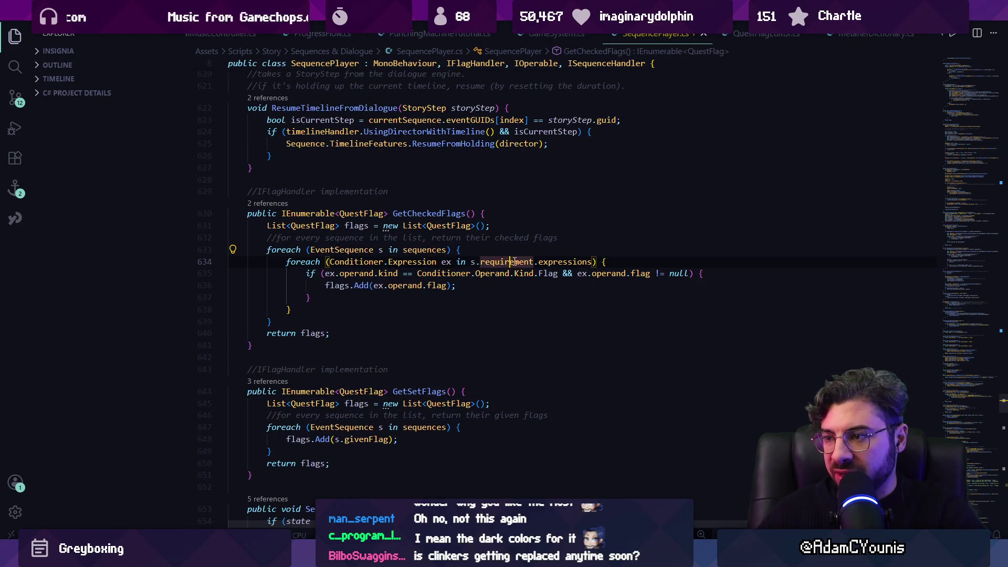
left_click(569, 262)
key("alt+Tab")
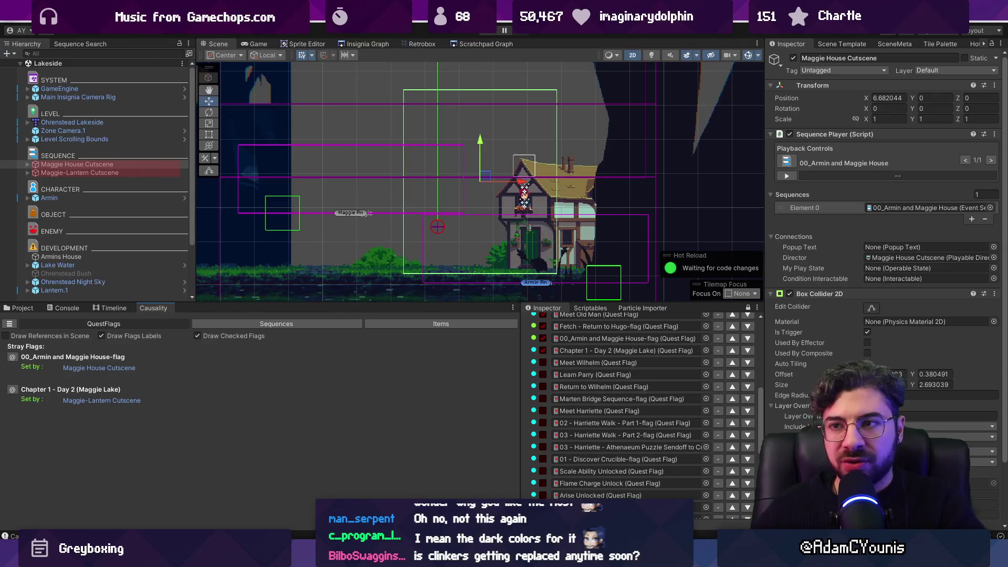
left_click_drag(374, 302, 375, 313)
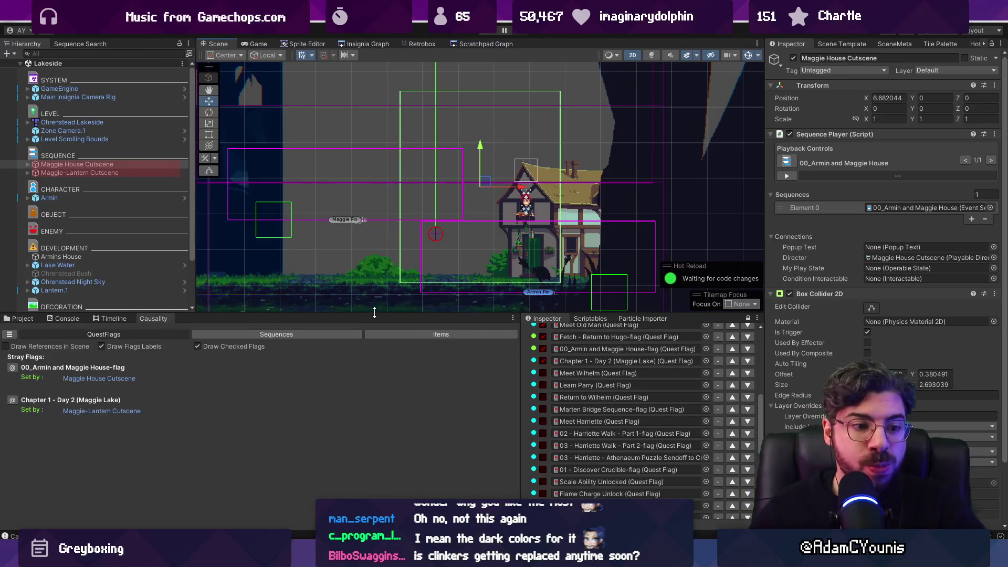
mouse_move(269, 315)
left_mouse_down()
mouse_move(270, 333)
mouse_move(269, 314)
left_mouse_up()
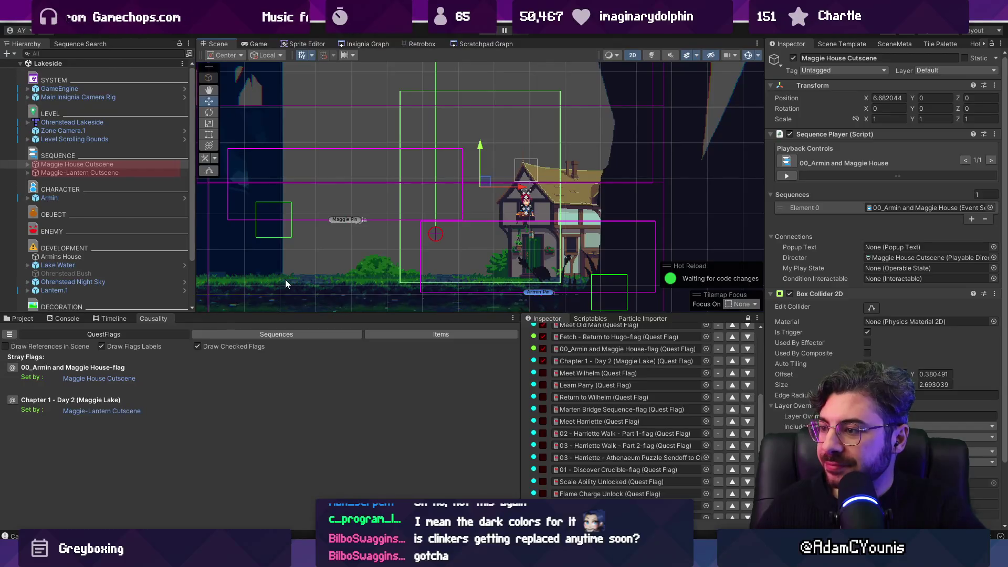
left_click_drag(454, 311, 454, 301)
scroll(607, 369, "up", 5)
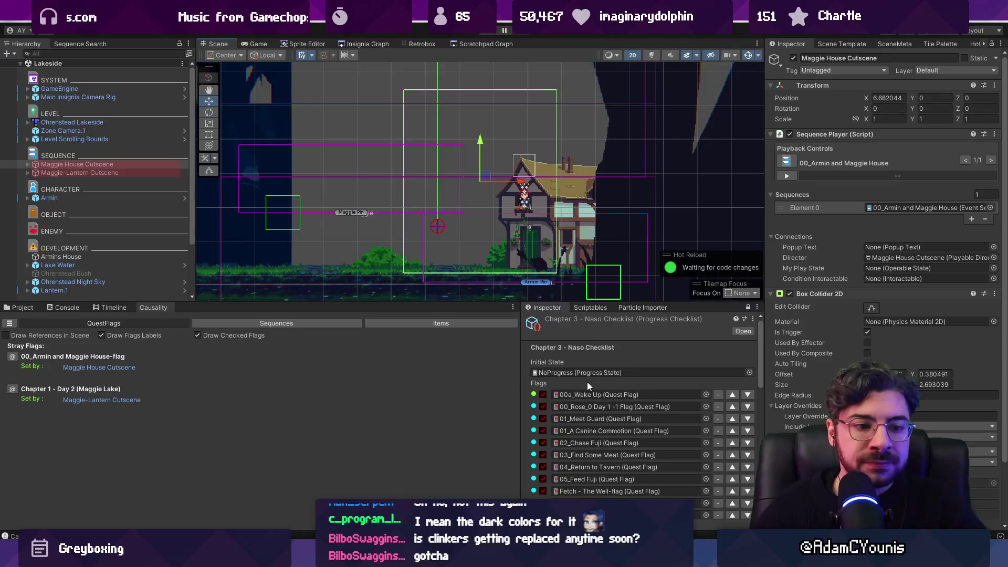
Scroll the checklist's Flags list down past the Harriette Aftermath flags to Output State and Legend
scroll(600, 402, "down", 3)
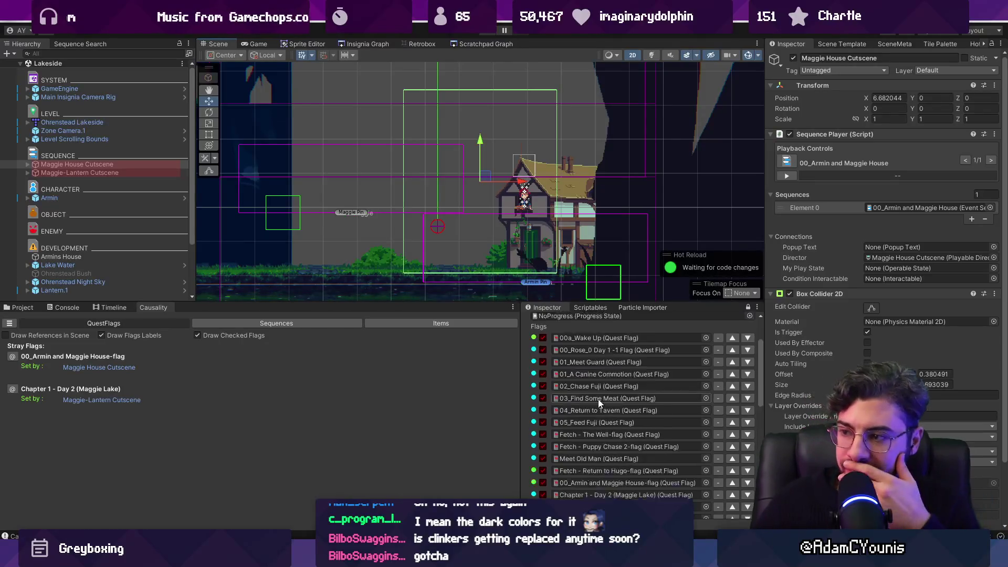
scroll(599, 403, "down", 3)
scroll(598, 399, "down", 2)
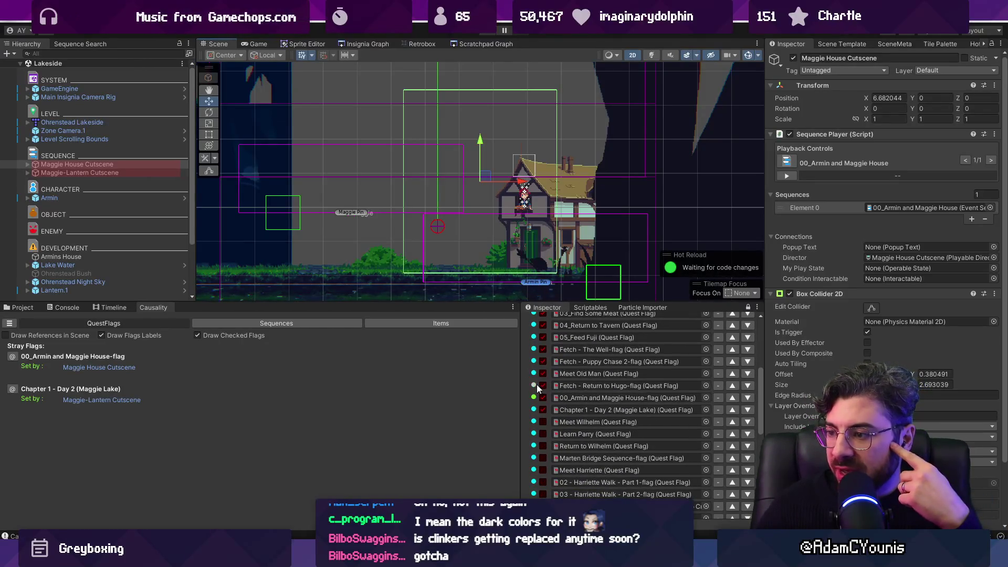
scroll(501, 207, "up", 1)
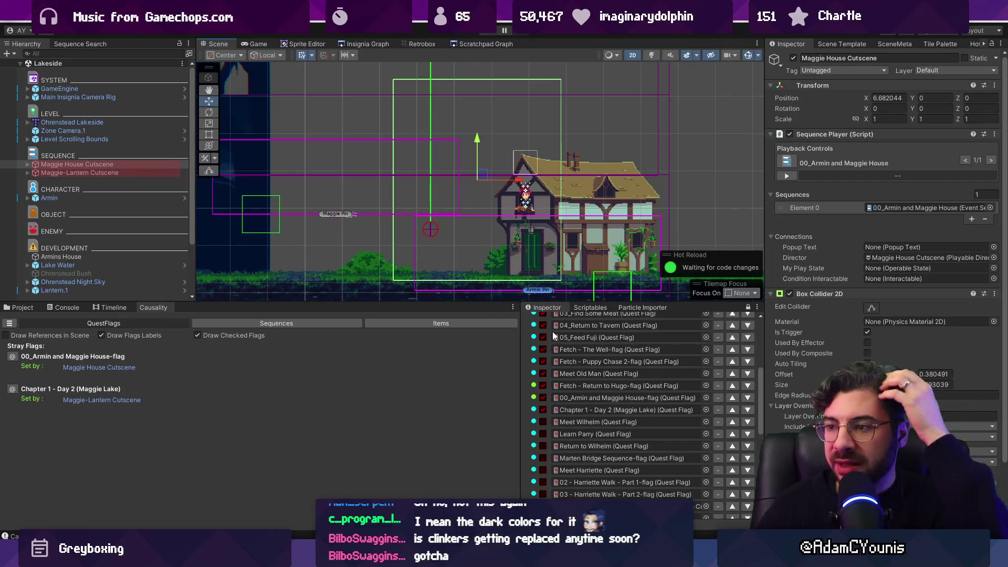
scroll(549, 349, "down", 2)
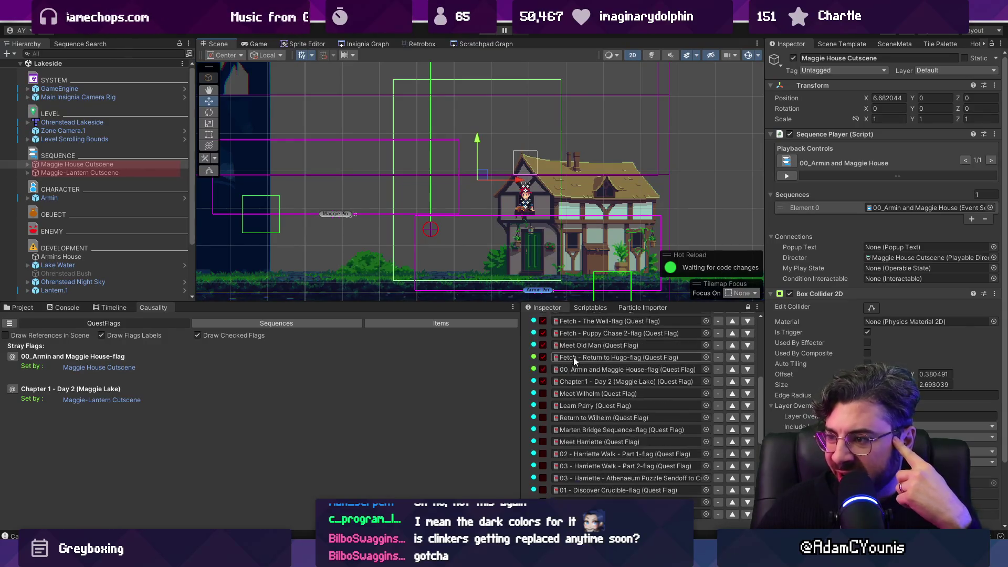
scroll(574, 357, "down", 5)
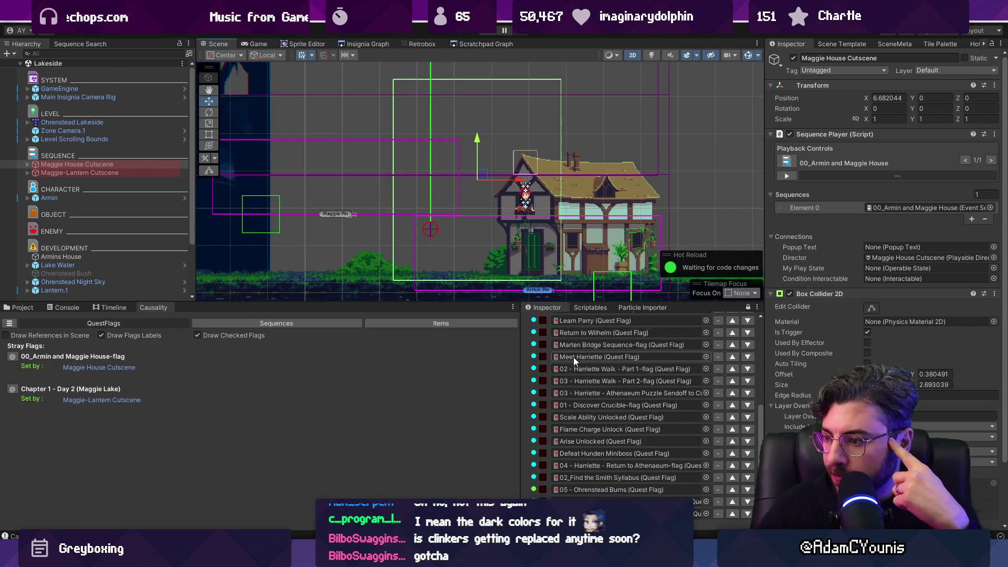
scroll(600, 460, "down", 2)
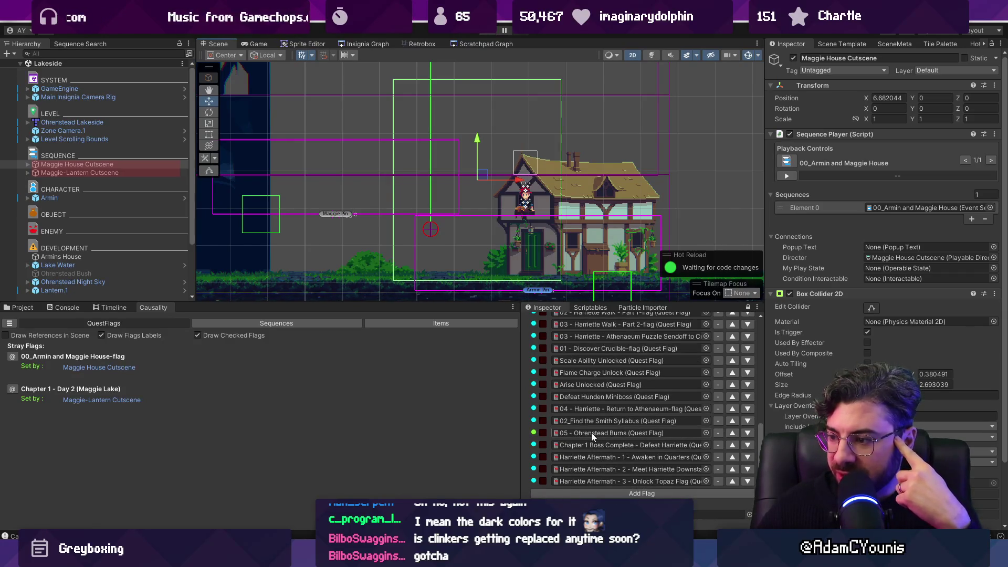
scroll(592, 433, "up", 2)
scroll(609, 447, "down", 4)
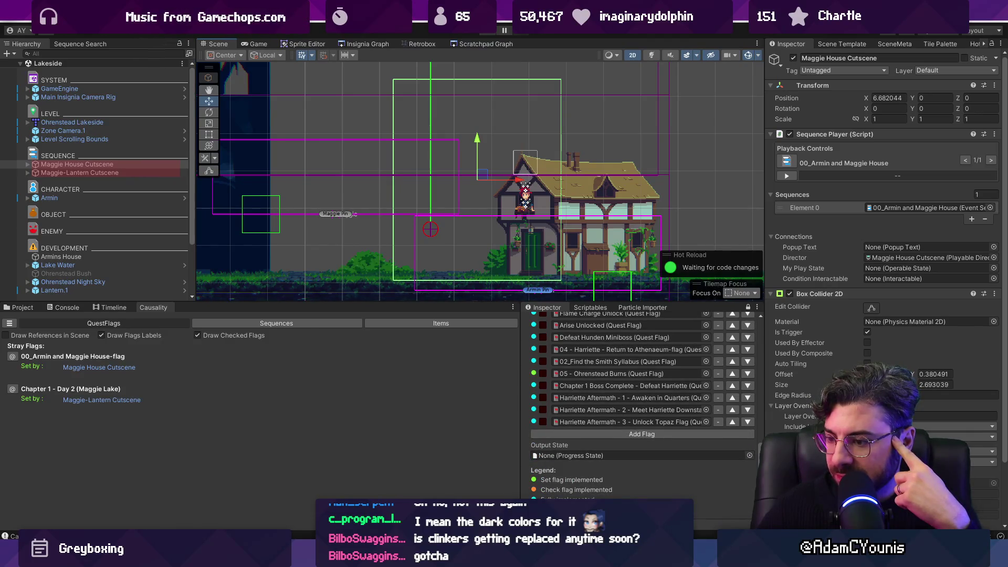
key("alt+Tab")
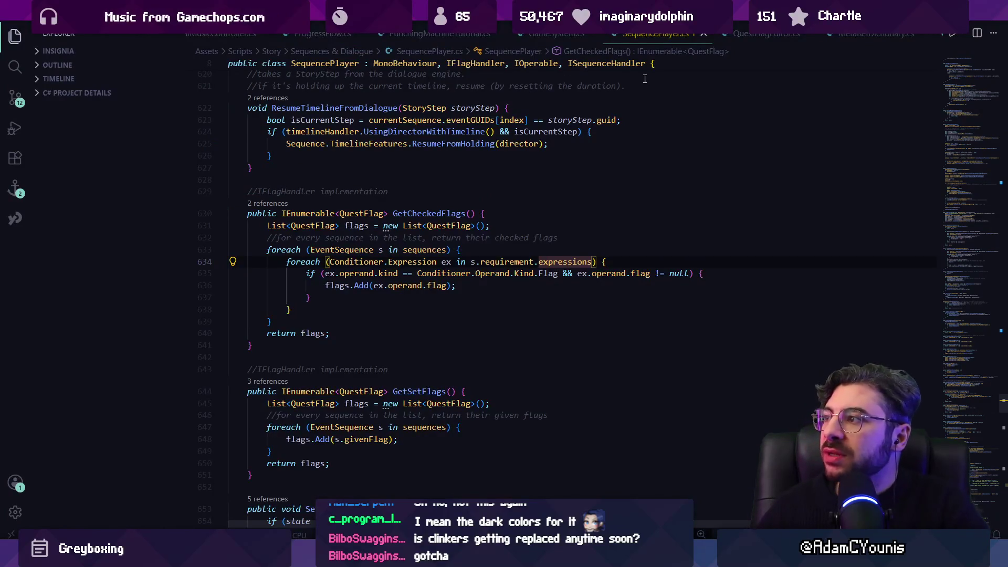
In ProgressFlow.cs DrawLegend, move the Check flag implemented block above Set flag
key("ctrl+w")
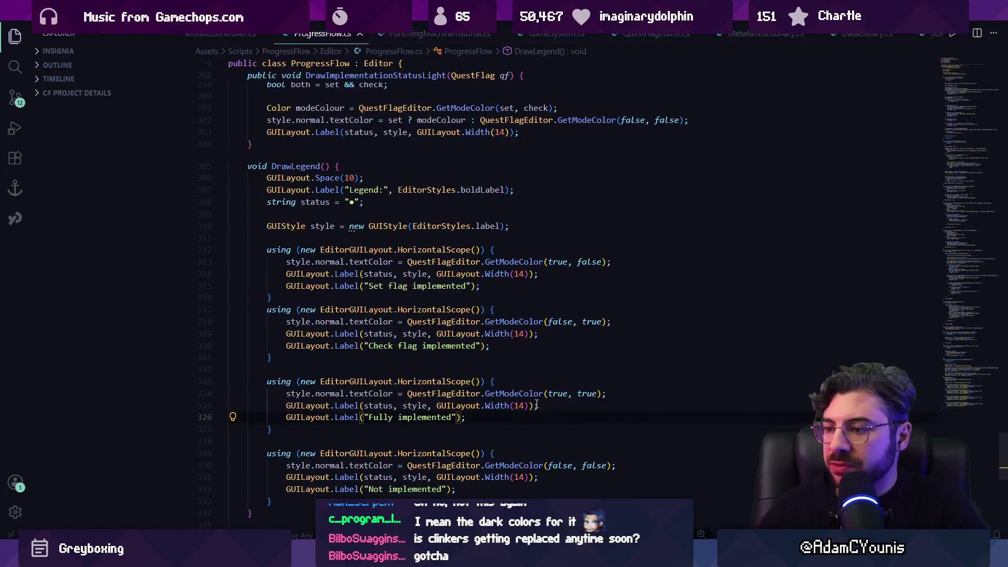
left_click(393, 417)
left_click_drag(273, 358, 227, 310)
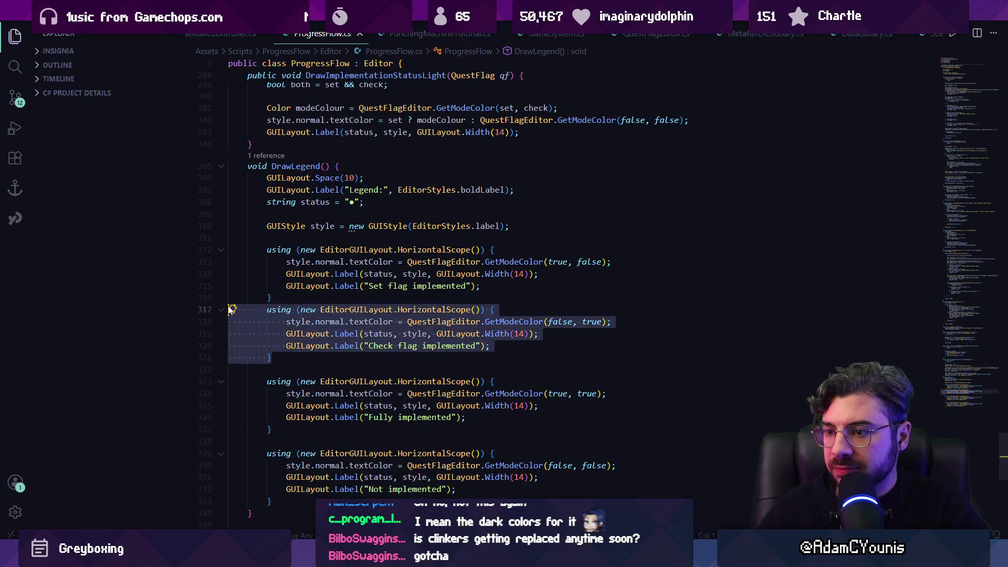
key("ctrl+x")
key("Up")
key("Up")
key("Up")
key("ctrl+v")
key("alt+Tab")
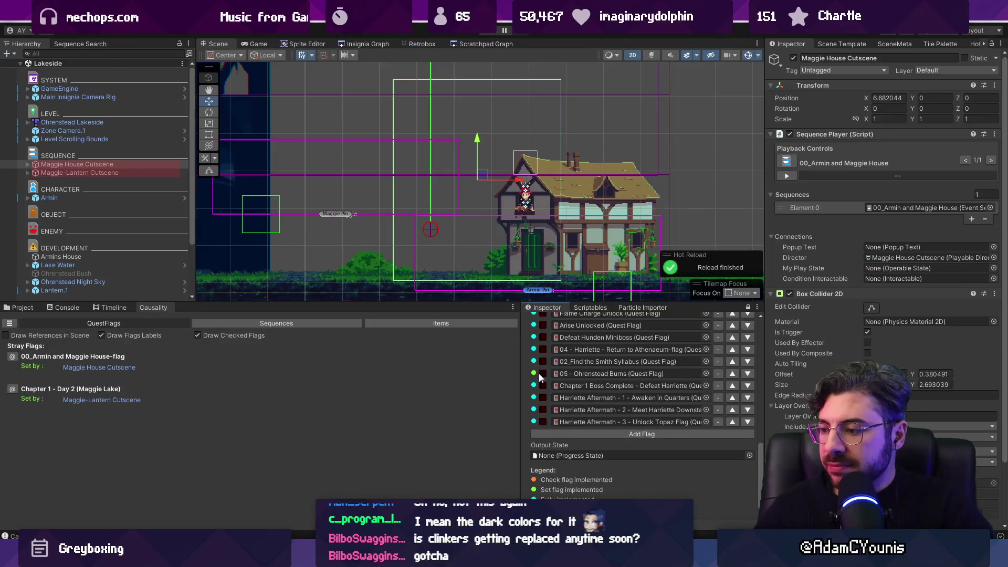
Move the Not implemented block to the top of the legend
key("alt+Tab")
left_click_drag(313, 503, 229, 441)
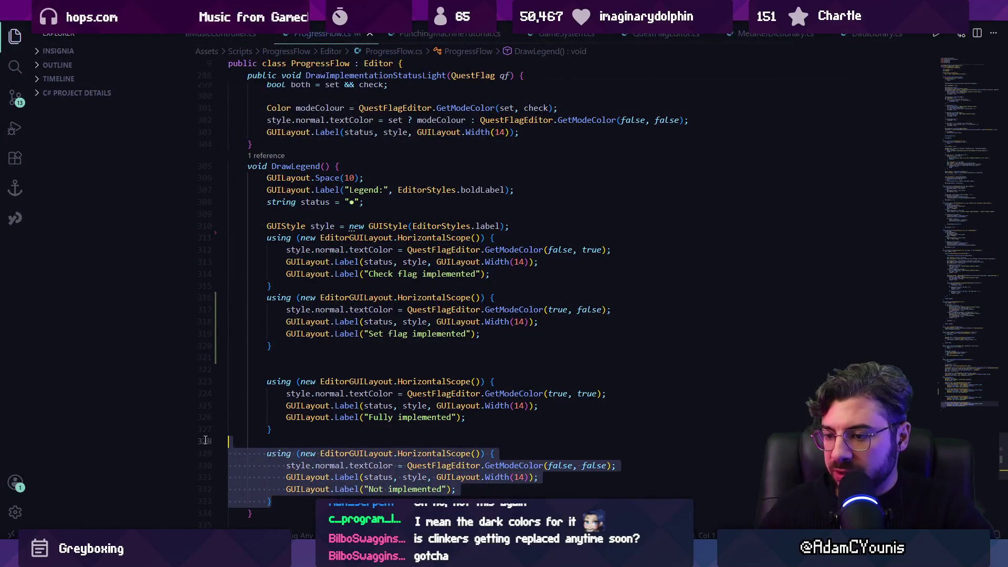
key("BackSpace")
left_click(321, 214)
key("ctrl+v")
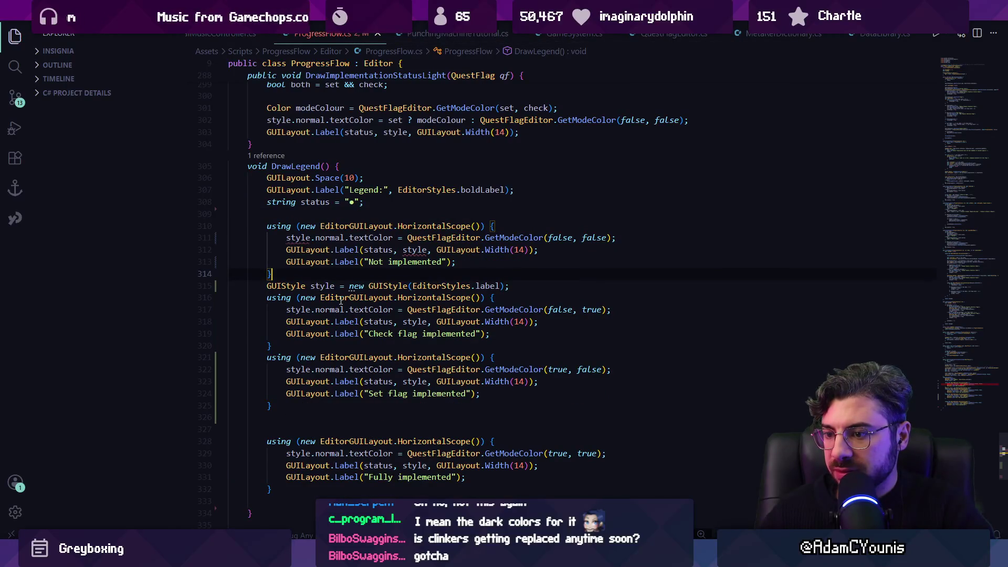
Move the GUIStyle declaration above the legend blocks and check Unity's console after reload
left_click(309, 237)
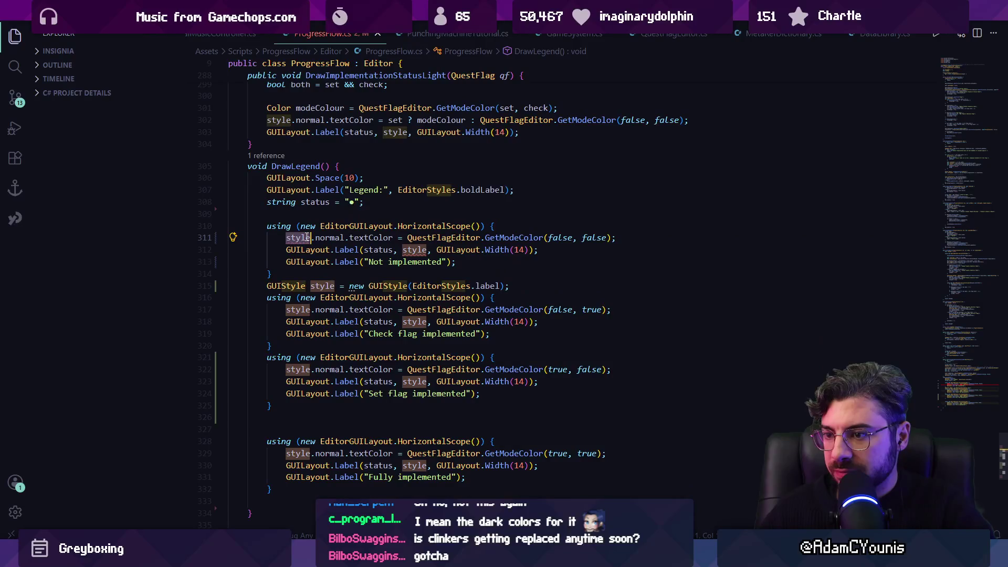
triple_click(315, 286)
key("ctrl+x")
left_click(231, 214)
key("ctrl+v")
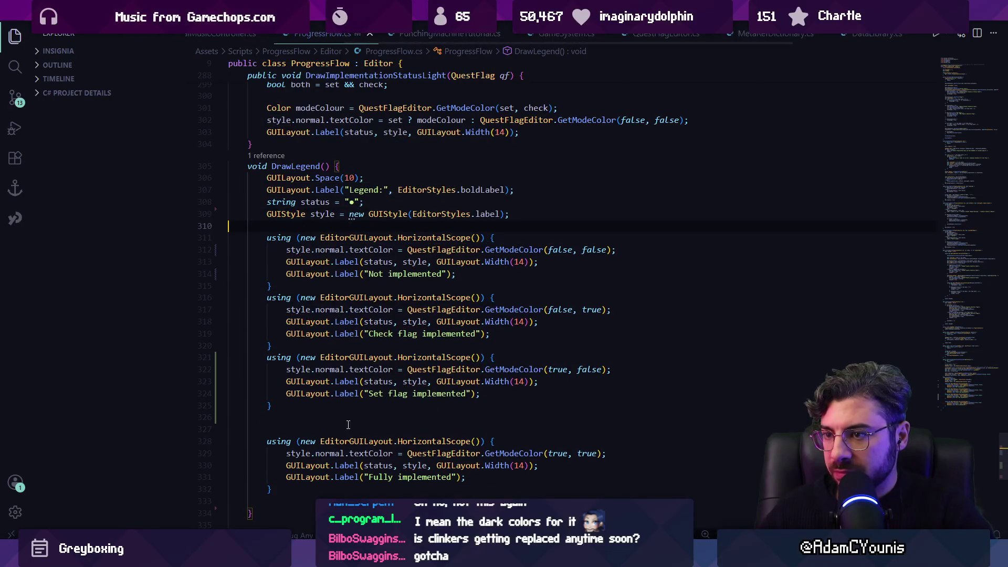
key("alt+Tab")
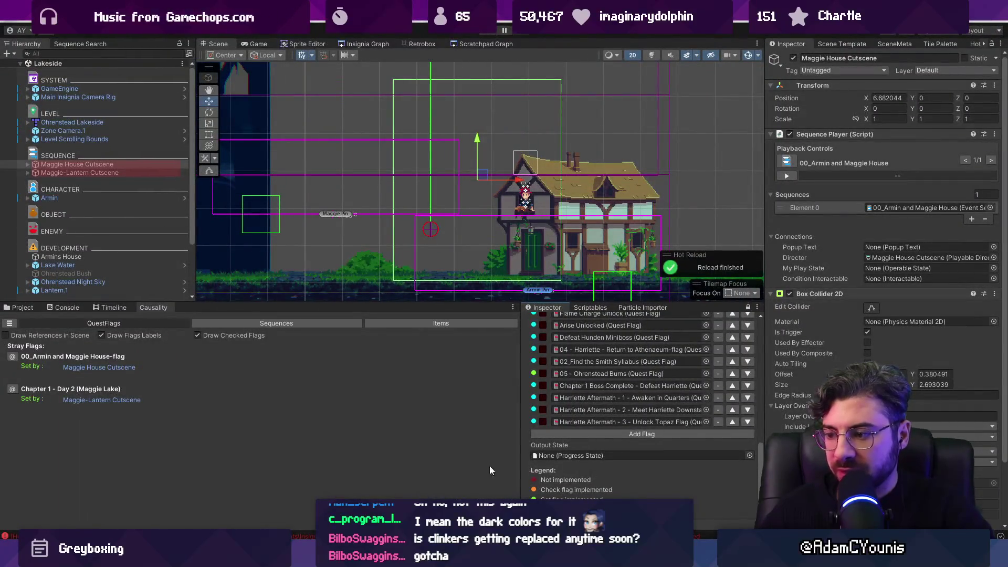
left_click(67, 307)
Clear the console, switch to the Project assets, and unlock the Naso Checklist inspector
left_click(10, 317)
left_click(19, 308)
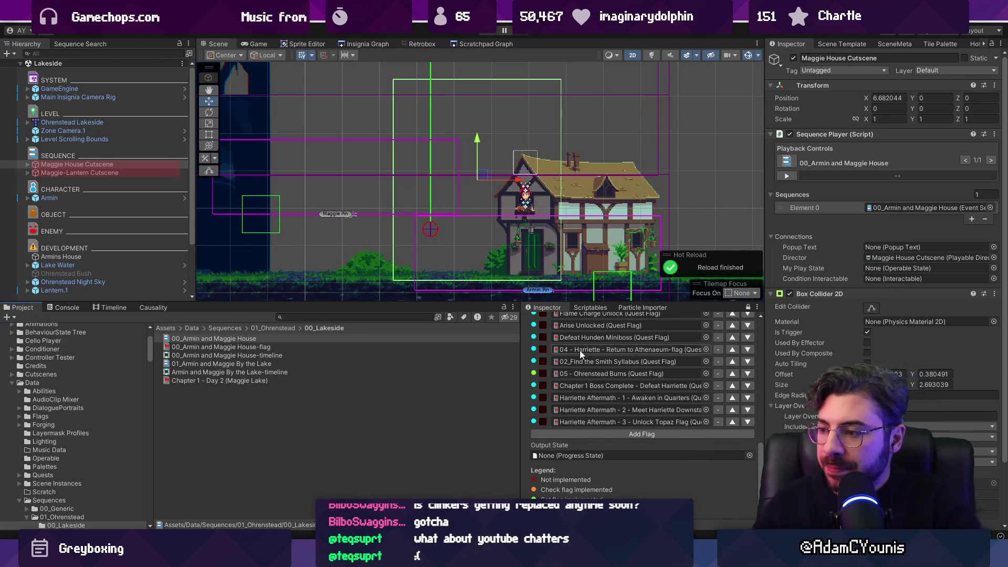
scroll(599, 405, "up", 10)
scroll(607, 399, "up", 5)
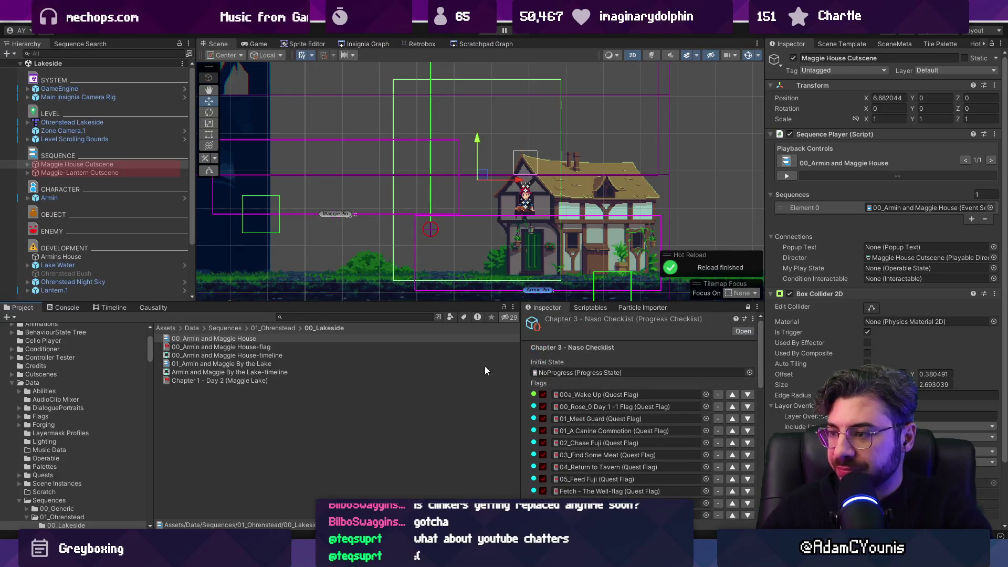
left_click(748, 307)
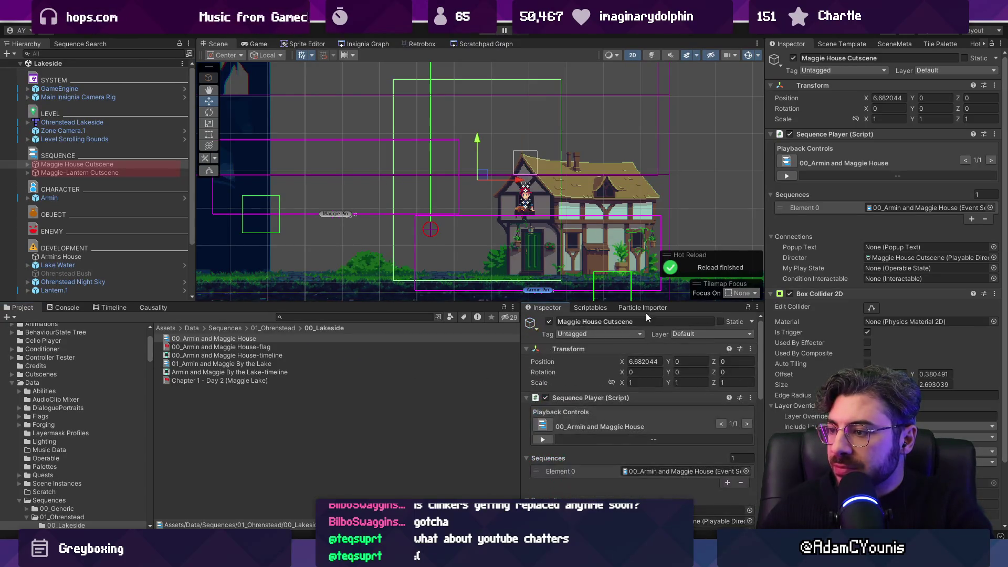
Search the project for 'chapter 2' and inspect the Chapter 2 - Cheverton Checklist
left_click(318, 319)
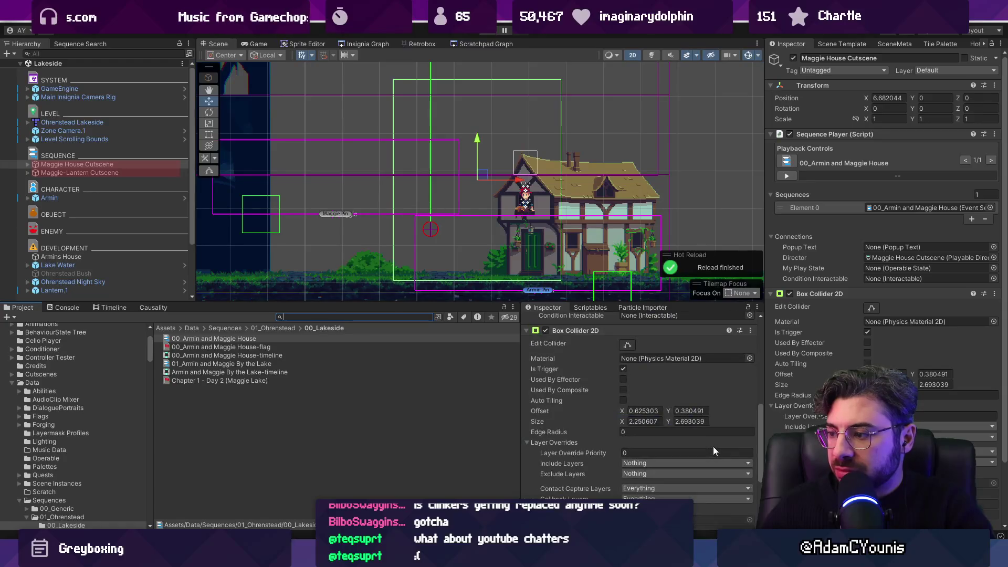
type("chapter")
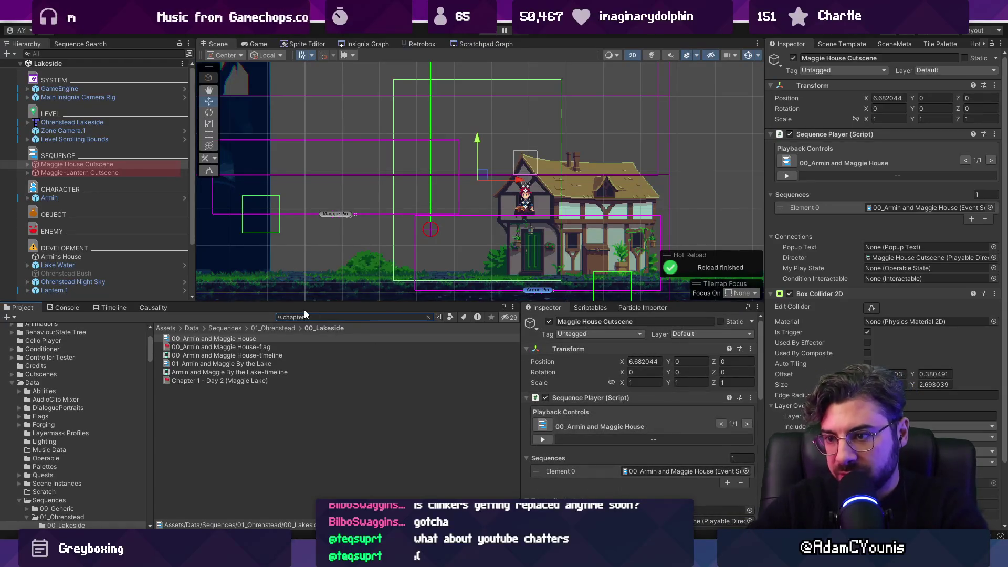
type(" 2")
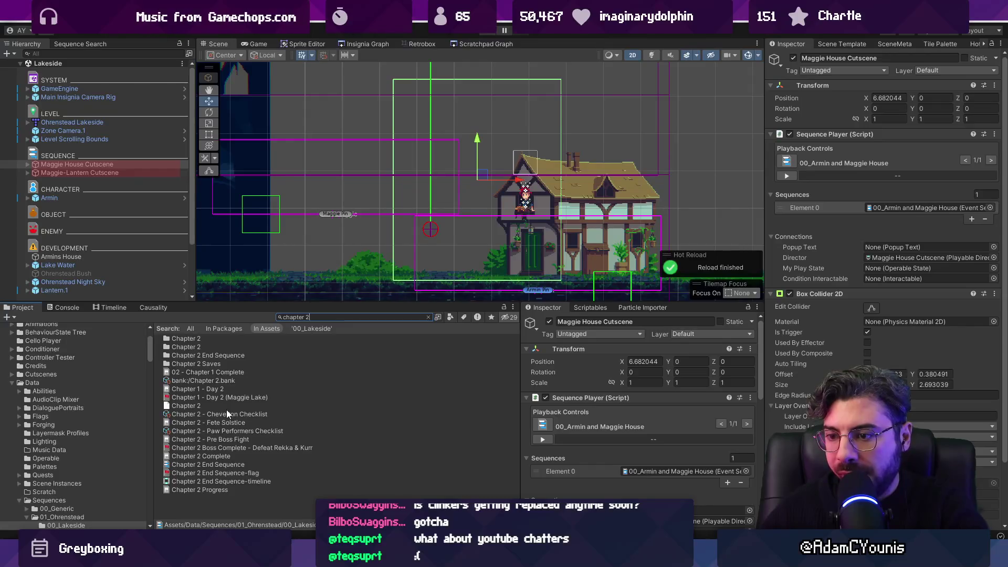
left_click(227, 414)
scroll(596, 449, "down", 2)
scroll(593, 448, "up", 2)
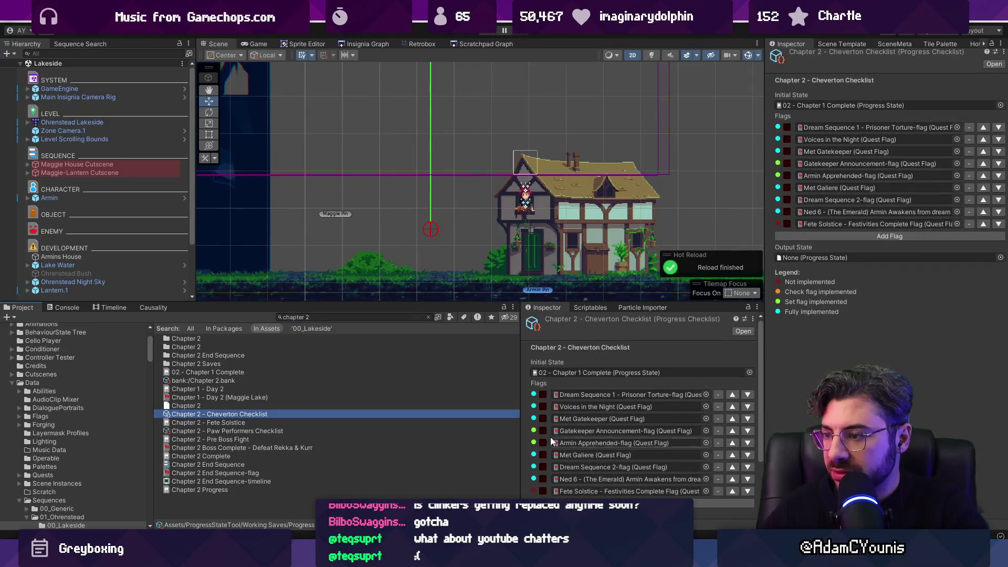
scroll(549, 425, "down", 2)
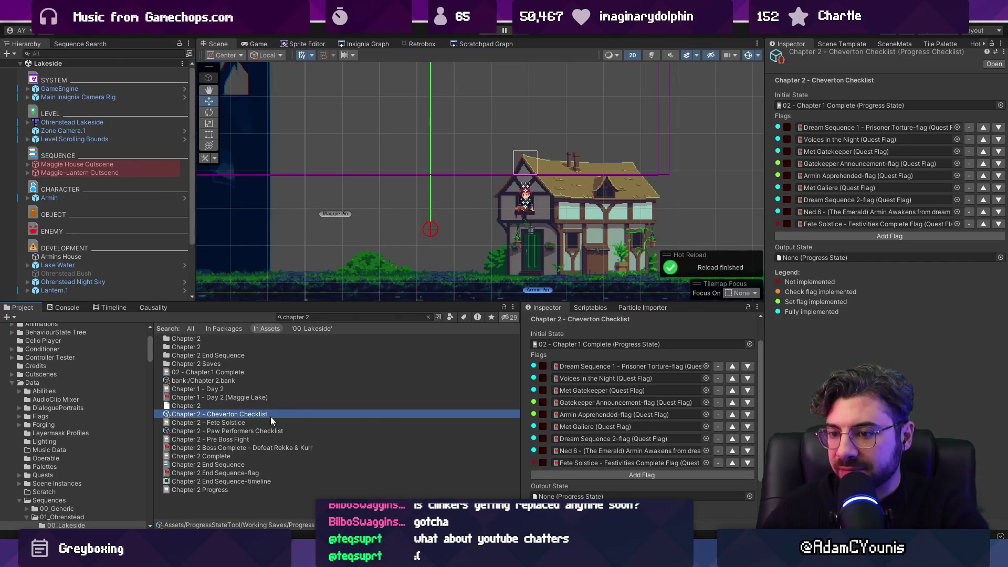
Search for 'chapter 3' and lock the lower inspector on the Chapter 3 - Naso Checklist
left_click(304, 318)
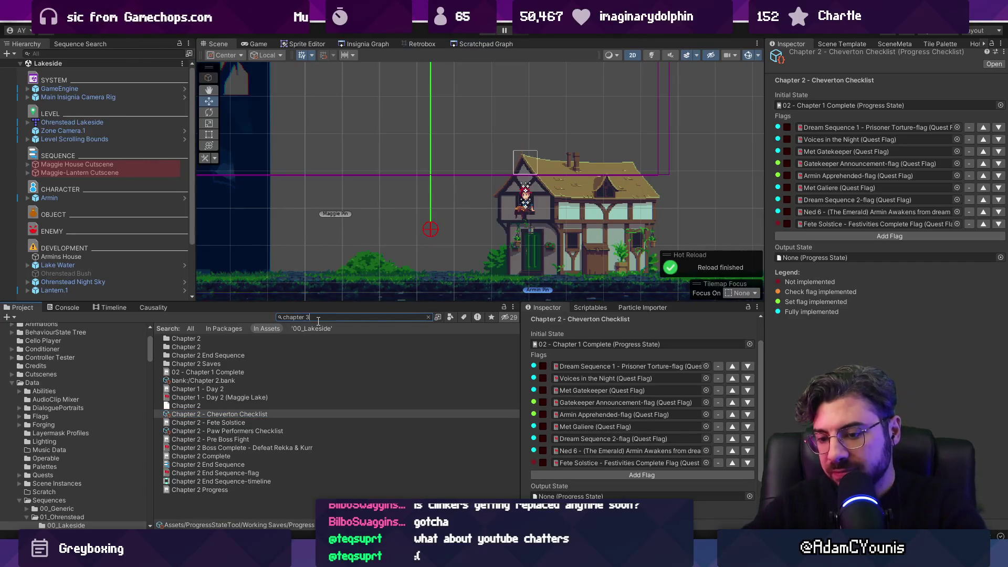
type("3")
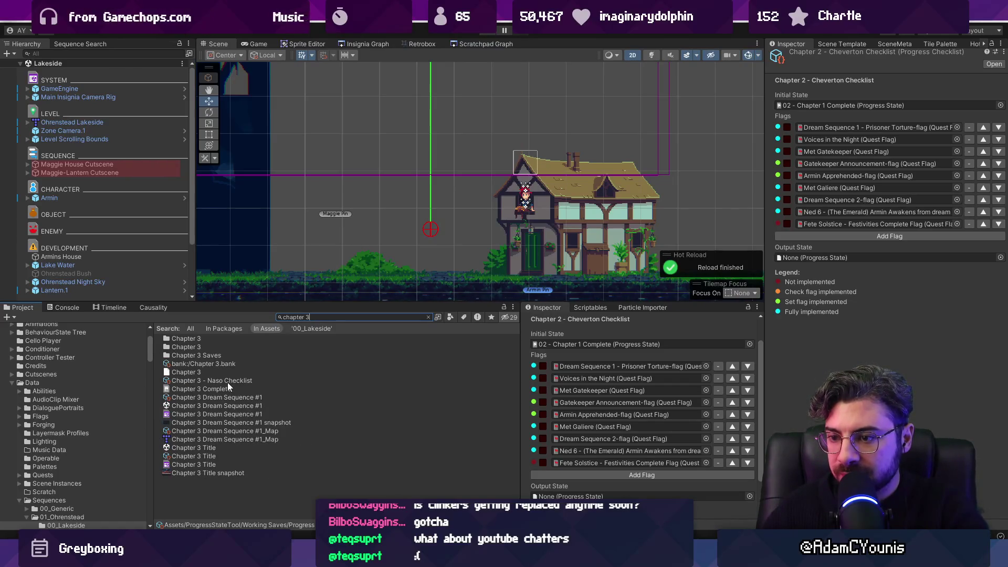
left_click(228, 381)
scroll(698, 437, "down", 10)
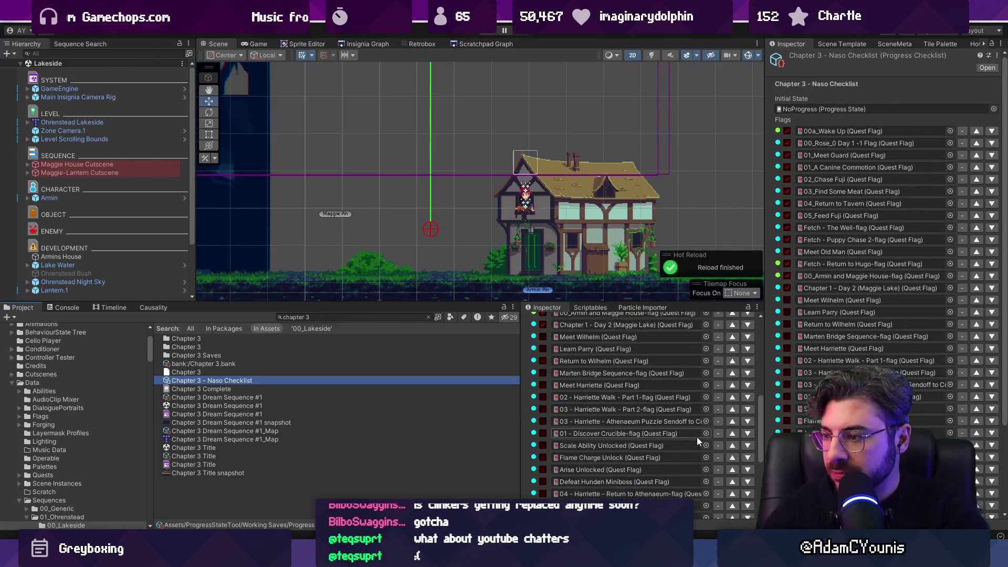
scroll(692, 434, "up", 10)
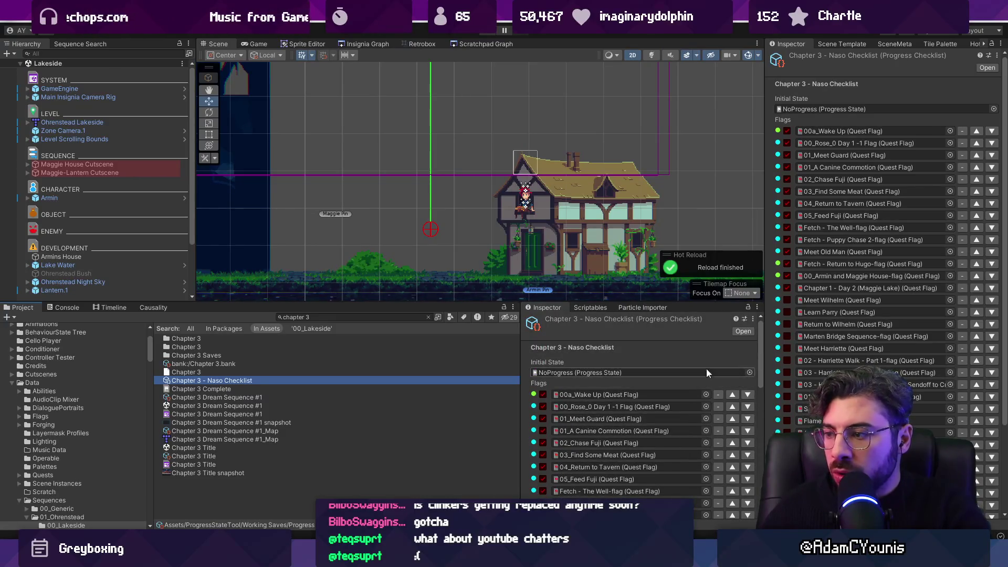
left_click(748, 307)
left_click(226, 380)
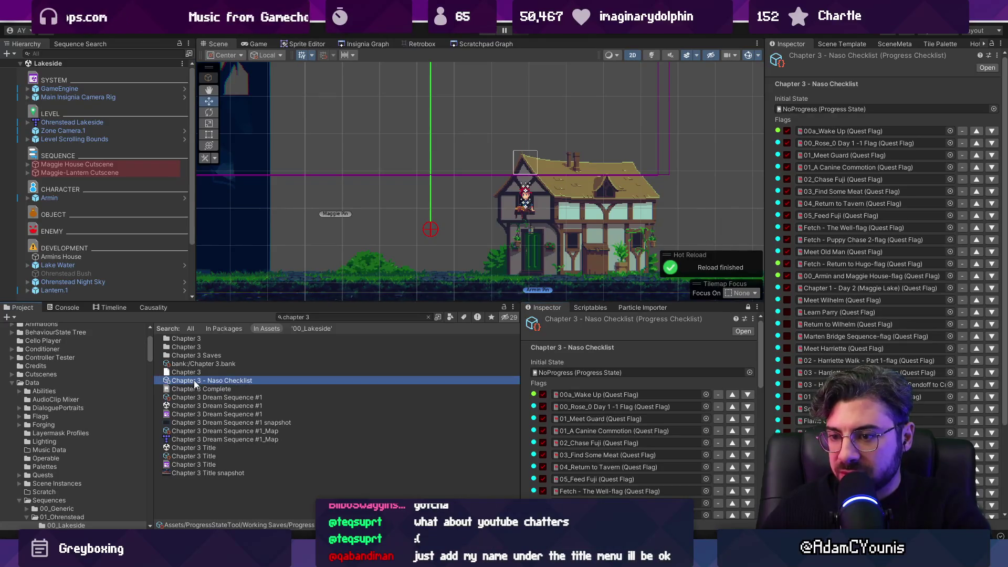
Search for 'chapter 1' and inspect the Chapter 1 - Ohrenstead Checklist with the inspector unlocked
left_click(348, 317)
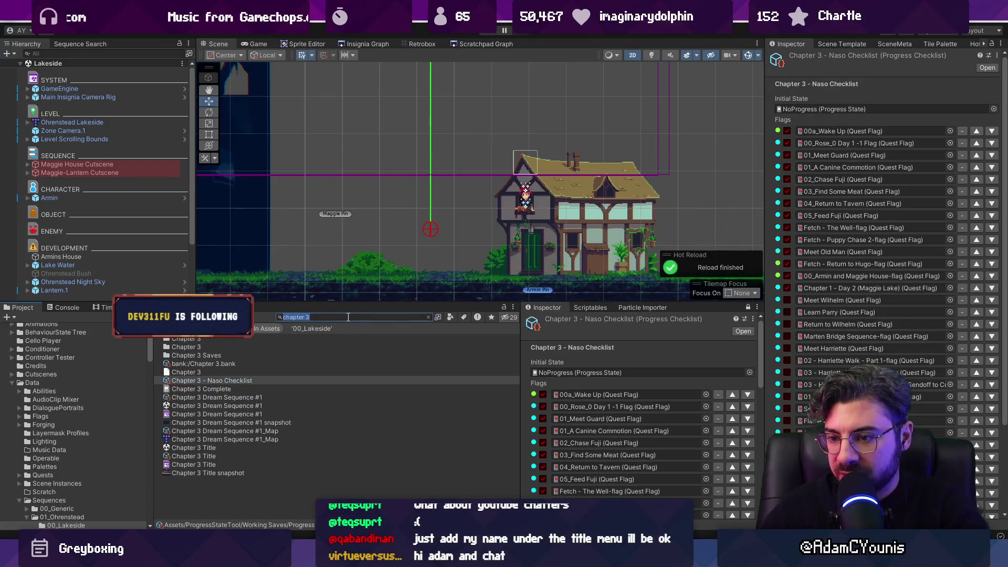
key("BackSpace")
type("1 ohren")
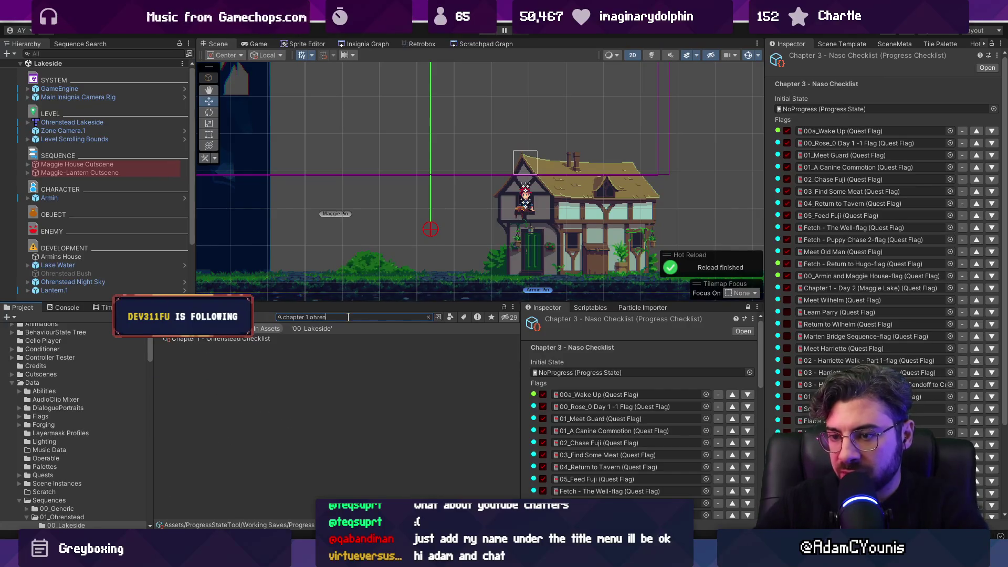
left_click(265, 339)
scroll(587, 414, "down", 5)
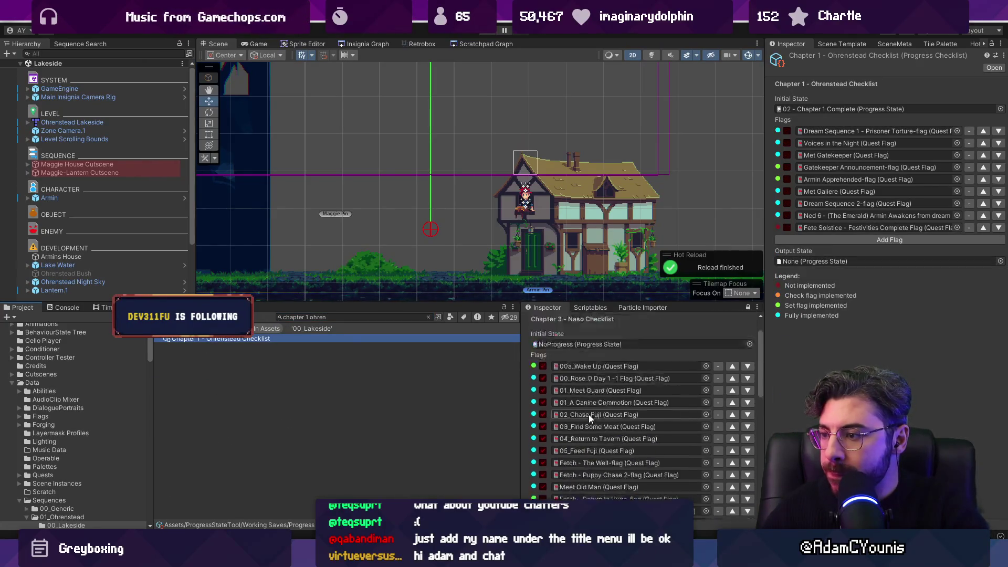
scroll(589, 415, "up", 5)
left_click(748, 307)
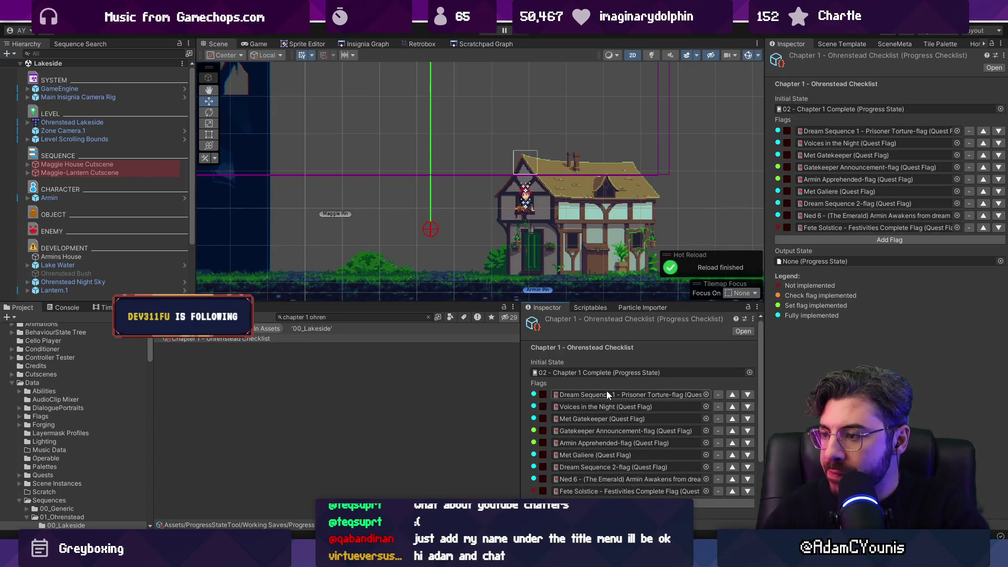
scroll(606, 390, "down", 3)
scroll(607, 391, "up", 1)
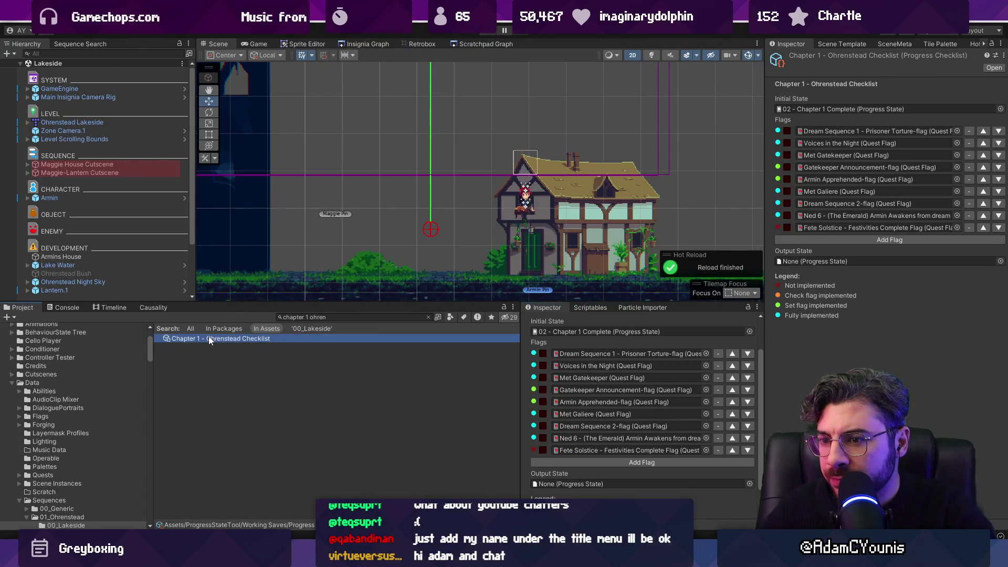
Clear the search and select Chapter 3 - Naso Checklist in the Progress Checklists folder
left_click(428, 317)
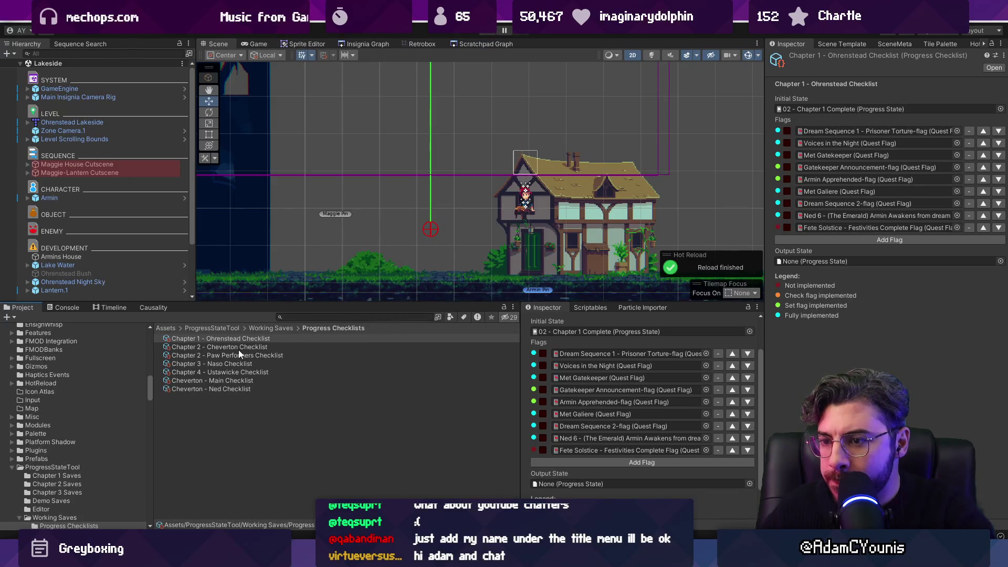
left_click(232, 365)
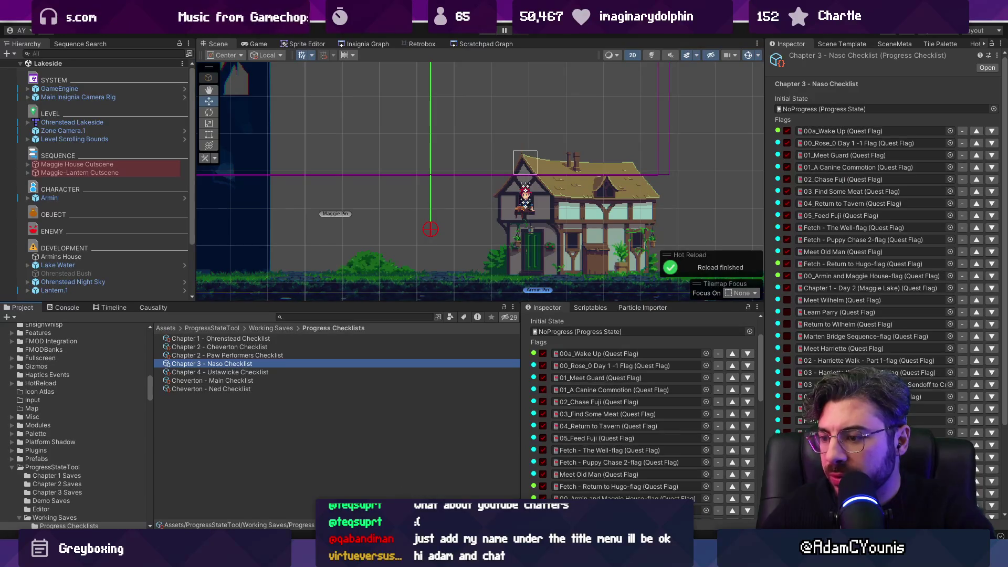
mouse_move(413, 559)
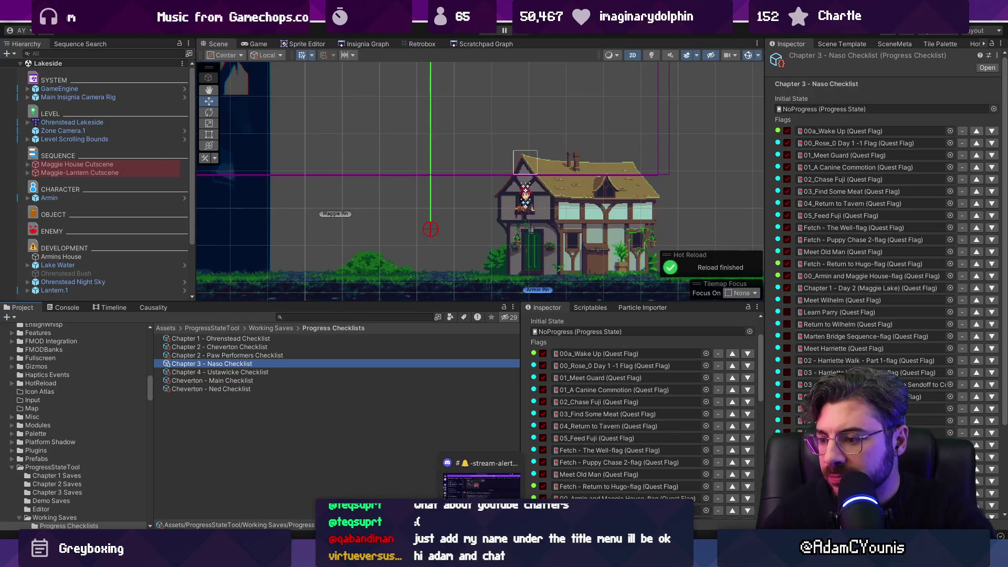
Launch Fork and list the files changed in the latest commit
key("super")
type("fork")
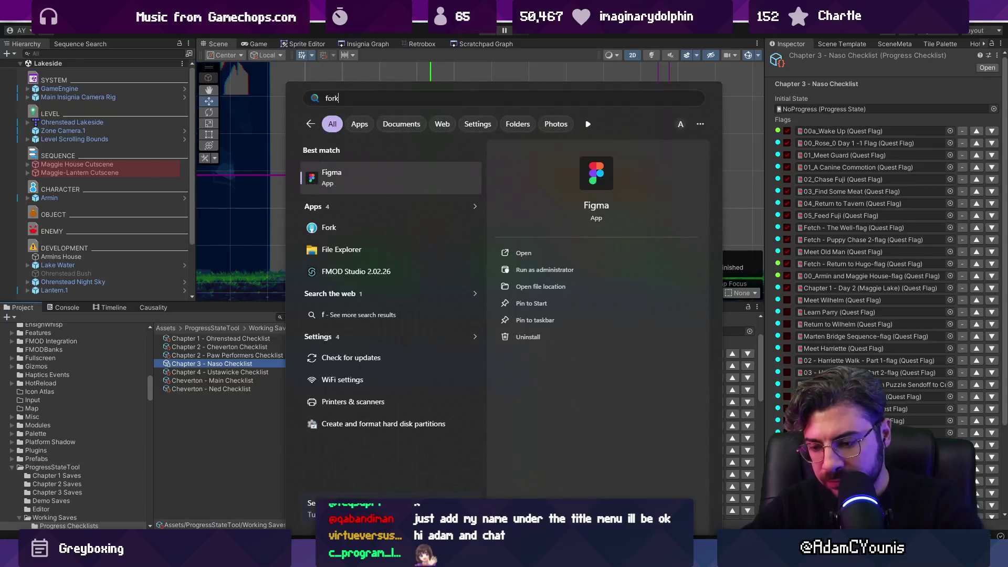
key("Return")
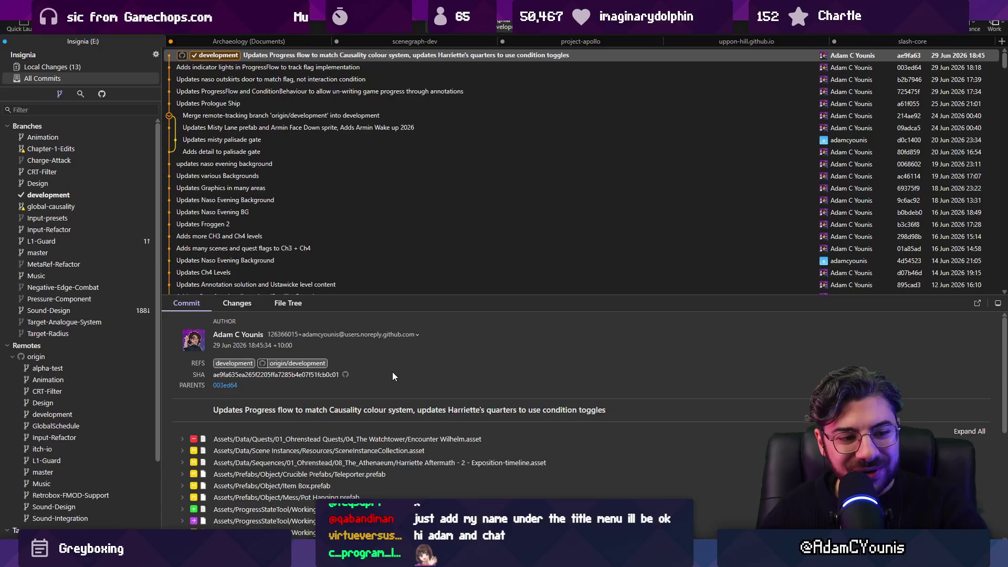
left_click_drag(345, 300, 341, 307)
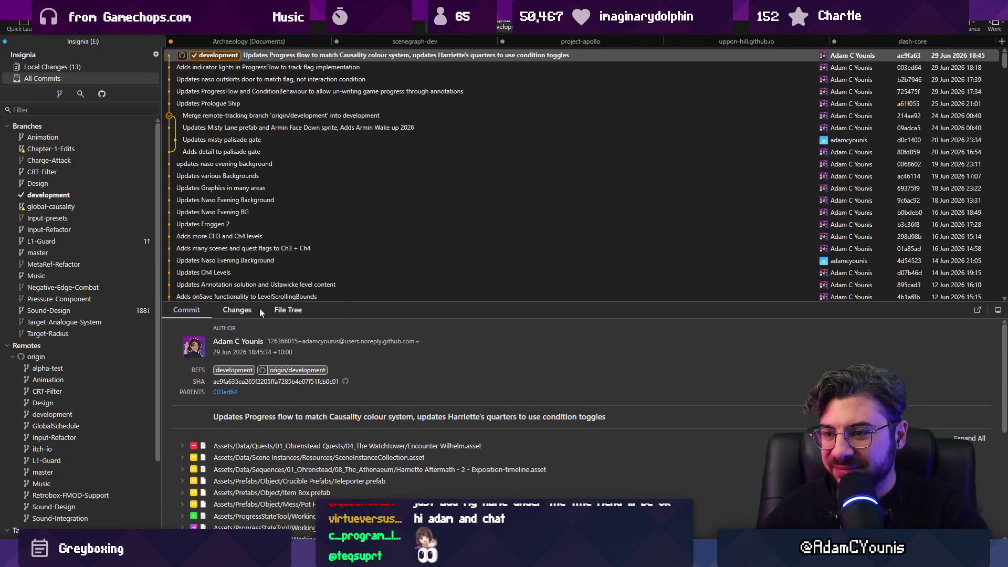
left_click(249, 311)
scroll(259, 382, "down", 3)
scroll(258, 382, "down", 3)
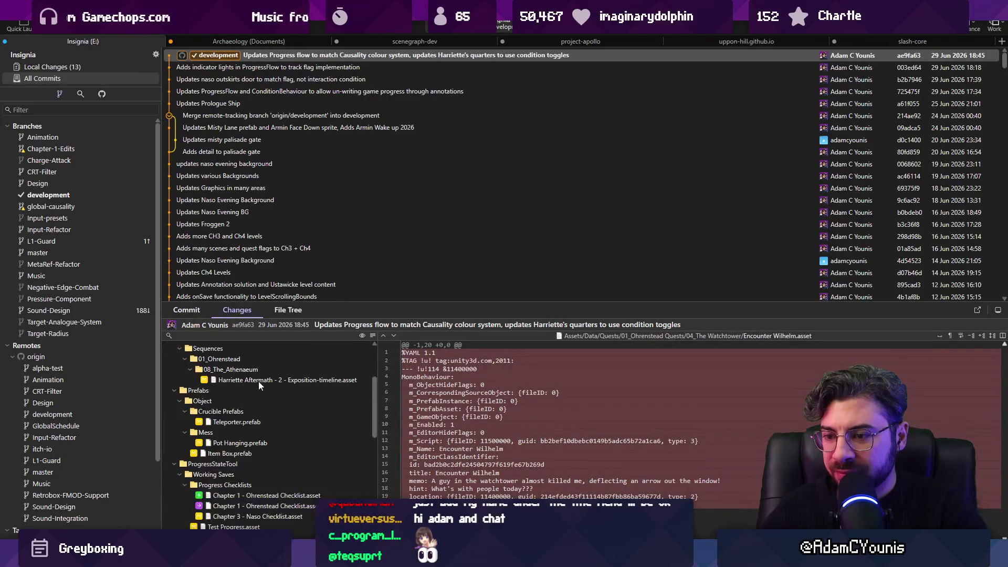
Review the Ohrenstead and Naso checklist diffs, then open Chapter 3 - Naso Checklist.asset's history
left_click(274, 401)
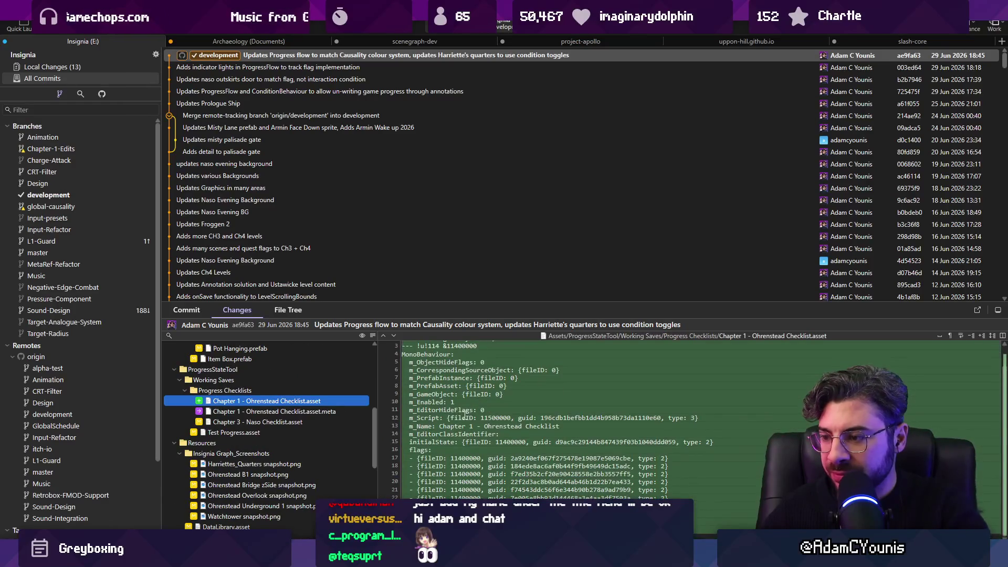
left_click(341, 412)
left_click(256, 423)
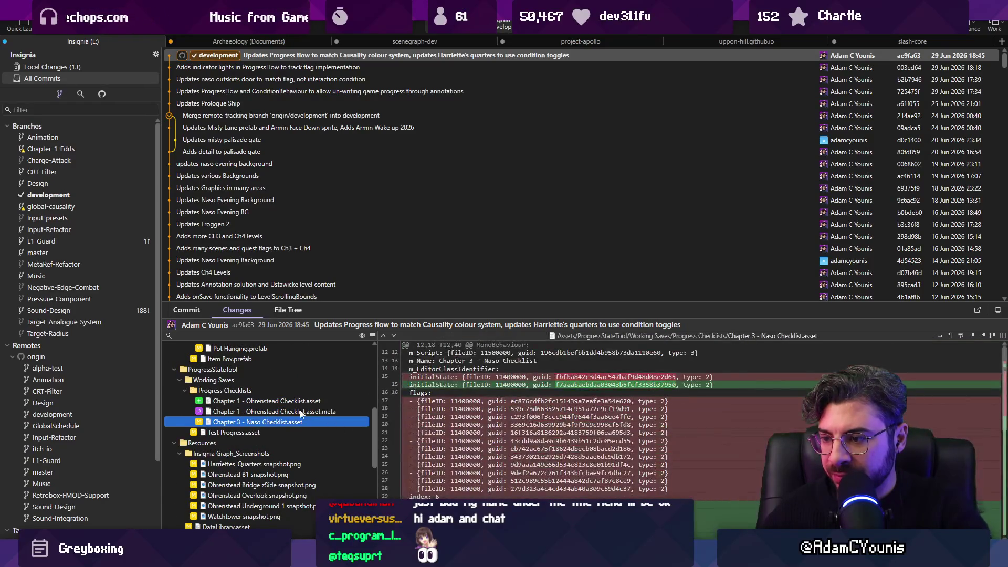
right_click(290, 425)
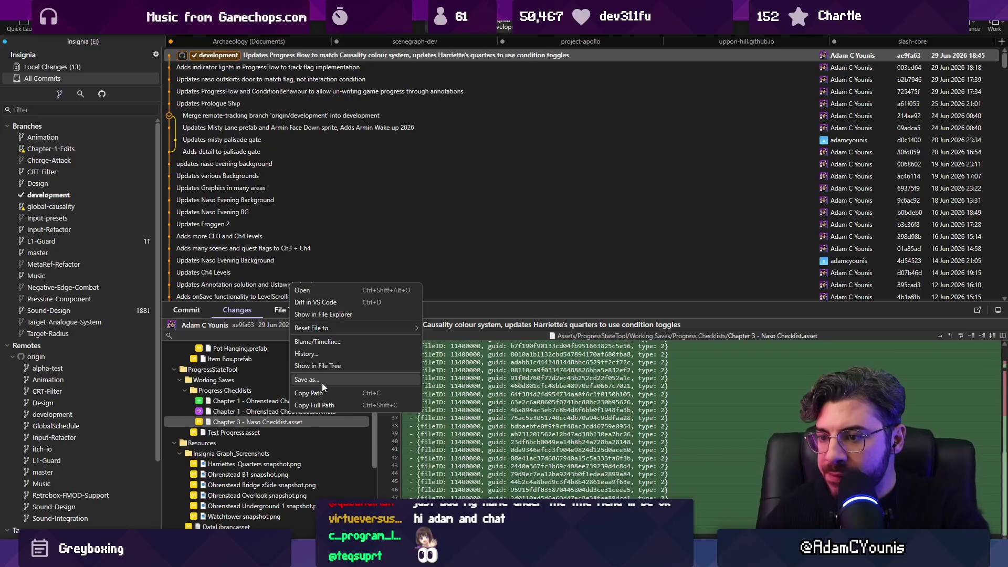
left_click(256, 414)
left_click(258, 423)
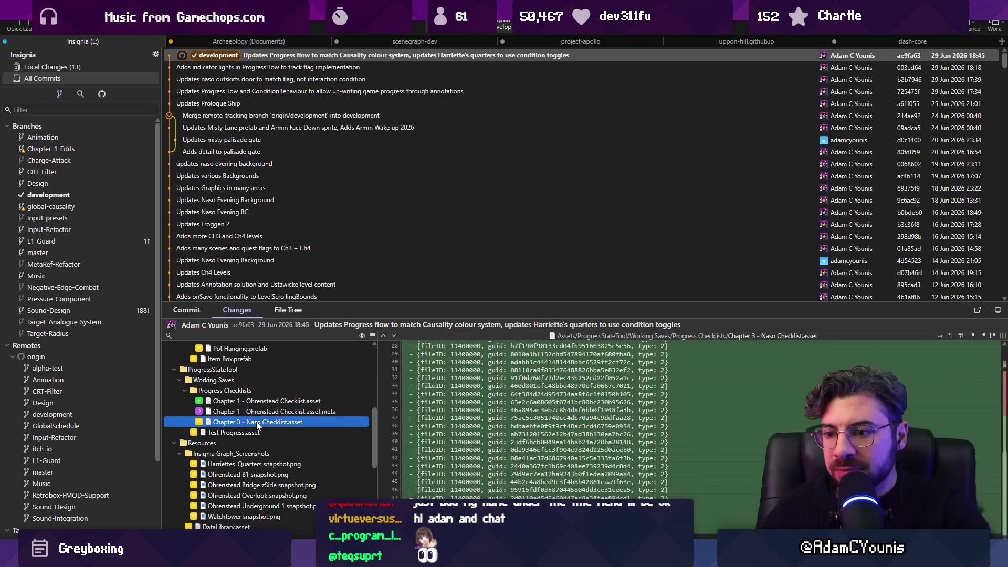
right_click(258, 426)
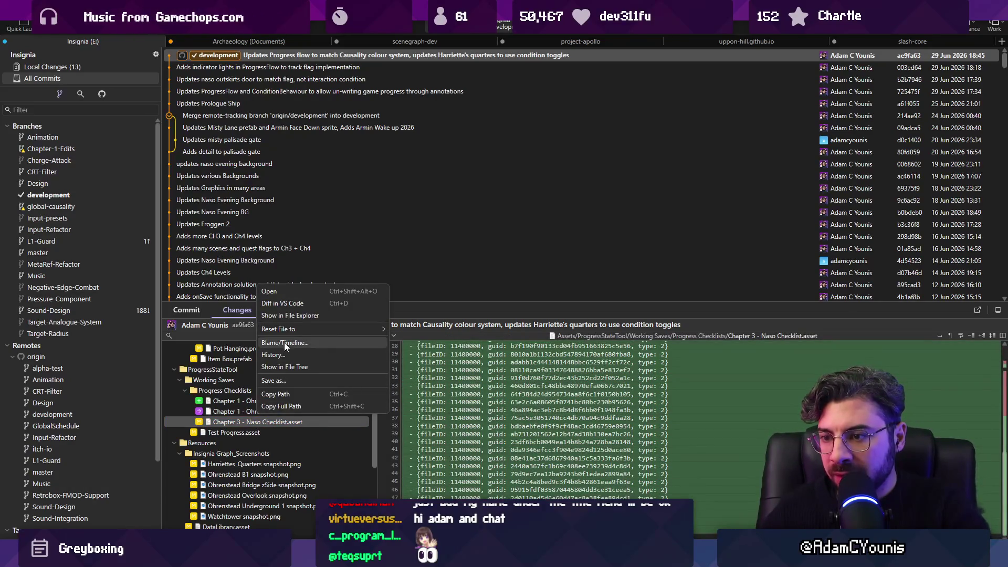
left_click(293, 354)
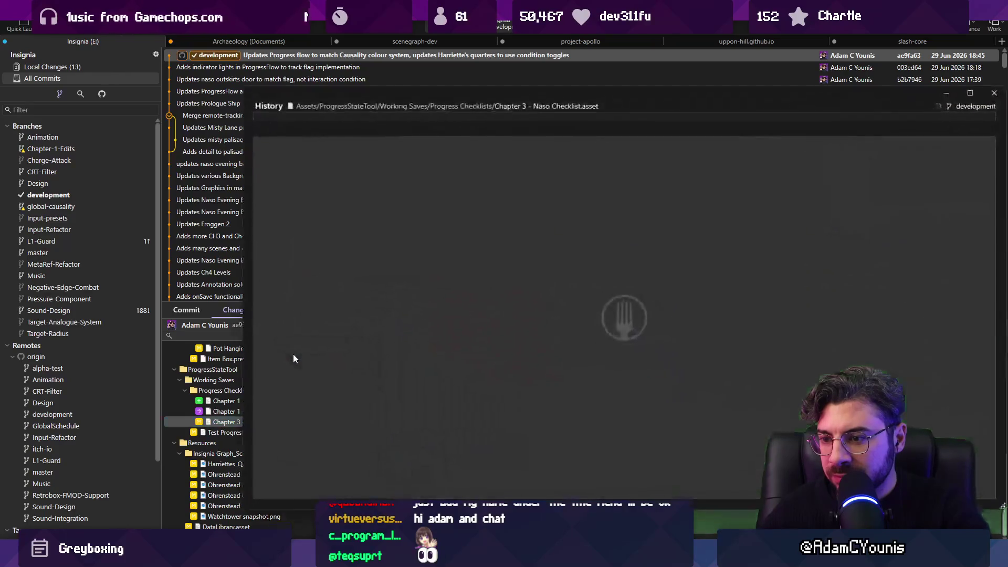
Compare the Naso checklist's commits in the History window, settling on commit 003ed64
left_click_drag(478, 94, 342, 68)
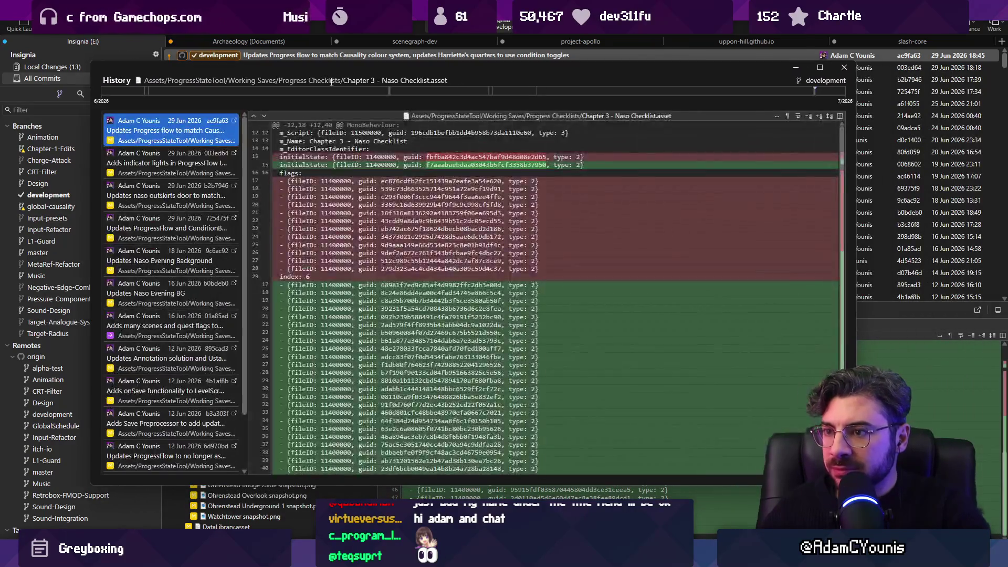
left_click(206, 166)
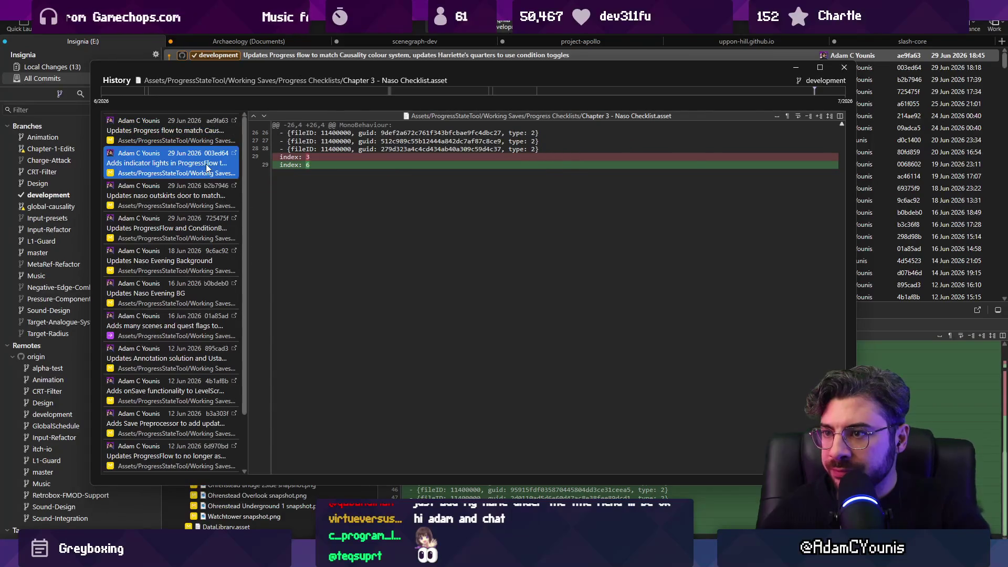
left_click(205, 135)
left_click(207, 163)
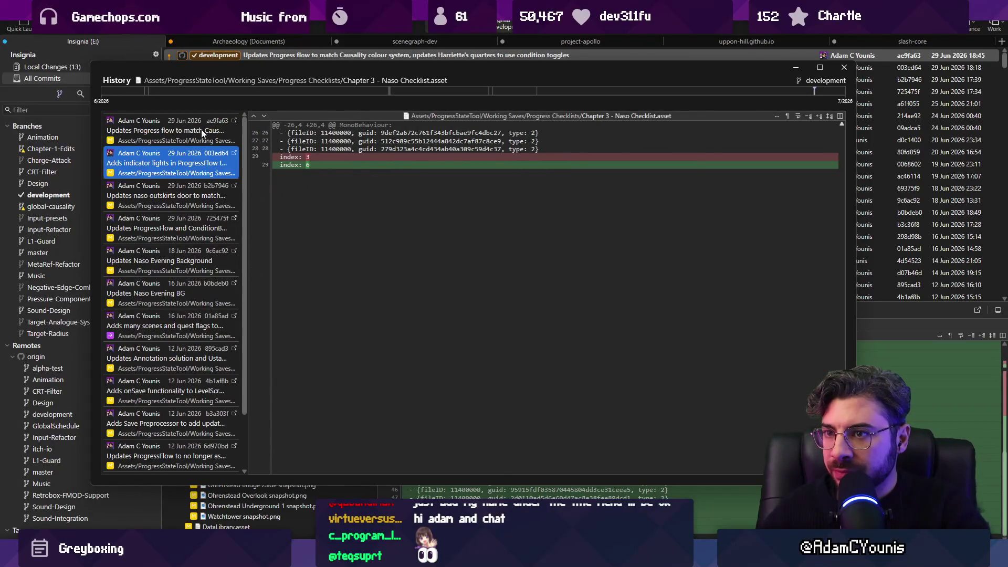
left_click(198, 195)
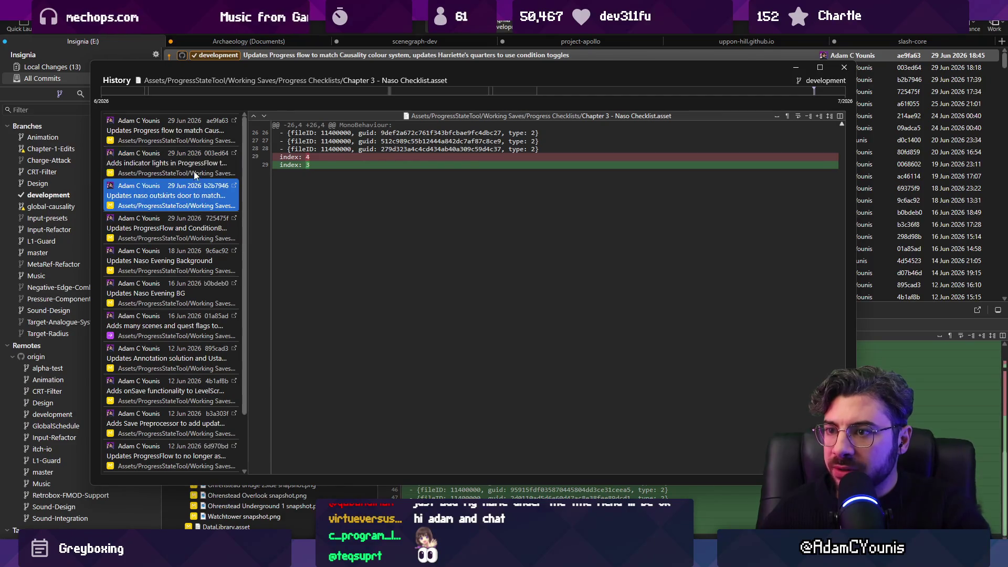
left_click(196, 167)
left_click(197, 135)
left_click(197, 166)
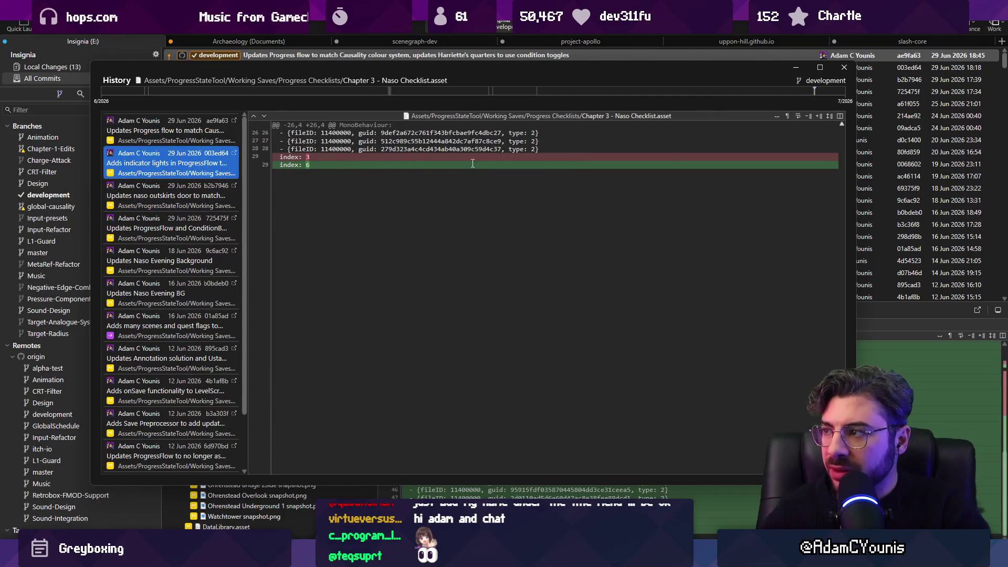
Save commit 003ed64's version as Chapter 3 - Naso Checklist 2
right_click(199, 162)
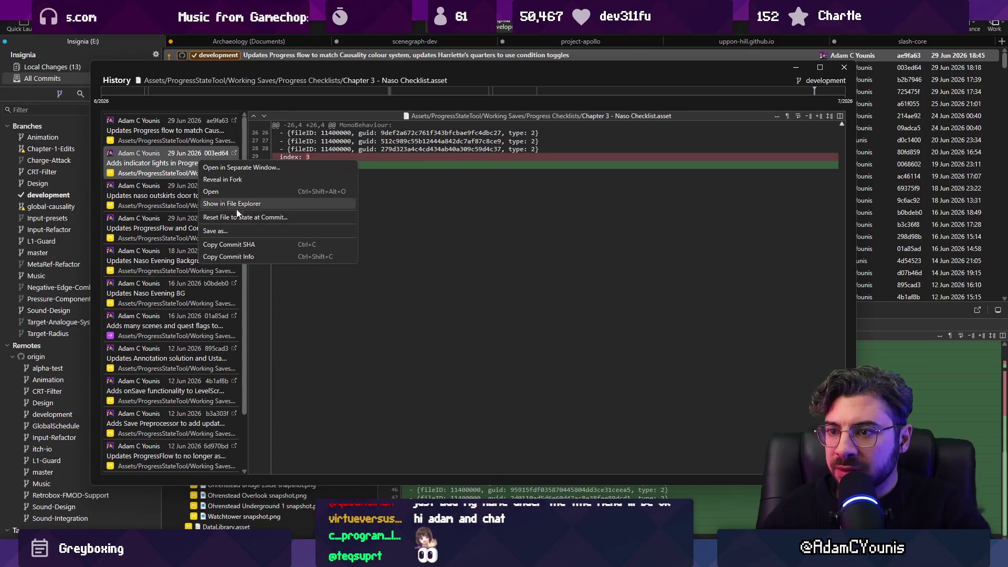
left_click(245, 234)
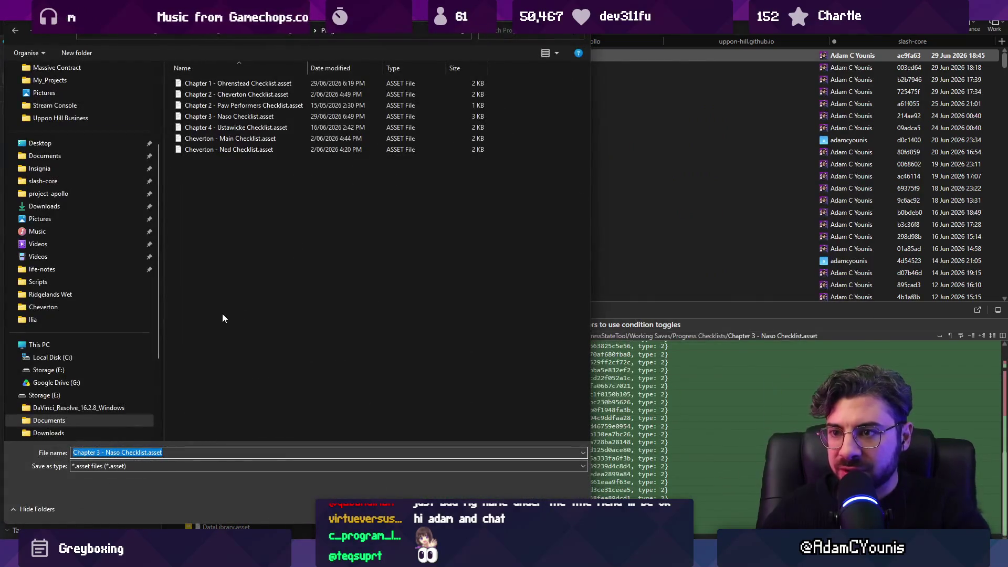
left_click(149, 453)
key("Return")
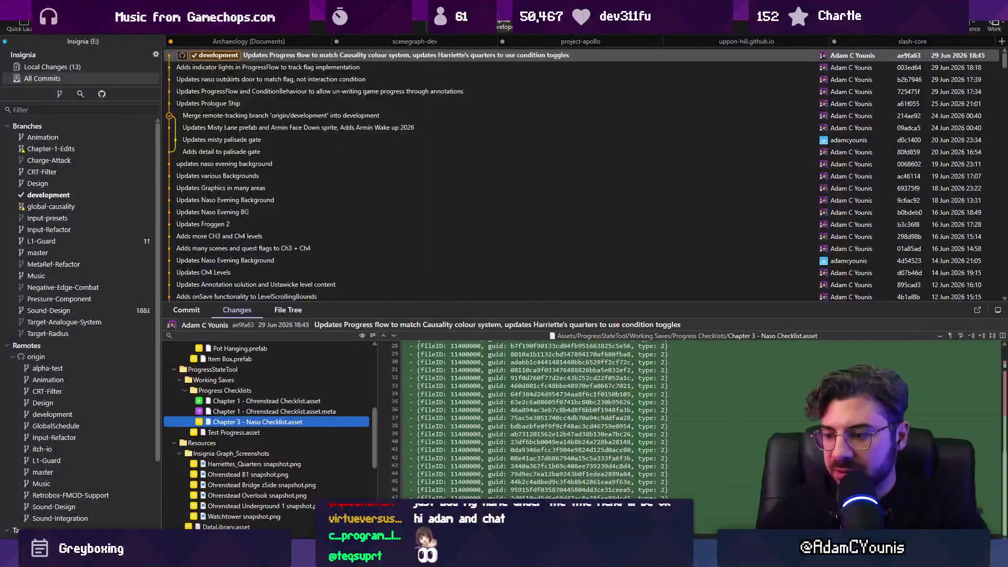
key("alt+Tab")
Compare the Naso copy, Ohrenstead and Cheverton checklists, then delete Chapter 1 - Ohrenstead Checklist
left_click(264, 374)
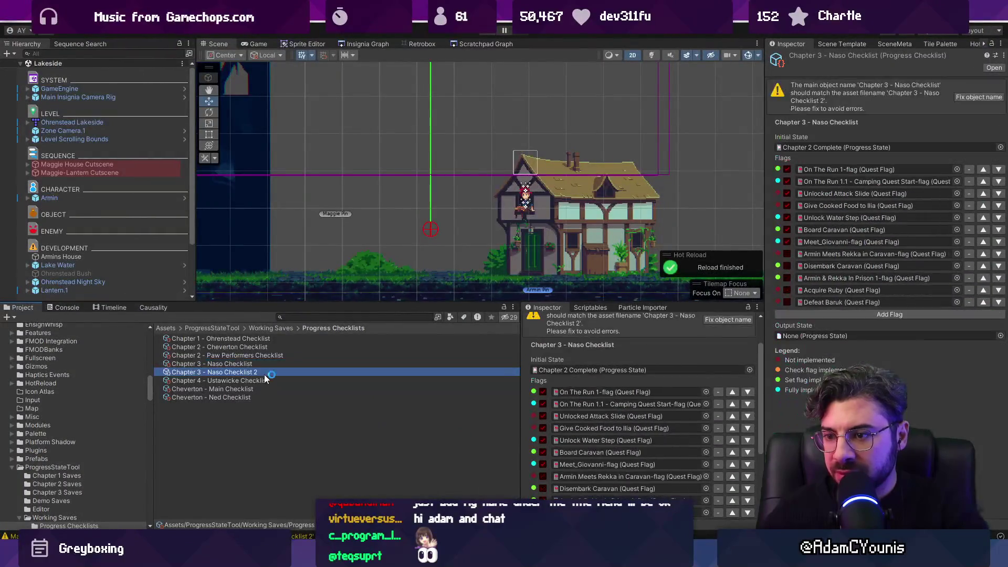
scroll(616, 405, "down", 2)
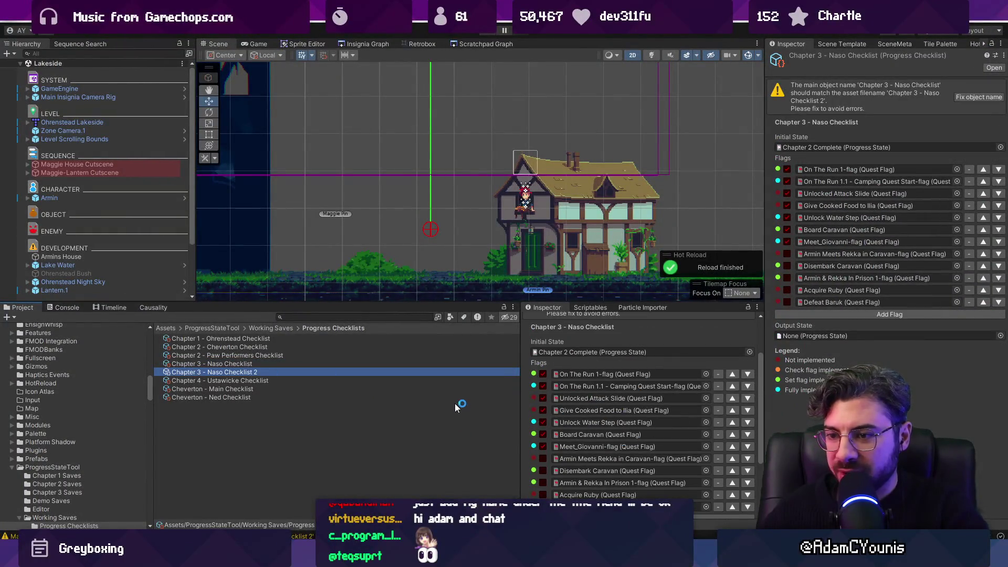
left_click(244, 363)
left_click(239, 348)
left_click(240, 339)
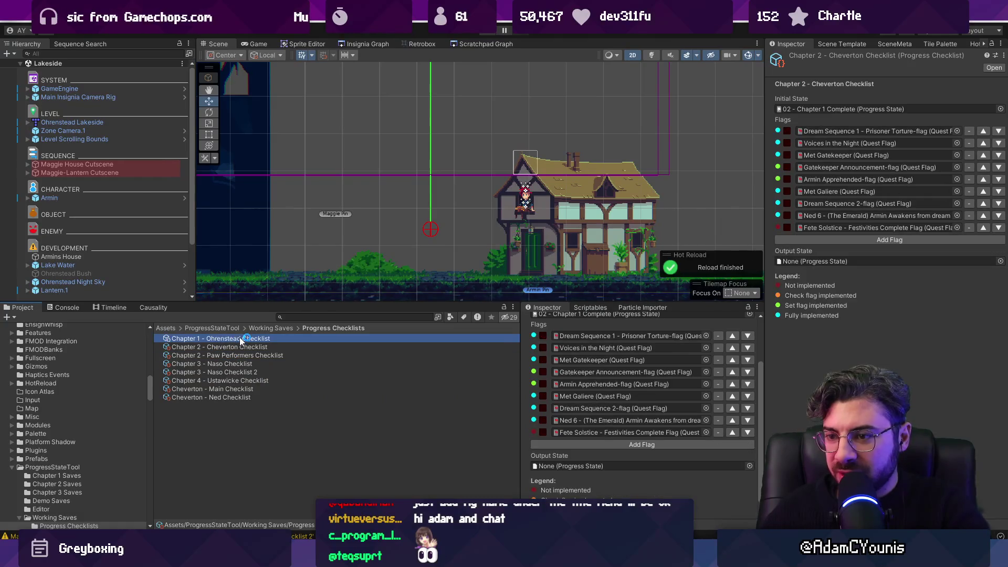
left_click(256, 346)
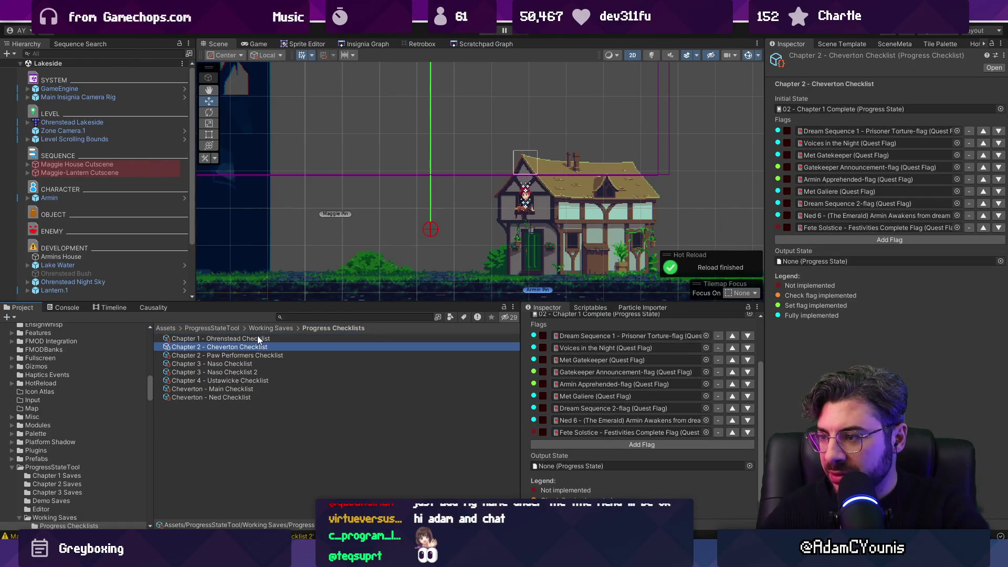
left_click(261, 340)
left_click(257, 347)
left_click(261, 338)
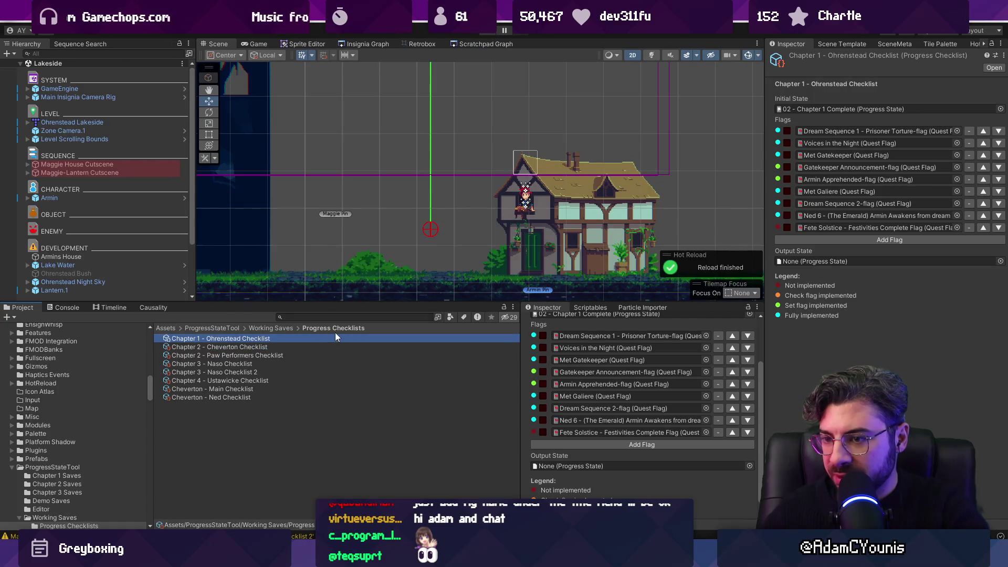
key("Delete")
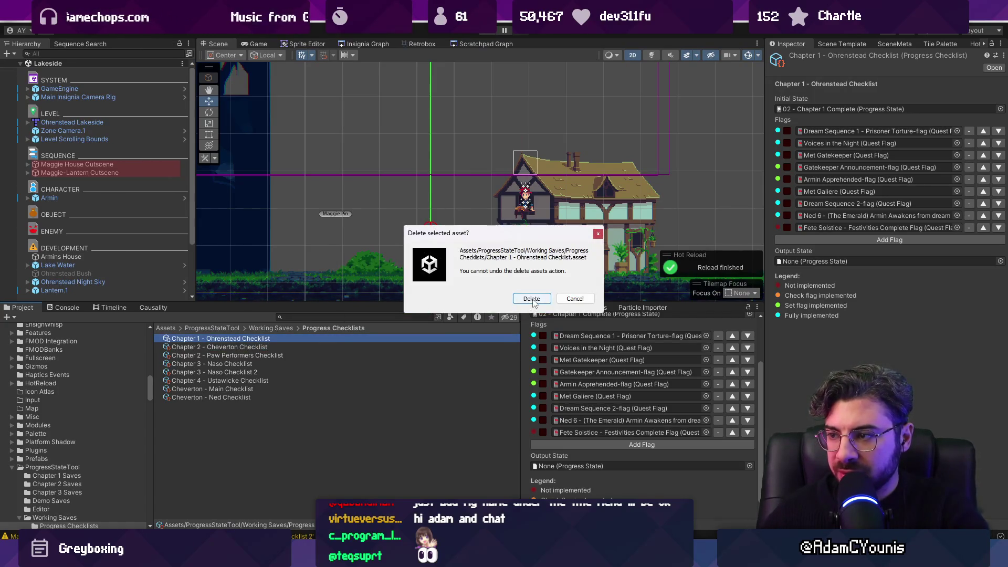
key("Return")
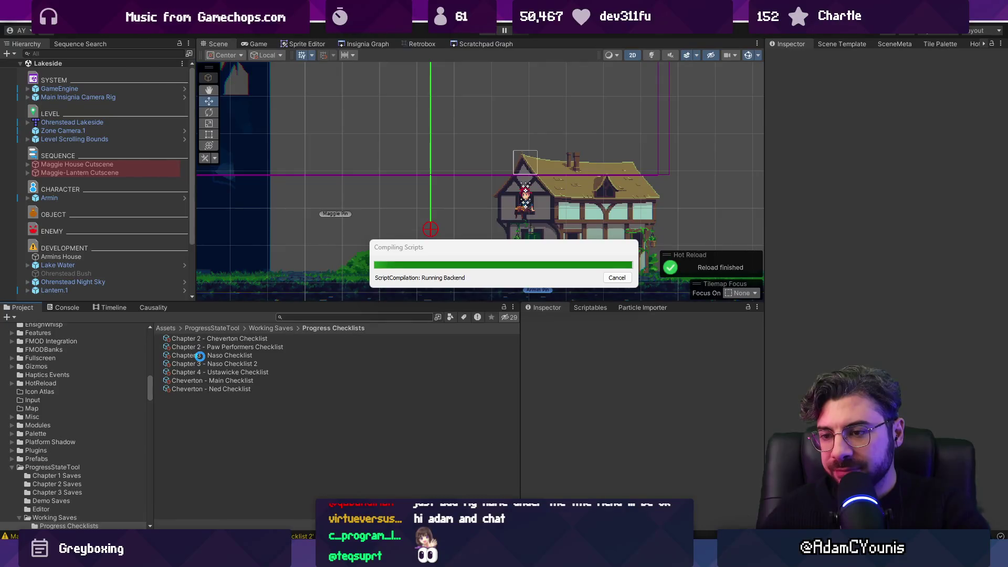
Rename the early-game checklist to Chapter 1 - Ohrenstead Checklist and the copy to Chapter 3 - Naso Checklist
left_click(199, 356)
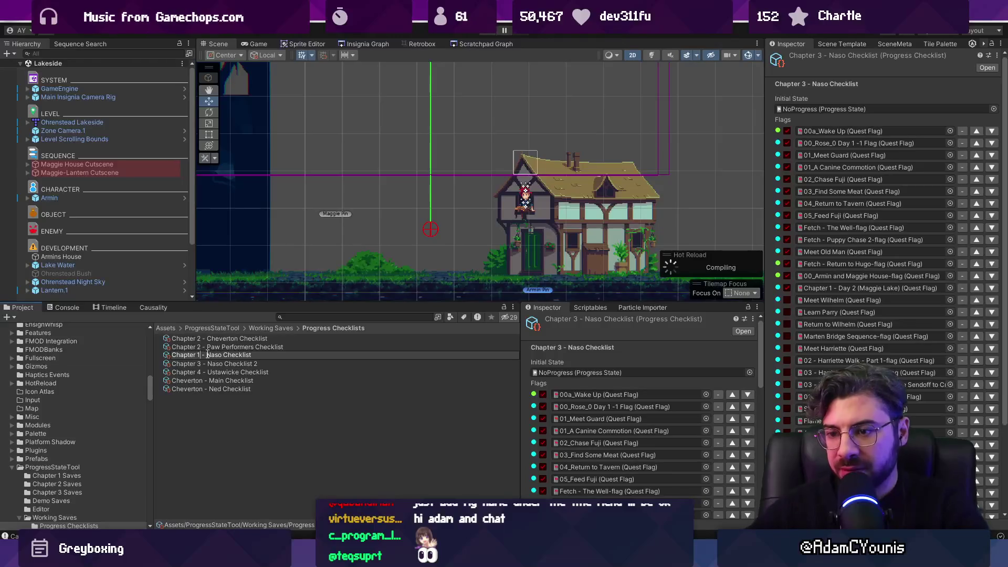
type("Ohrenstead")
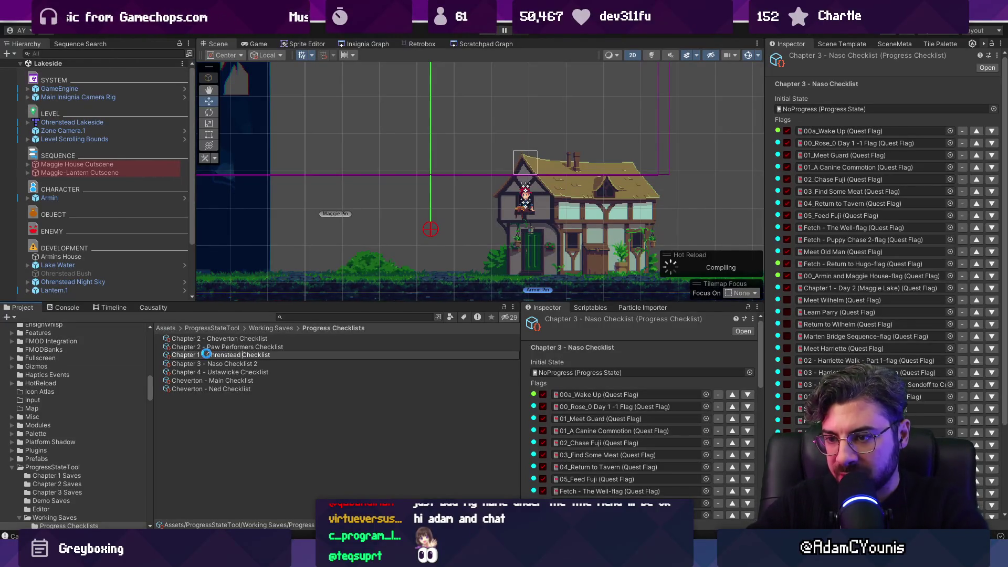
key("Return")
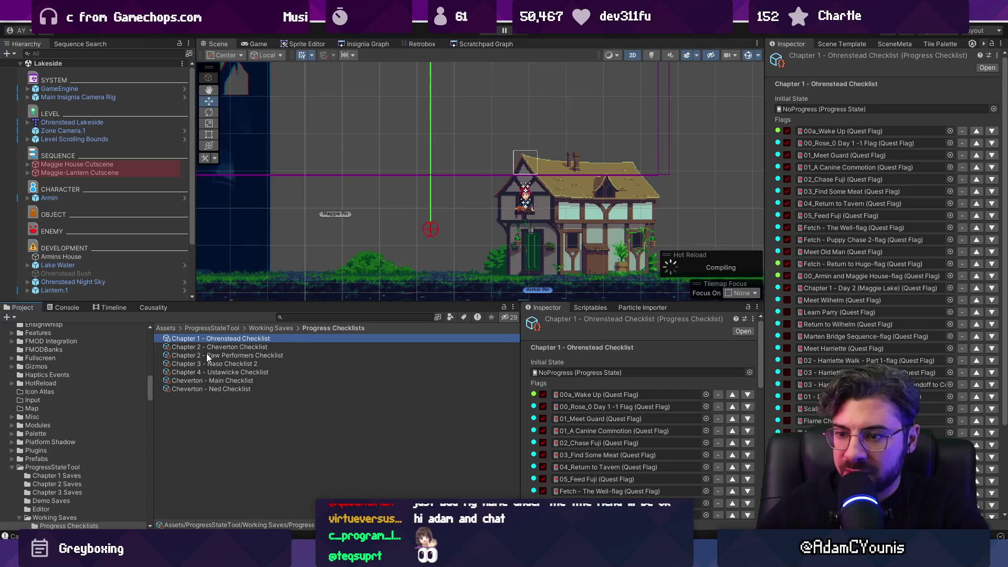
left_click(209, 367)
left_click(297, 364)
left_click(297, 365)
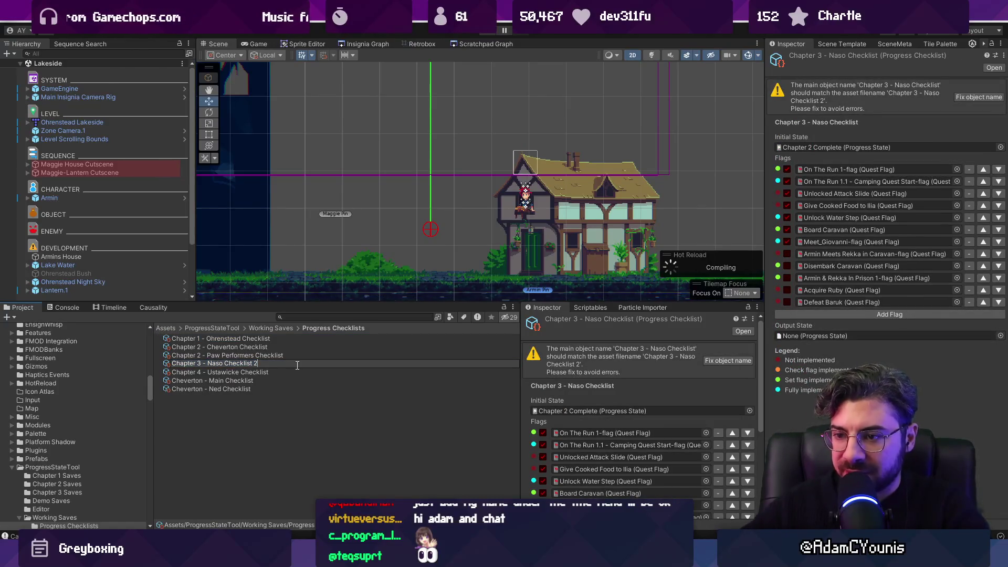
key("Return")
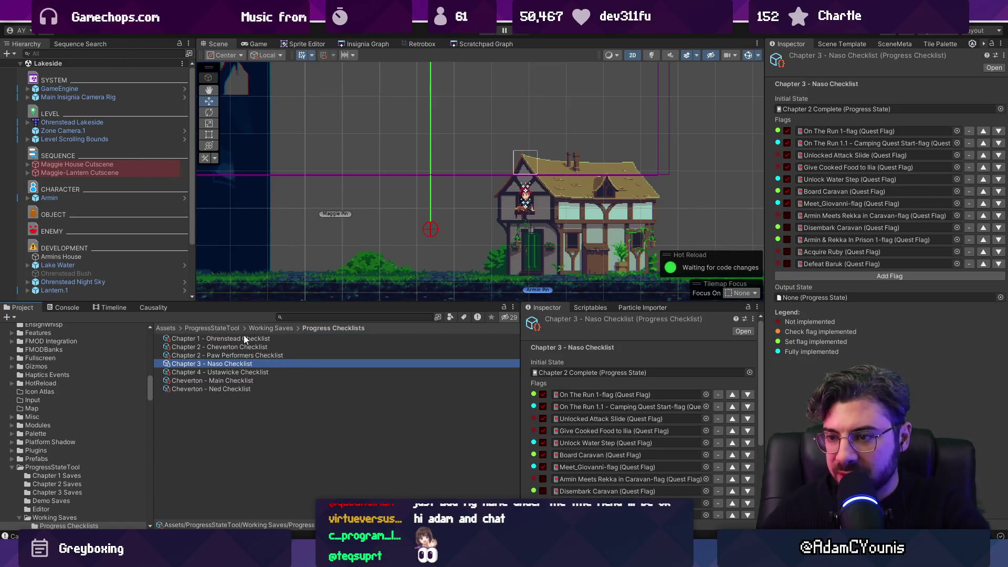
Review the Ohrenstead, Cheverton, Naso and Ustawicke checklists in the Inspector
left_click(244, 337)
scroll(622, 389, "down", 4)
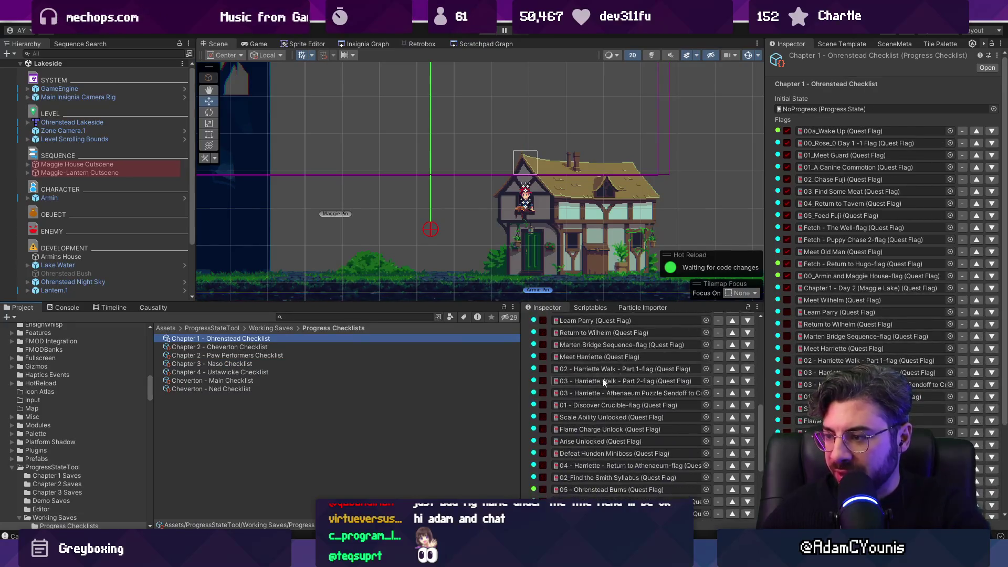
left_click(224, 347)
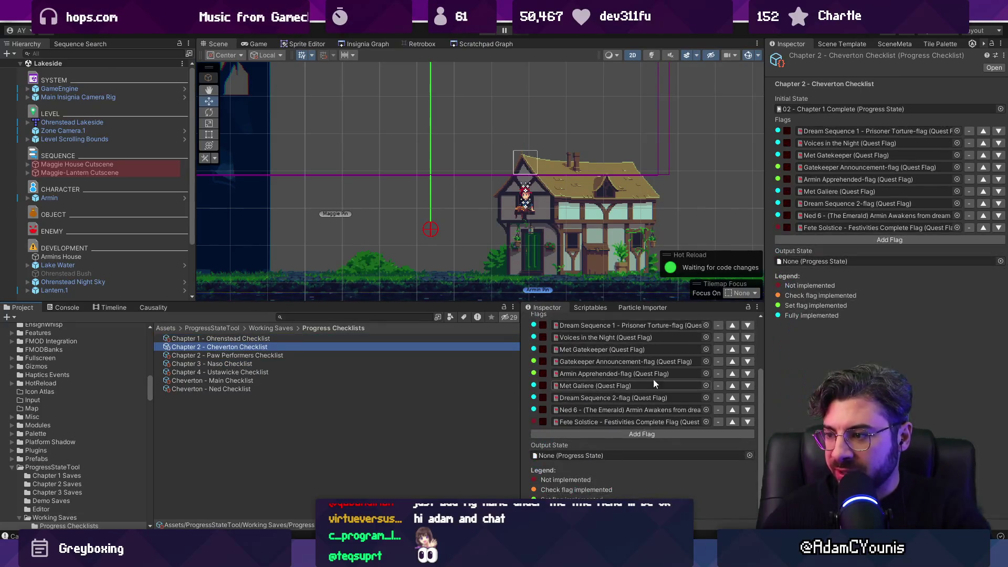
scroll(651, 373, "up", 3)
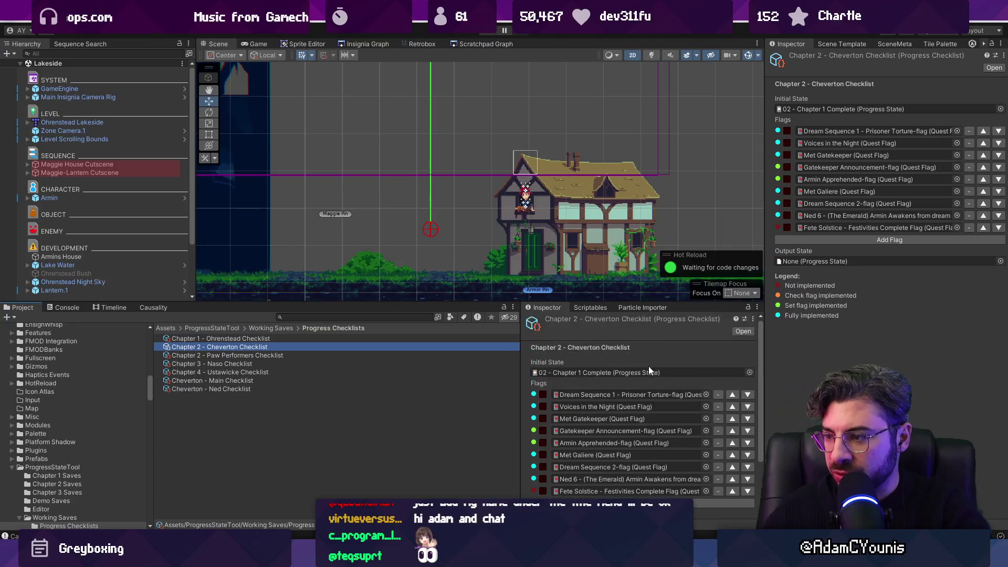
left_click(209, 364)
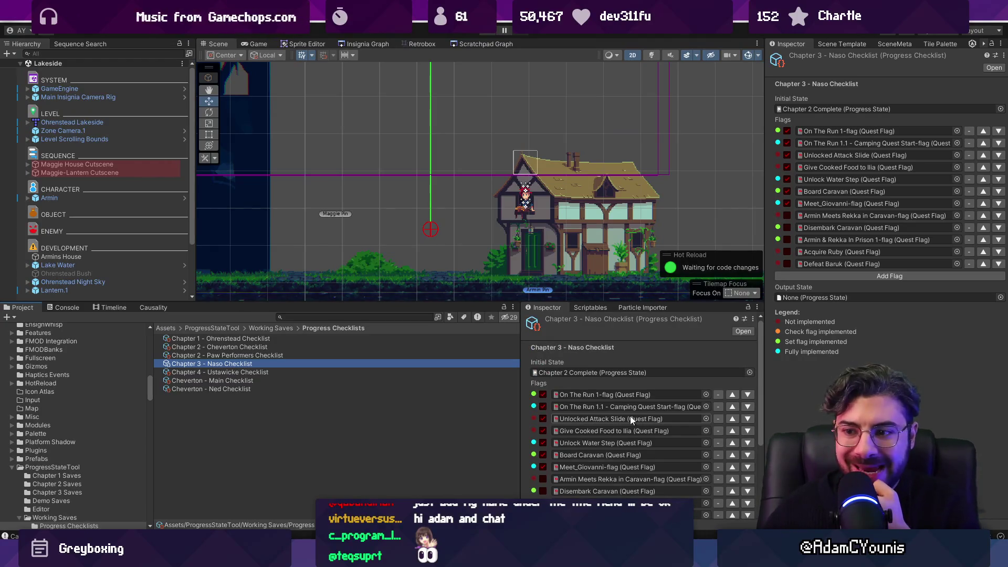
left_click(277, 372)
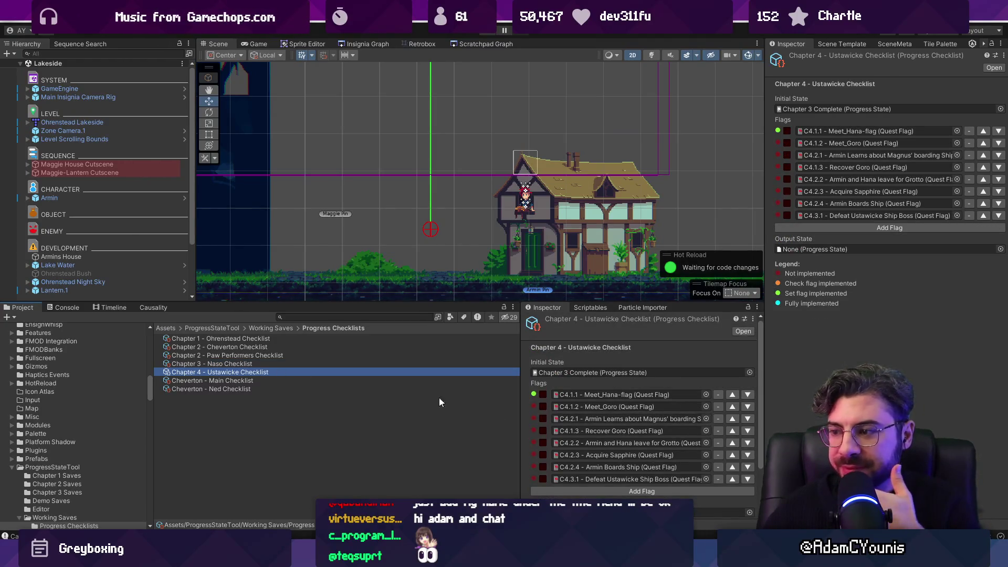
left_click(254, 361)
scroll(635, 428, "down", 2)
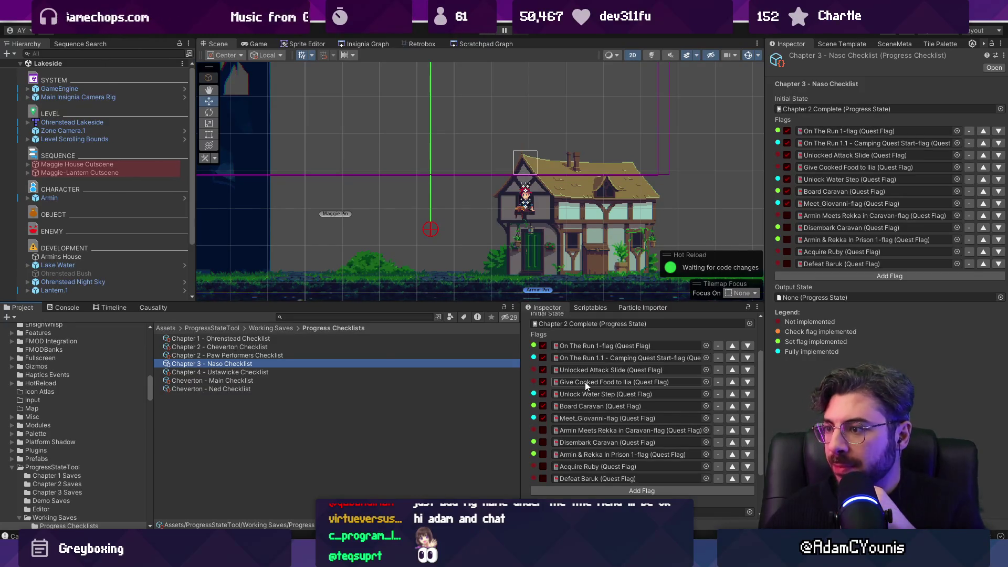
scroll(551, 336, "up", 3)
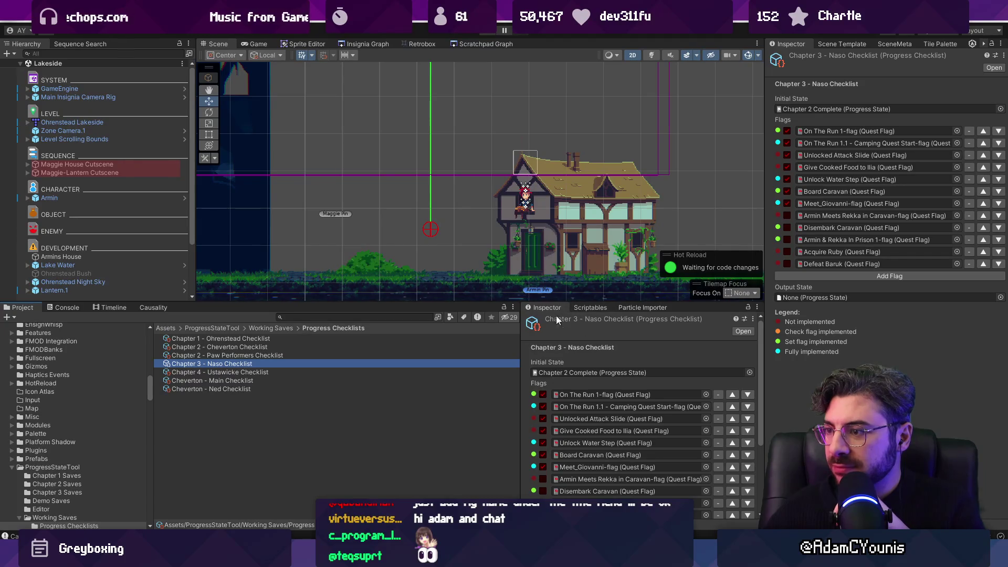
scroll(564, 331, "down", 1)
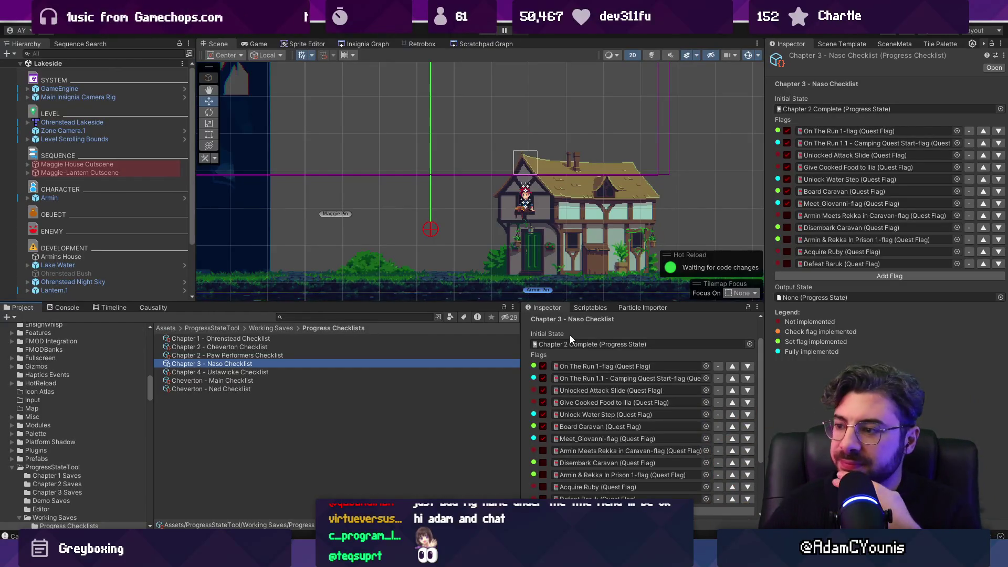
Enlarge the panels below the Scene view and inspect Chapter 1 - Ohrenstead Checklist
left_click_drag(480, 304, 468, 235)
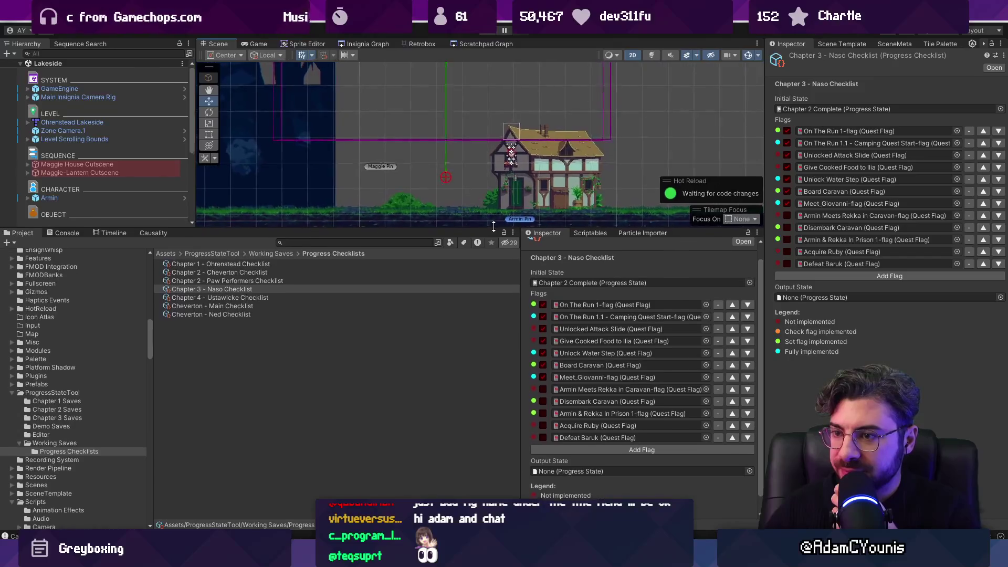
left_click(273, 293)
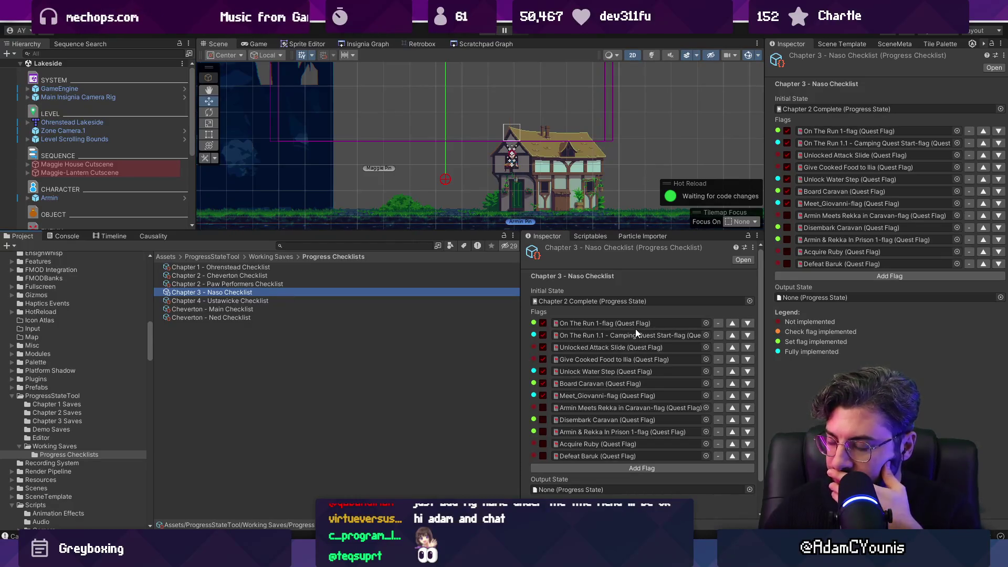
key("Up")
key("Up")
key("Up")
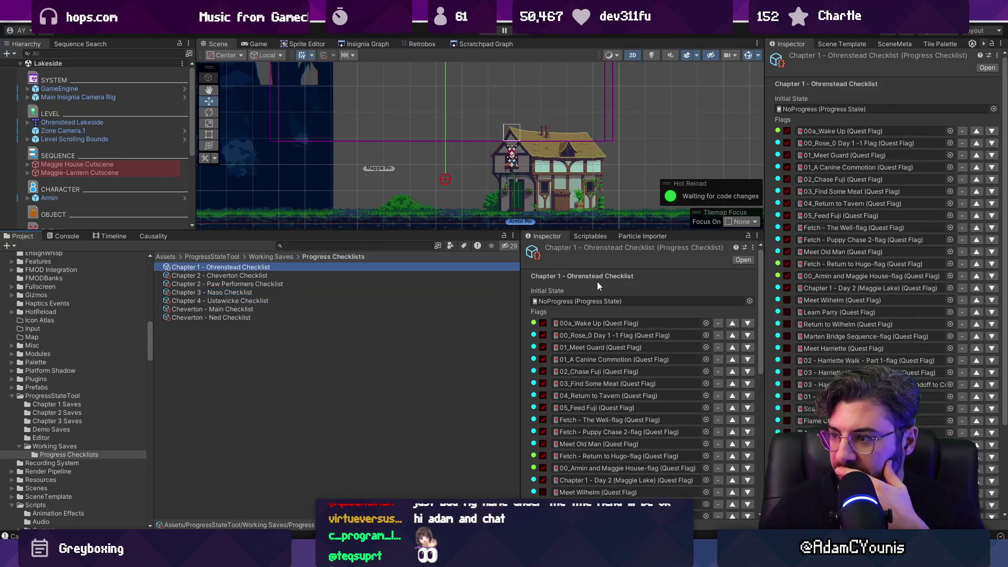
left_click_drag(478, 229, 478, 103)
scroll(701, 290, "down", 4)
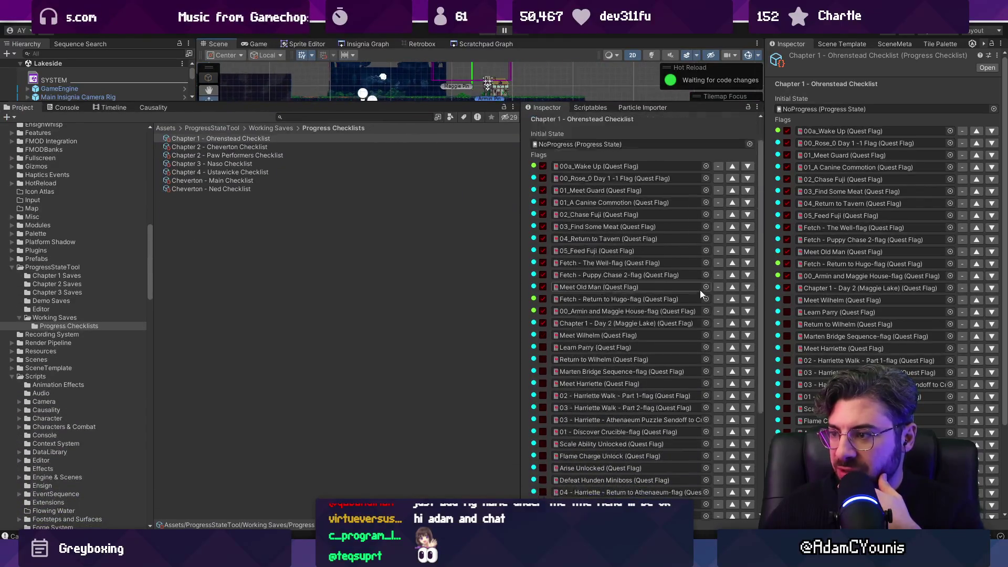
scroll(648, 316, "up", 4)
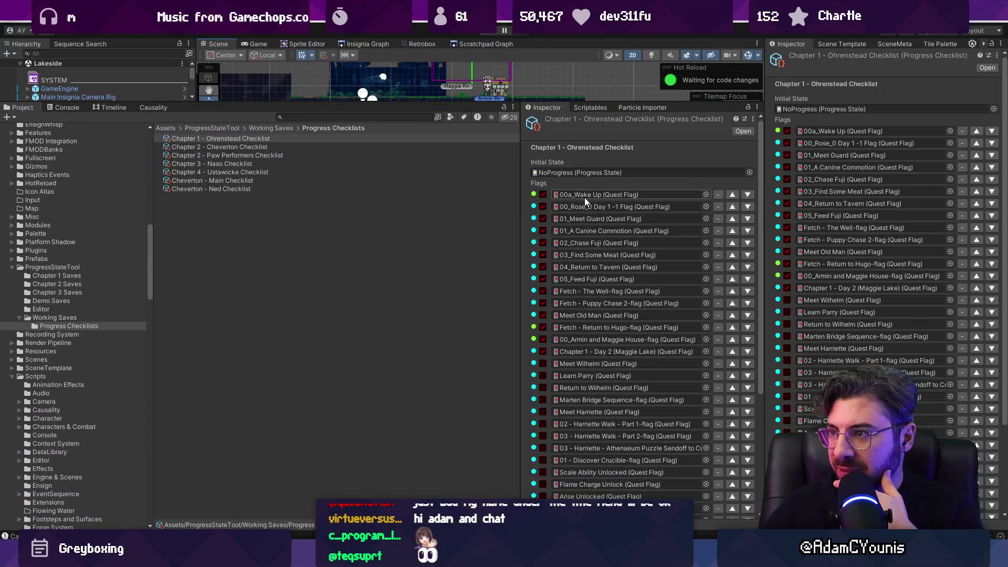
Append + $" ({set.flags.Count})" to the Flags label in ProgressFlow.cs and save
key("alt+Tab")
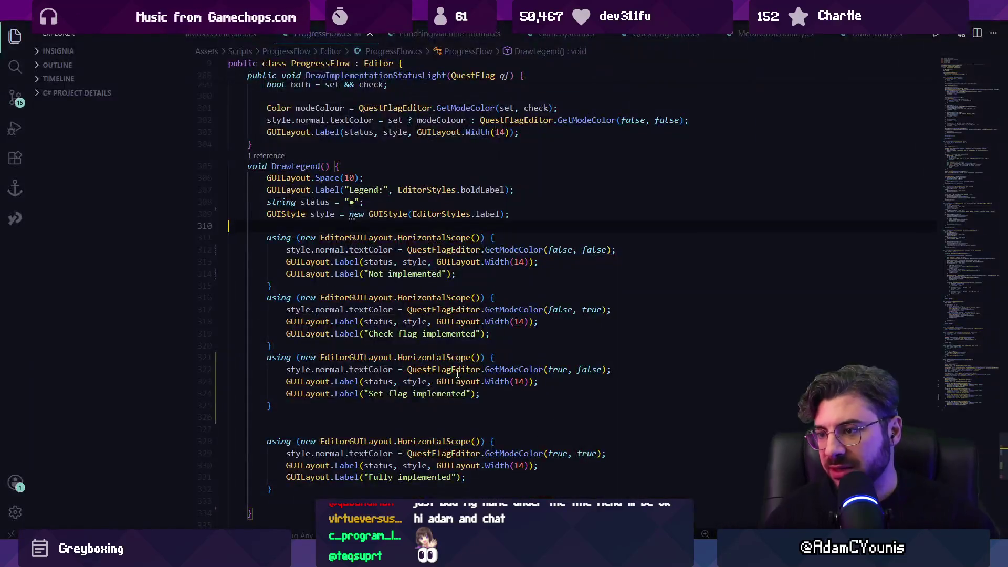
key("ctrl+f")
type("flags")
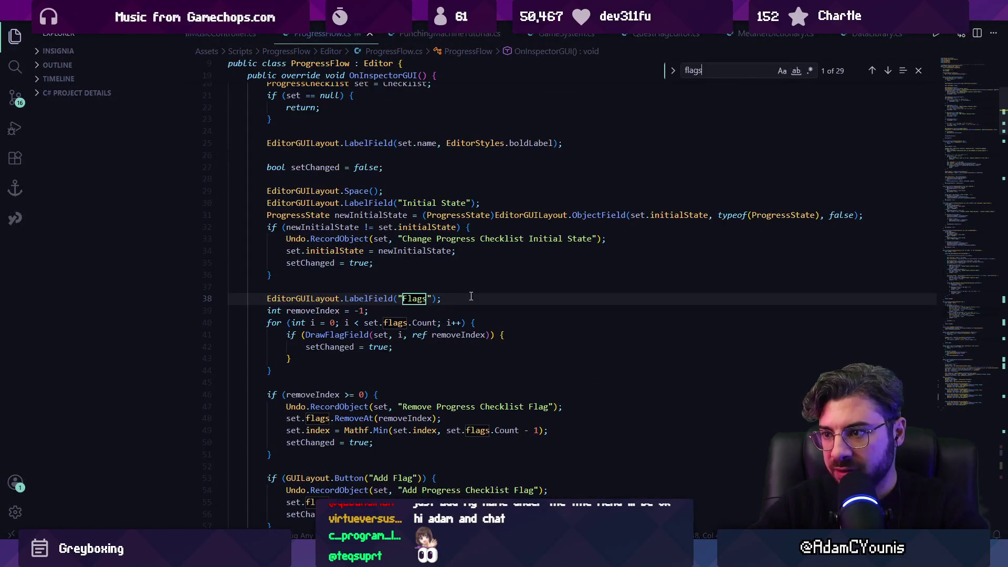
key("Escape")
key("Right")
key("Right")
type("+ $\" ({set.flags.Count})\"")
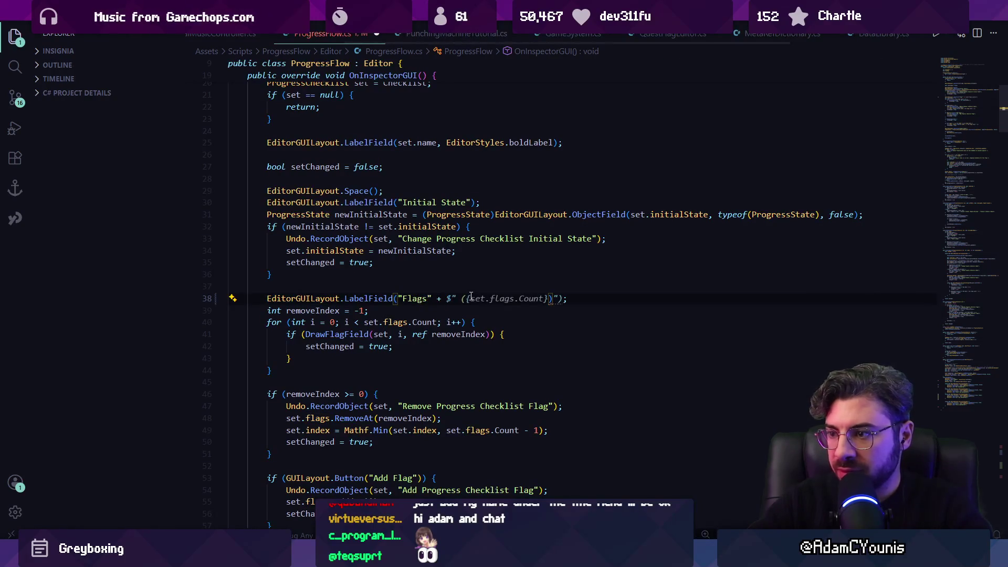
key("ctrl+s")
key("alt+Tab")
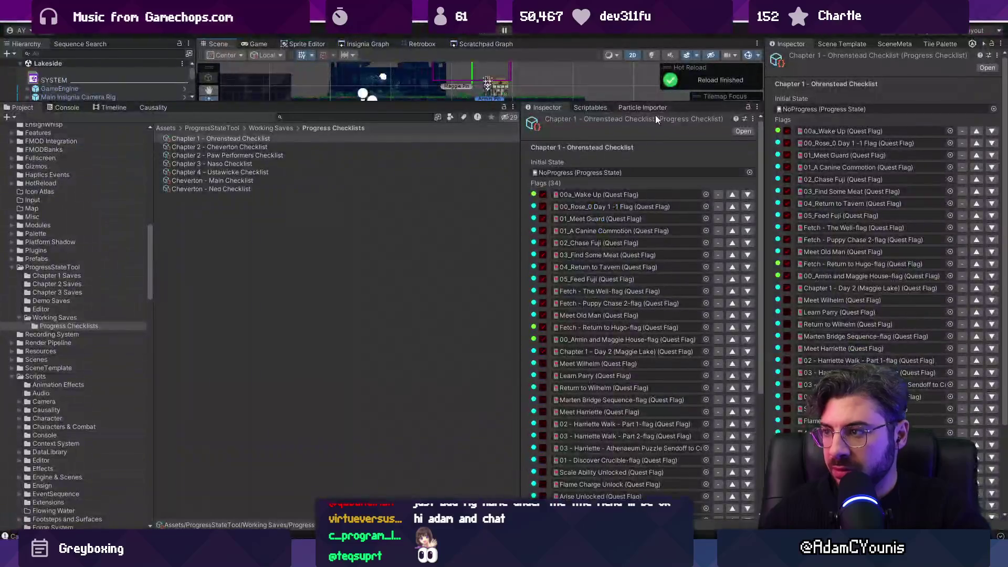
Step through the Cheverton, Paw Performers, Naso, Ustawicke and Ned checklists, ending on Cheverton - Main
left_click(259, 148)
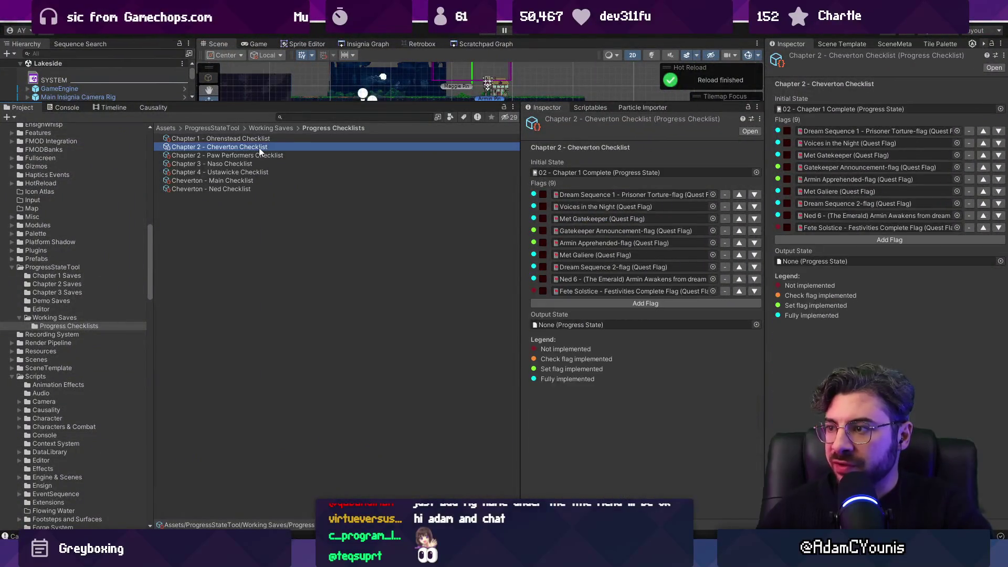
key("Down")
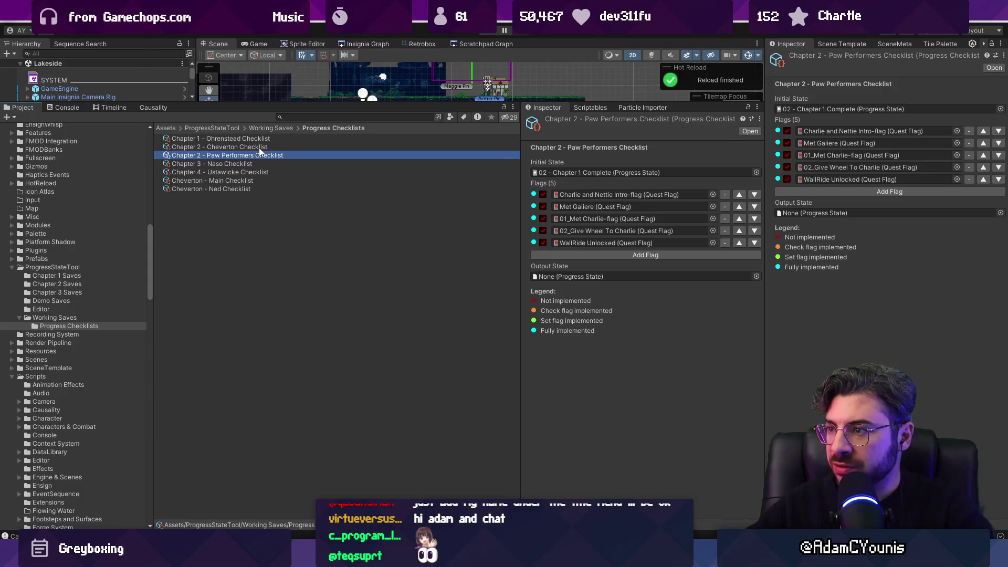
key("Down")
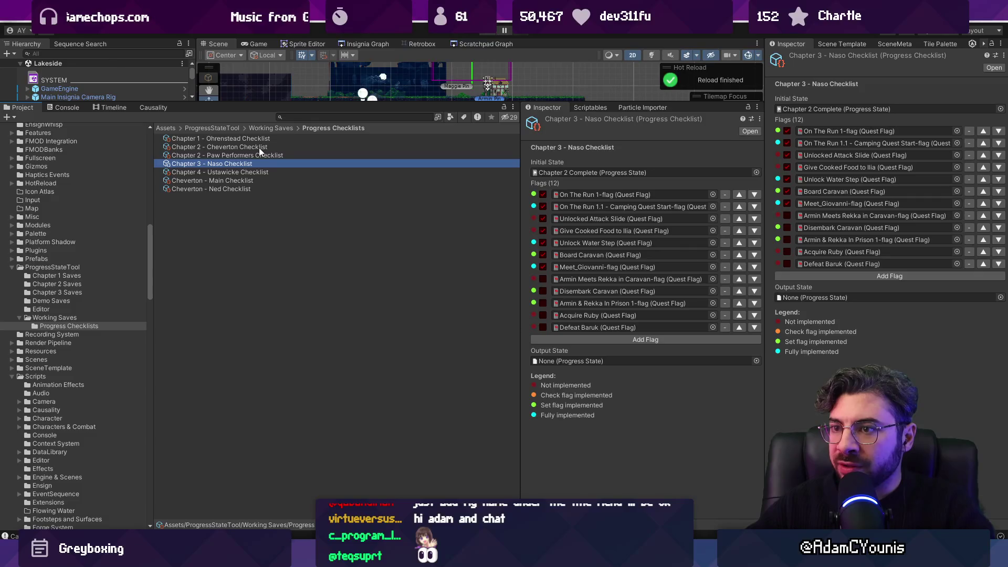
key("Down")
key("Down")
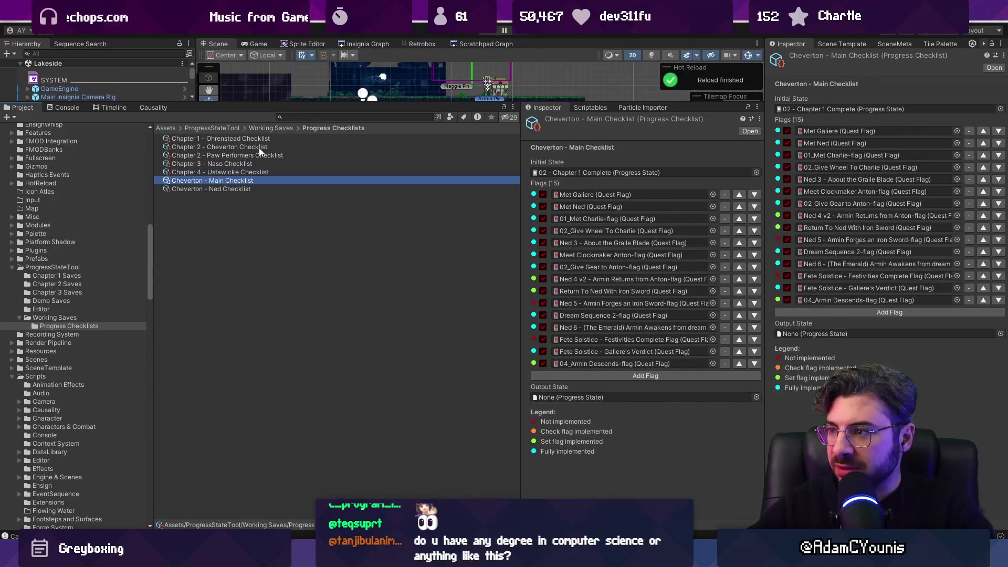
key("Down")
key("Up")
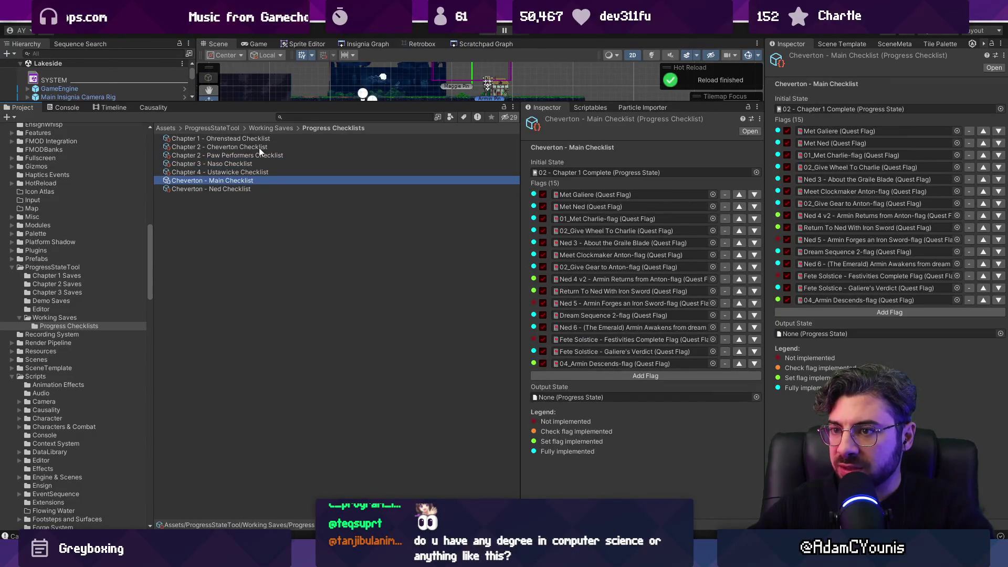
key("Down")
key("Up")
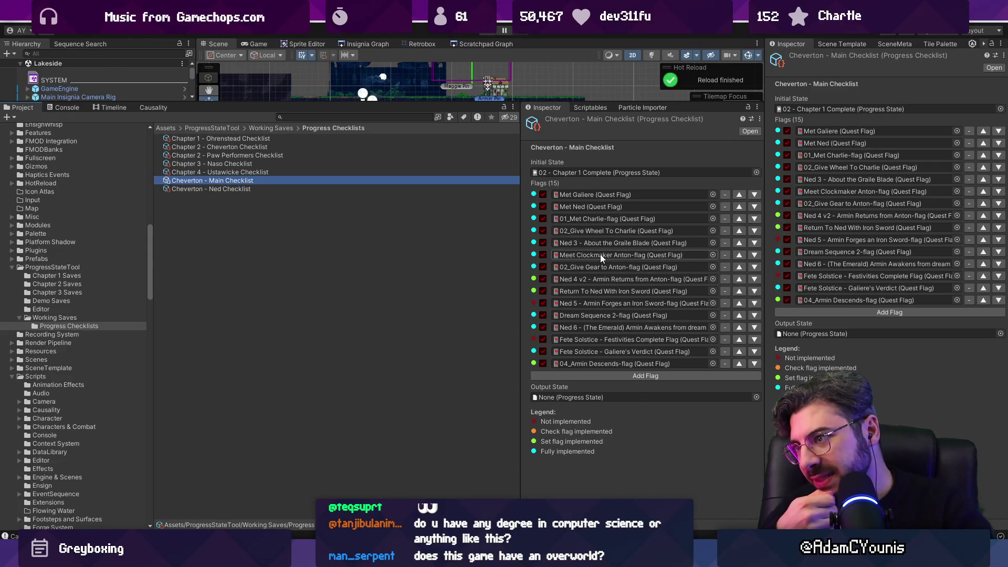
left_click(244, 146)
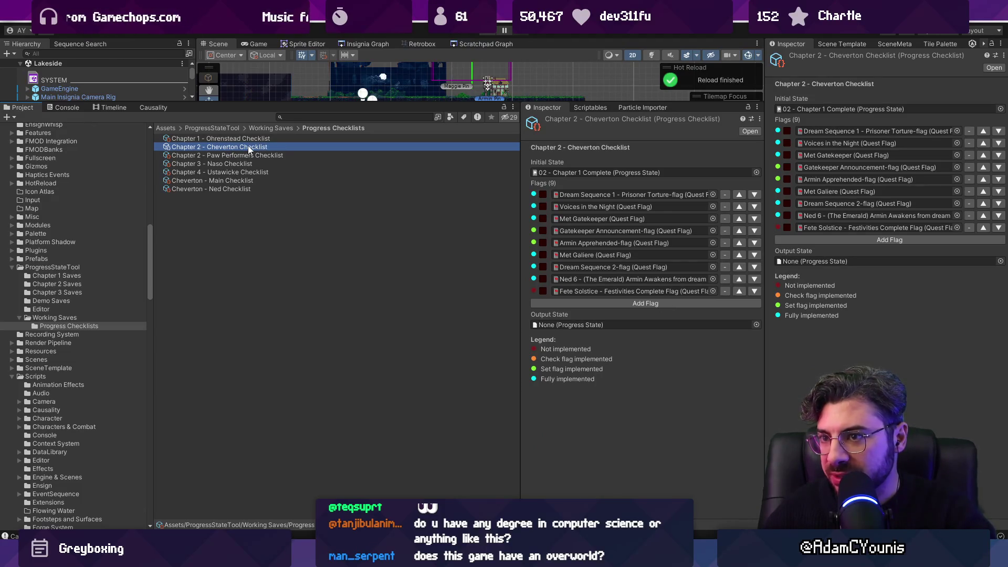
left_click(240, 180)
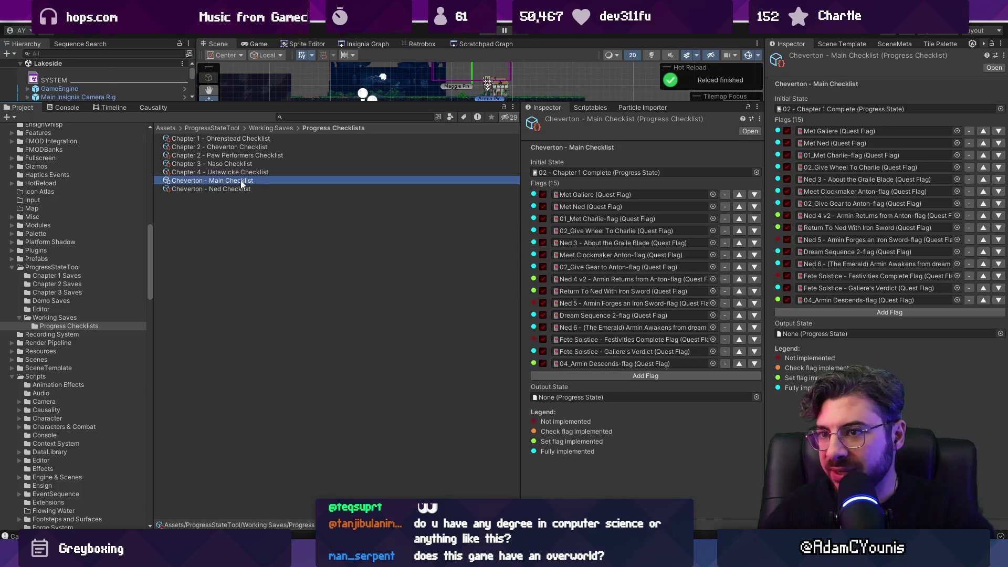
left_click(203, 174)
Rename the first checklist asset to 'Chapter 2 - Cheverton - Main Checklist'
left_click(196, 183)
left_click(196, 183)
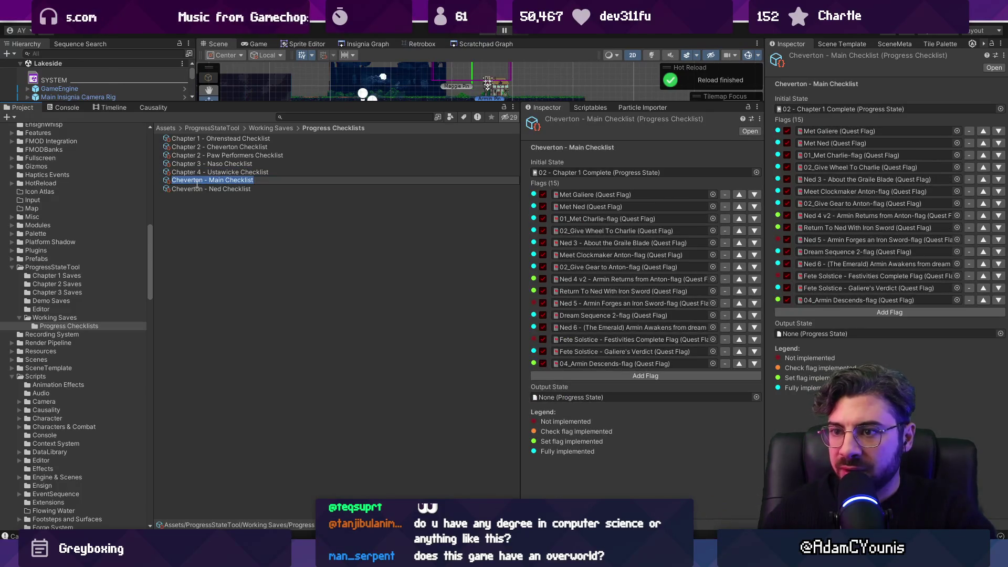
key("Home")
type("C")
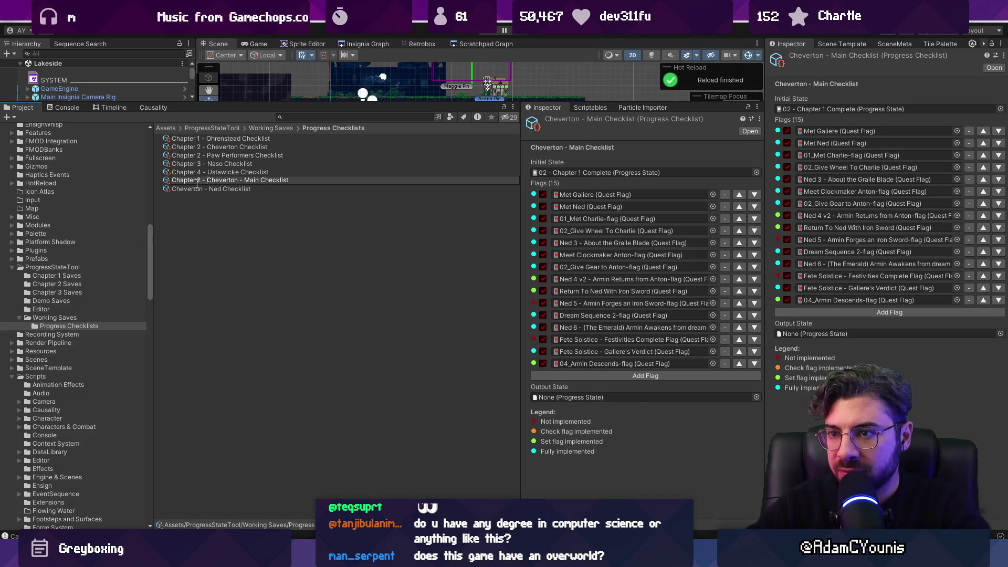
key("Return")
Rename the second checklist asset to 'Chapter 2 - Early Cheverton Checklist'
left_click(209, 154)
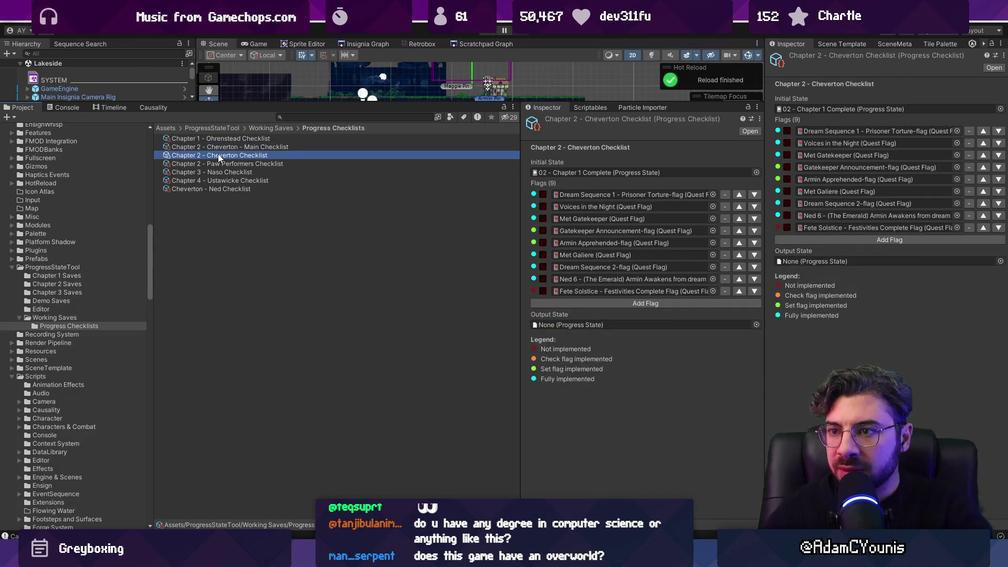
left_click(211, 155)
key("Home")
key("ctrl+Right")
key("ctrl+Right")
key("ctrl+Right")
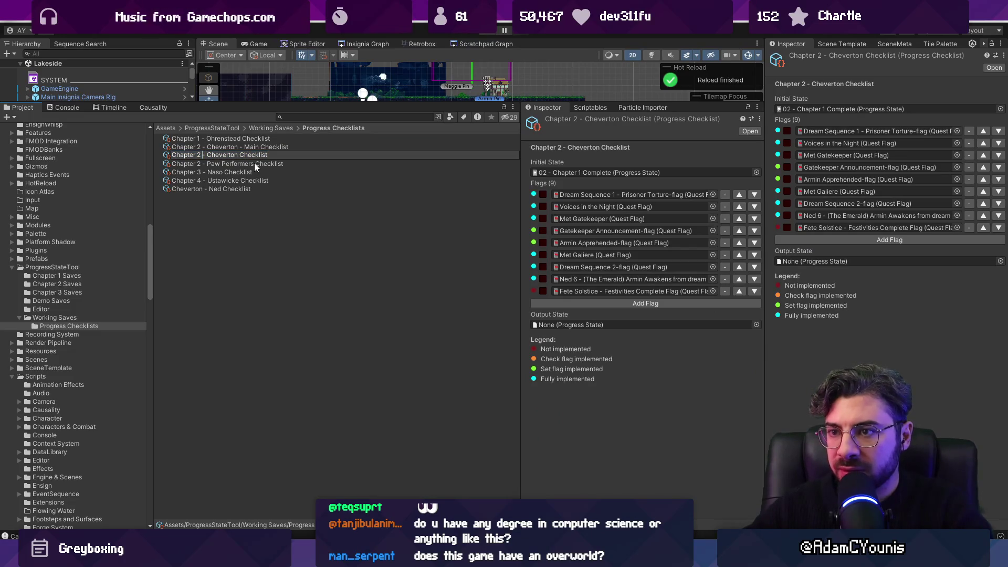
type("Ridgela")
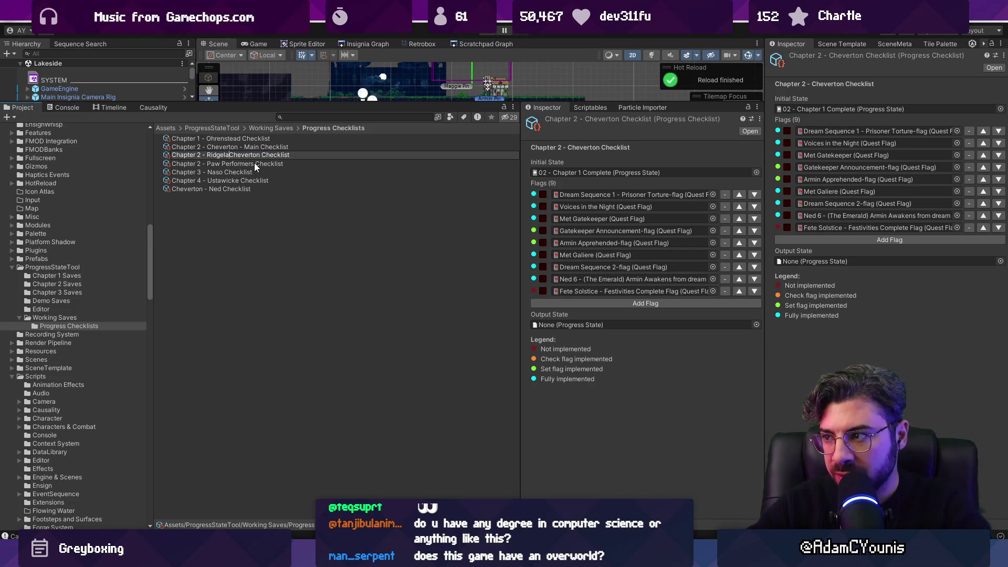
type("ands")
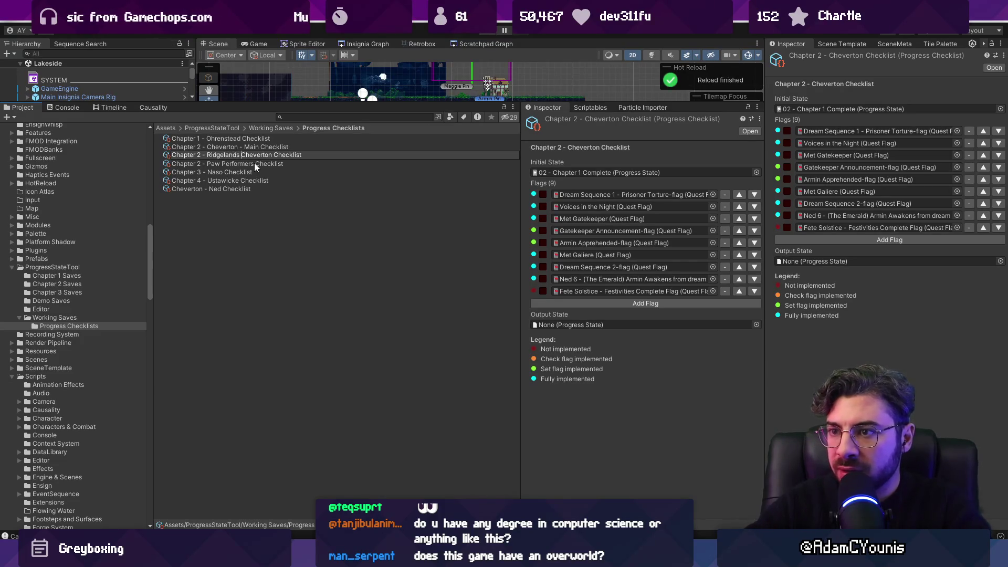
key("ctrl+shift+Left")
type("Earlyh")
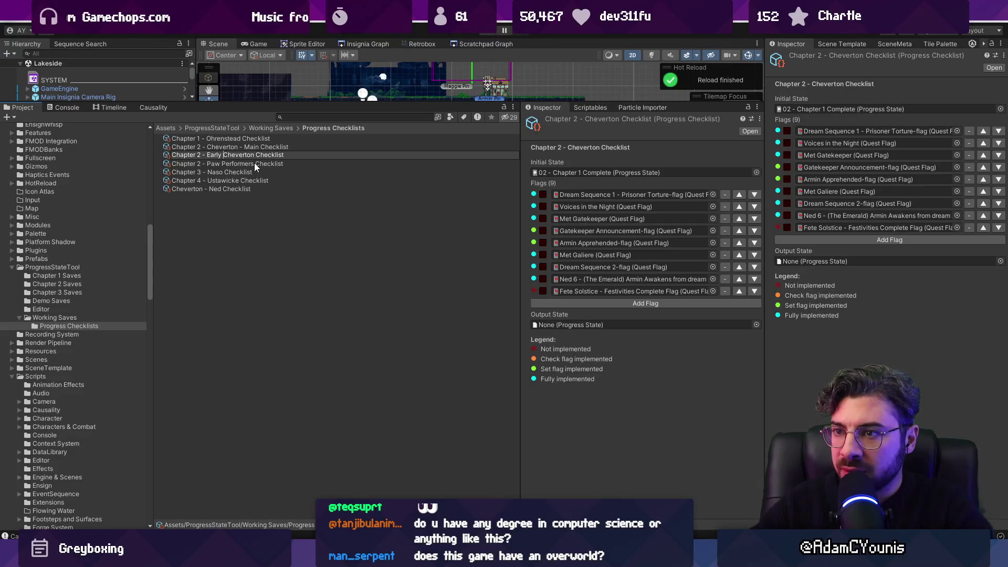
key("Return")
Compare both checklists, end on the Main Checklist, and drag the splitter down to enlarge the scene view
left_click(258, 147)
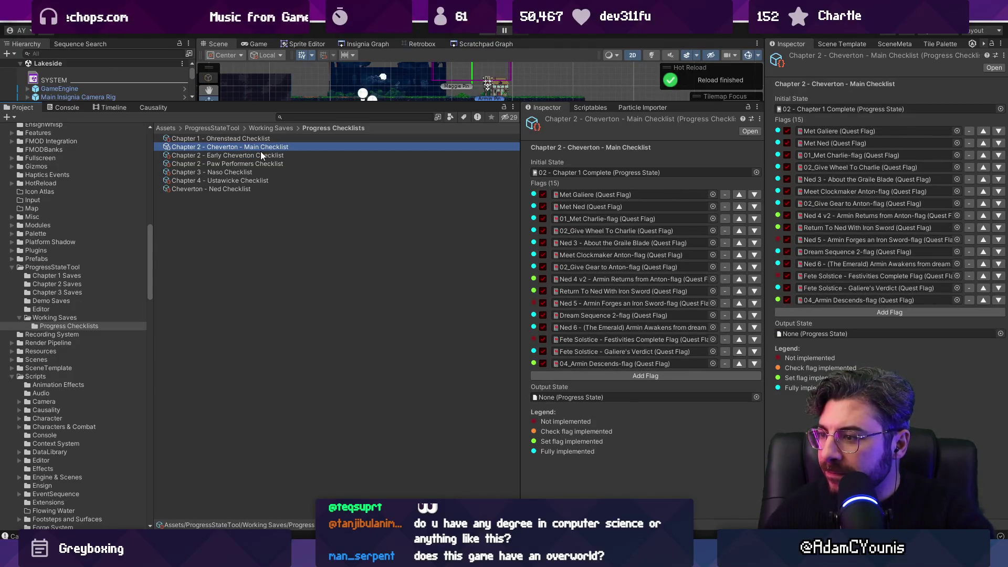
left_click(261, 152)
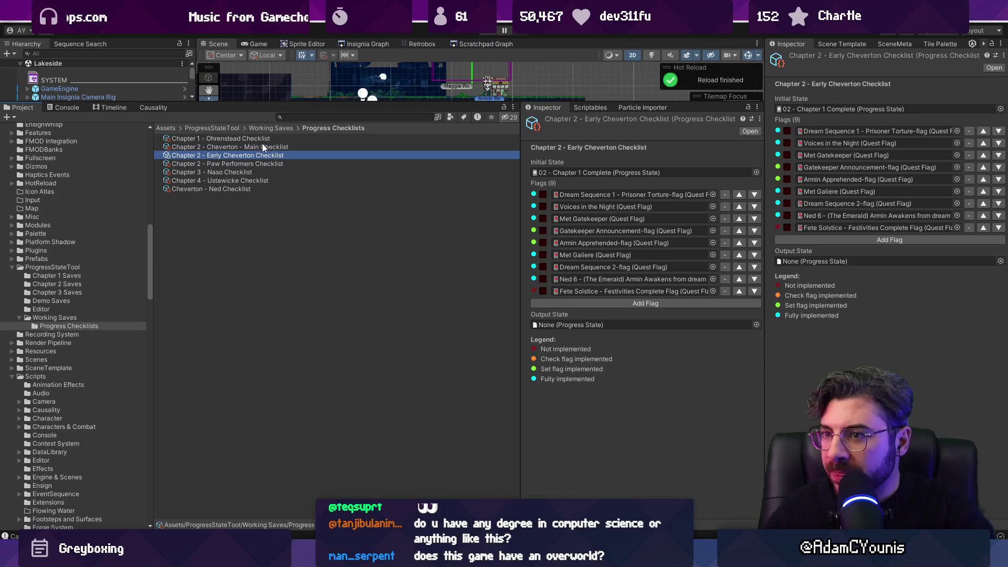
left_click(261, 147)
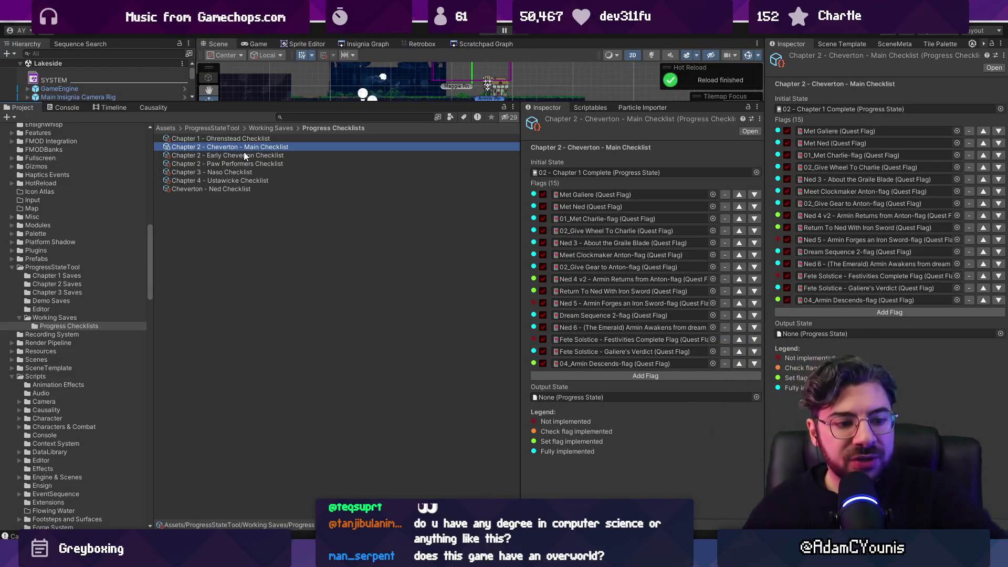
mouse_move(330, 103)
left_mouse_down()
mouse_move(346, 288)
mouse_move(367, 319)
left_mouse_up()
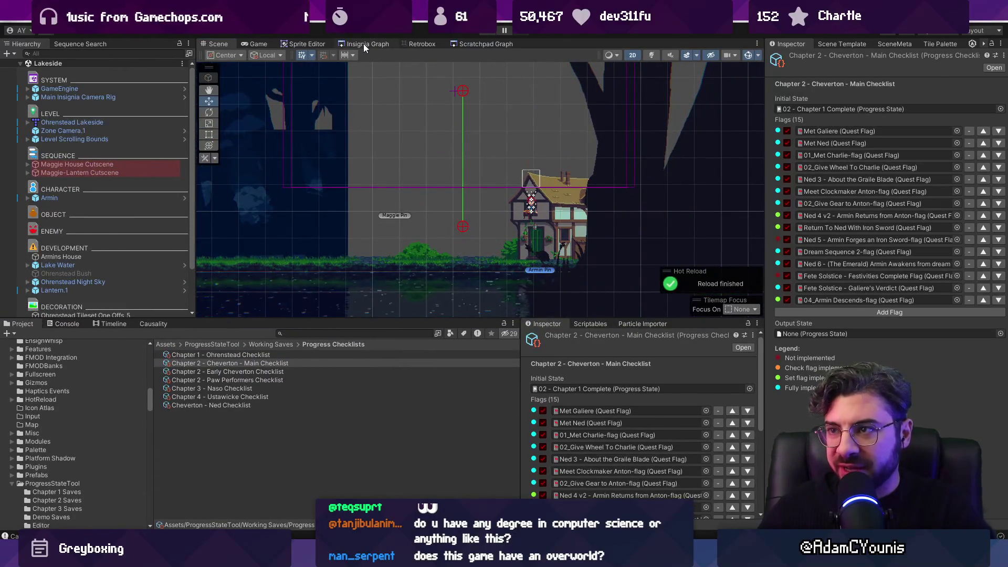
Show the Insignia Graph, widen its panels, and select the Chapter 2 - Cheverton - Main Checklist
left_click(364, 43)
scroll(386, 163, "down", 6)
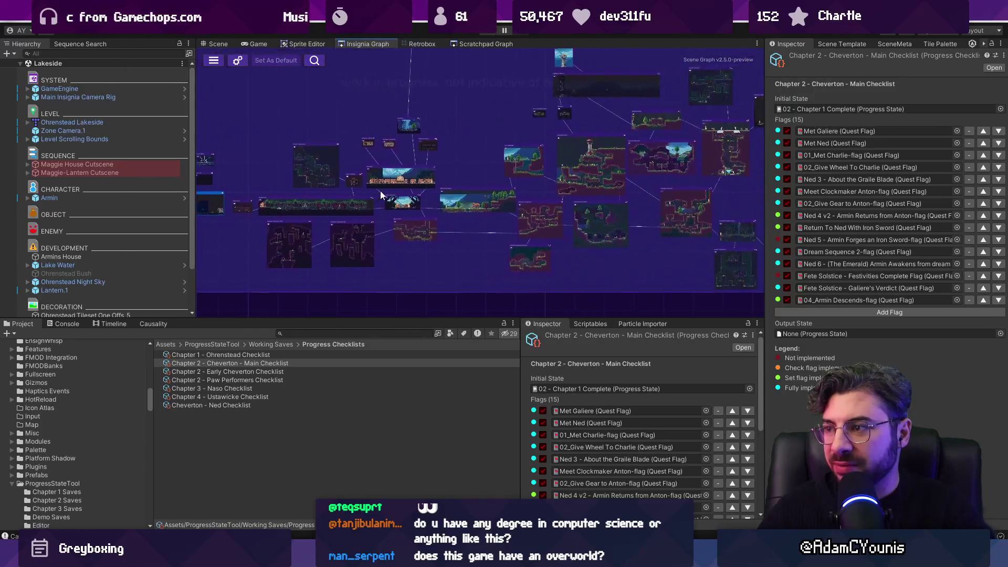
left_click_drag(717, 322, 704, 368)
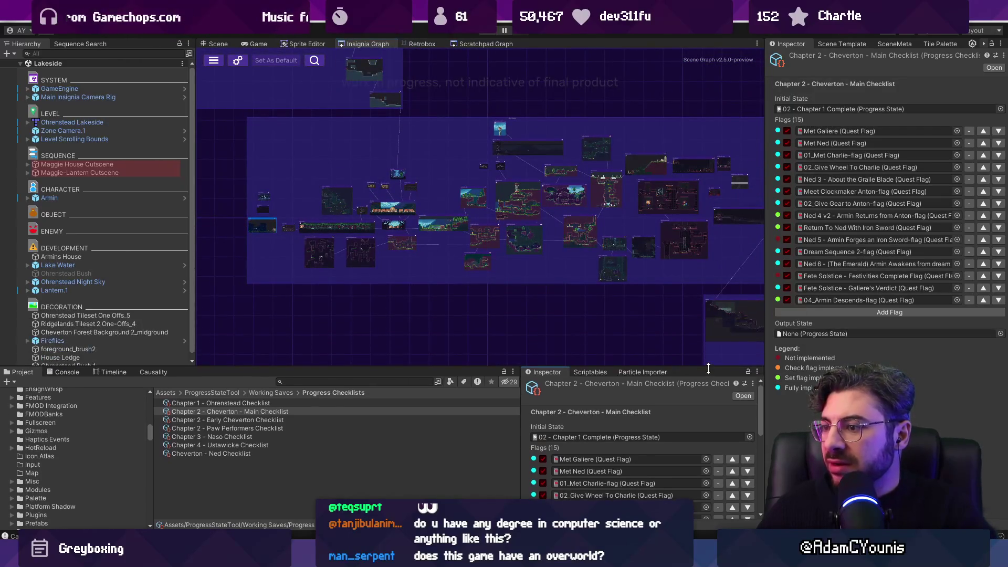
left_click(504, 412)
mouse_move(522, 409)
left_mouse_down()
mouse_move(592, 401)
mouse_move(581, 400)
left_mouse_up()
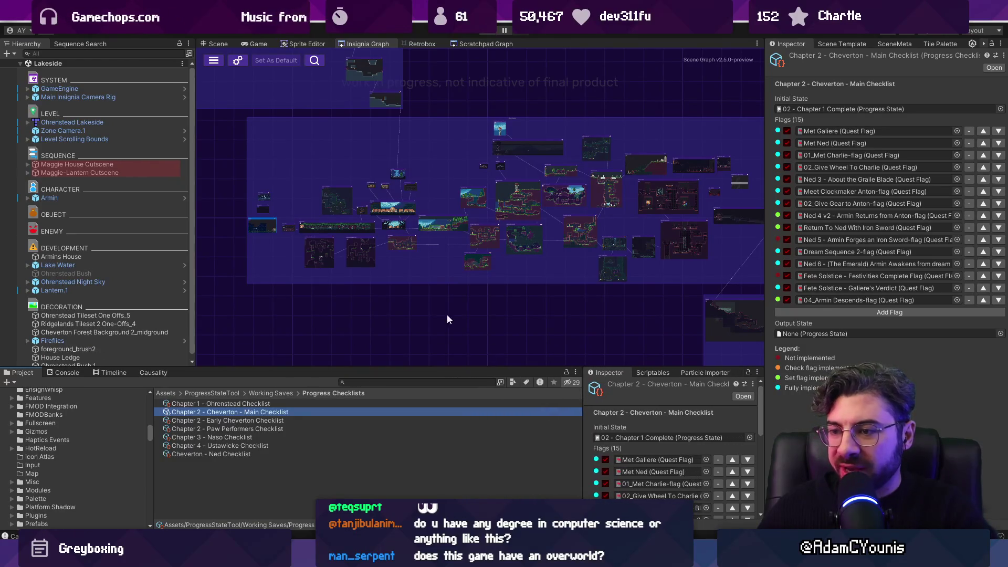
scroll(382, 248, "down", 3)
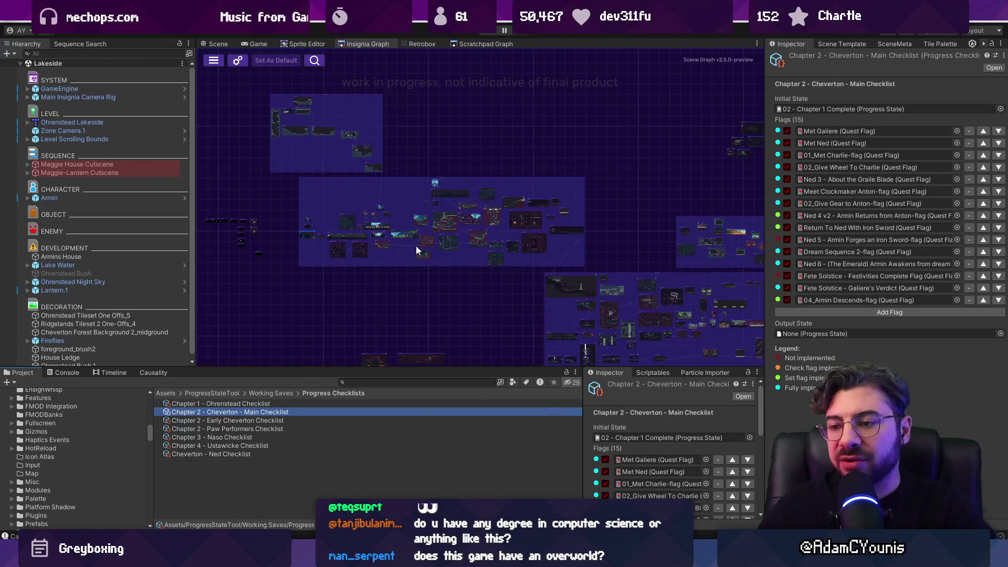
left_click_drag(490, 263, 409, 257)
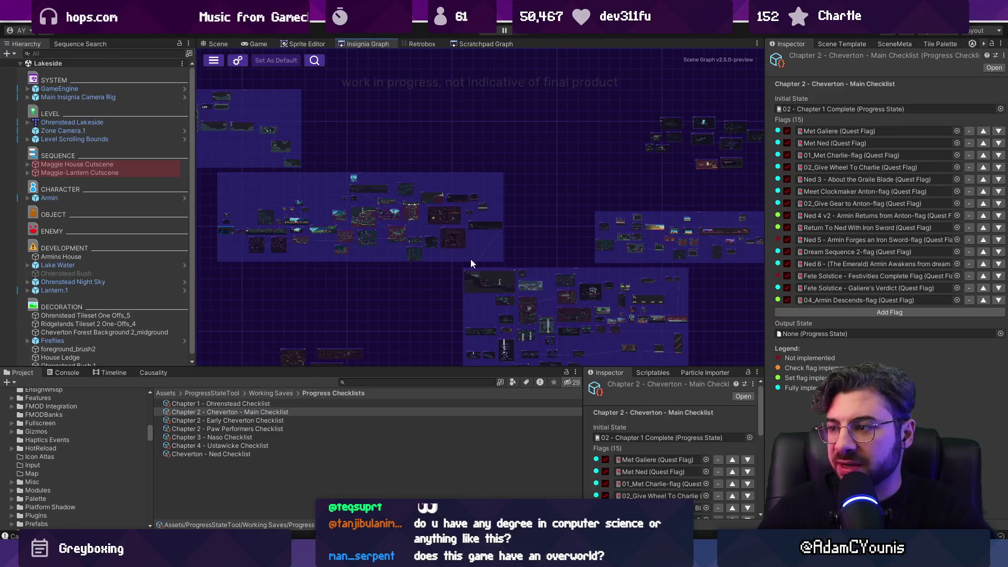
mouse_move(471, 258)
left_mouse_down()
mouse_move(384, 185)
mouse_move(418, 216)
left_mouse_up()
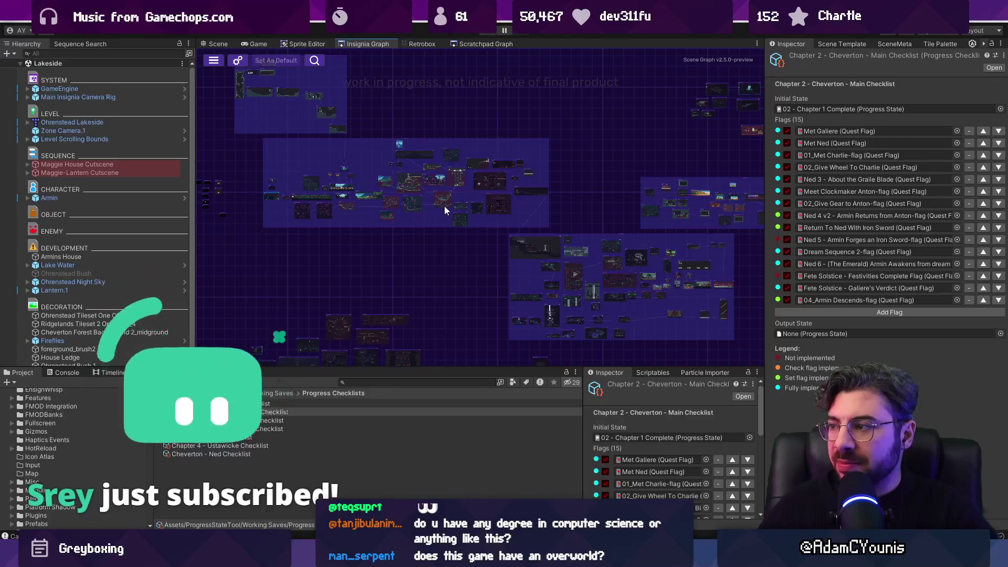
Maximize the level graph, pan across its clusters, and box-select a group of level nodes
double_click(368, 43)
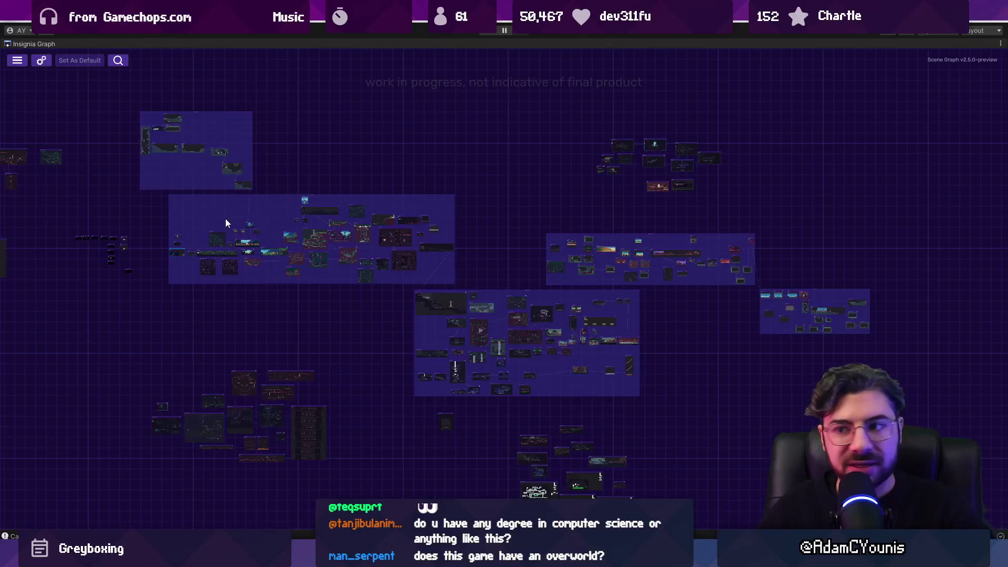
scroll(333, 206, "up", 5)
left_click_drag(600, 261, 502, 274)
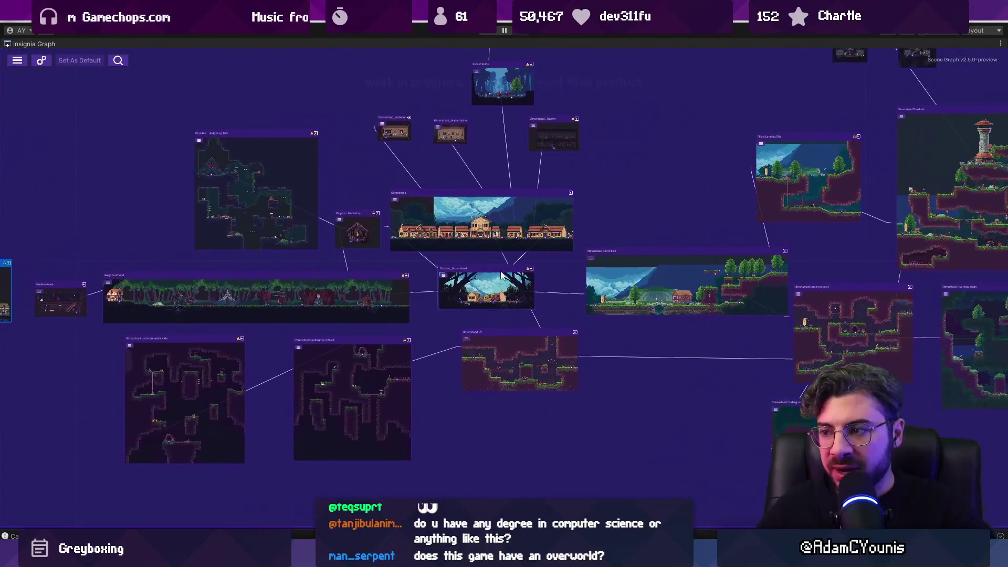
scroll(532, 283, "down", 5)
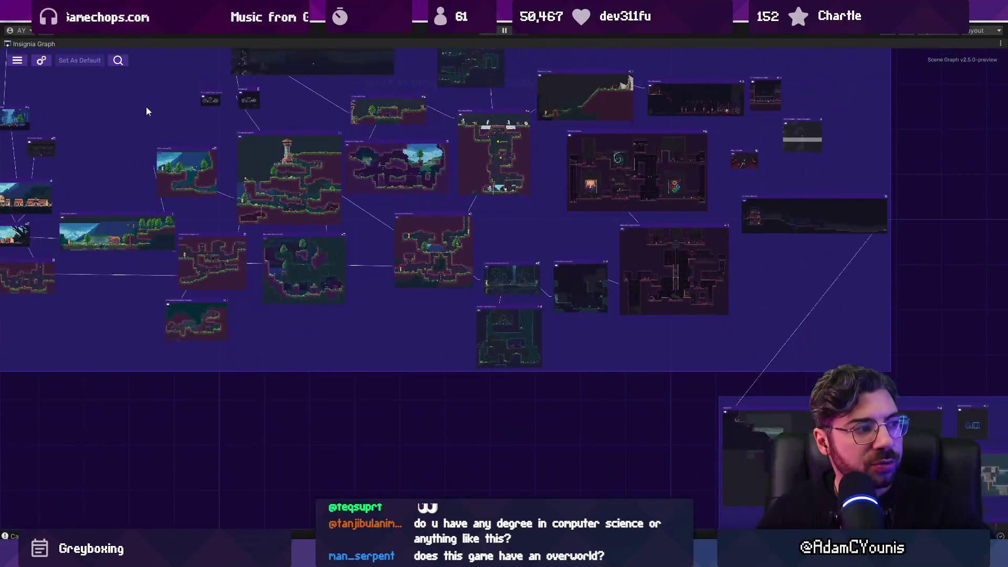
left_click_drag(457, 157, 241, 226)
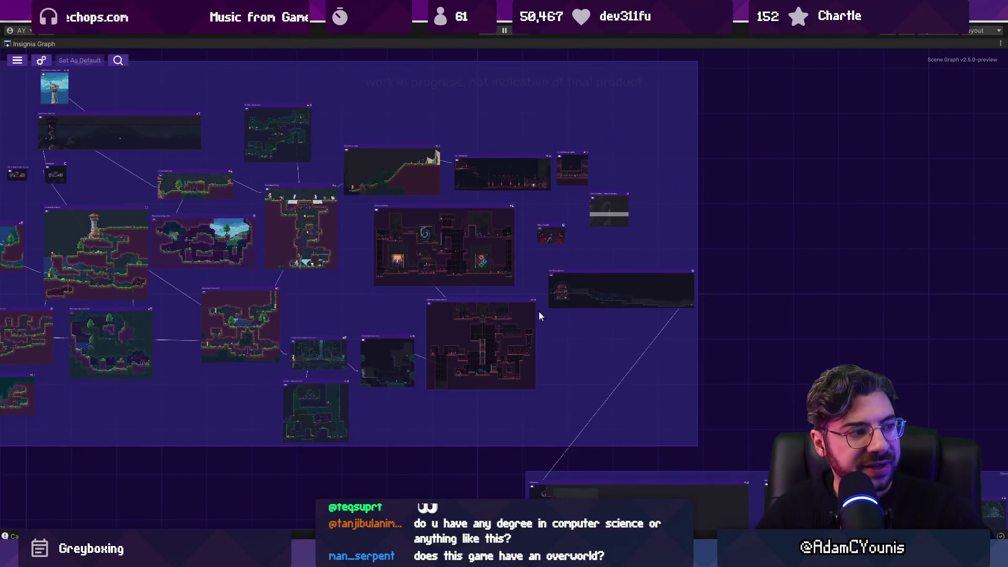
left_click_drag(483, 279, 316, 205)
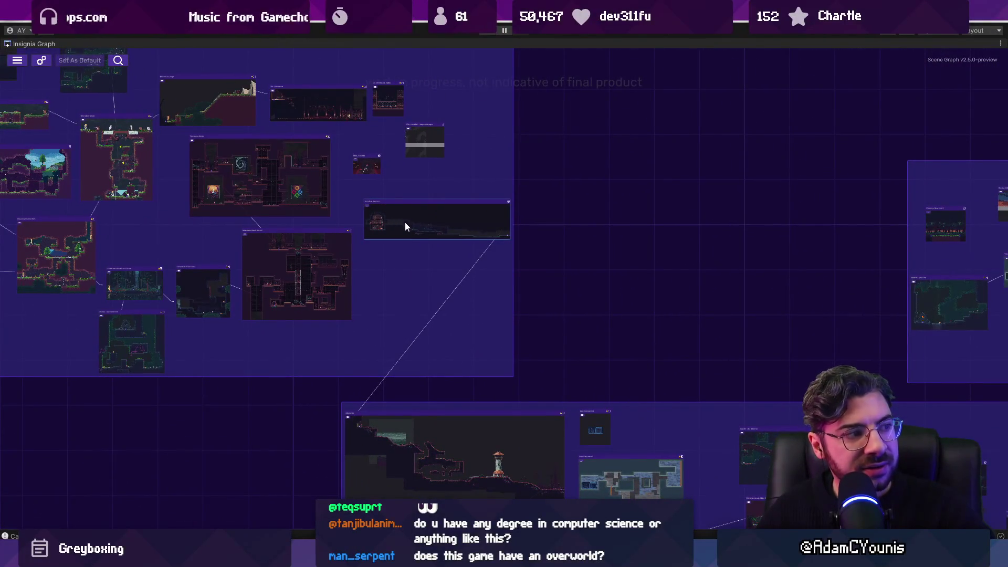
left_click_drag(405, 226, 354, 100)
scroll(354, 100, "down", 2)
scroll(353, 285, "down", 3)
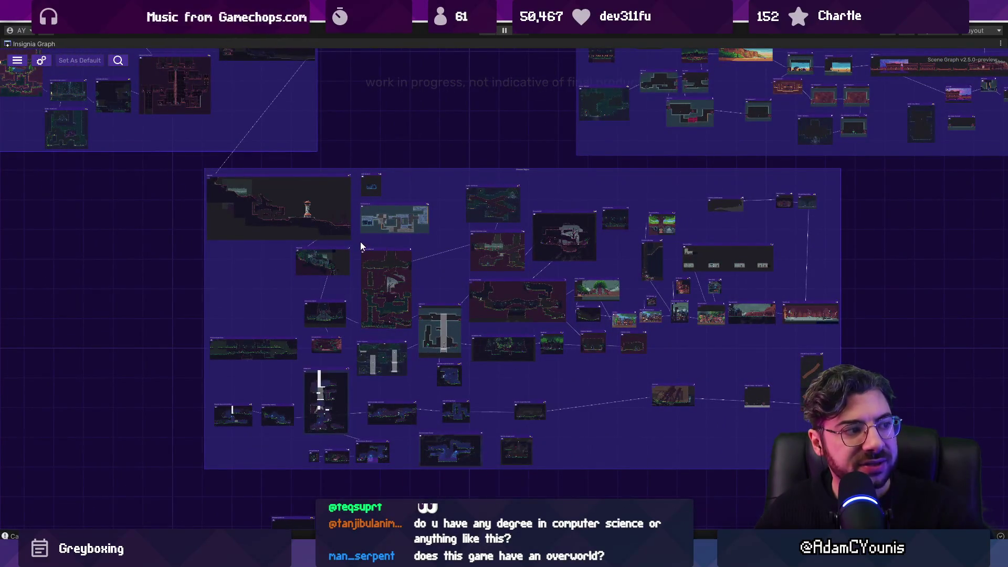
left_click_drag(357, 241, 566, 368)
Open the Pillo's Landing Site scene from its graph node and close the floating Scene window
scroll(448, 195, "down", 2)
scroll(499, 306, "up", 5)
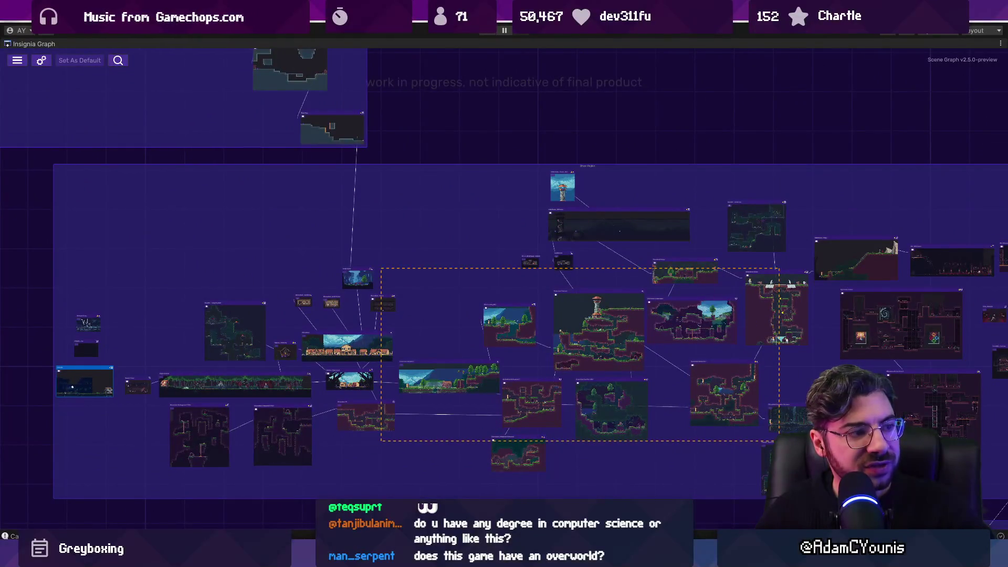
scroll(512, 273, "down", 3)
scroll(513, 273, "up", 2)
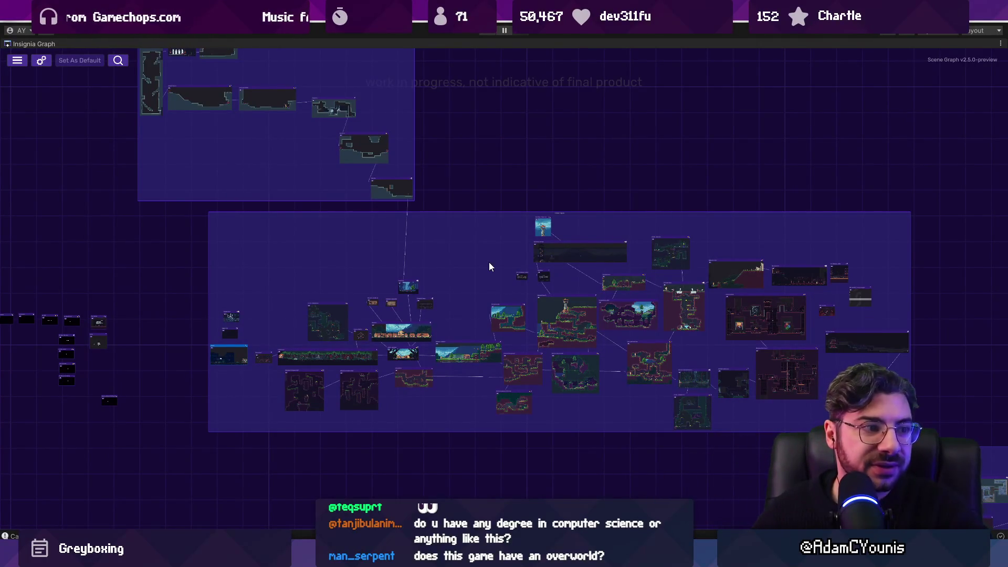
scroll(473, 352, "up", 3)
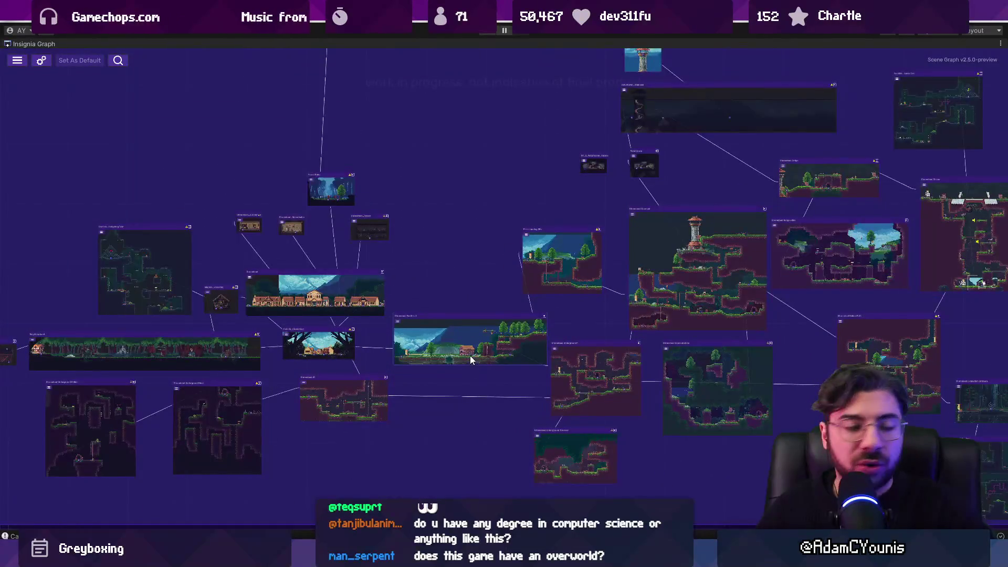
left_click(572, 255)
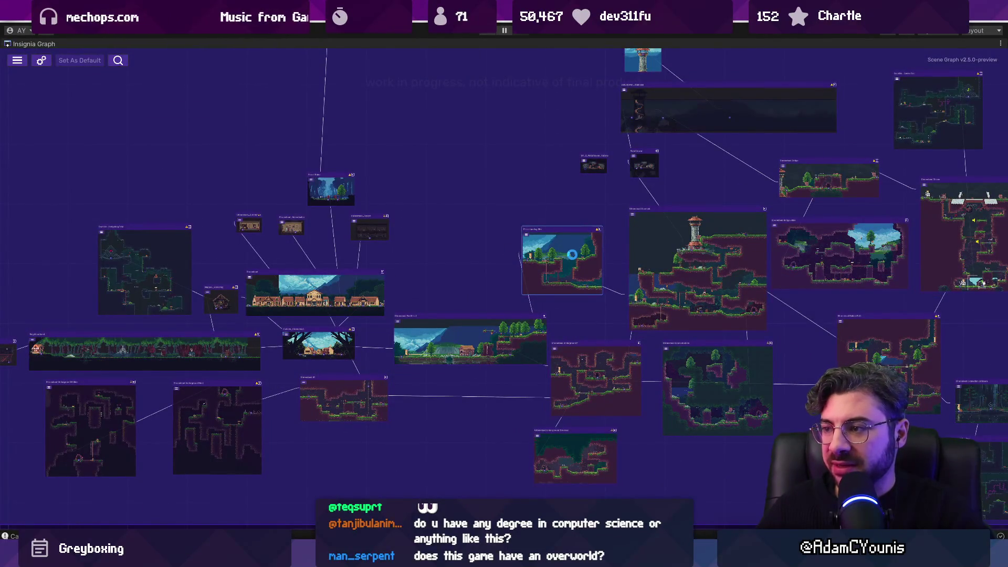
left_click(572, 255)
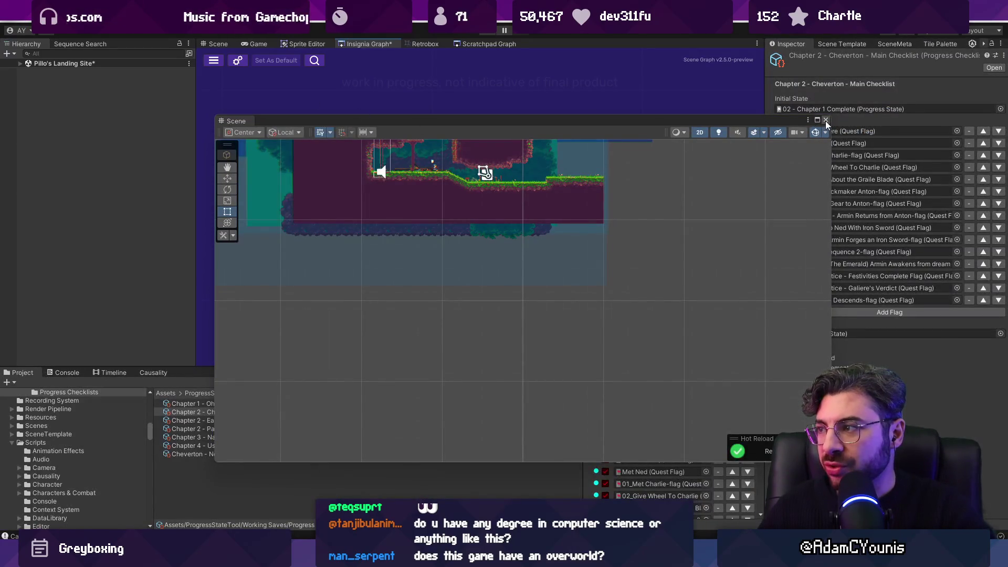
left_click(370, 45)
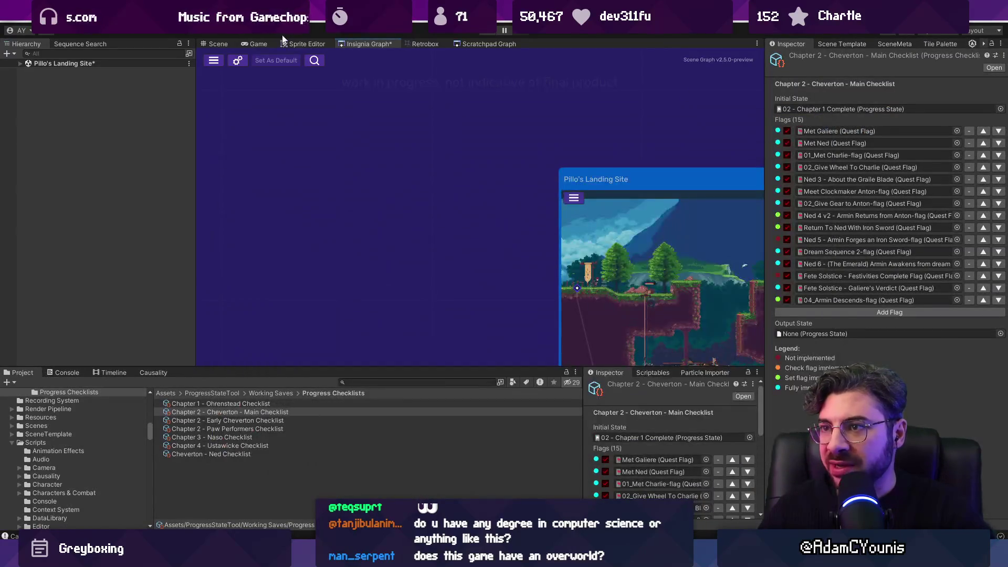
Open the Ohrenstead Overlook node from the graph, saving the Pillo's Landing Site changes
left_click(219, 43)
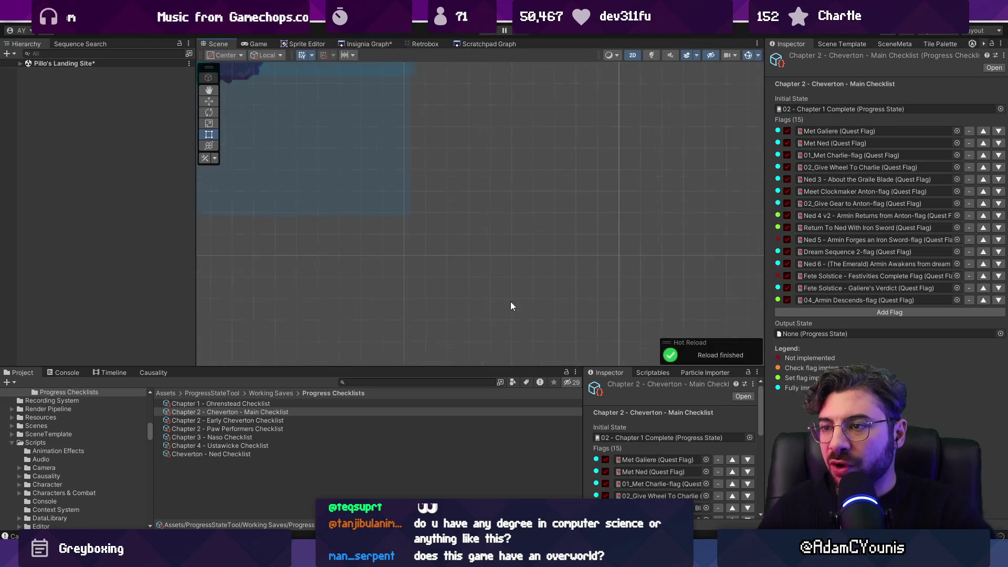
left_click(366, 44)
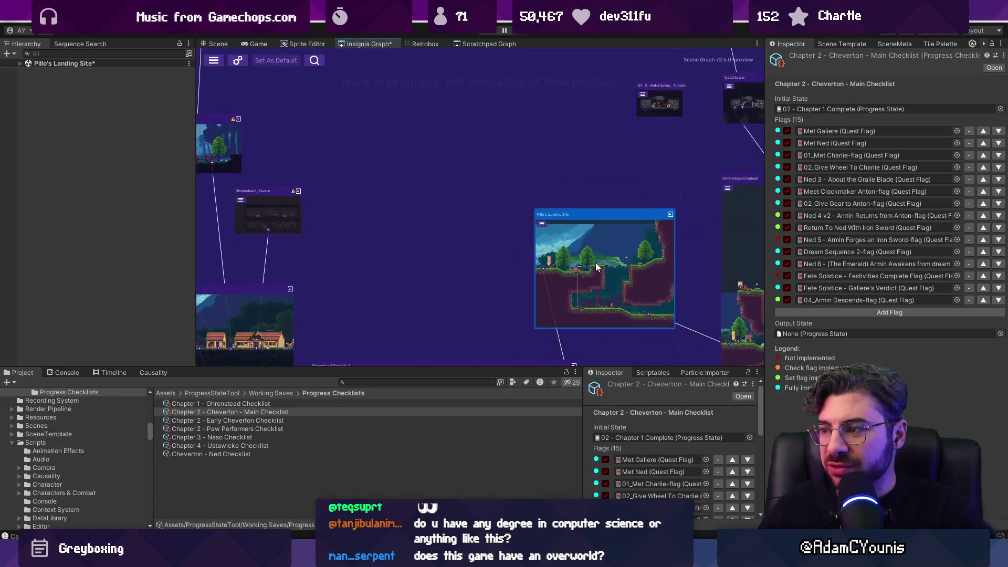
double_click(512, 265)
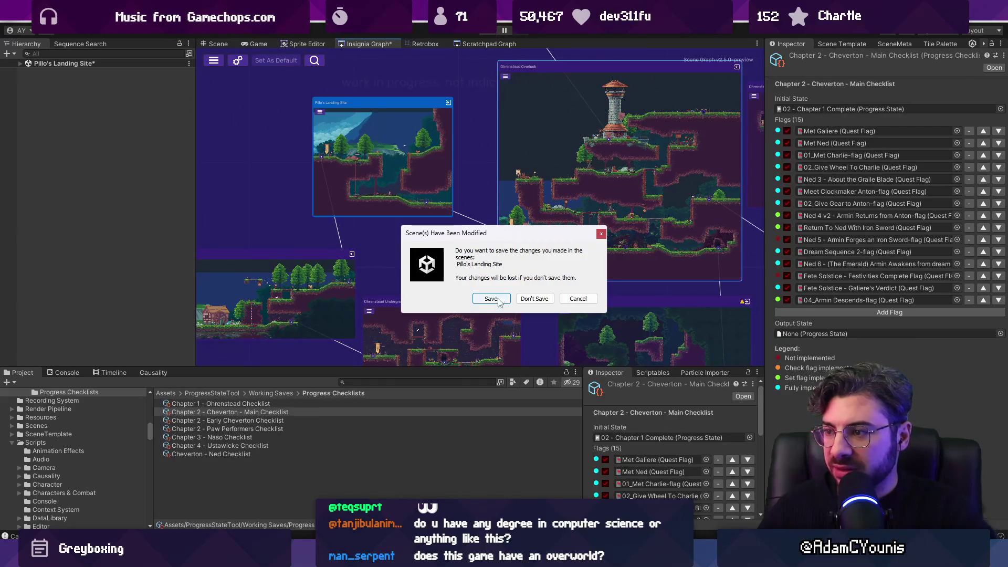
left_click(495, 299)
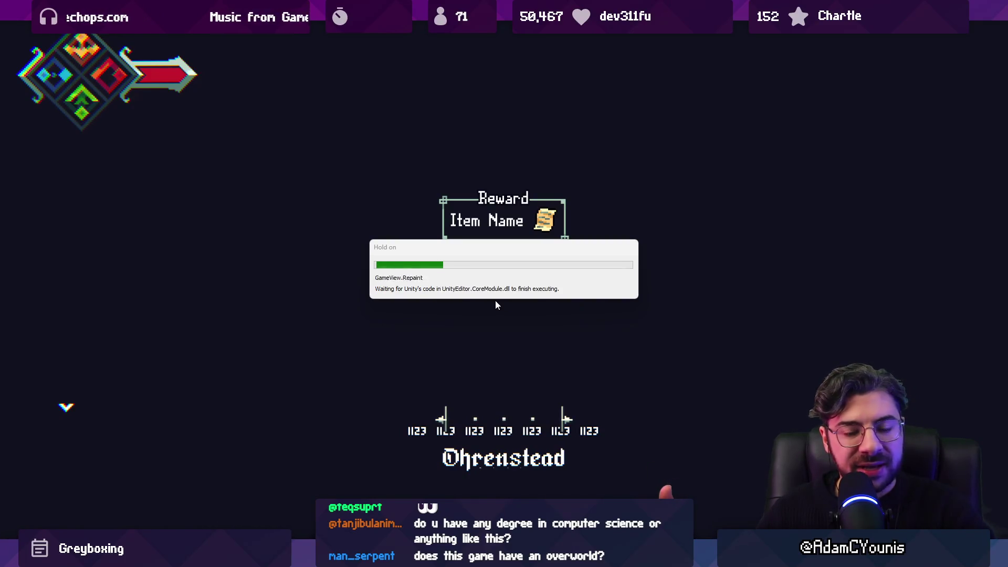
Run right through the forest attacking, ride the rope lift up, then stop Play mode with Ctrl+P
key("Right")
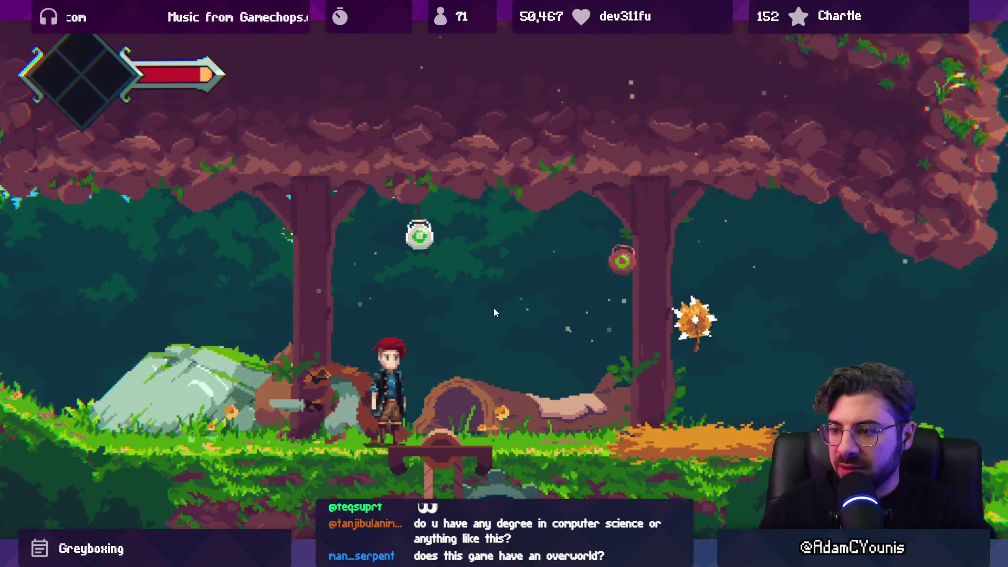
key("x")
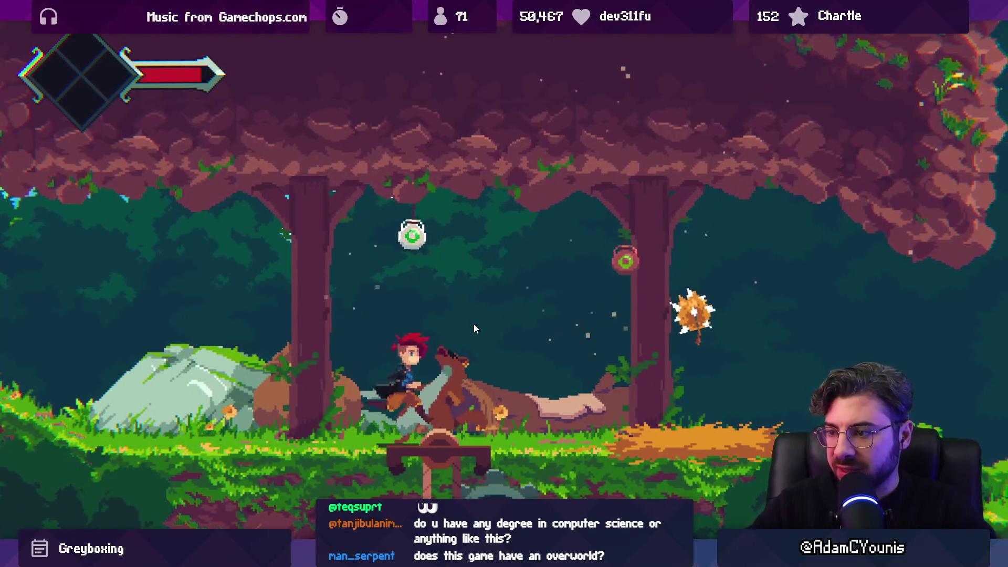
key("Right")
key("Right")
key("Up")
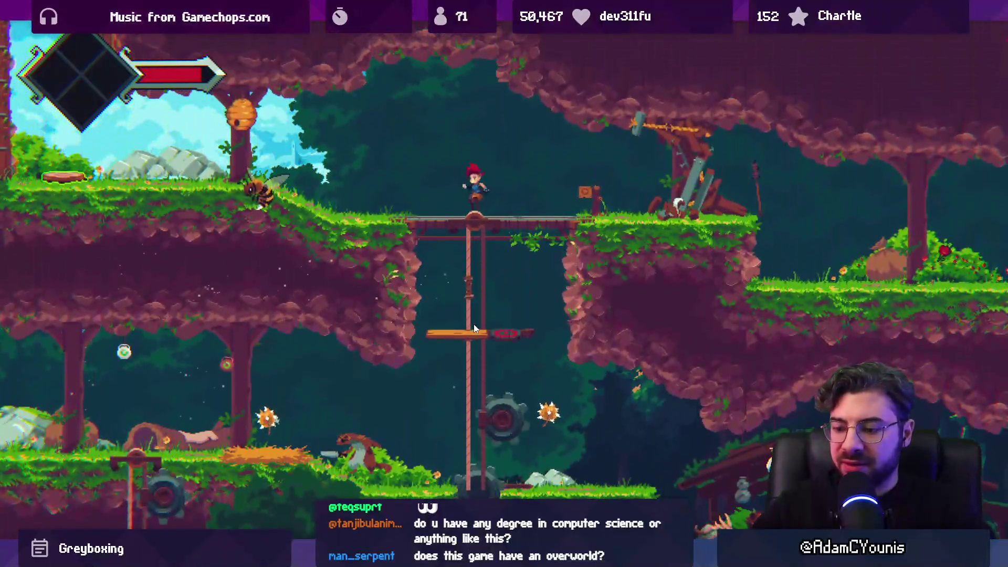
key("ctrl+p")
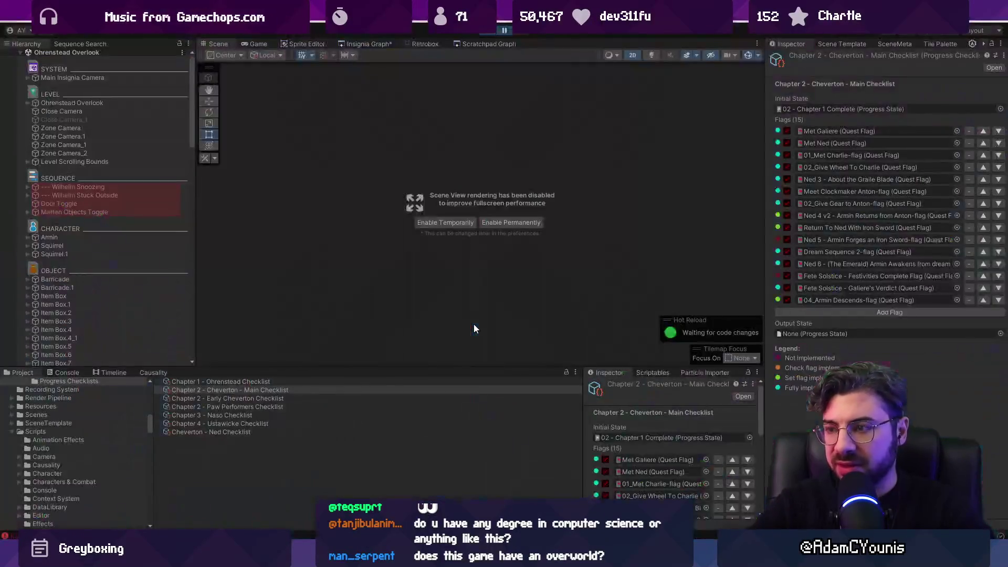
Zoom and pan the Insignia Graph, open the Ridgelands level, and start Play mode
left_click(353, 45)
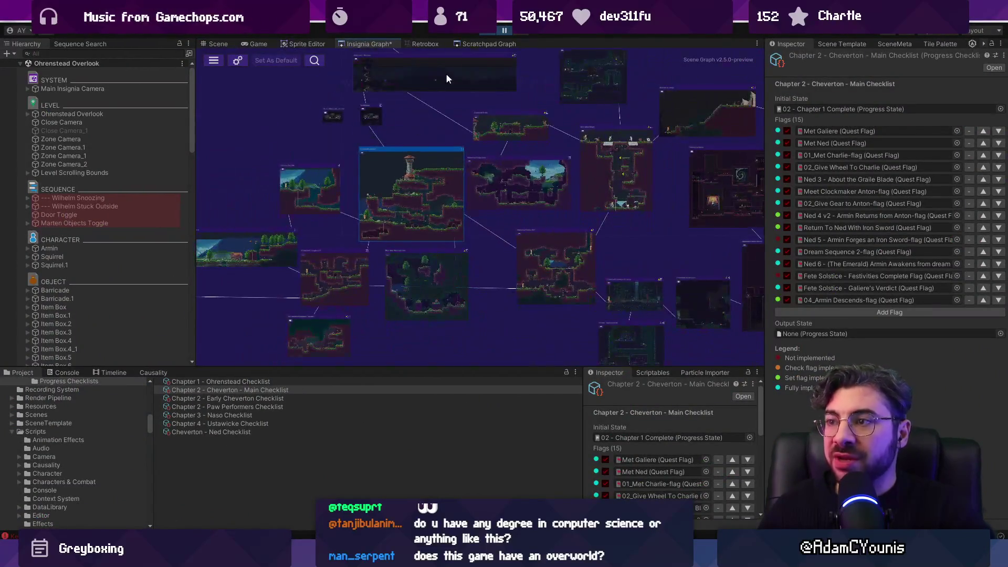
scroll(420, 199, "down", 3)
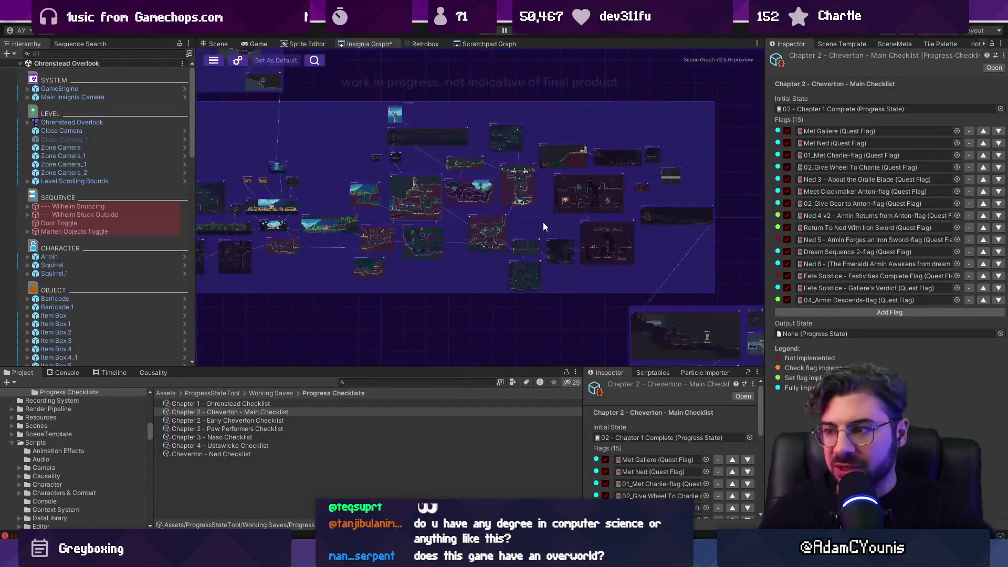
left_click_drag(443, 236, 344, 187)
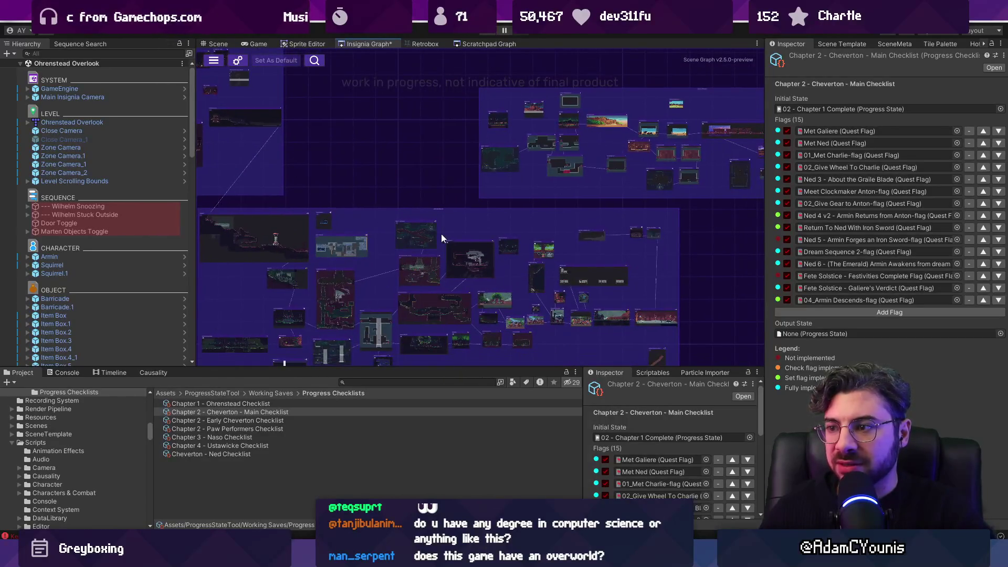
scroll(367, 195, "up", 5)
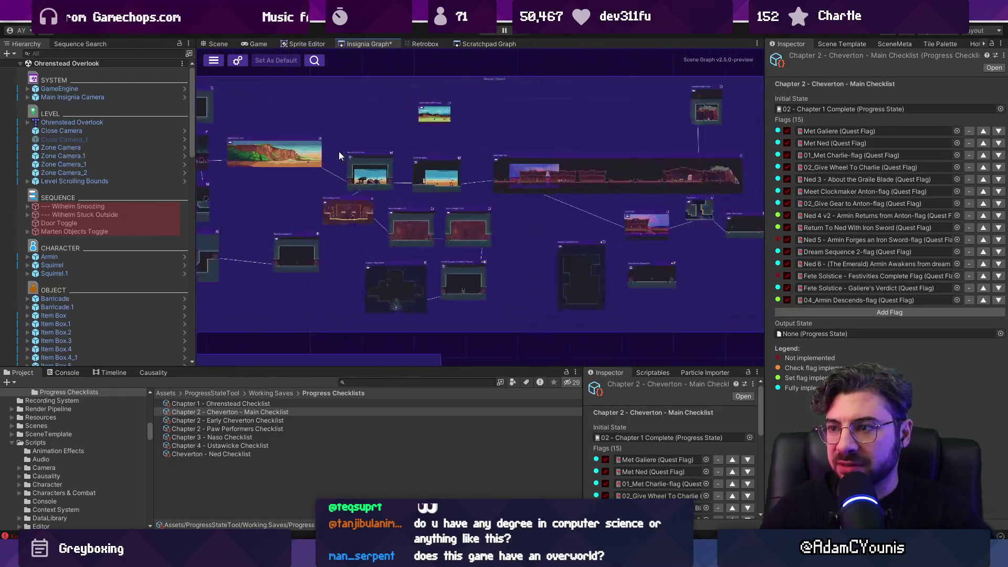
scroll(414, 192, "down", 5)
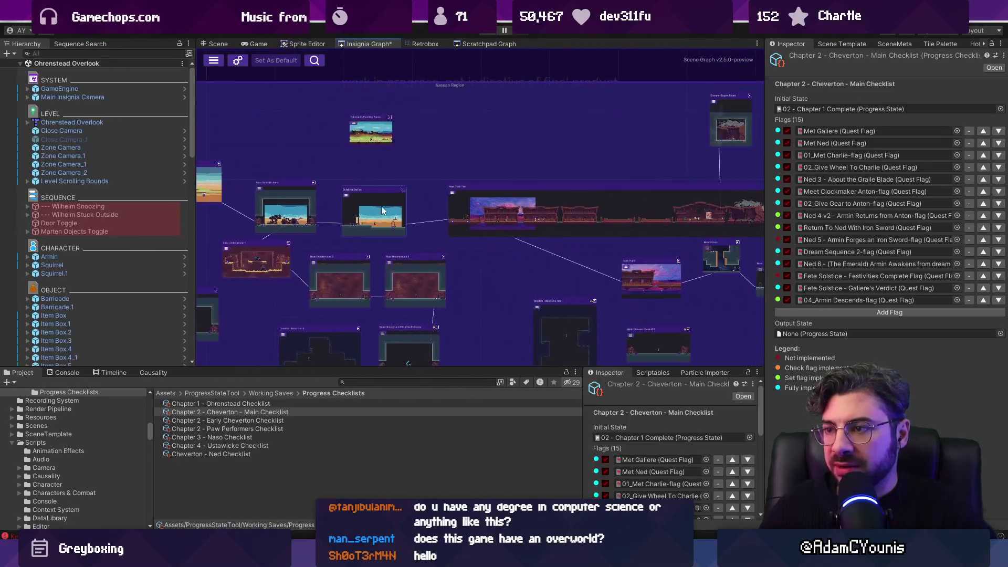
scroll(419, 196, "down", 4)
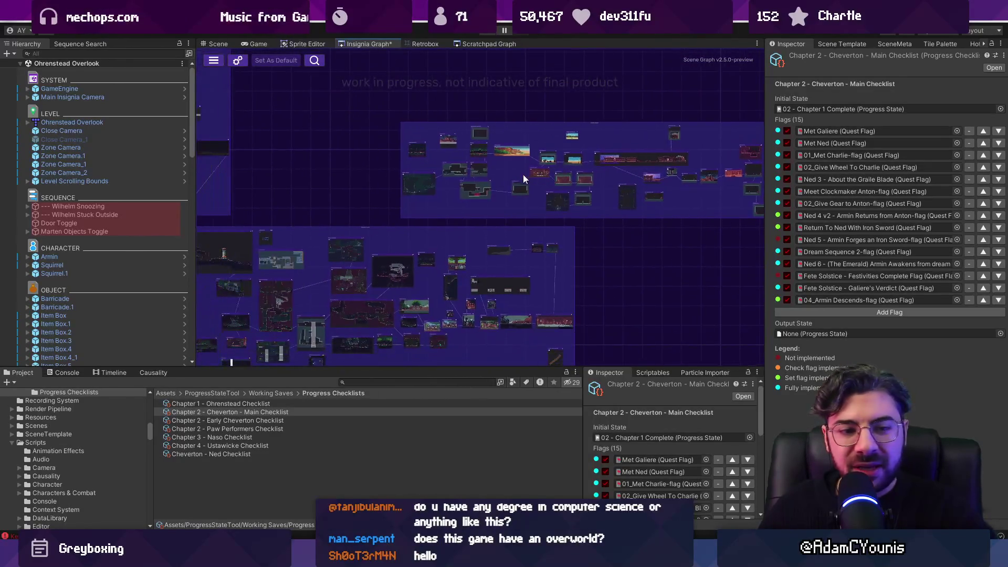
scroll(377, 288, "up", 5)
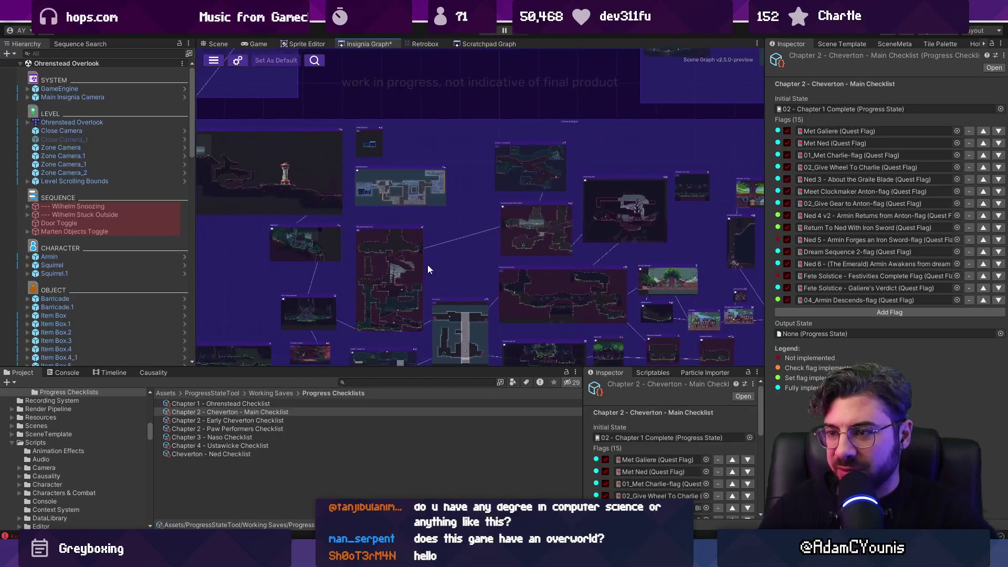
double_click(426, 250)
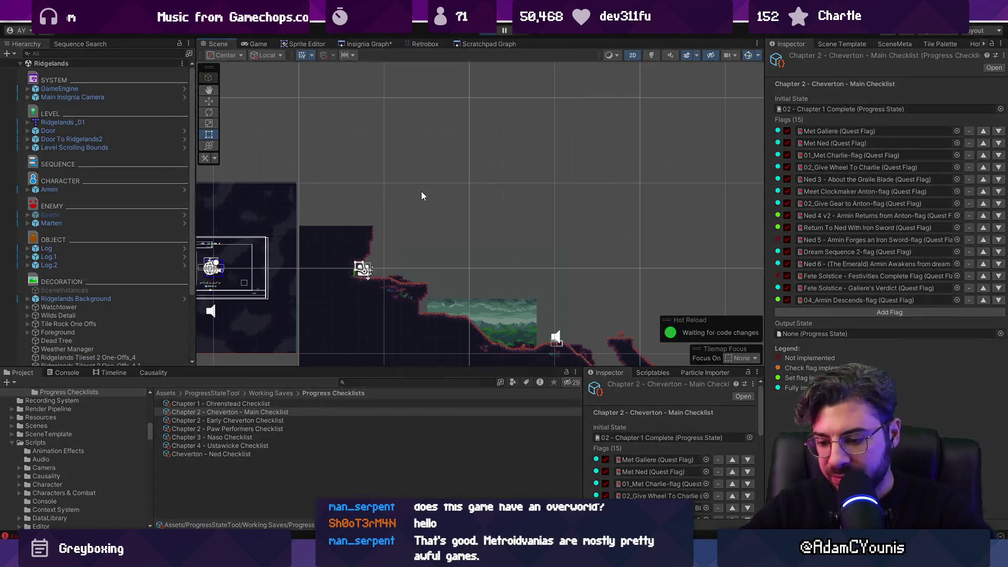
key("ctrl+p")
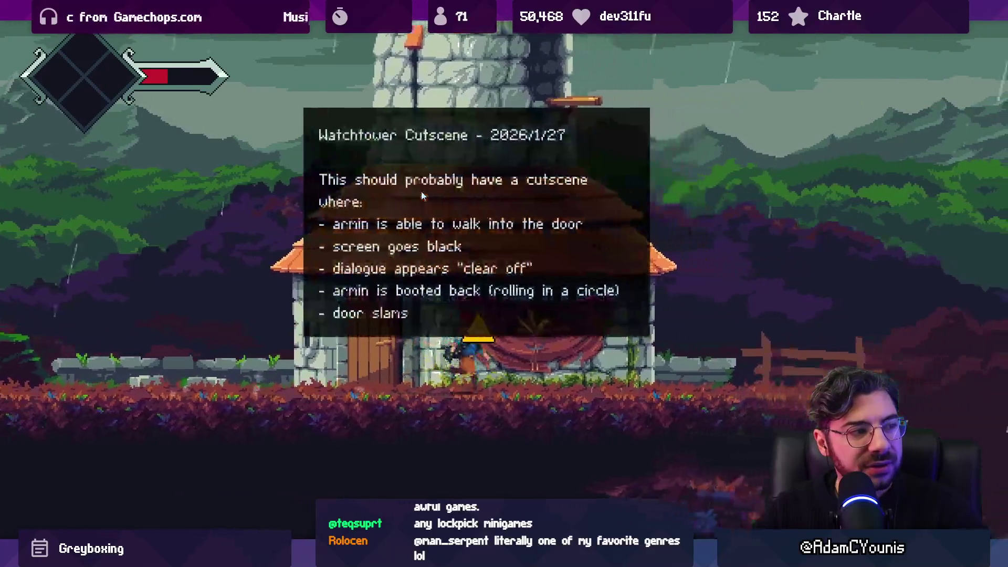
Run the character right across the rainy hills and down the slopes into the mossy ruins
key("Right")
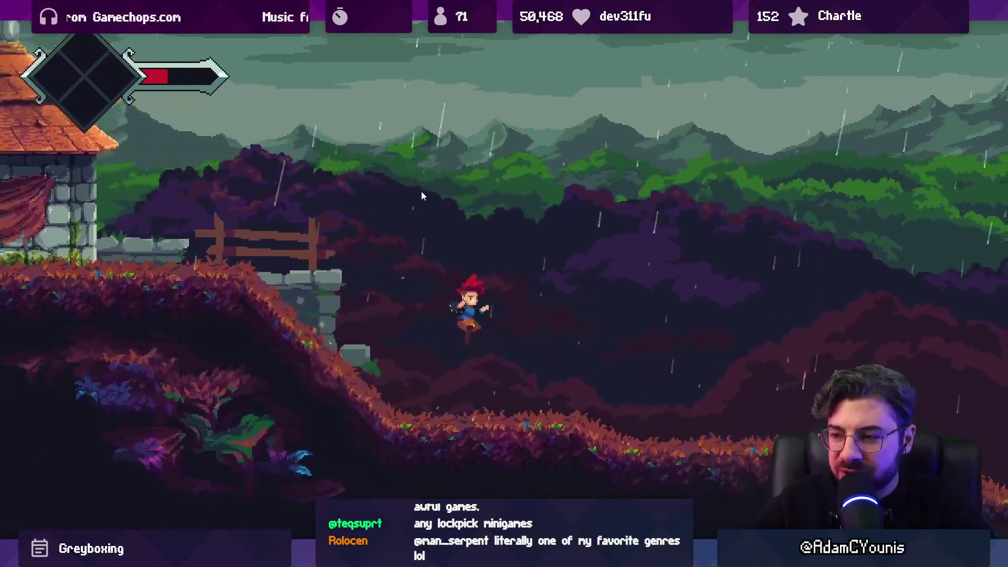
key("Right")
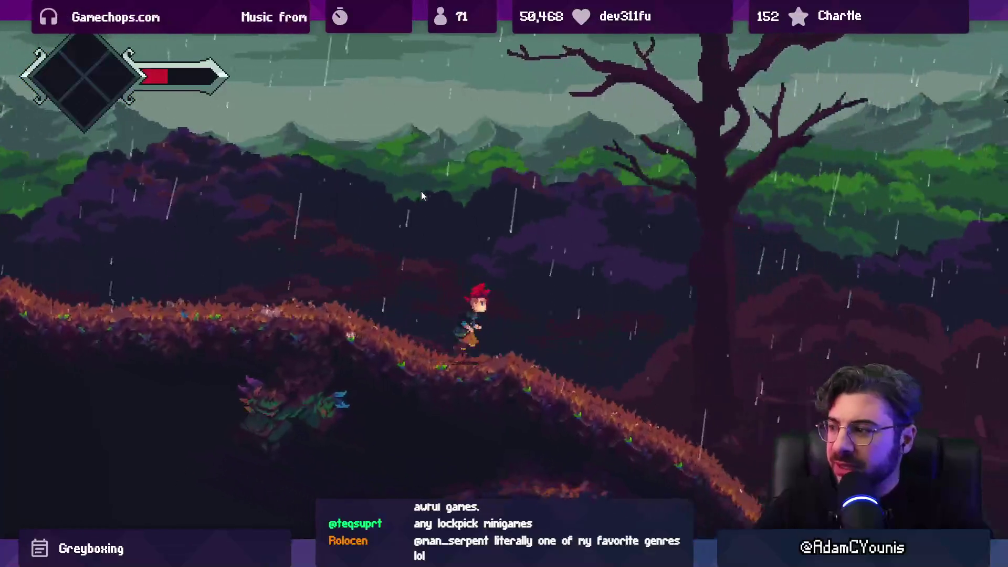
key("Right")
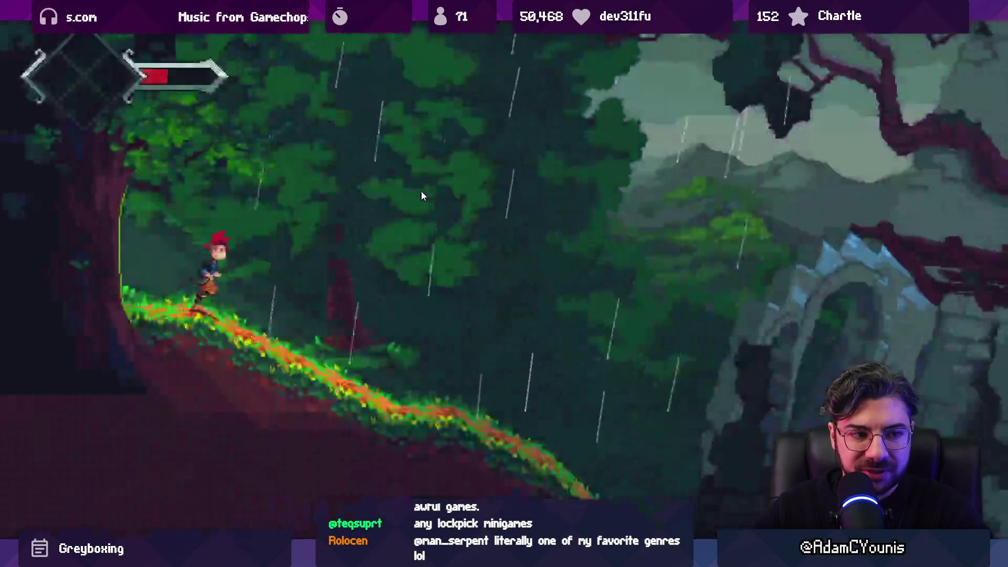
key("Right")
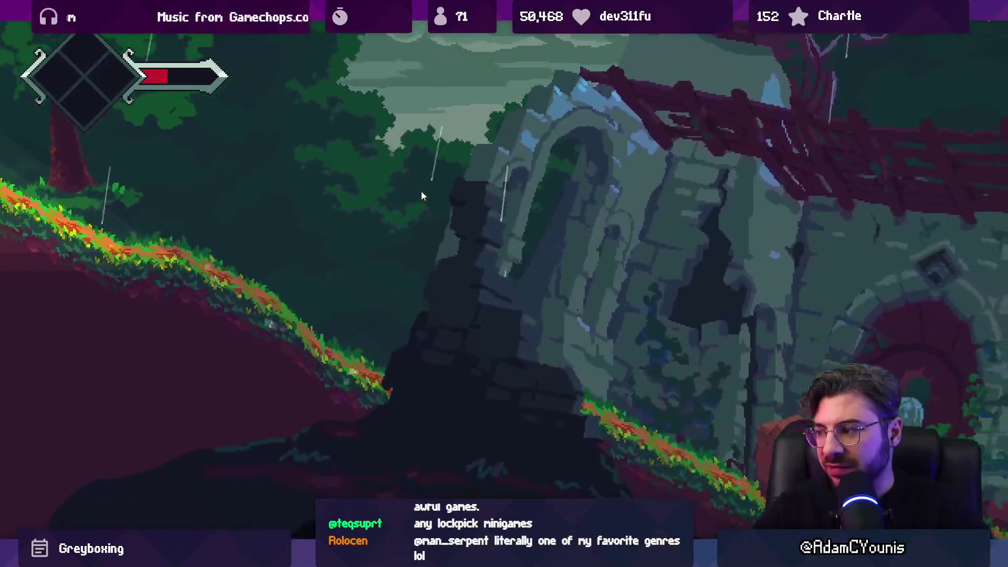
key("Right")
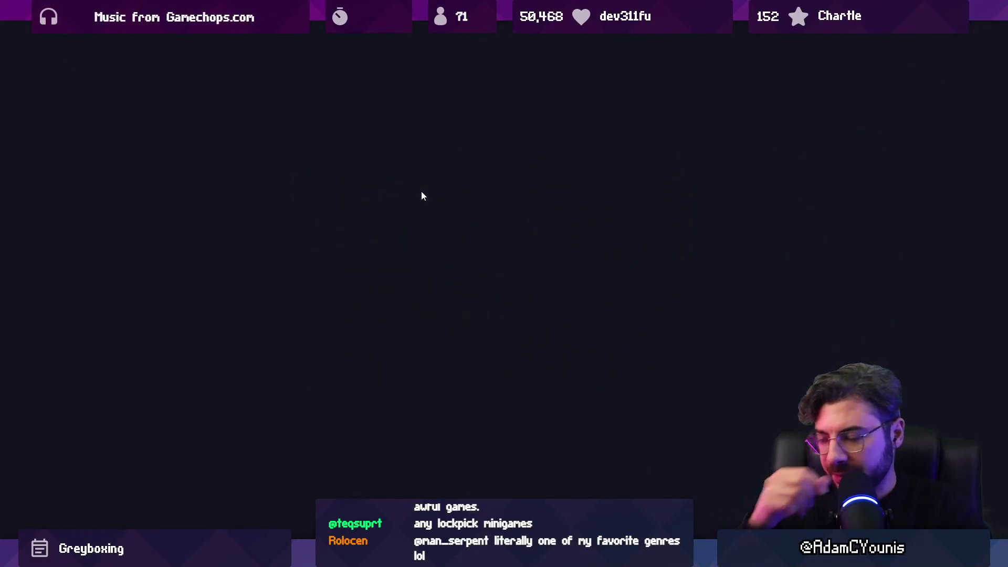
Toggle the journal, pause and resume, then run and jump right through the ruins
key("Tab")
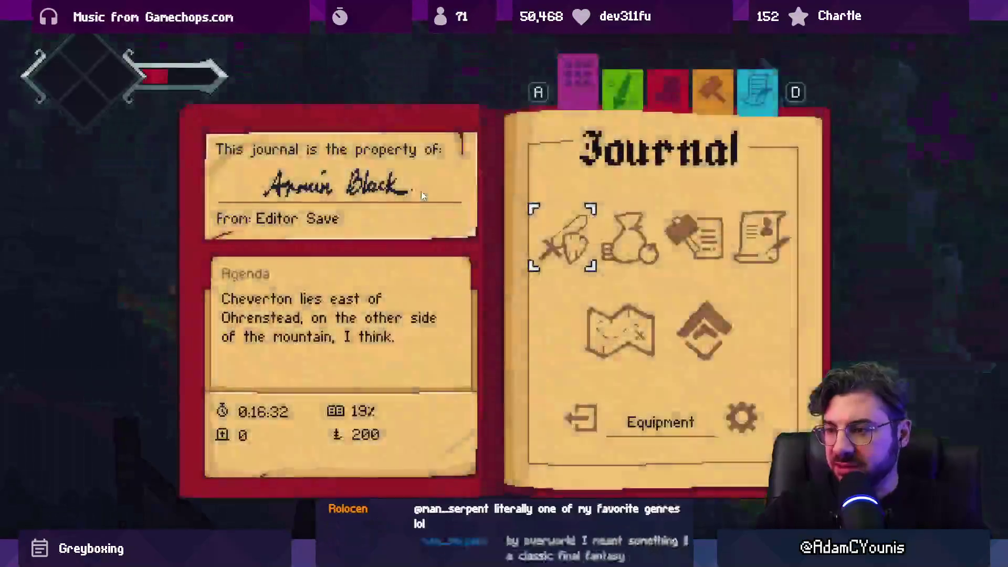
key("Tab")
key("Escape")
key("Escape")
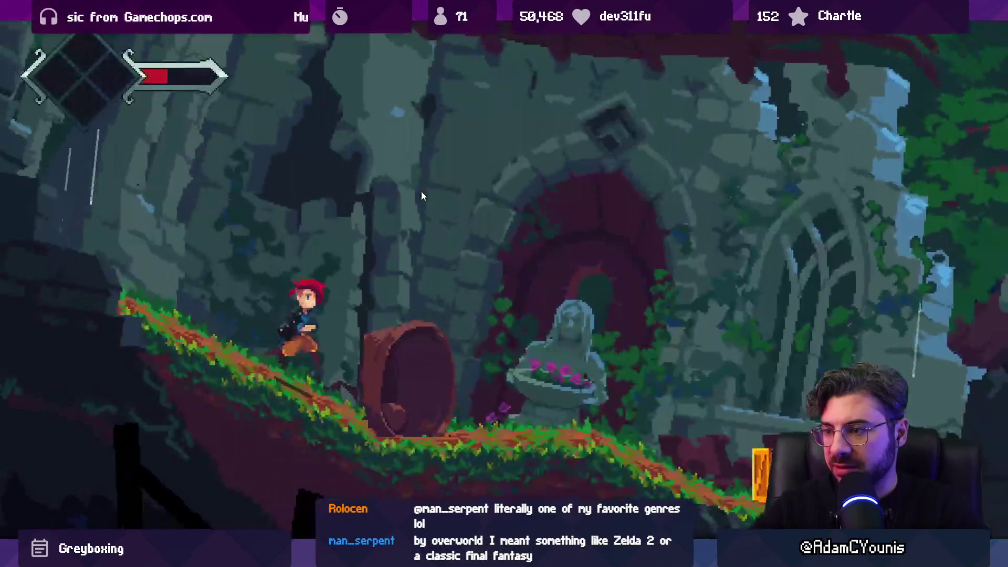
key("Right")
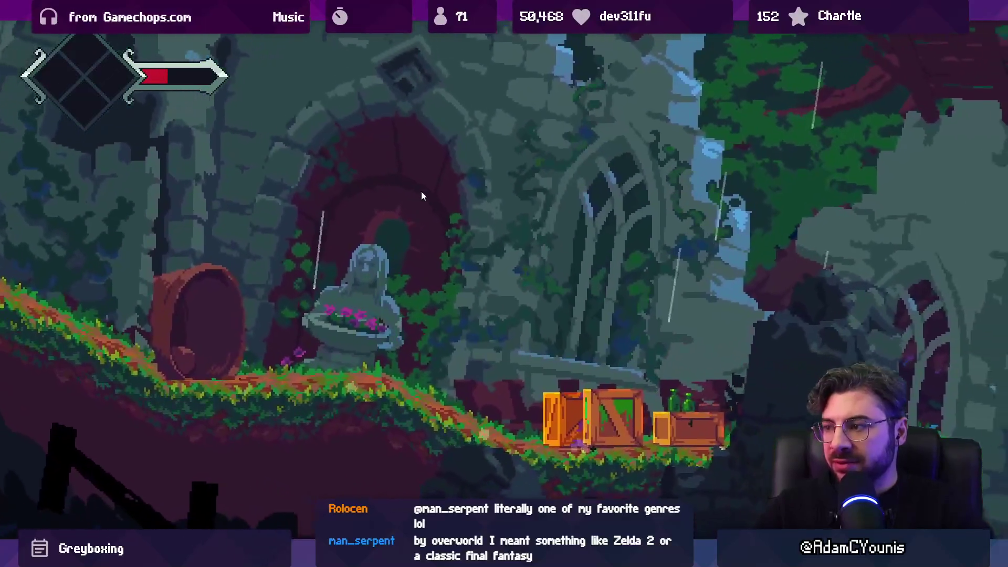
key("space")
key("Right")
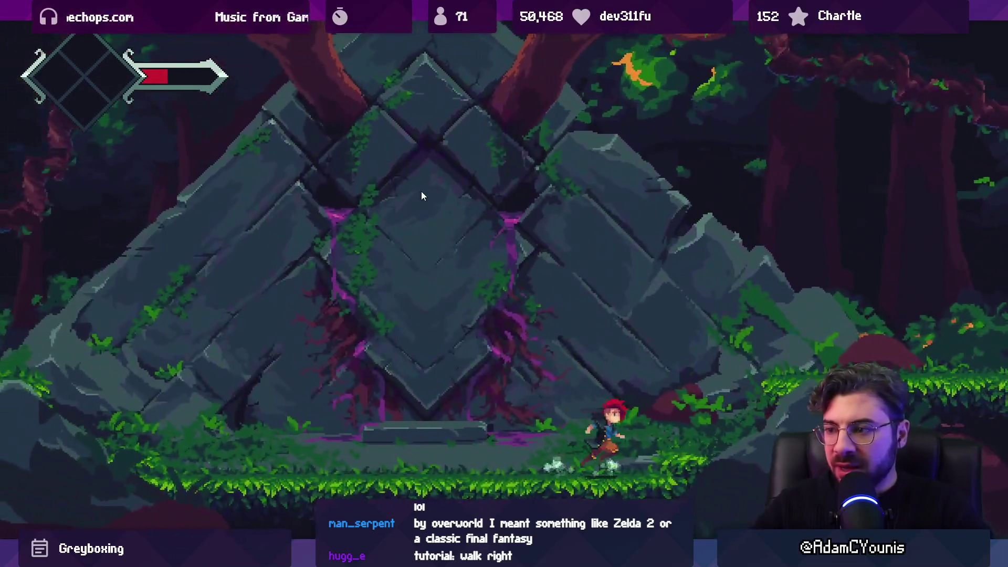
key("space")
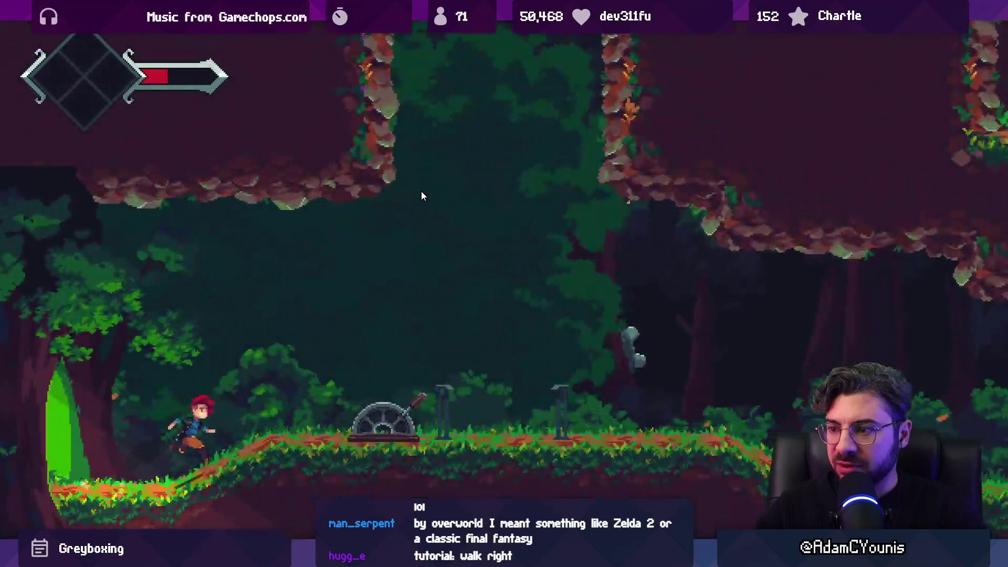
Slash through the plant enemies in the cave room and open the world map at Cheverwood Canopy West
key("Right")
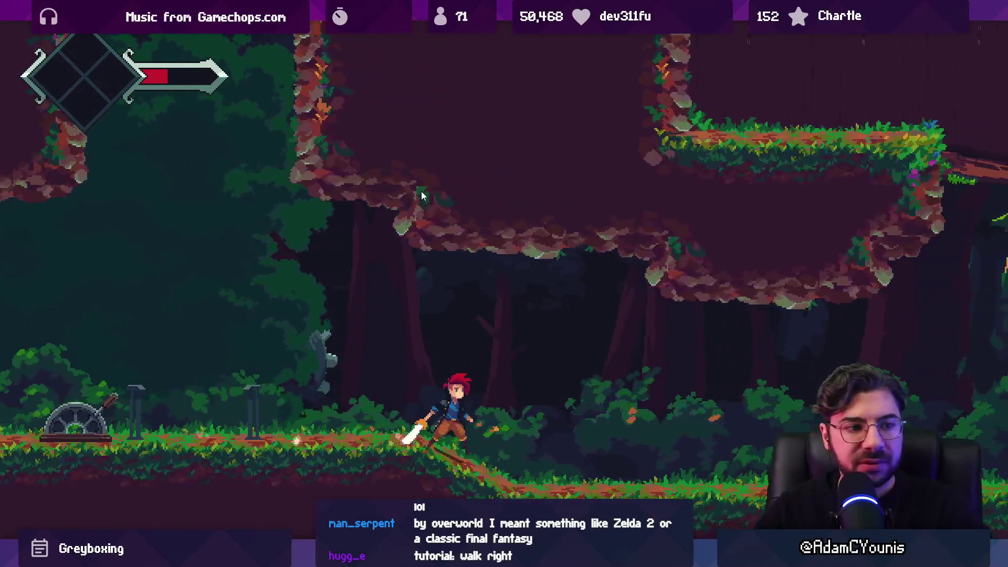
key("x")
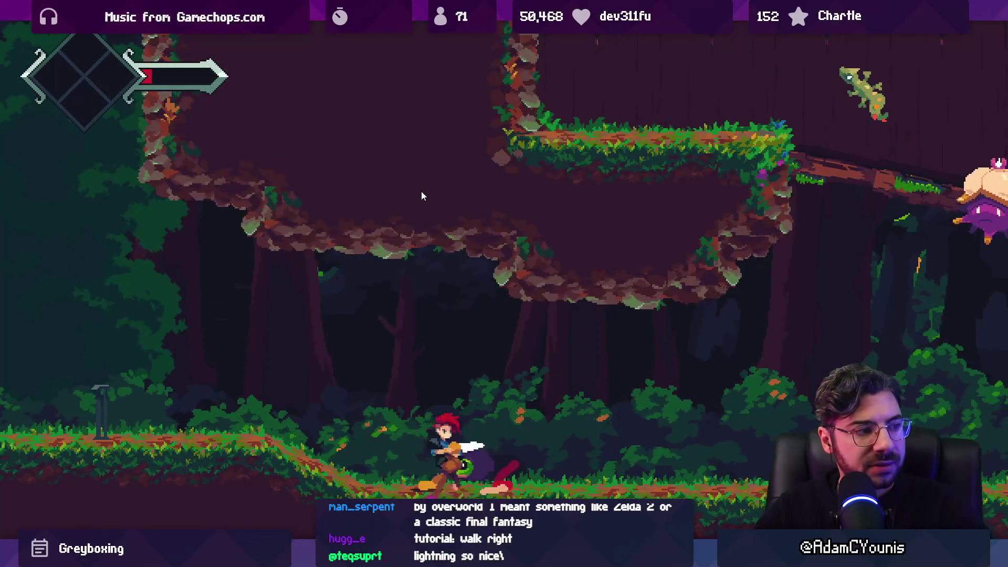
key("x")
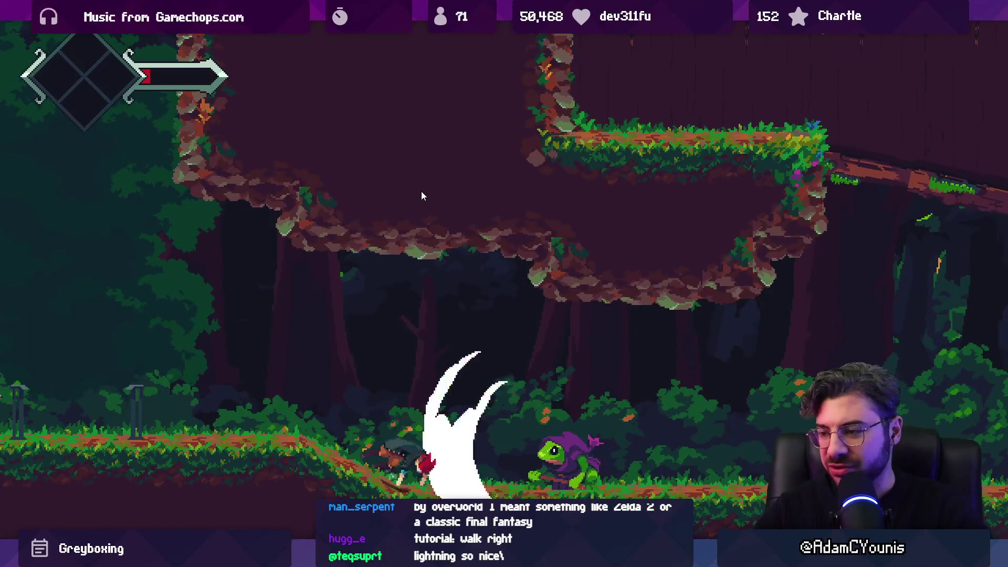
key("Right")
key("Right")
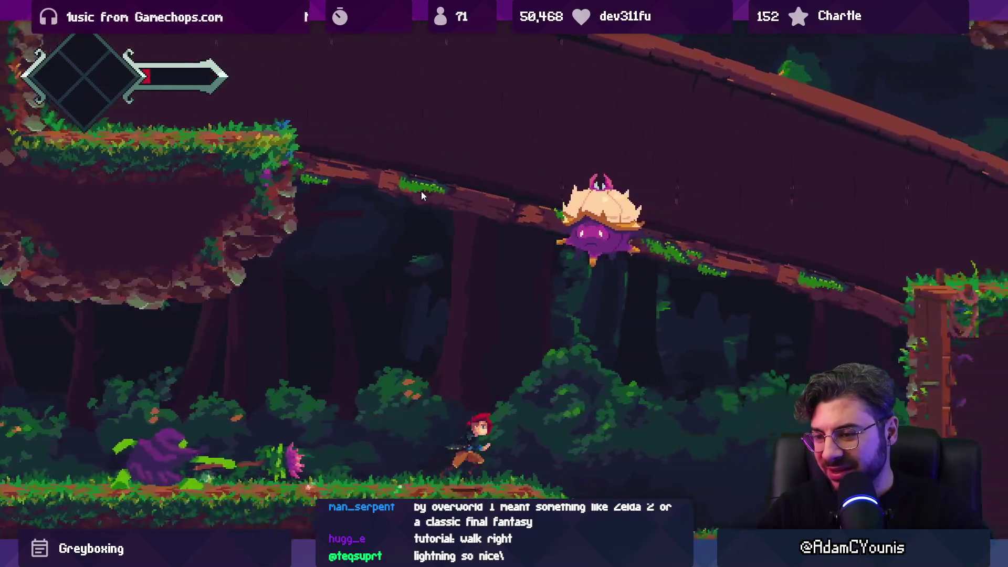
key("Right")
key("x")
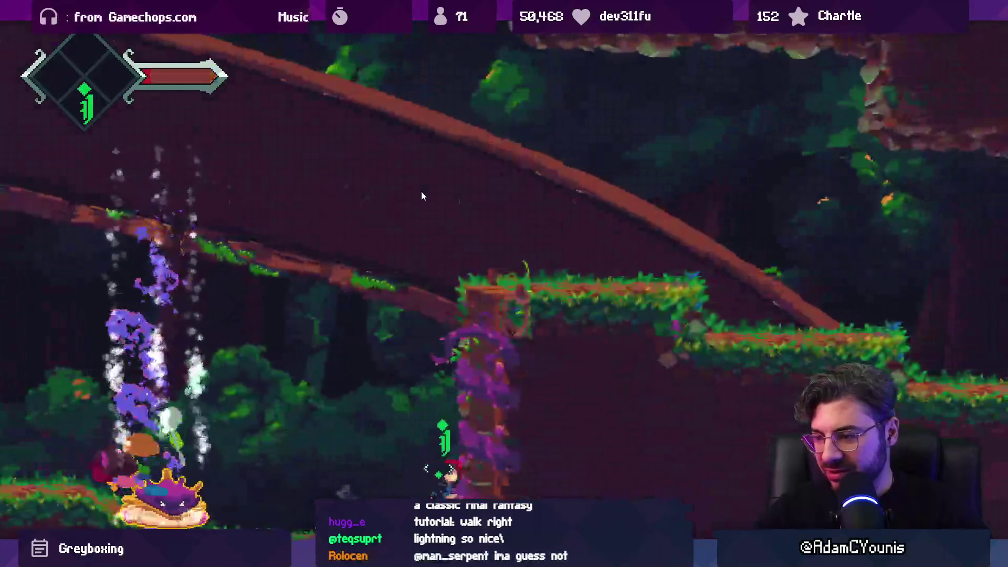
key("Right")
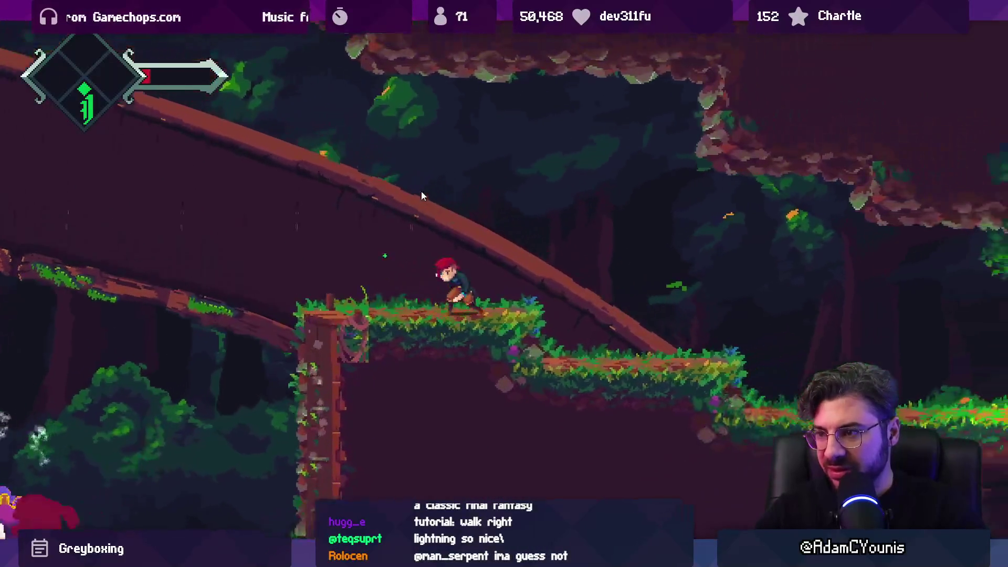
key("m")
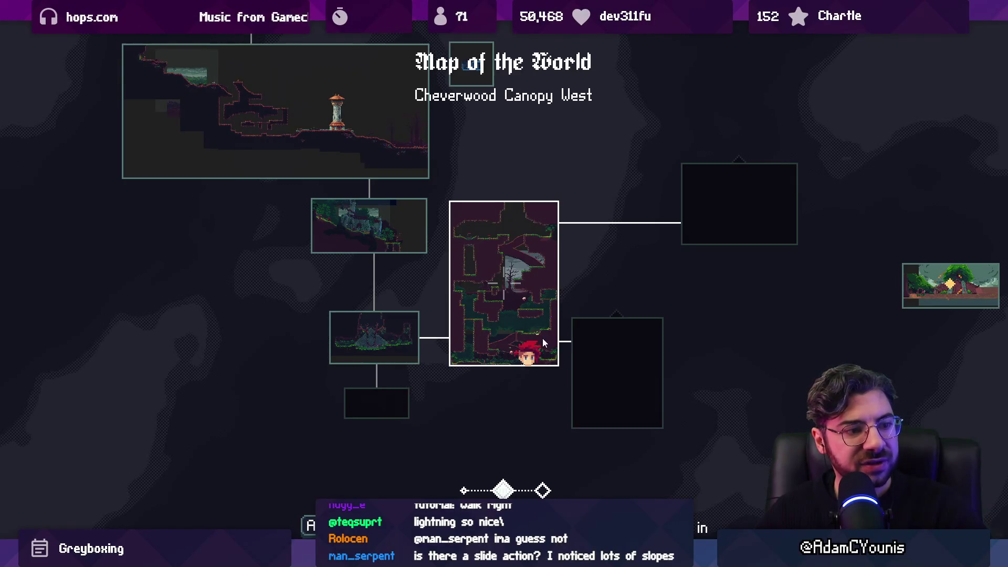
Close the map and run right through the greybox rooms, slashing the spiky enemy and dropping down the shaft
key("m")
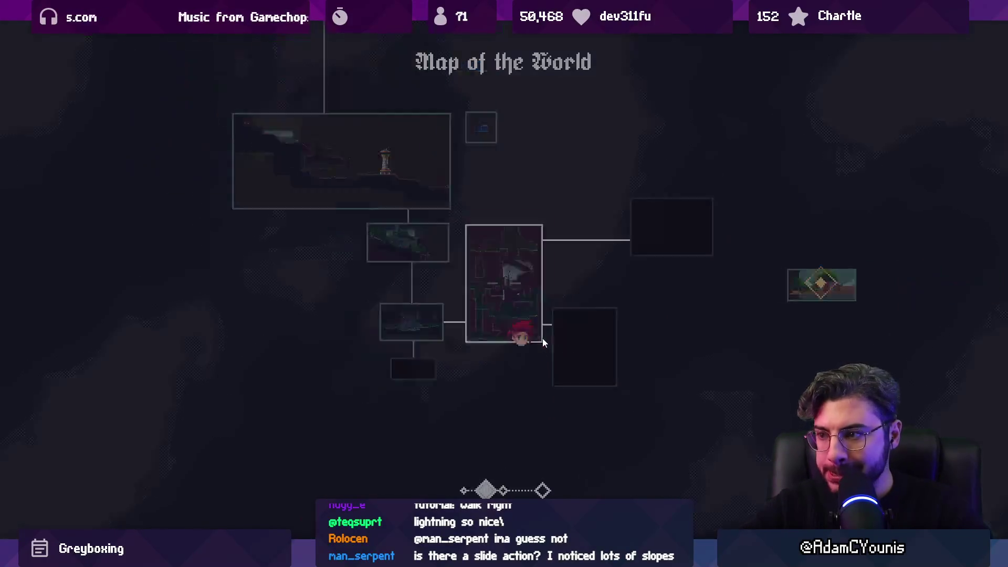
key("Right")
key("Right")
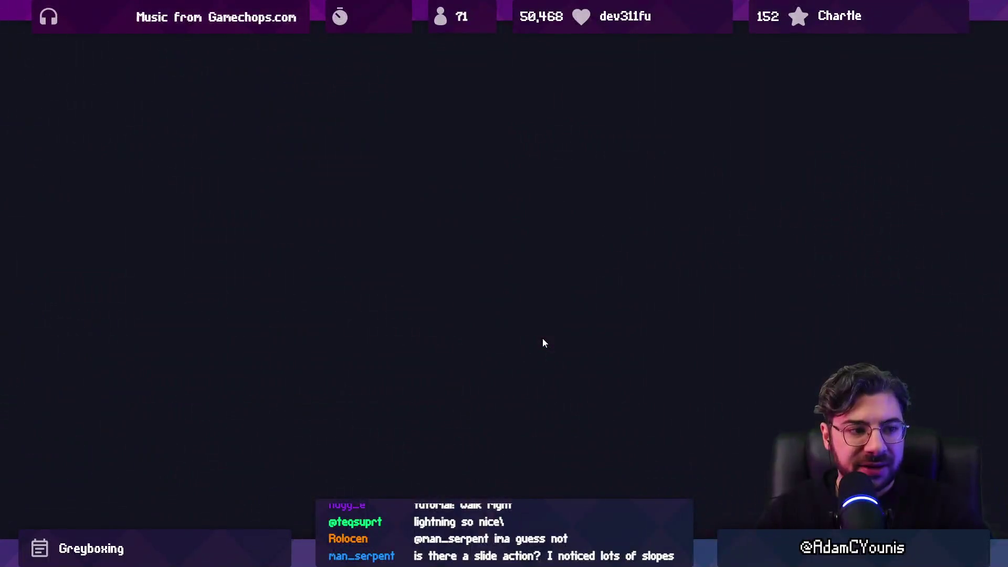
key("Right")
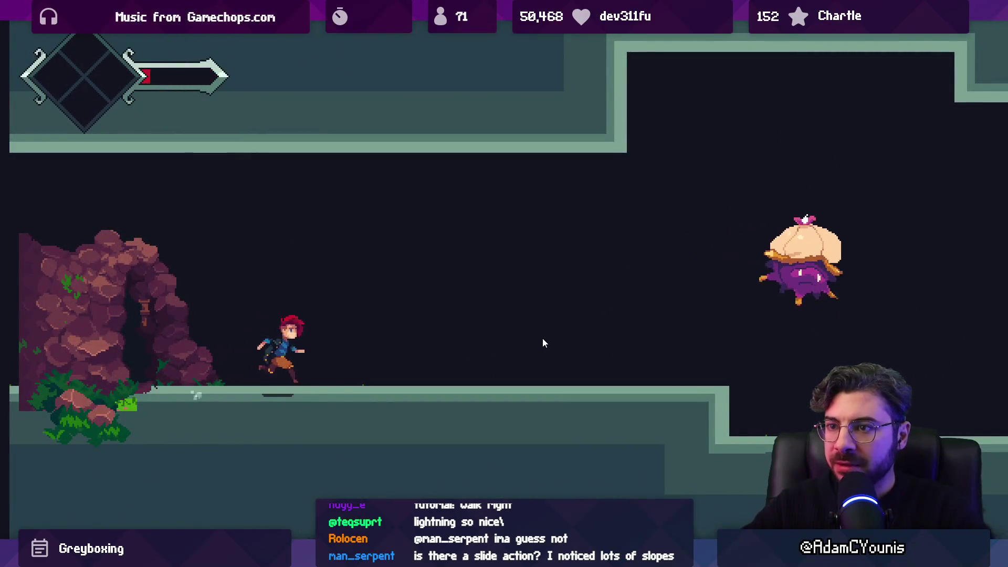
key("x")
key("x")
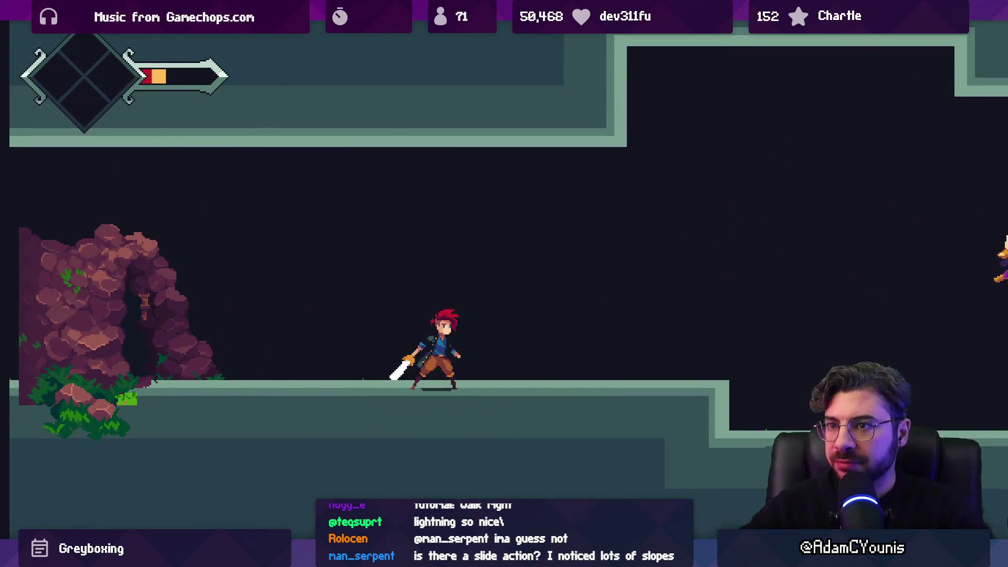
key("Right")
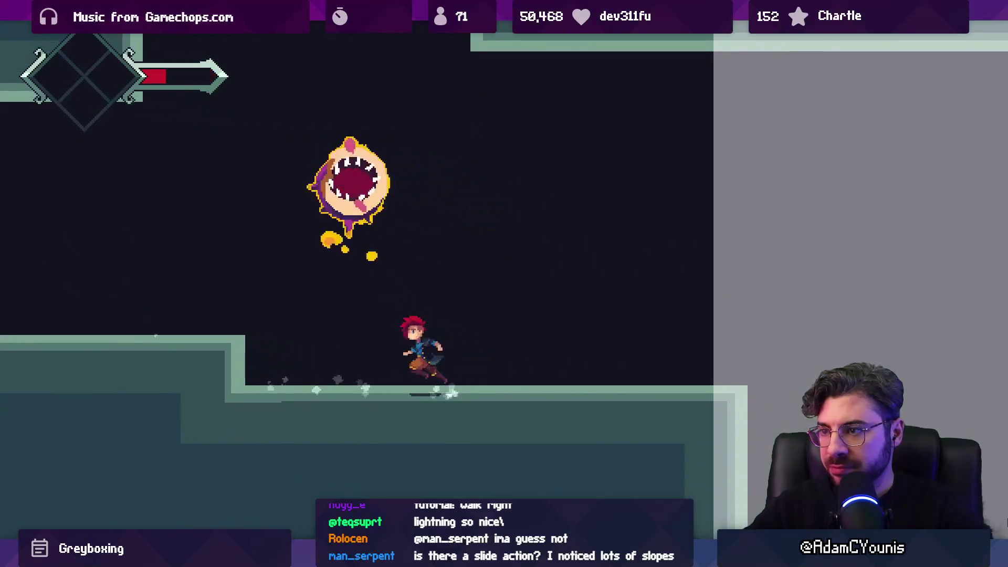
key("x")
key("Right")
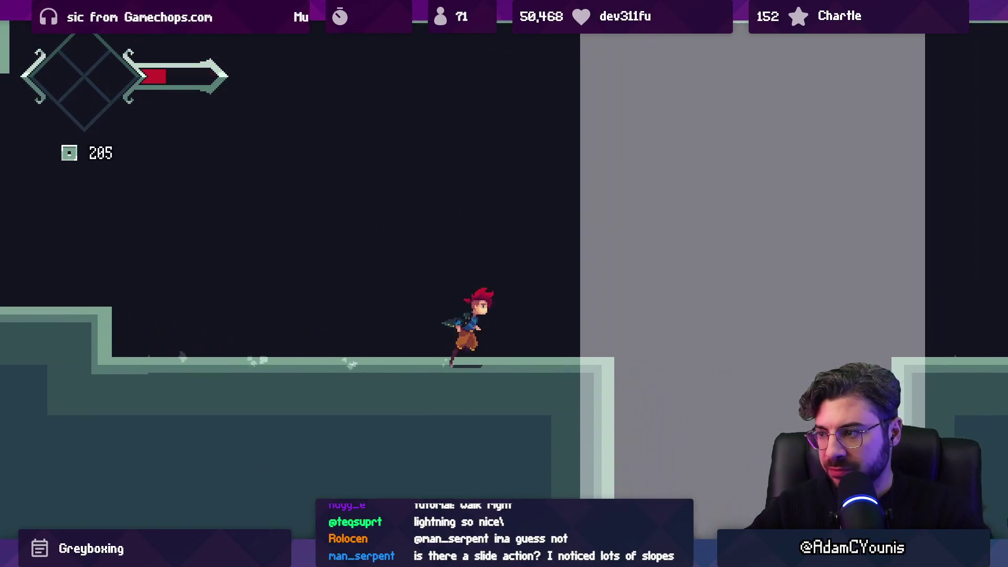
key("Right")
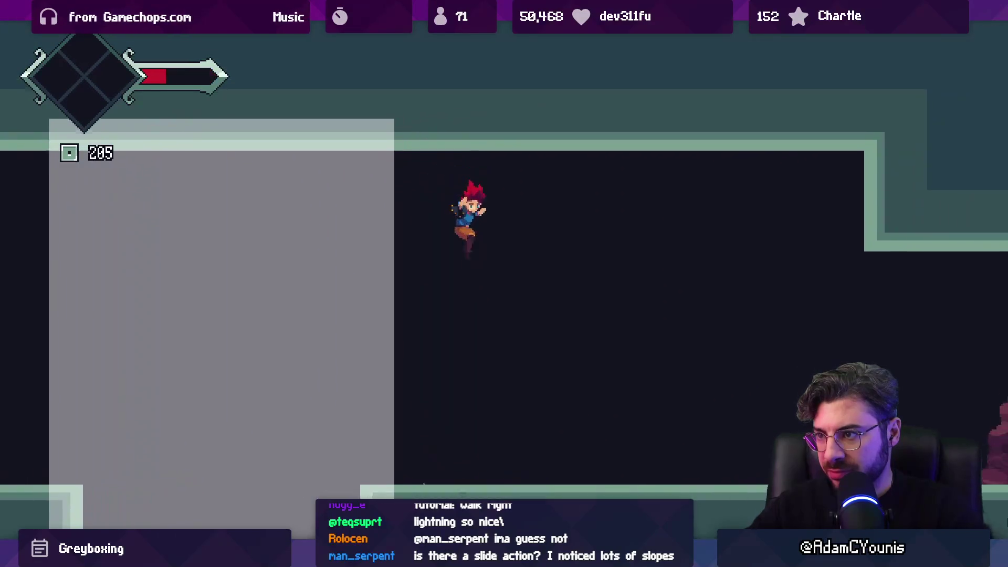
key("Right")
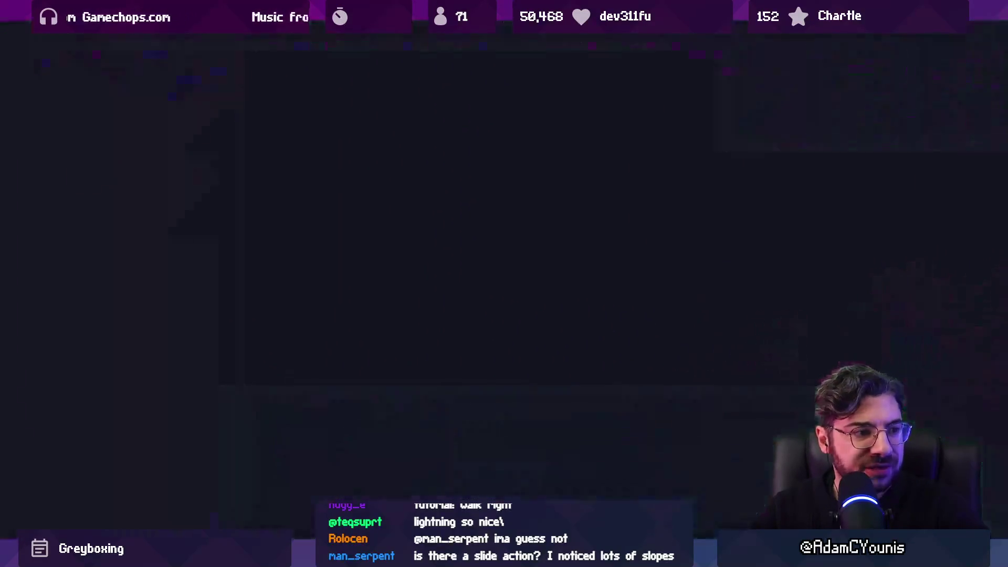
key("Right")
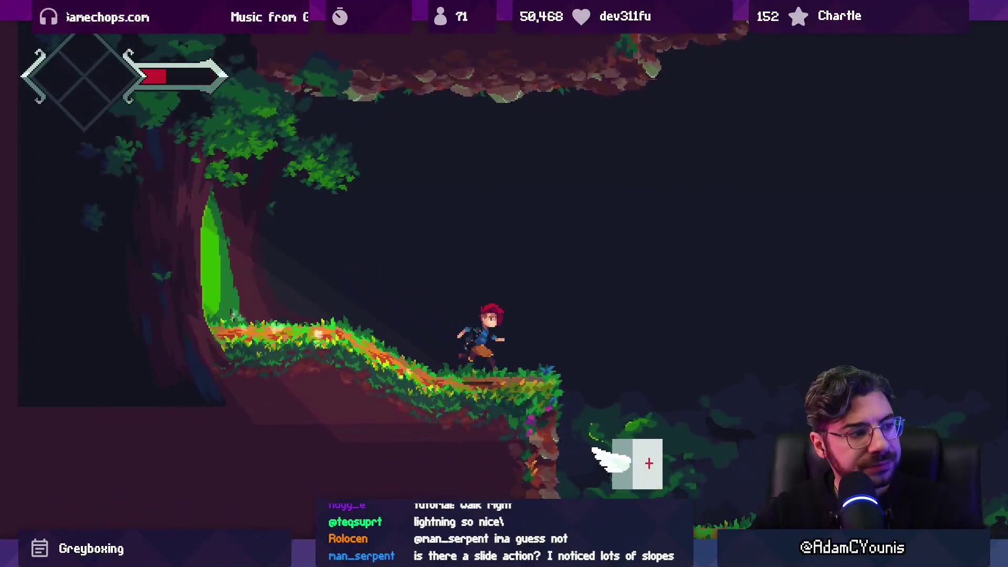
Climb the vine wall, grab the green item, and fight the purple frog until dying
key("Right")
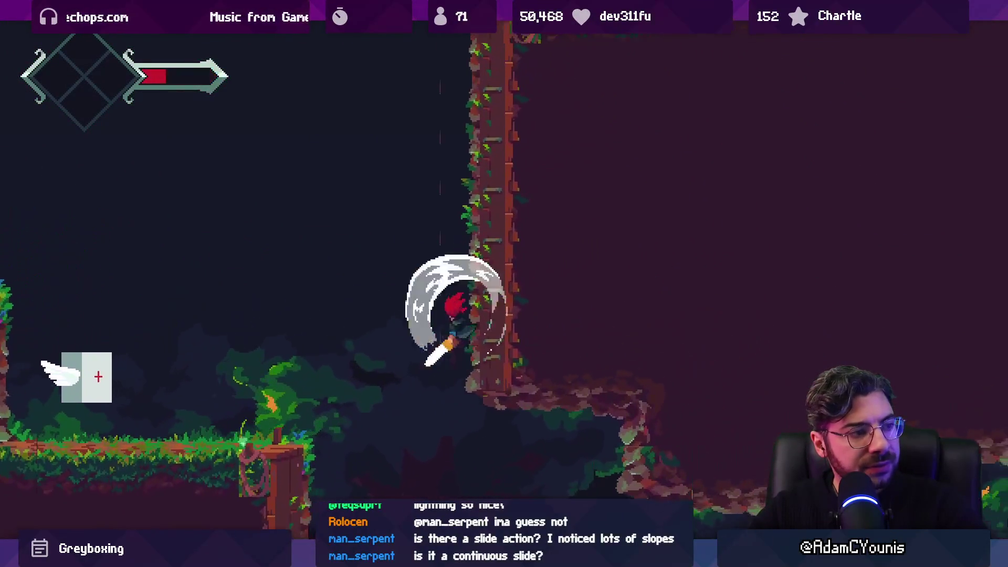
key("Right")
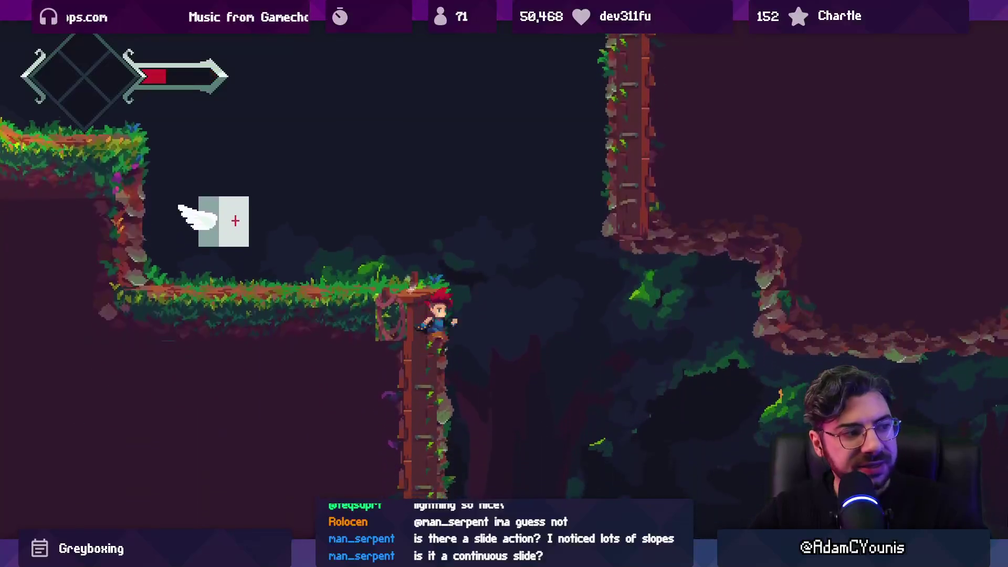
key("Right")
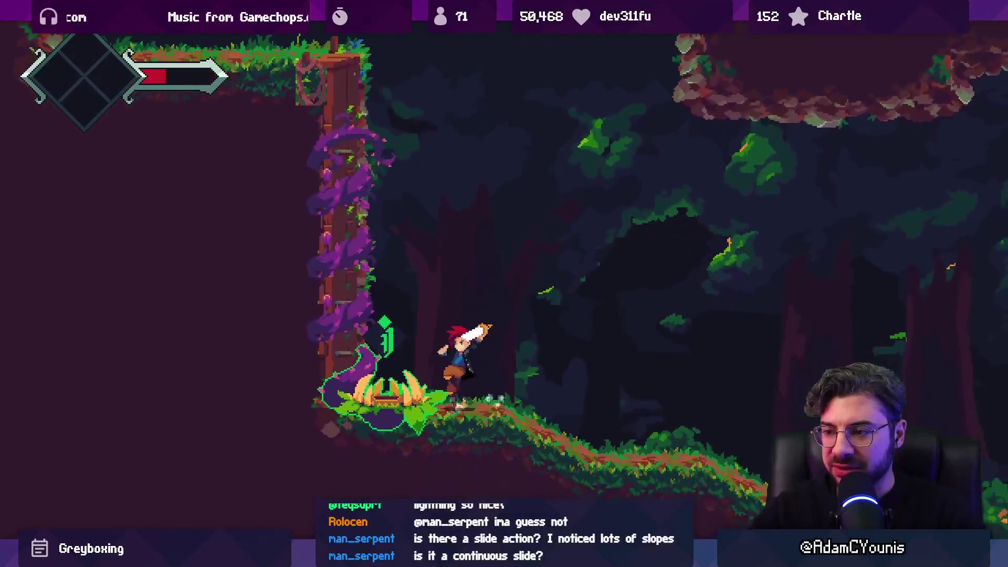
key("Right")
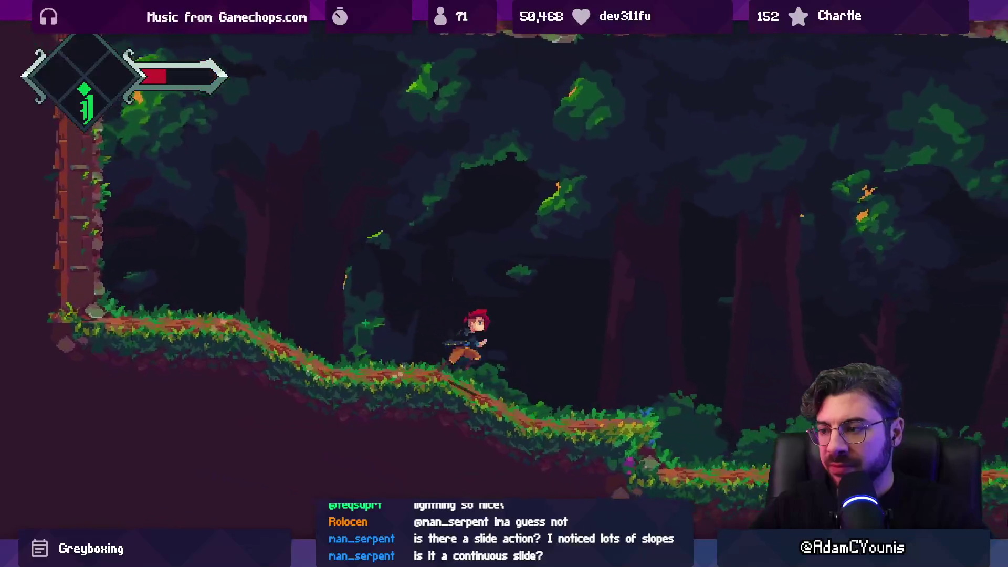
key("Right")
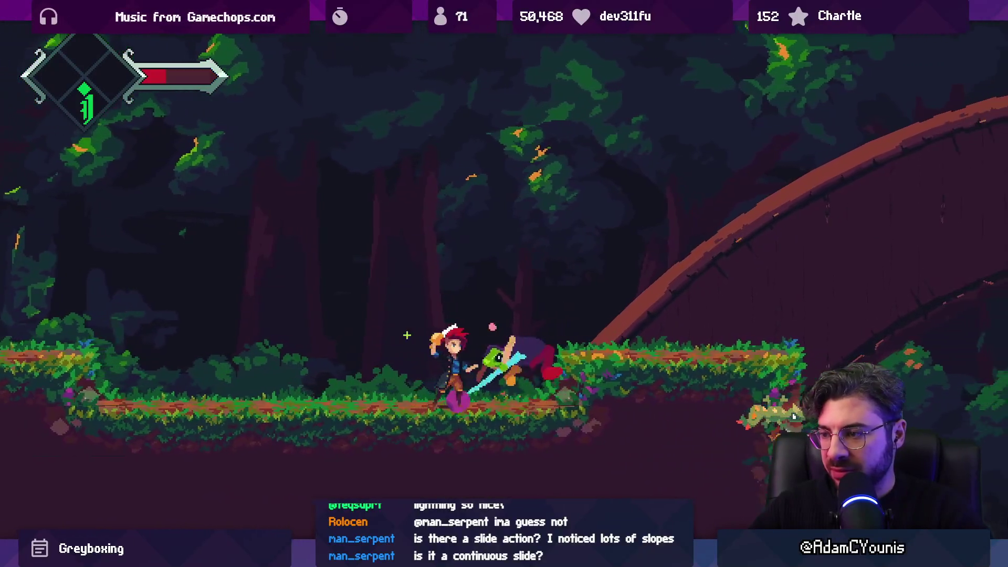
key("x")
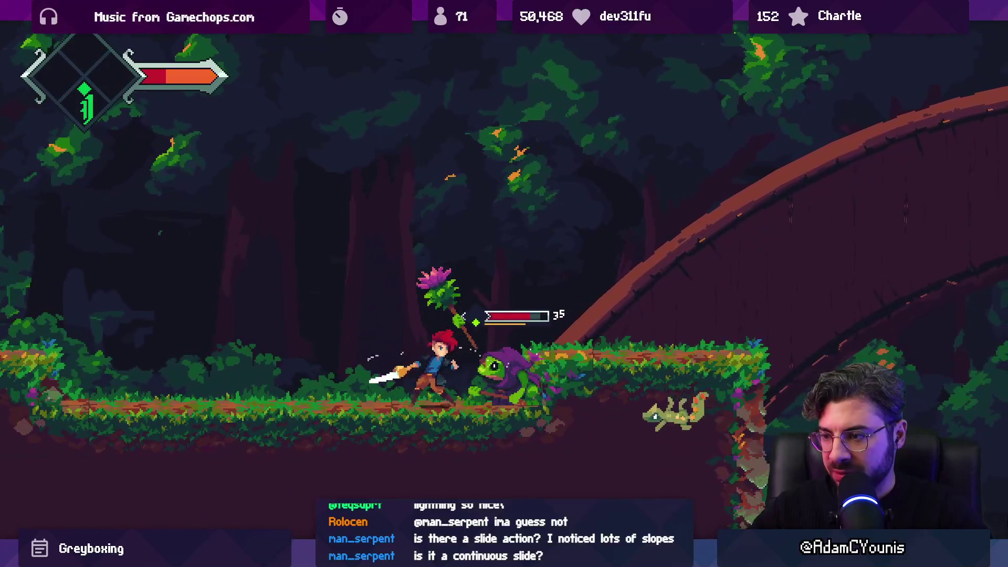
key("x")
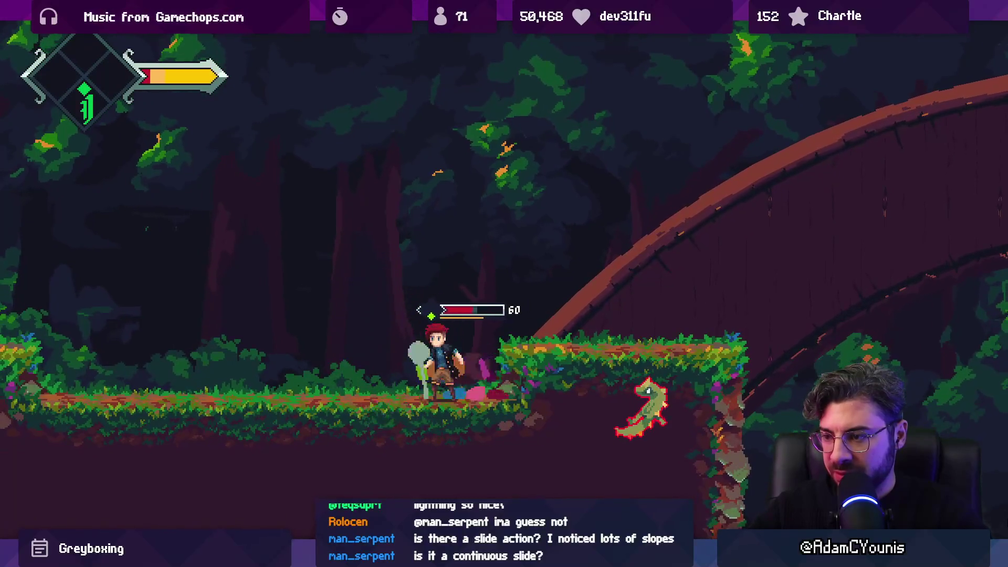
key("x")
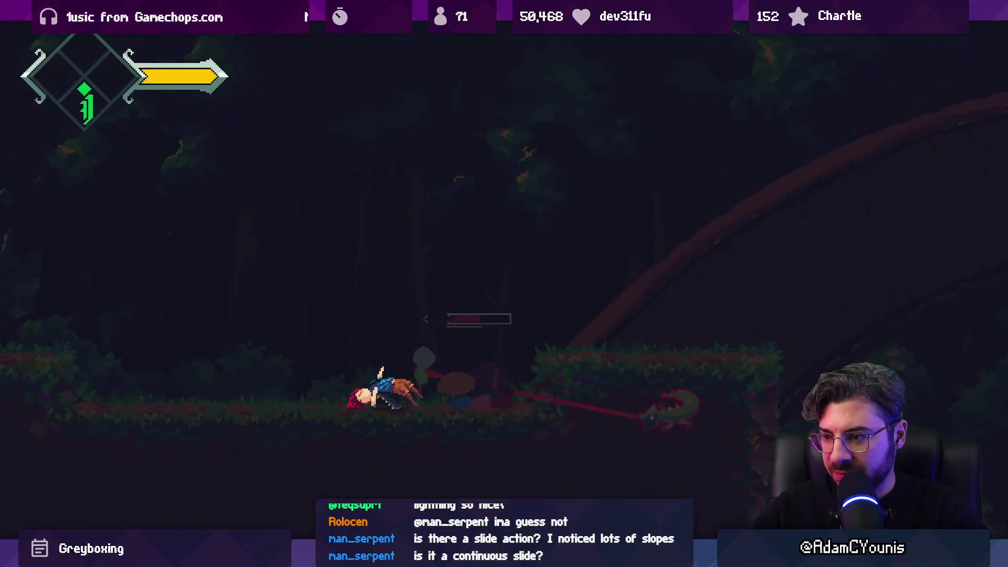
Reload the last checkpoint and move on to the spear-carrying guard's ledge
key("Return")
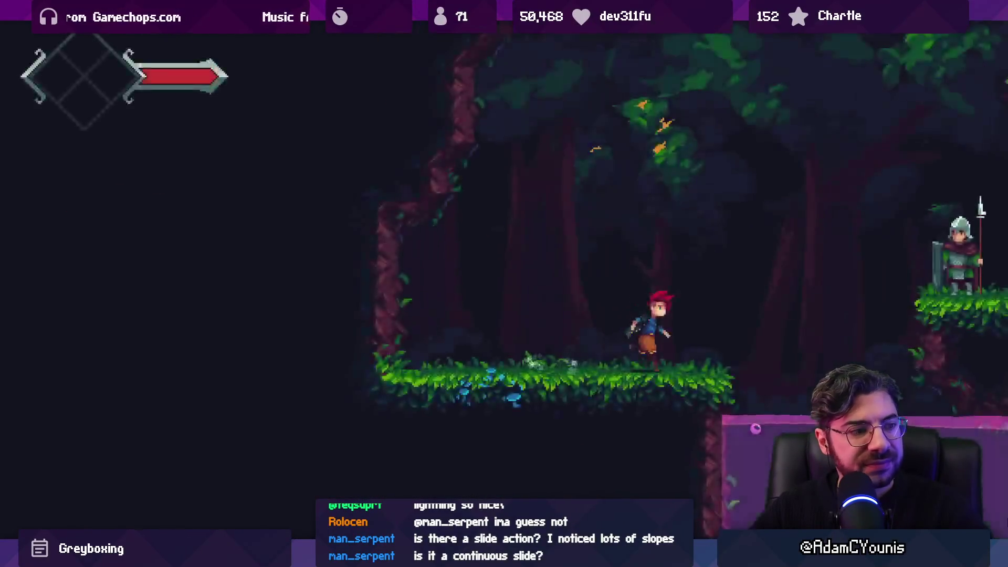
key("Right")
key("x")
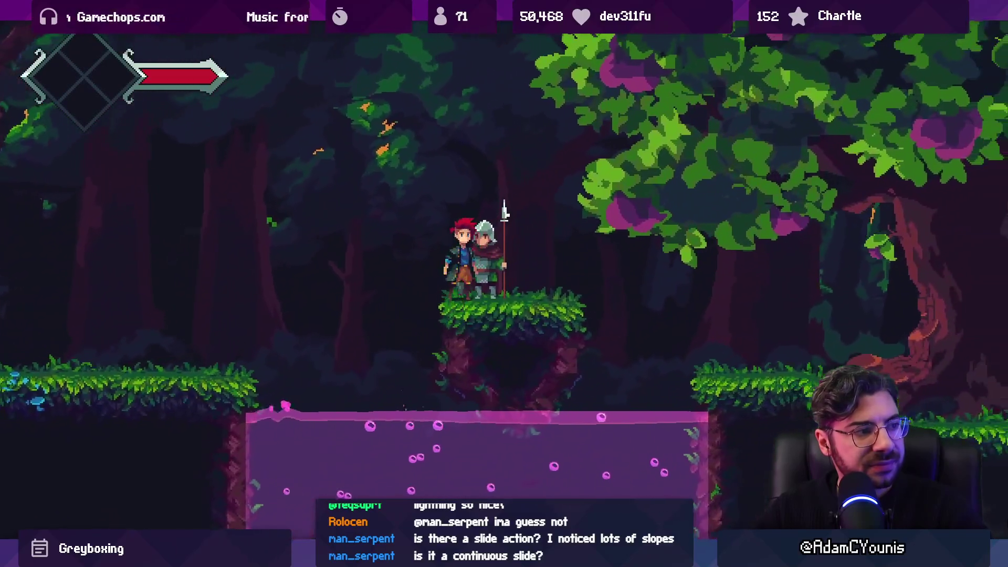
key("Left")
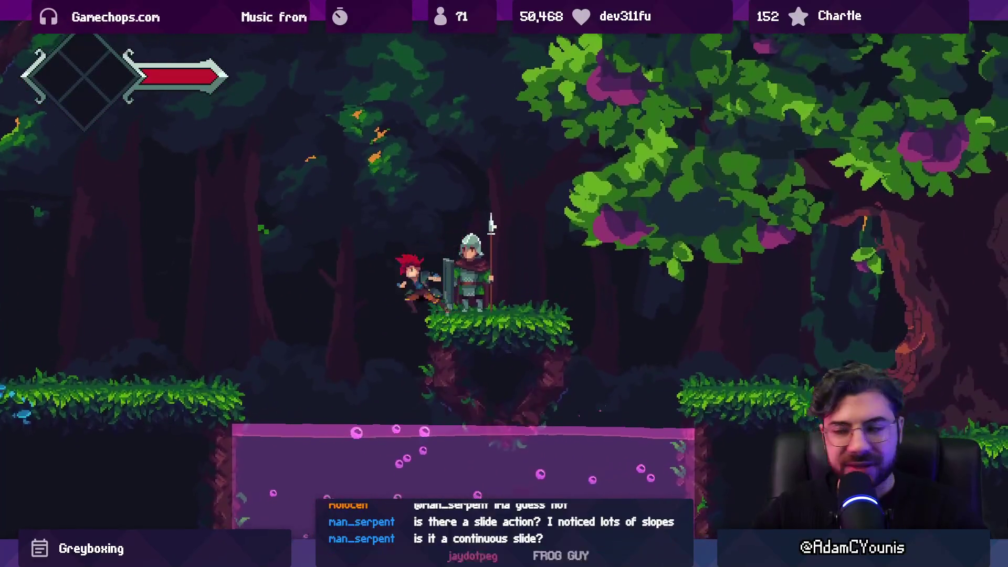
key("x")
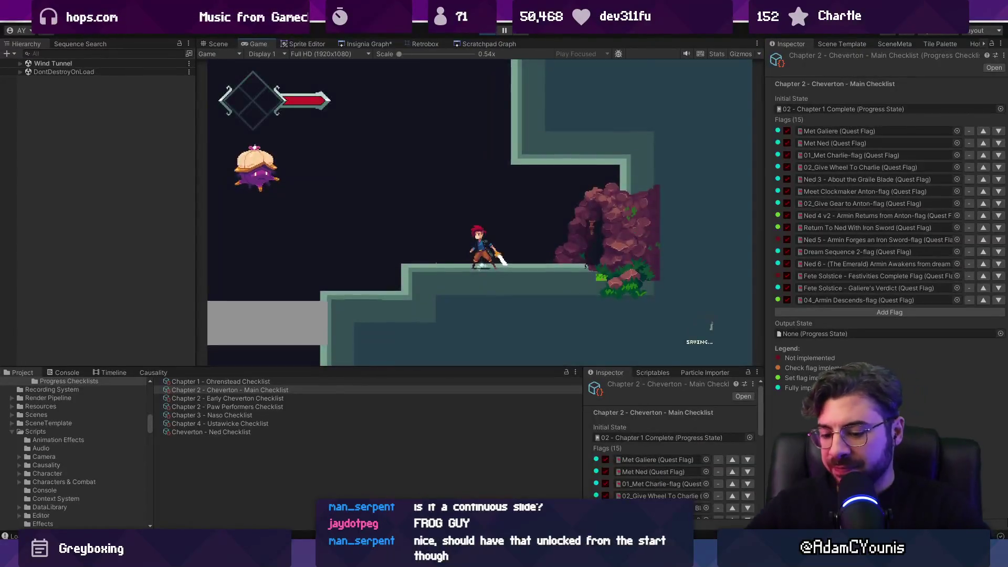
Browse the world map around the Wind Tunnel, close it, and exit fullscreen play back to the editor
key("m")
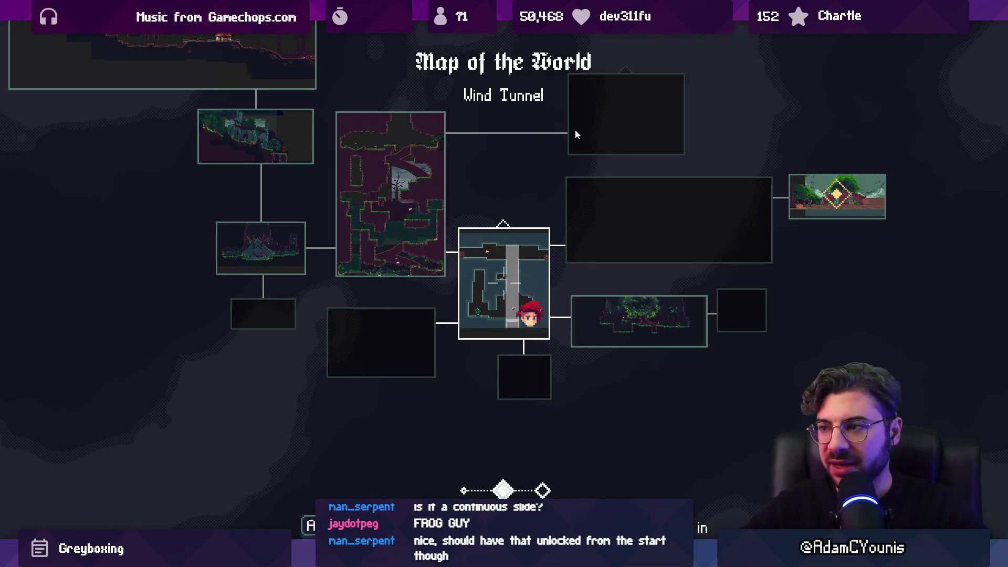
key("Up")
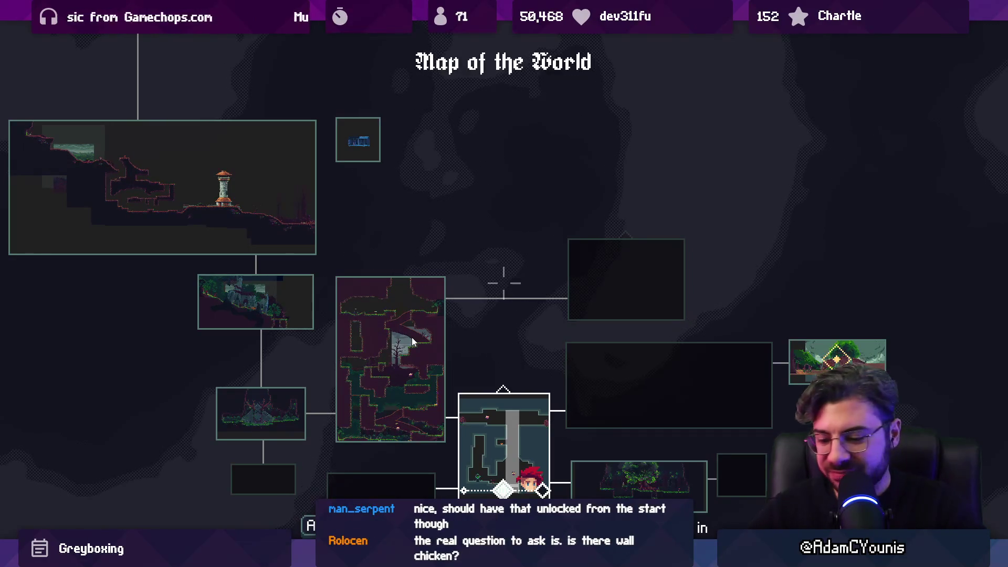
key("Escape")
key("shift+space")
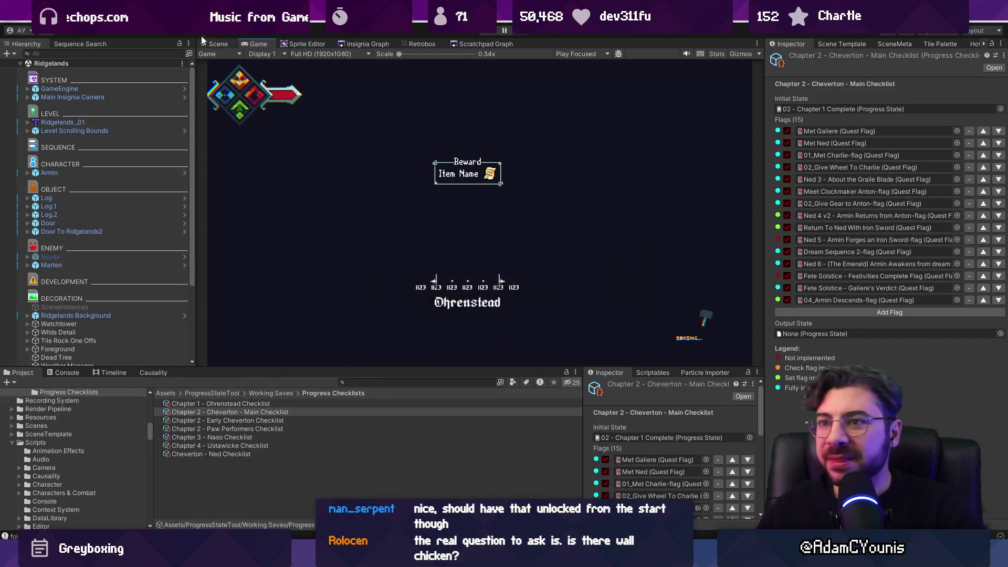
Frame the Ridgelands Scene view on the Armin character, then bring up the Insignia Graph
left_click(216, 44)
scroll(426, 242, "up", 3)
left_click_drag(426, 242, 431, 198)
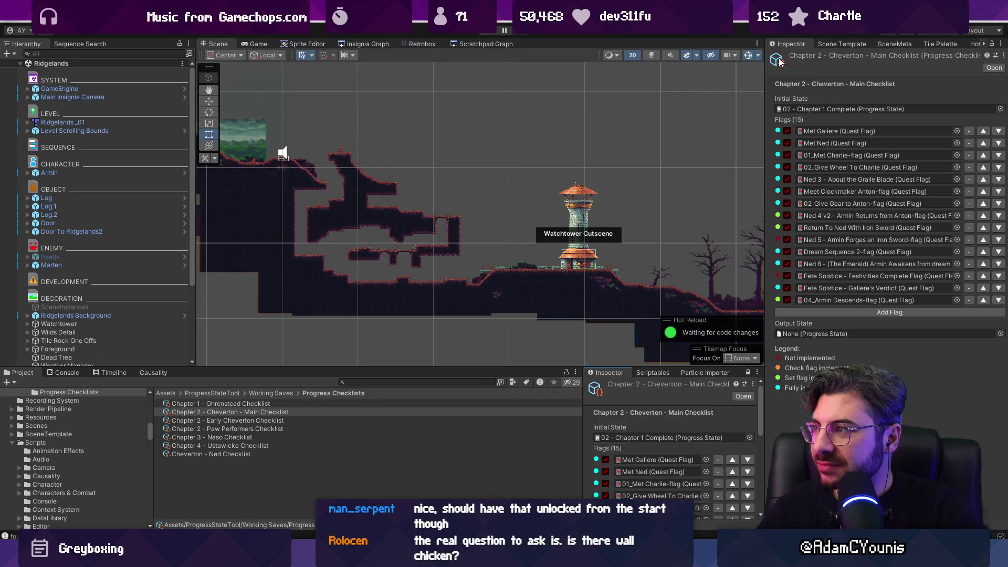
left_click(112, 175)
key("f")
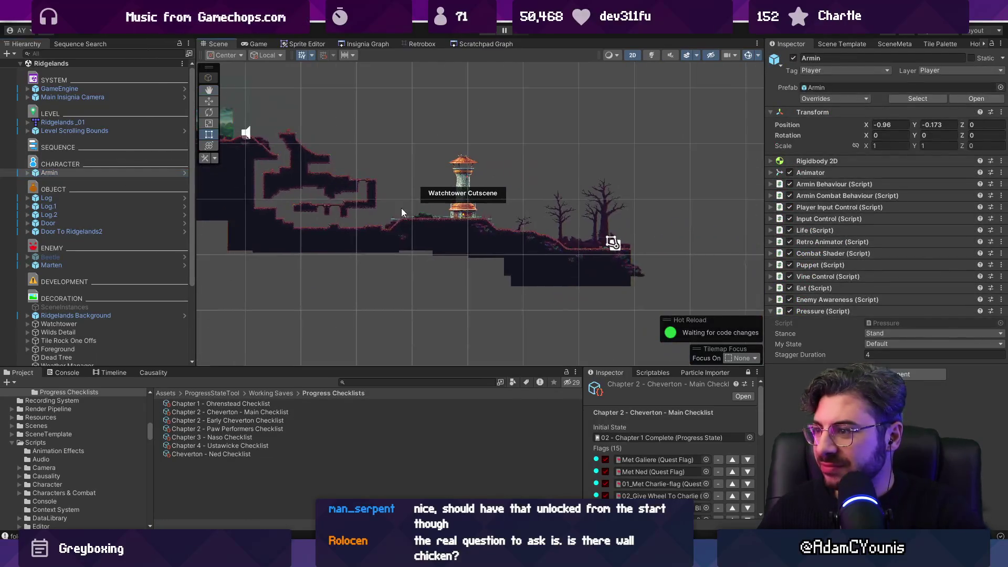
scroll(423, 193, "up", 2)
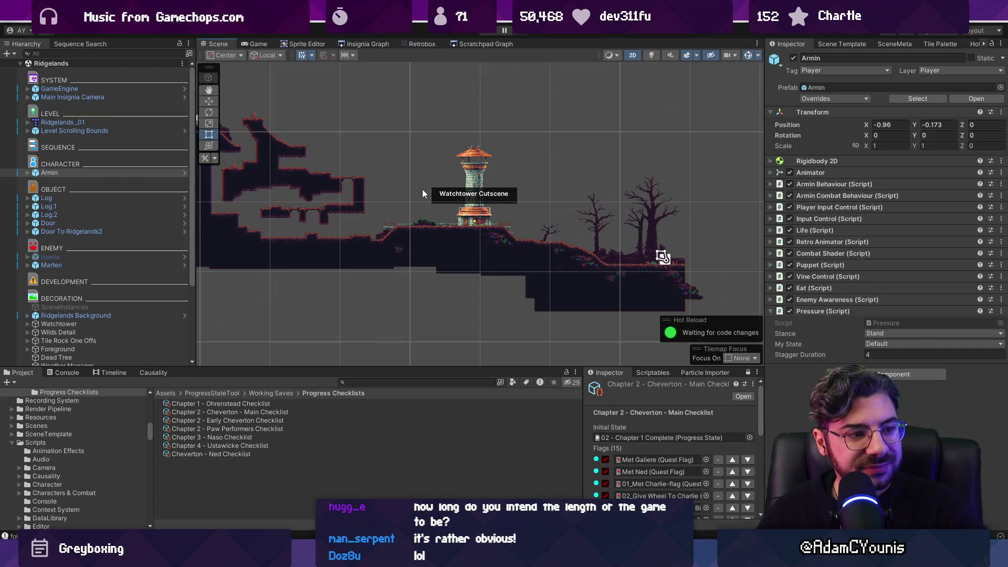
scroll(384, 190, "up", 6)
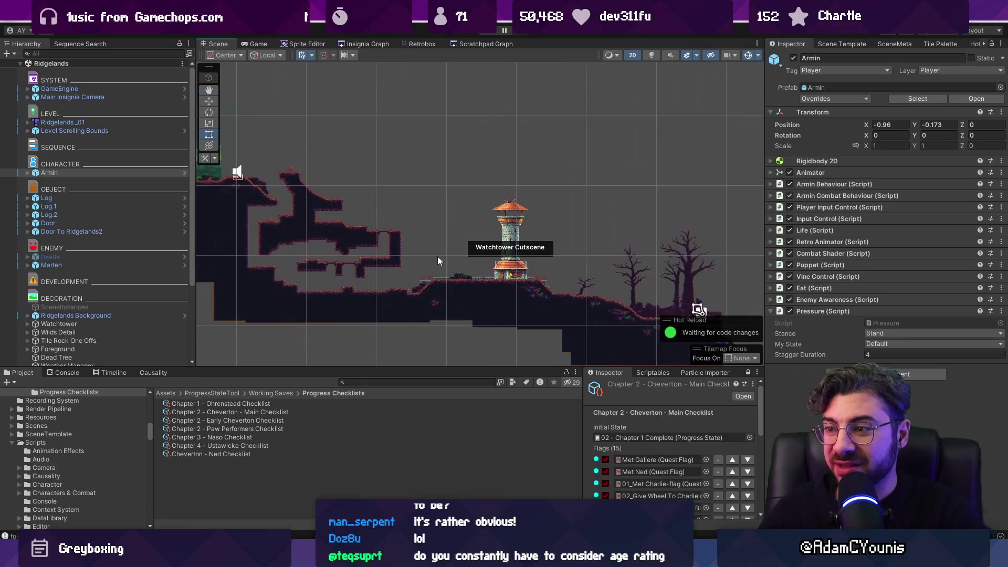
left_click(374, 43)
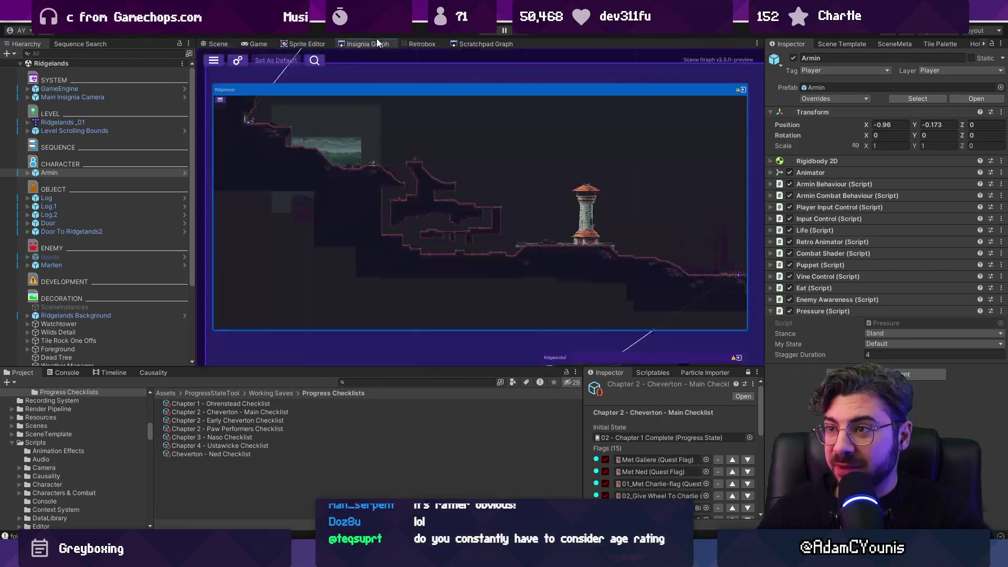
Scroll through the Insignia Graph and enlarge the project and inspector area
scroll(392, 203, "down", 10)
scroll(396, 202, "up", 4)
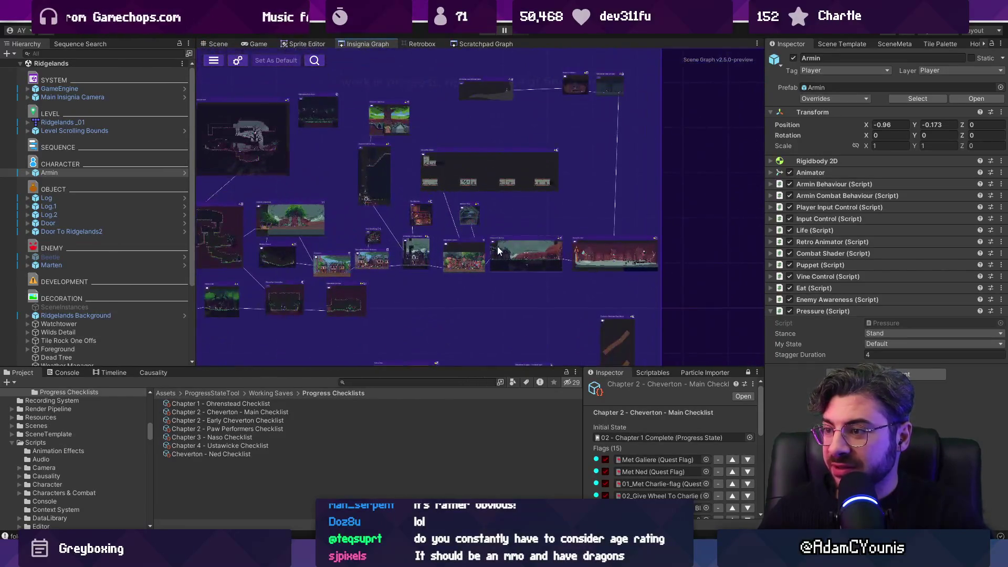
scroll(499, 261, "down", 2)
left_click_drag(548, 370, 531, 288)
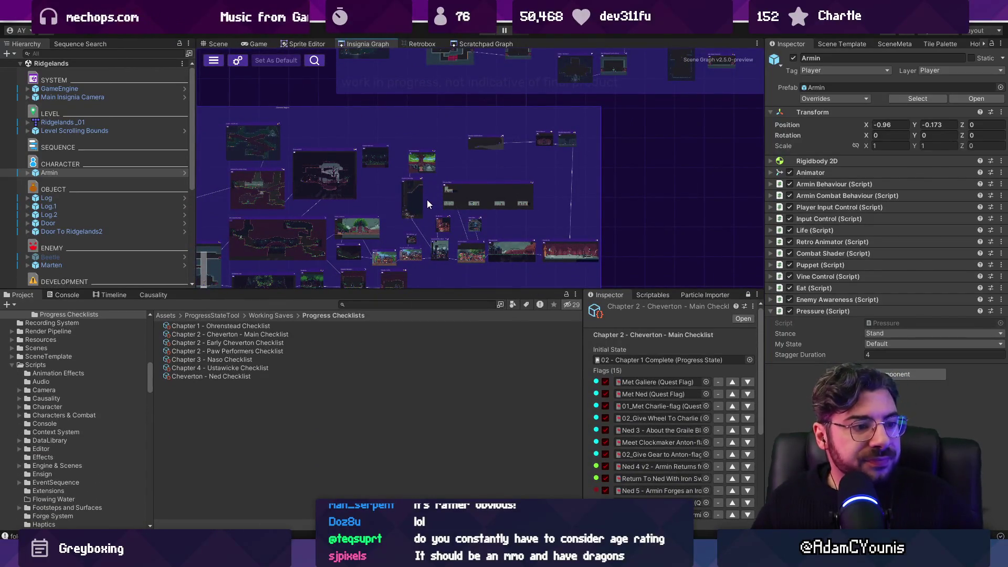
scroll(367, 194, "down", 2)
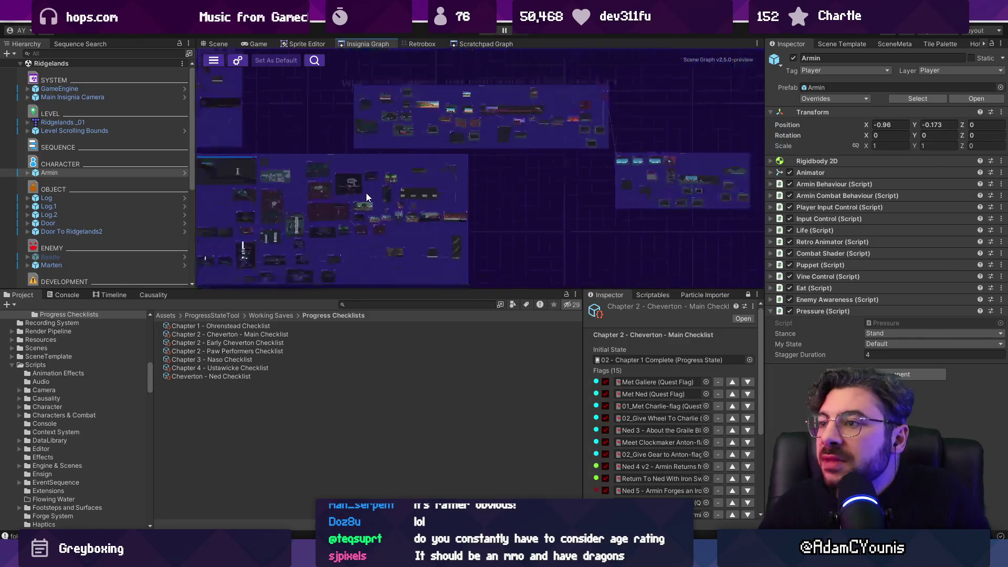
scroll(532, 229, "up", 5)
scroll(515, 216, "down", 2)
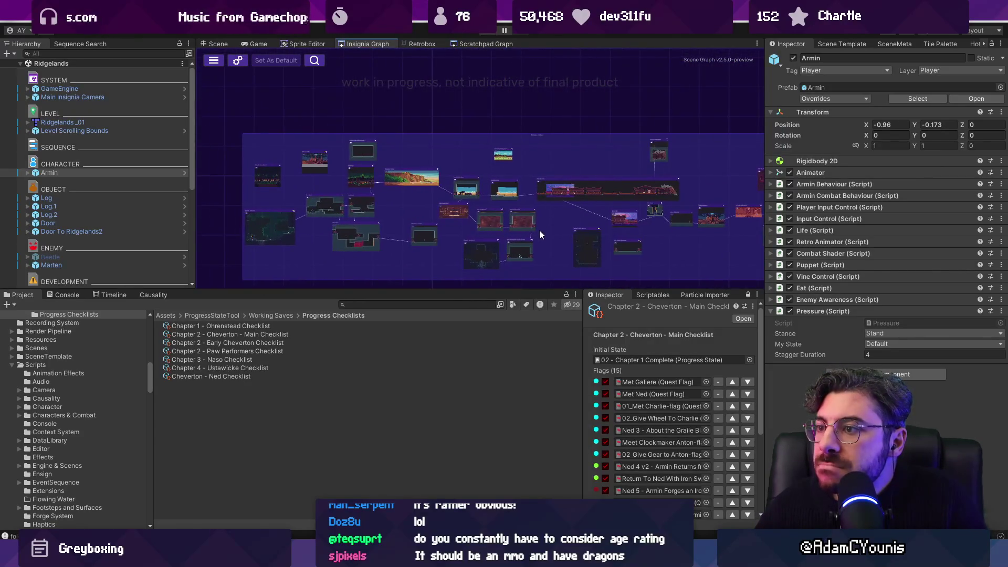
scroll(540, 230, "up", 2)
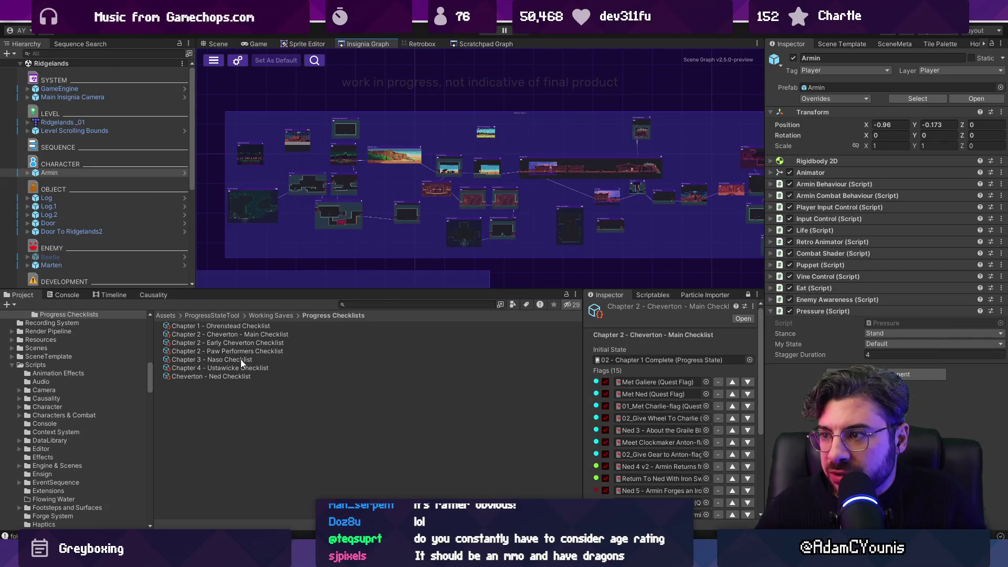
scroll(401, 185, "up", 5)
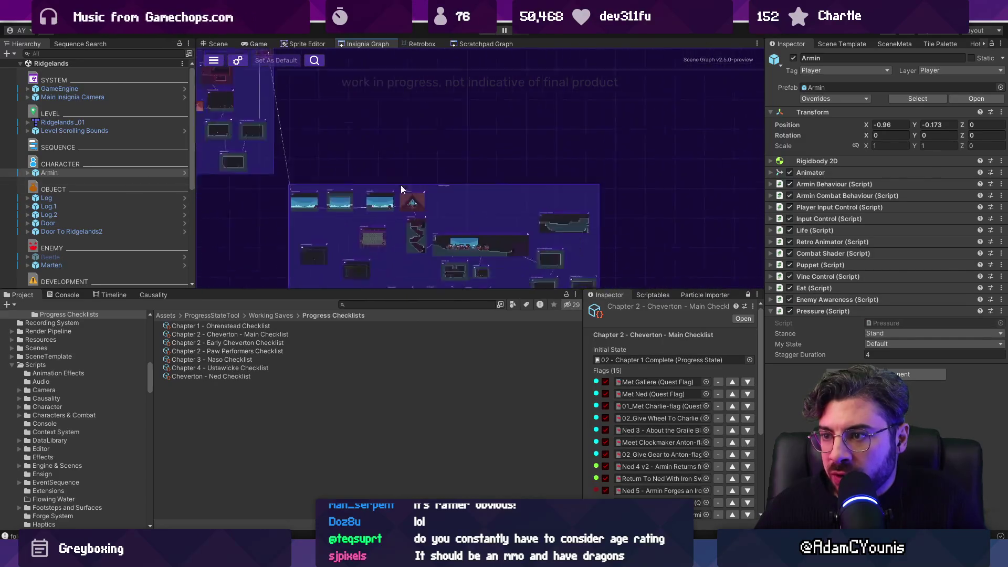
scroll(342, 185, "down", 1)
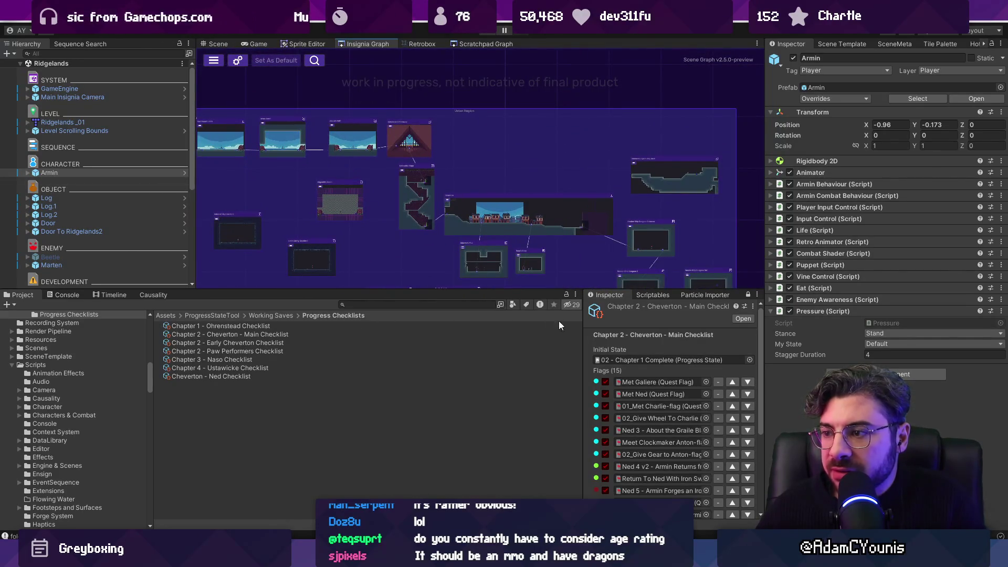
Unlock the lower Inspector and select Chapter 4 - Ustawicke Checklist to view its eight quest flags
left_click(749, 297)
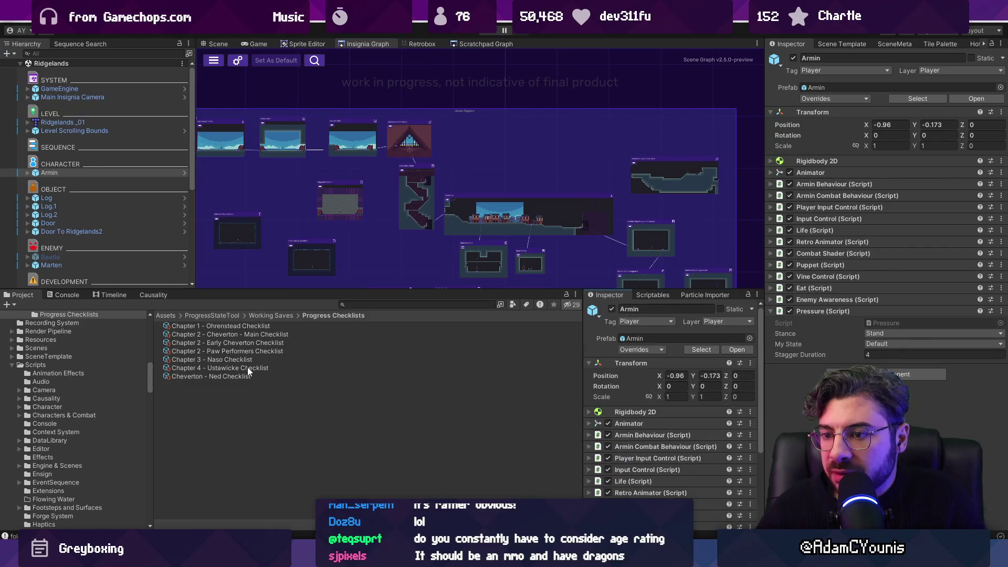
left_click(247, 367)
left_click(748, 296)
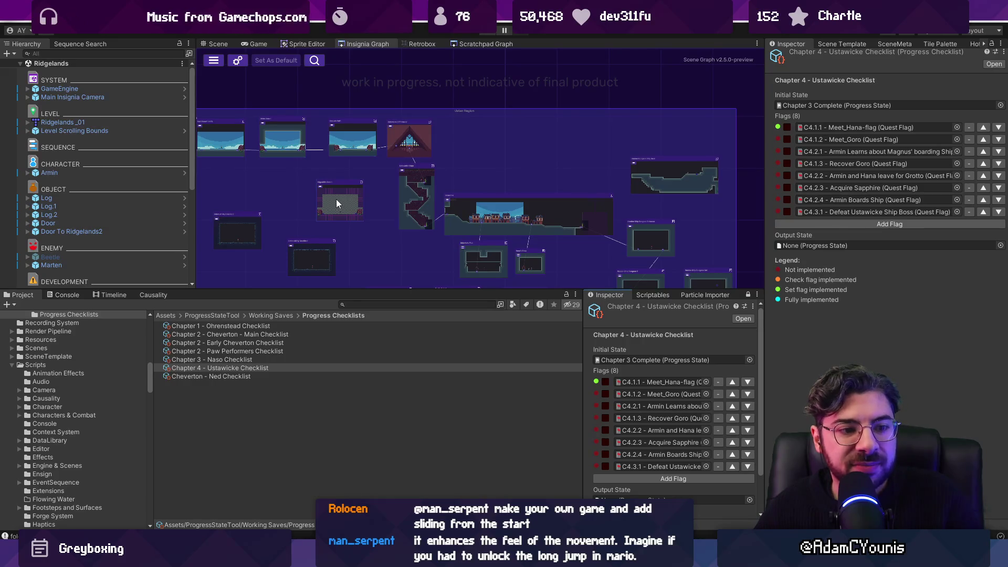
Pan and zoom the Insignia Graph to the Ustan Region levels, bringing East Desert Limits into view
mouse_move(324, 209)
left_mouse_down()
mouse_move(360, 175)
mouse_move(344, 174)
left_mouse_up()
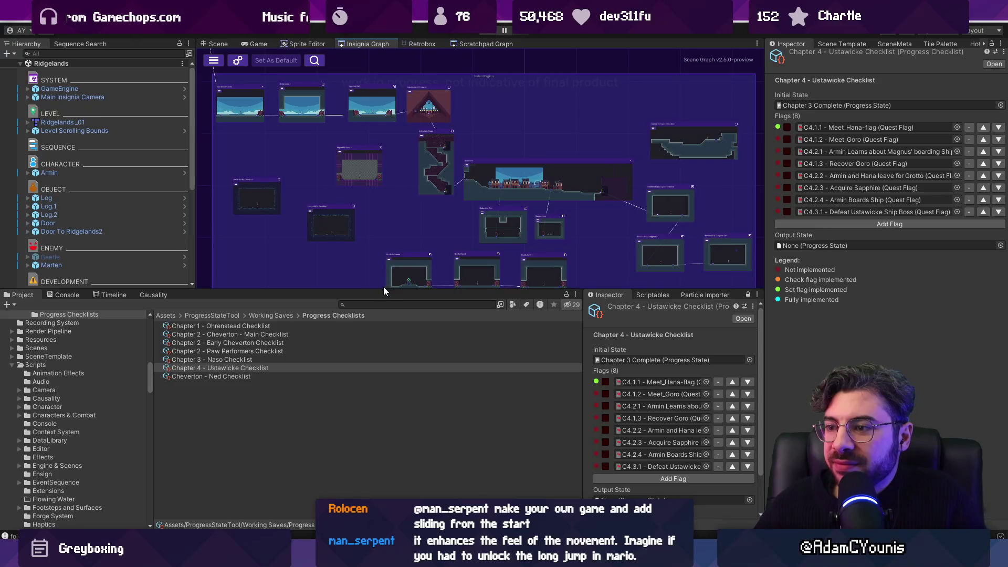
left_click_drag(383, 289, 386, 330)
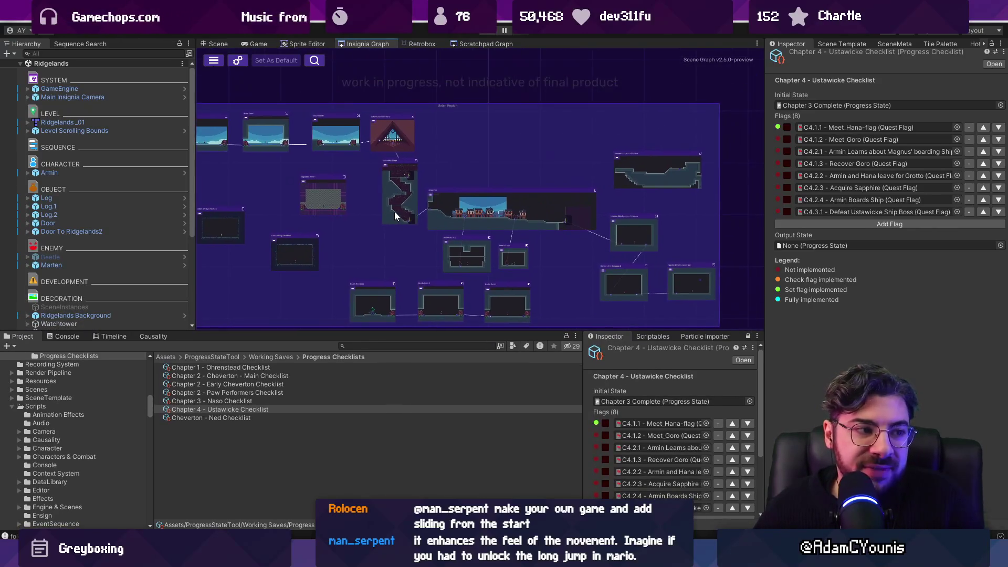
left_click_drag(395, 212, 400, 215)
left_click_drag(354, 247, 381, 253)
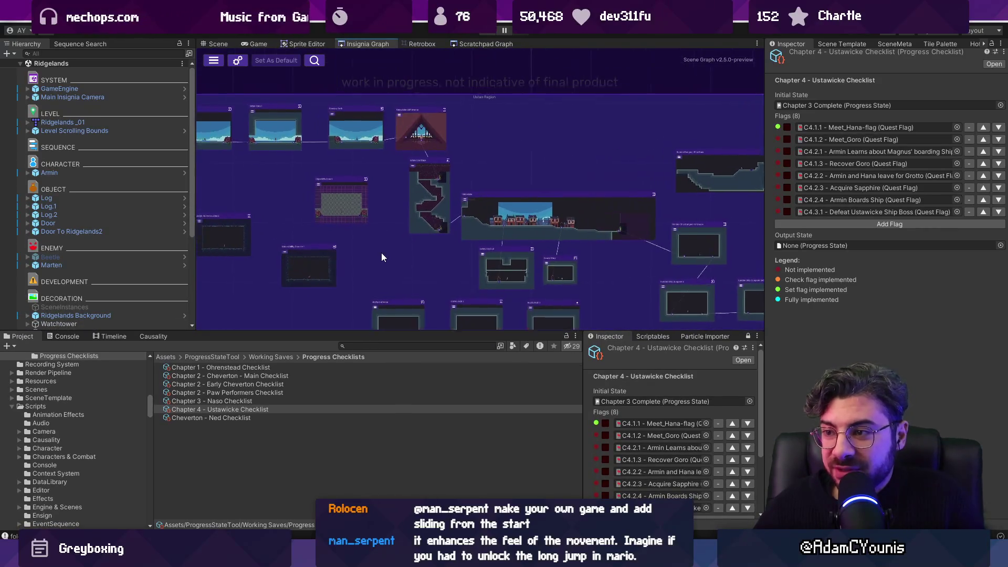
scroll(282, 167, "up", 2)
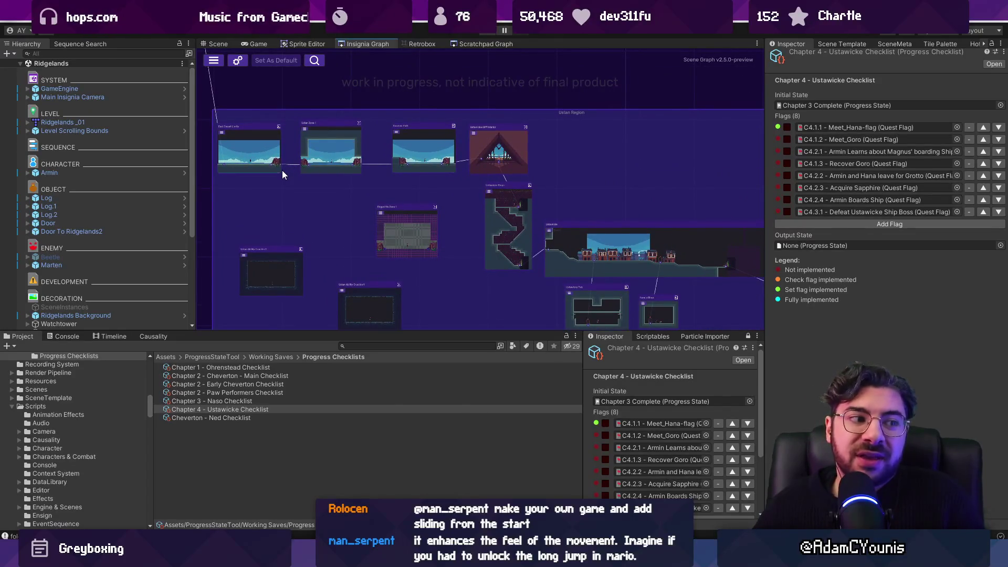
scroll(283, 170, "up", 3)
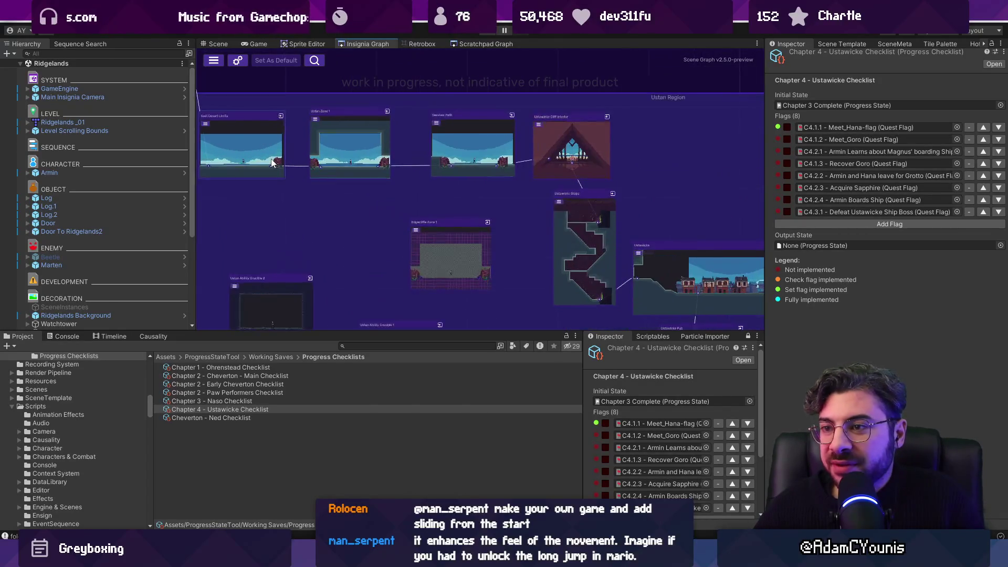
mouse_move(339, 207)
left_mouse_down()
mouse_move(351, 188)
mouse_move(347, 198)
left_mouse_up()
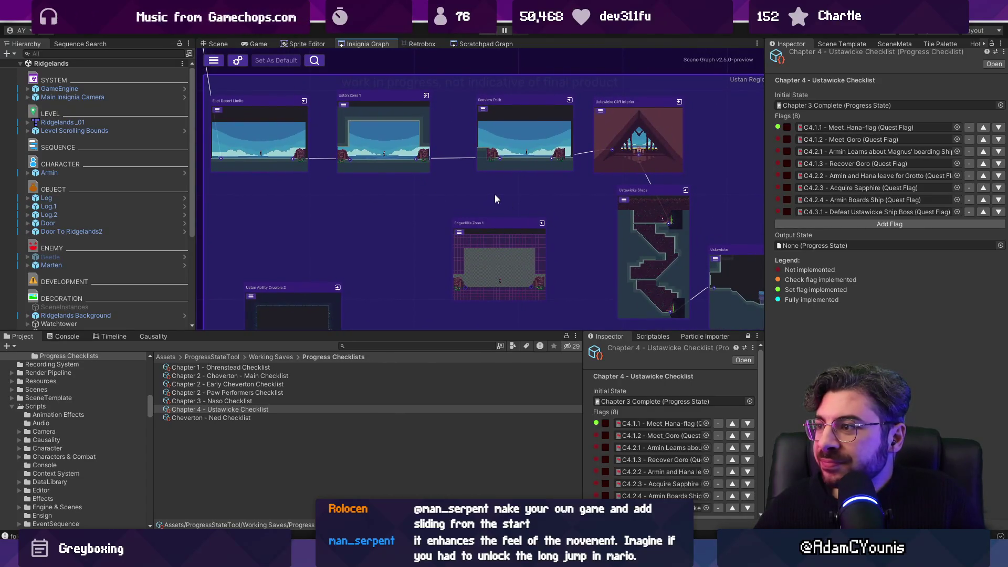
left_click_drag(495, 199, 614, 255)
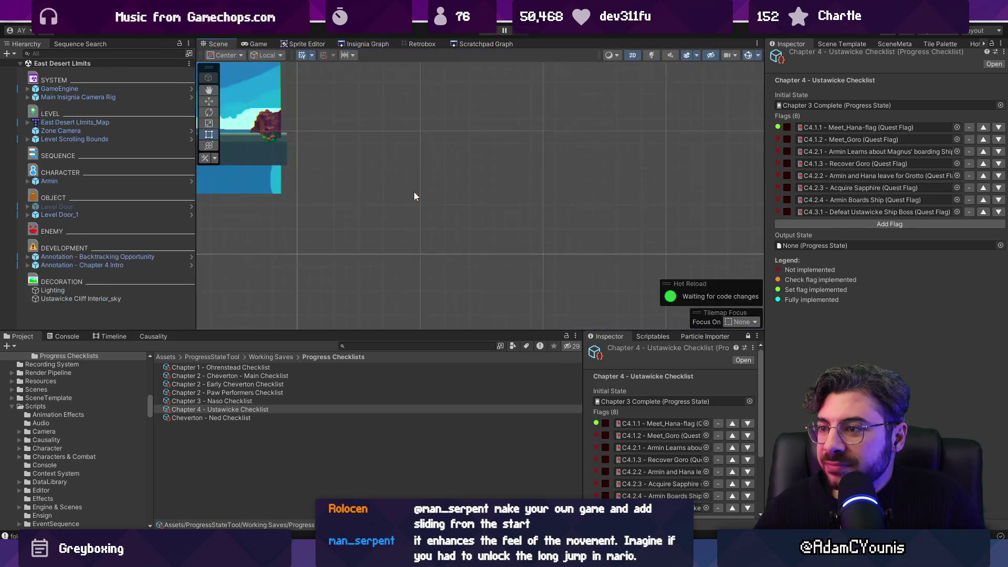
scroll(487, 241, "up", 3)
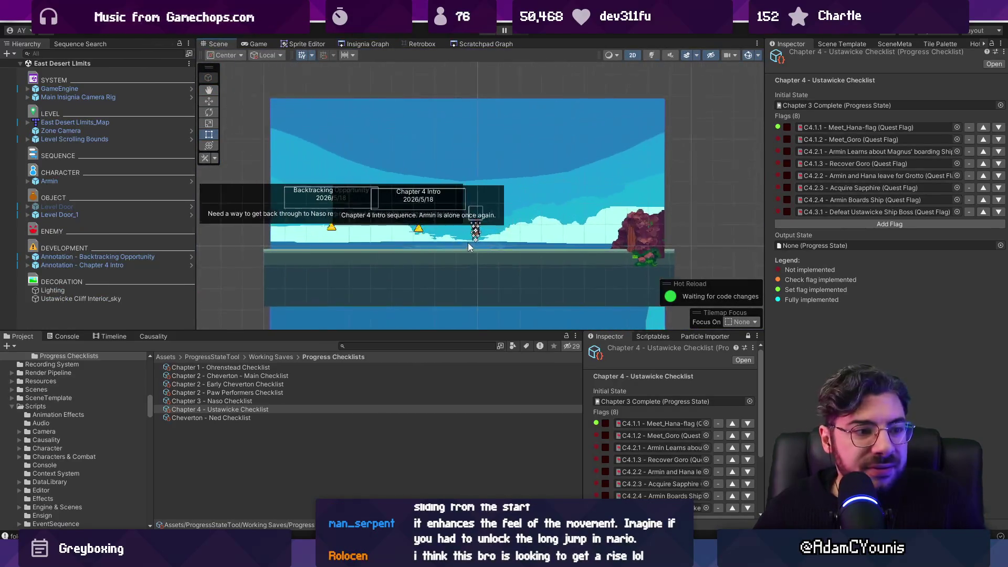
left_click_drag(463, 233, 463, 248)
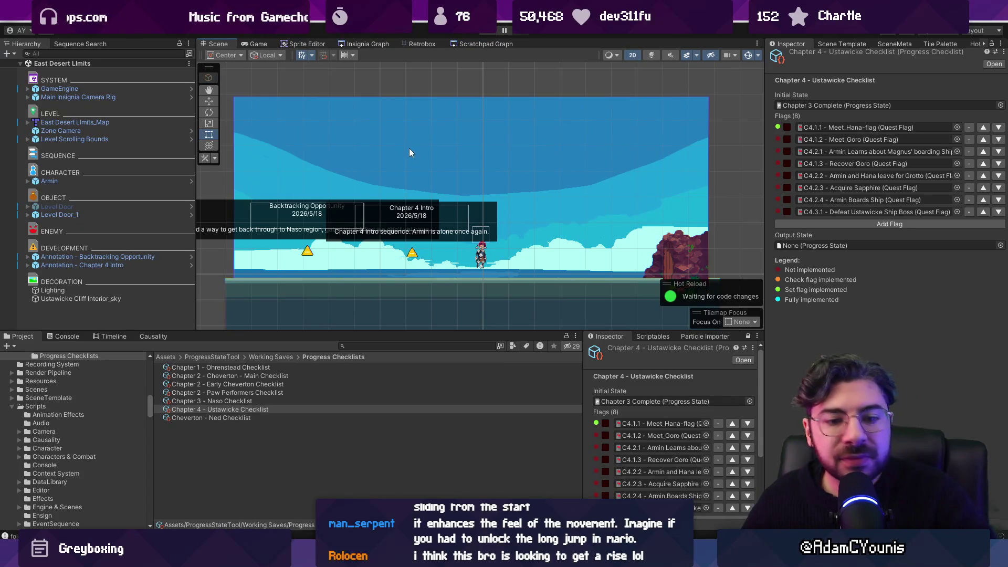
left_click_drag(473, 210, 463, 175)
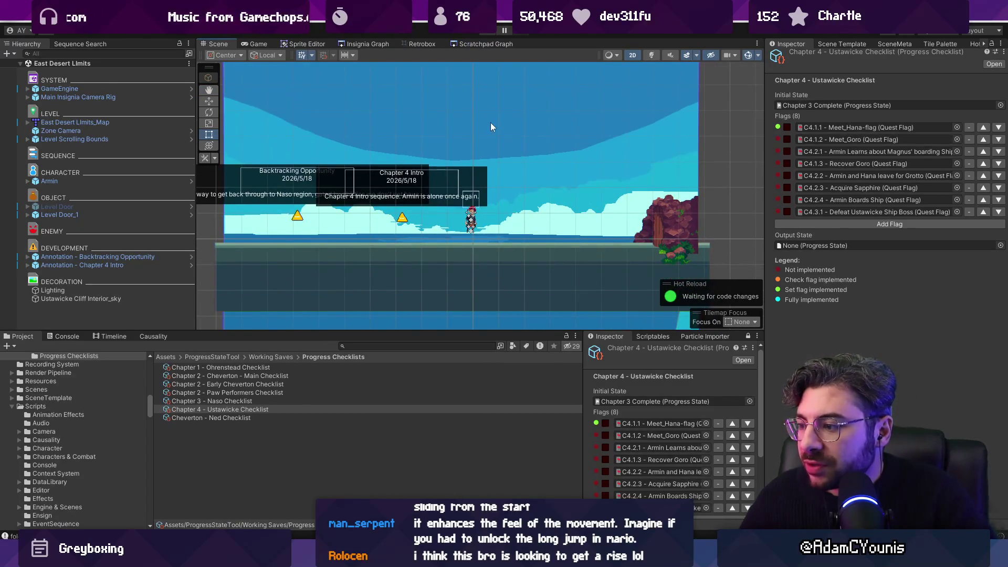
scroll(683, 404, "down", 3)
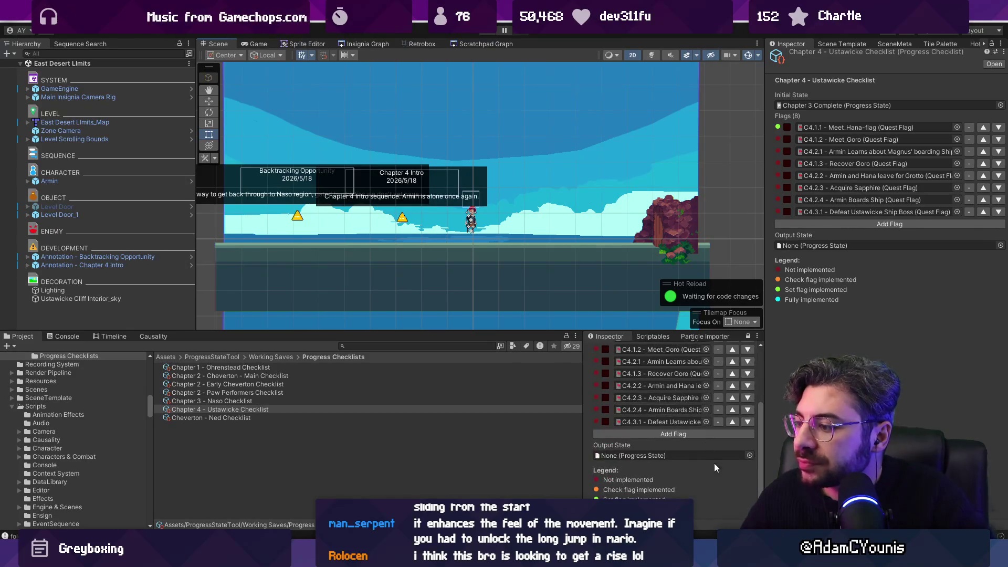
Choose Test Progress as the checklist's Output State
left_click(750, 455)
type("test pro")
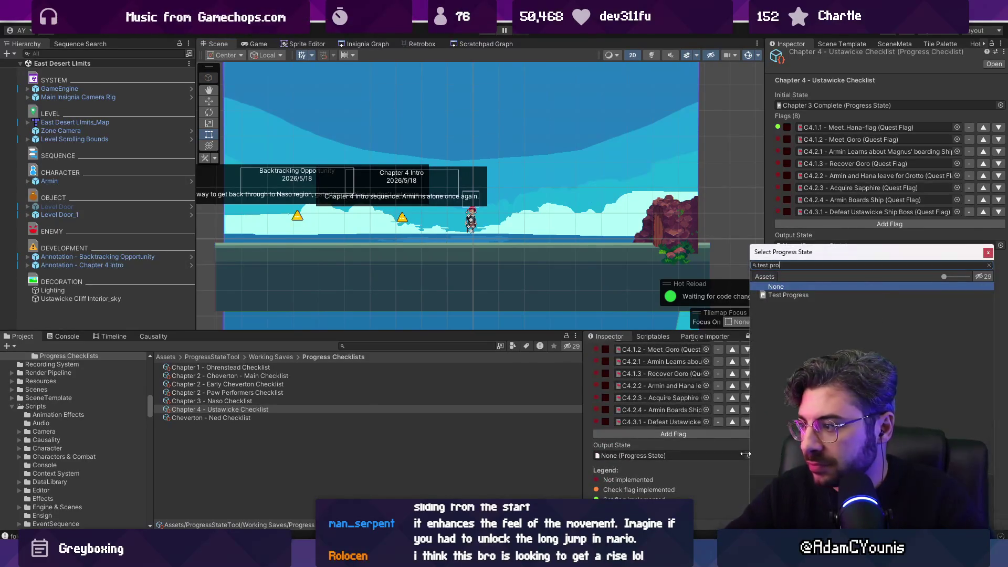
key("Down")
key("Return")
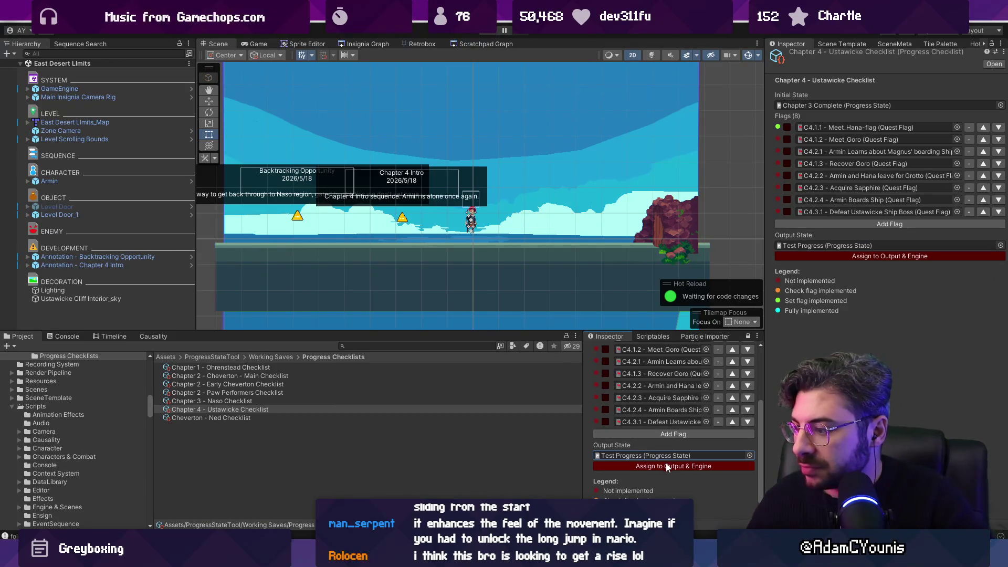
Assign Test Progress to Output & Engine and start playing East Desert Limits
left_click(674, 466)
left_click(491, 30)
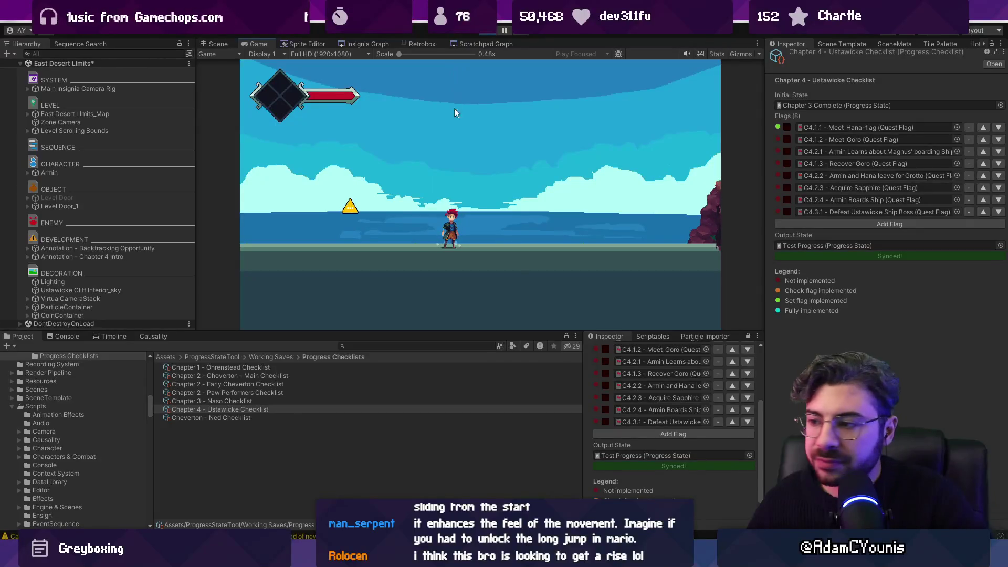
scroll(619, 393, "up", 4)
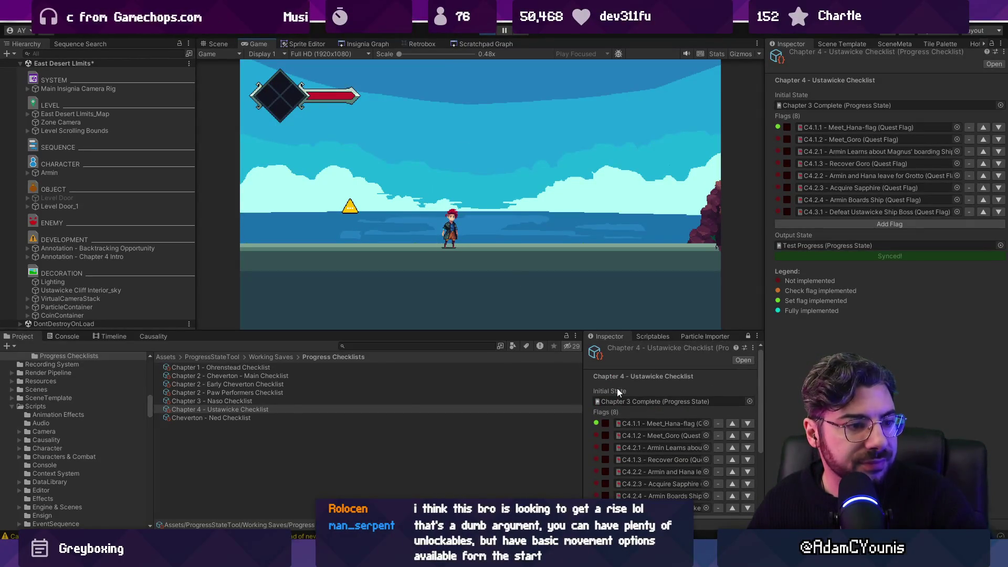
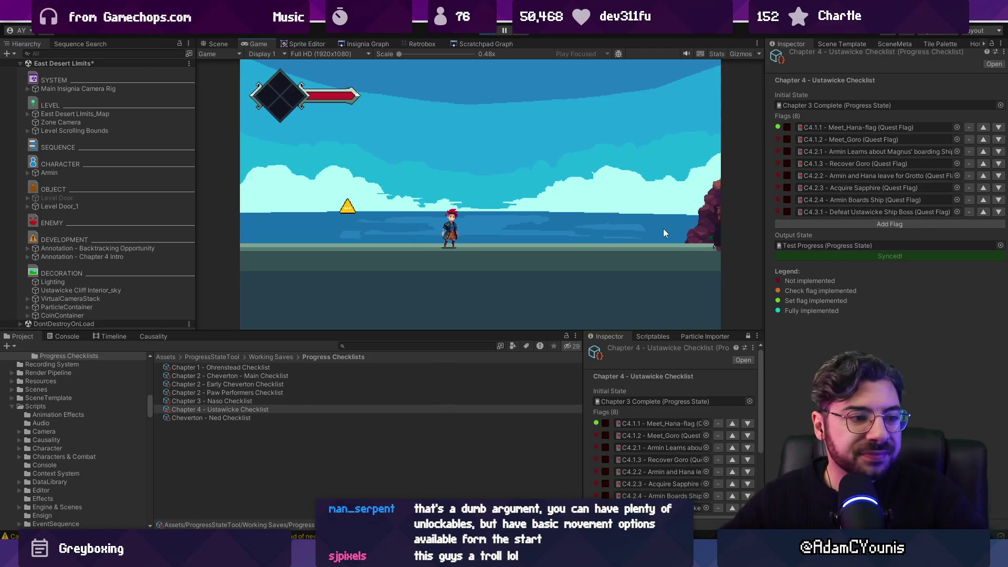
Walk the character right along the beach and drag the splitter to enlarge the Game view
key("Right")
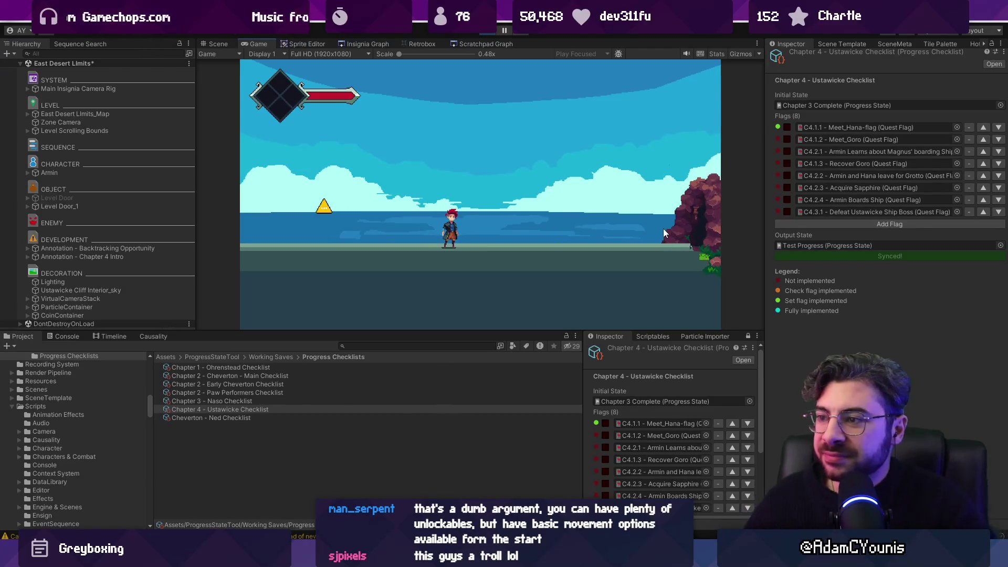
left_click_drag(357, 332, 361, 348)
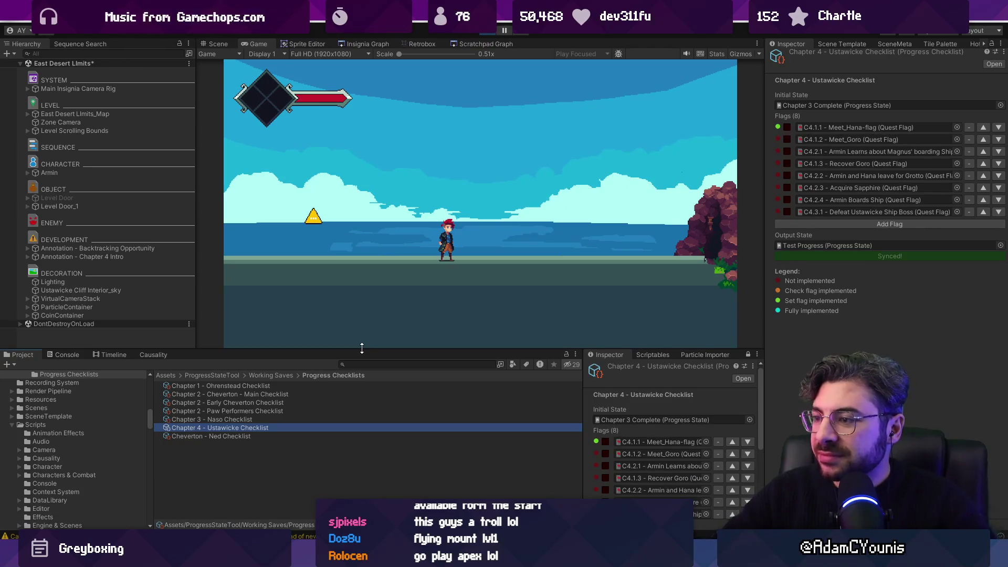
left_click(692, 317)
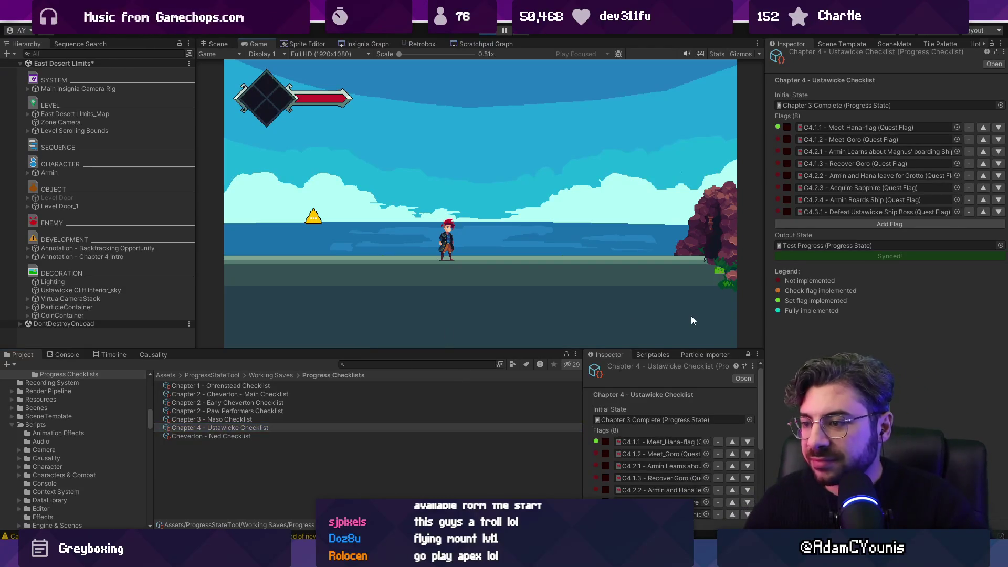
Maximize the Game view to run the character left, then restore the layout and stop playing
key("shift+space")
key("Left")
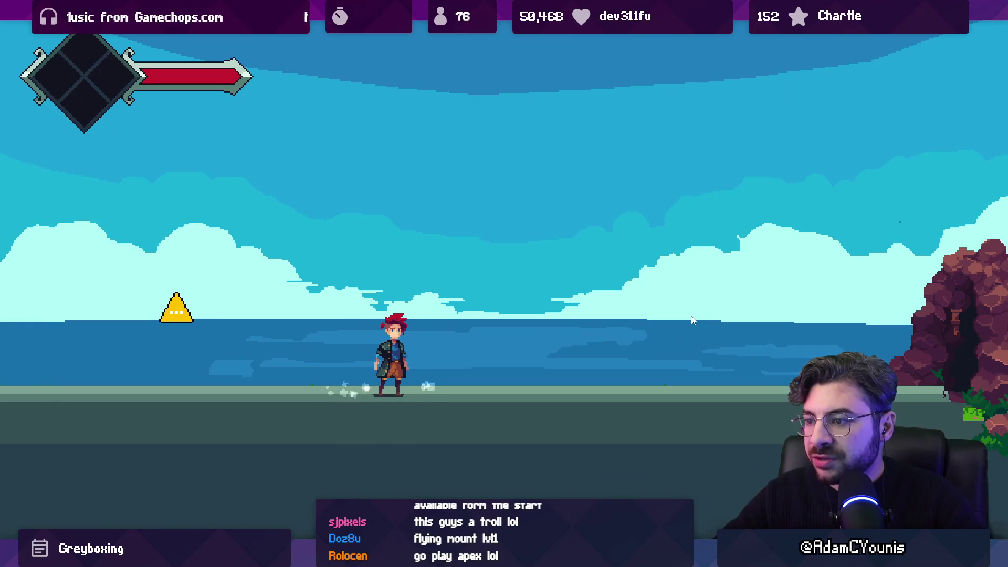
key("shift+space")
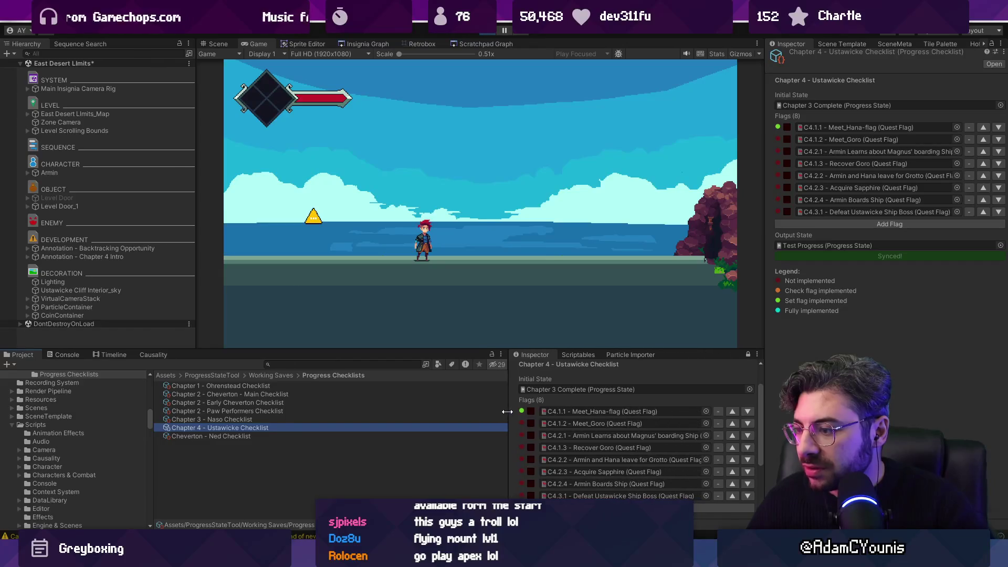
left_click(491, 30)
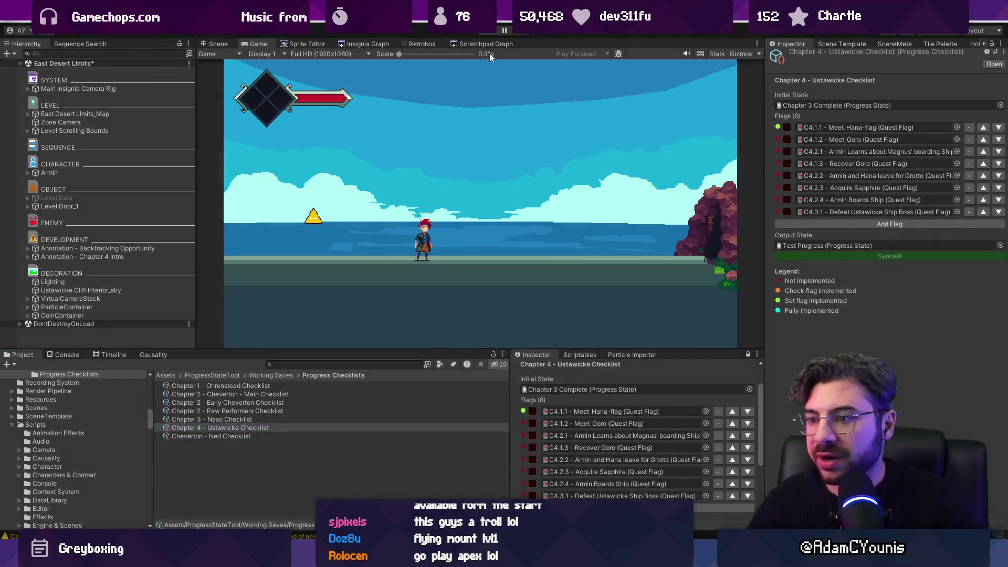
Load the Ustawicke scene from the Insignia Graph, dismissing the unsaved-changes prompt
left_click(377, 46)
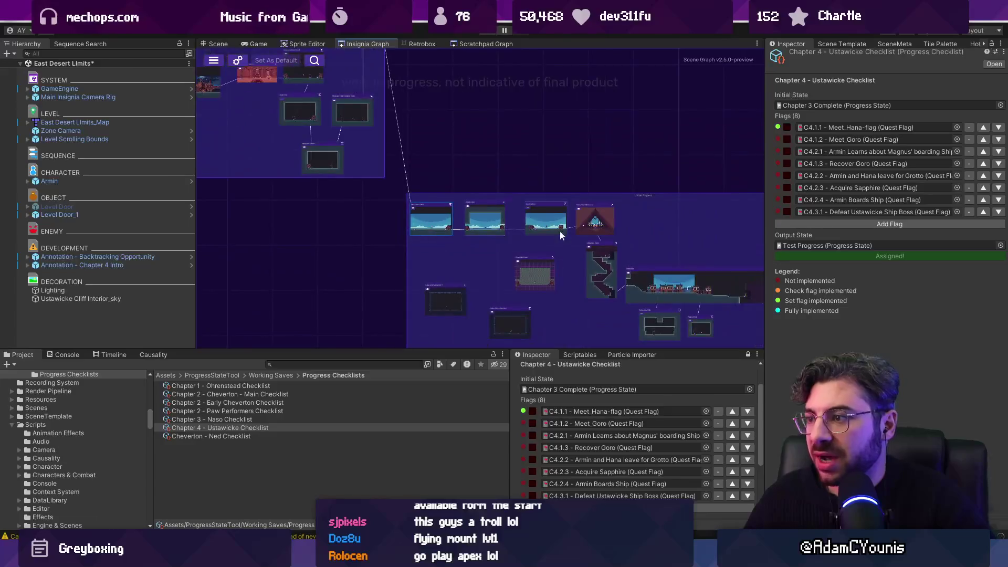
double_click(528, 227)
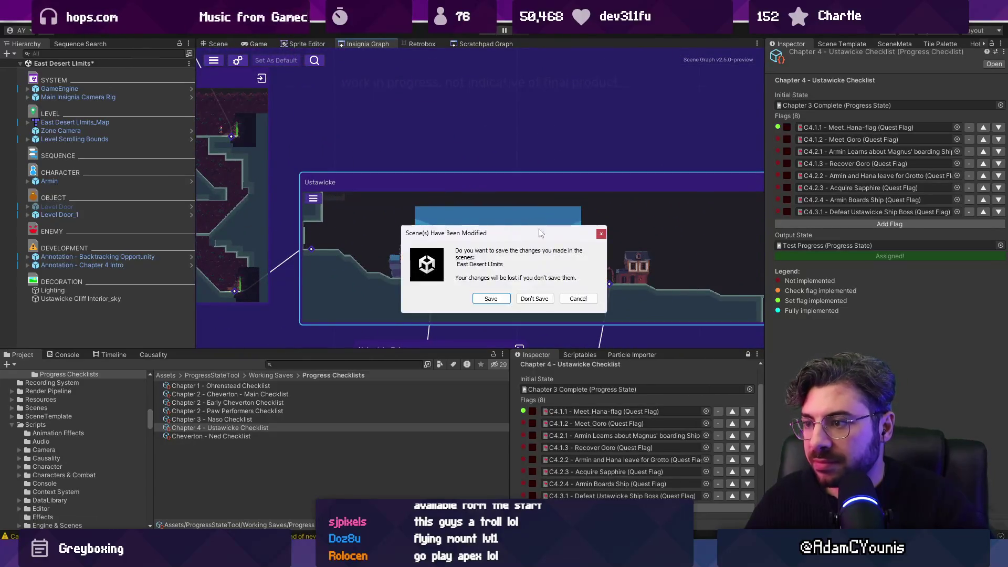
key("Escape")
Inspect the Ustawicke scene with the Rect tool, then return to the graph and switch to Figma
left_click(215, 43)
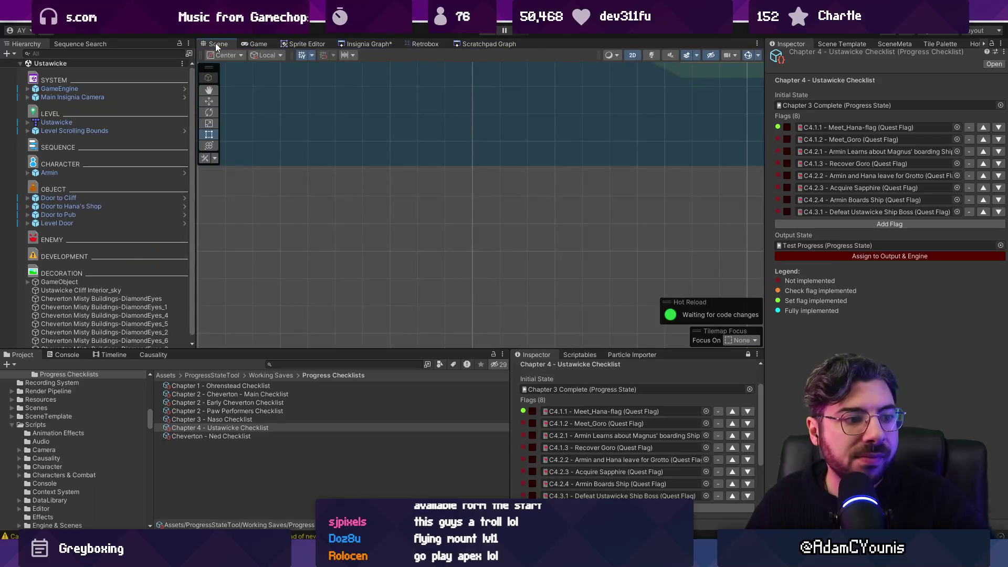
key("t")
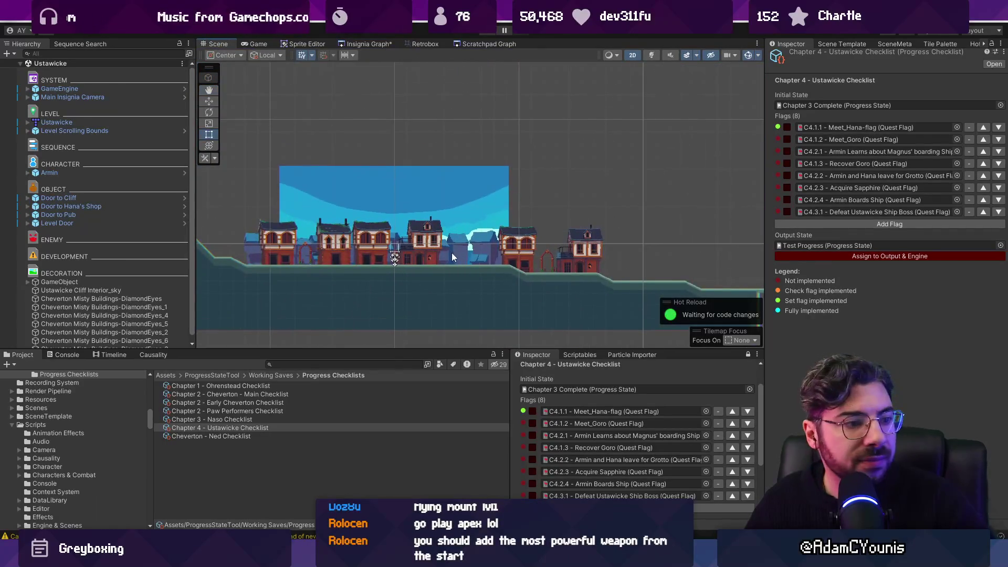
scroll(406, 248, "up", 4)
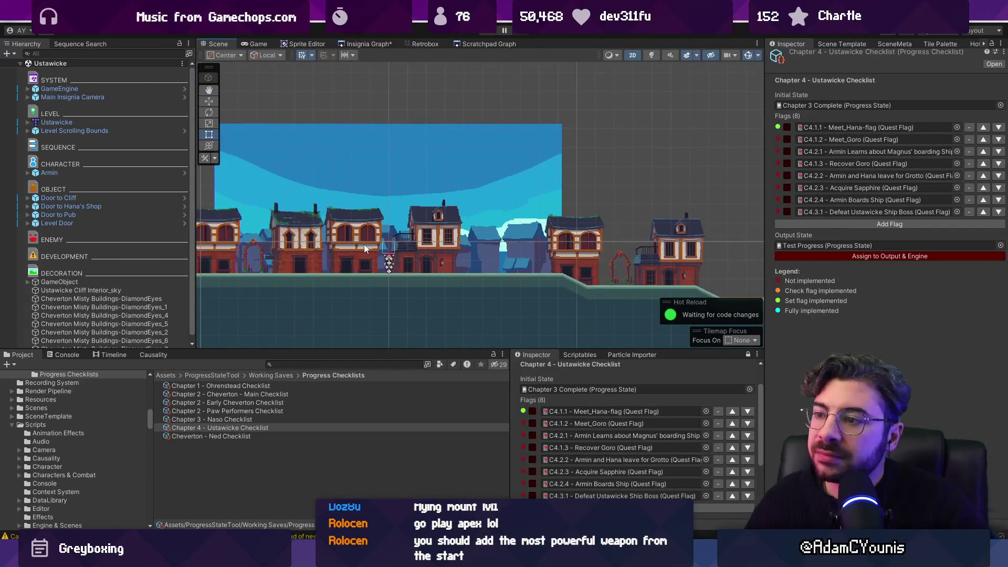
scroll(364, 244, "up", 2)
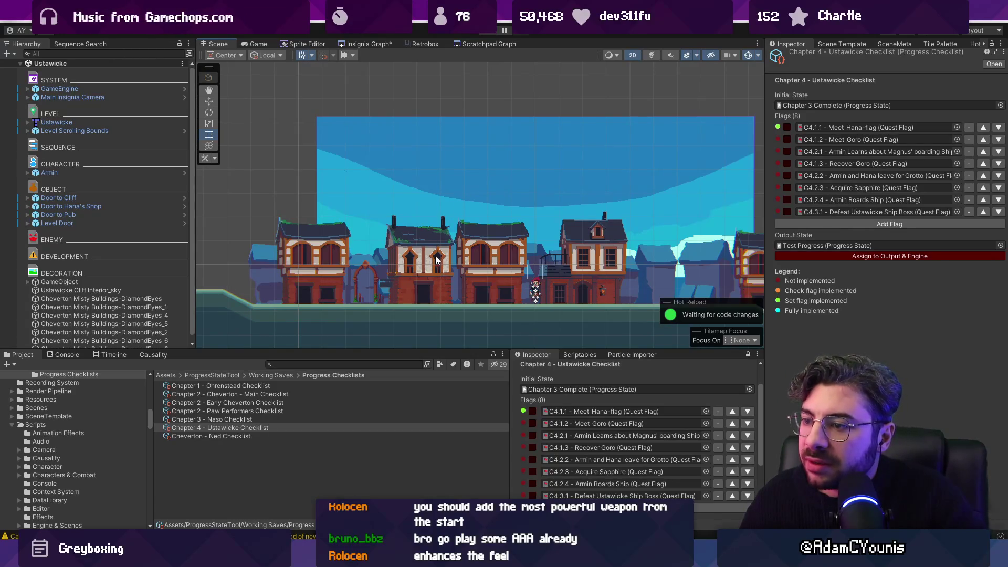
left_click(349, 46)
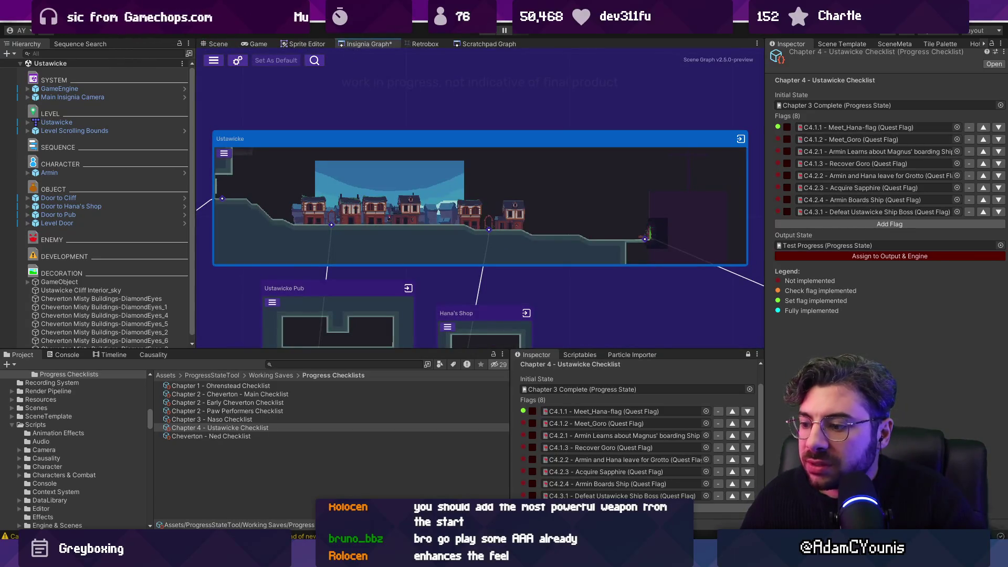
key("alt+Tab")
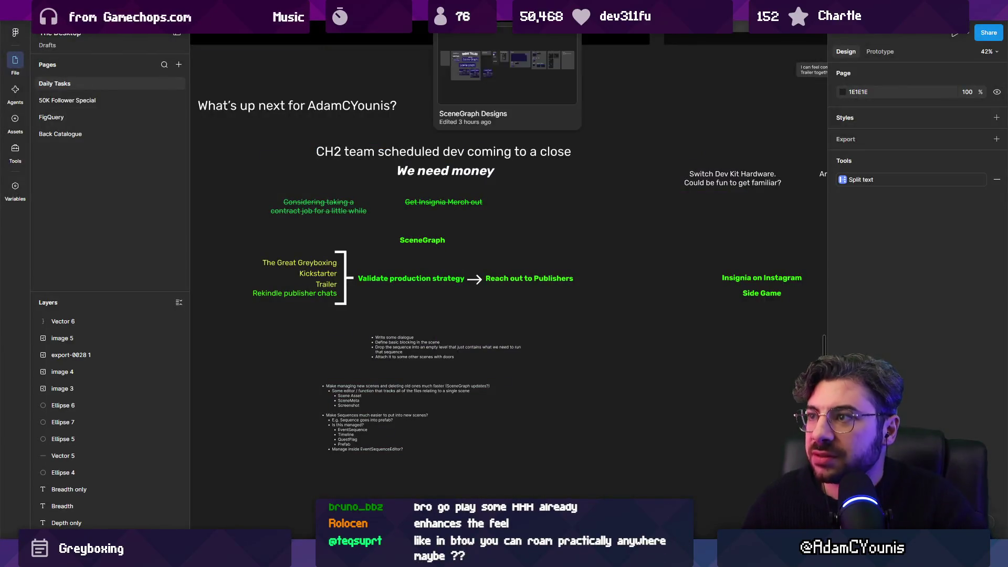
Search Figma for 'world insignia', view all results and open the Insignia Story Map file
key("ctrl+t")
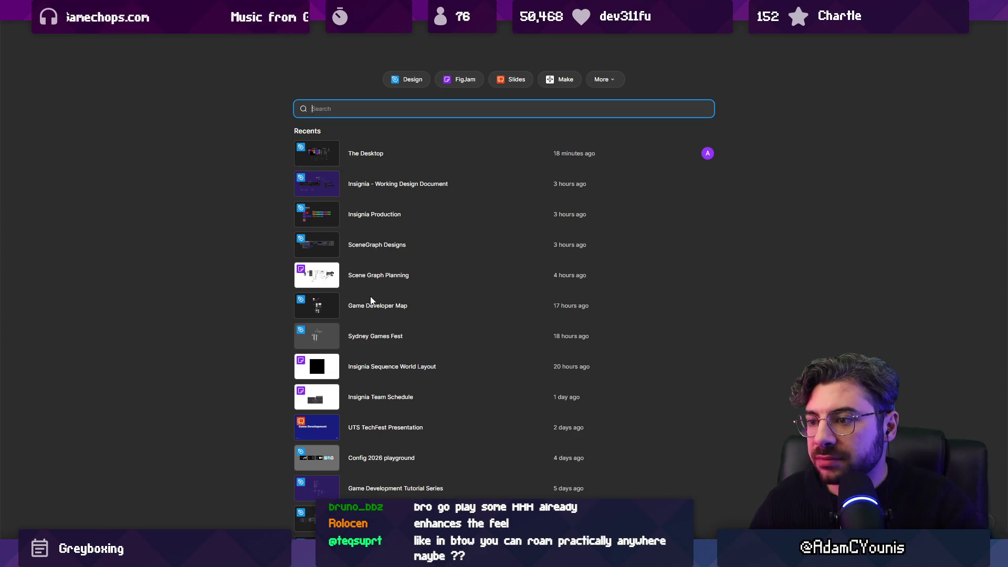
scroll(370, 300, "down", 5)
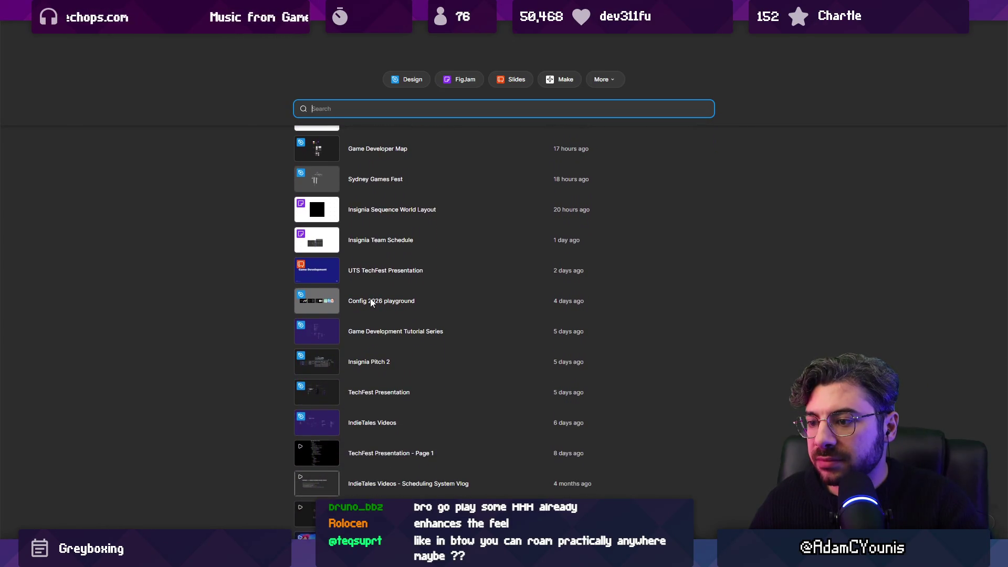
scroll(370, 302, "up", 5)
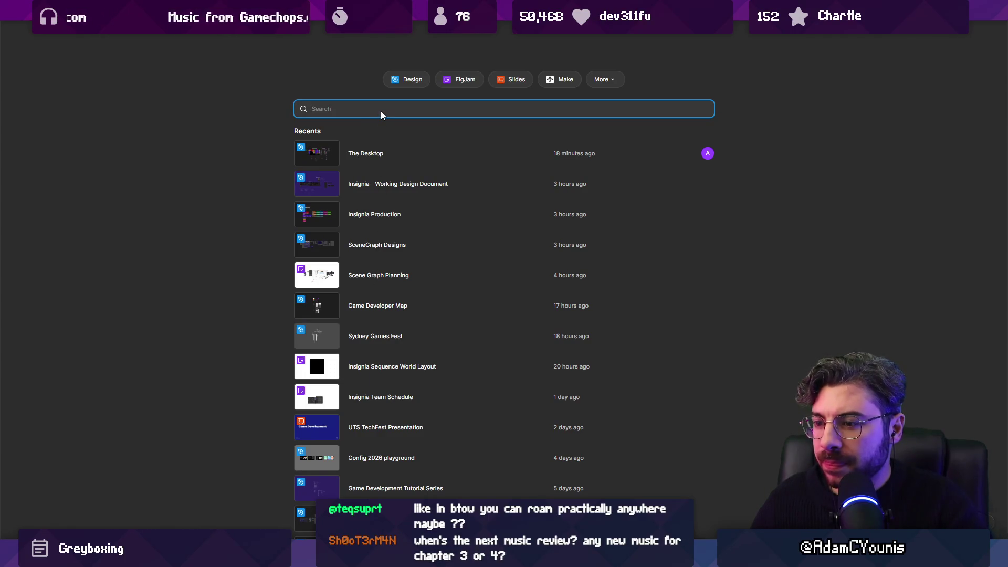
scroll(398, 306, "down", 7)
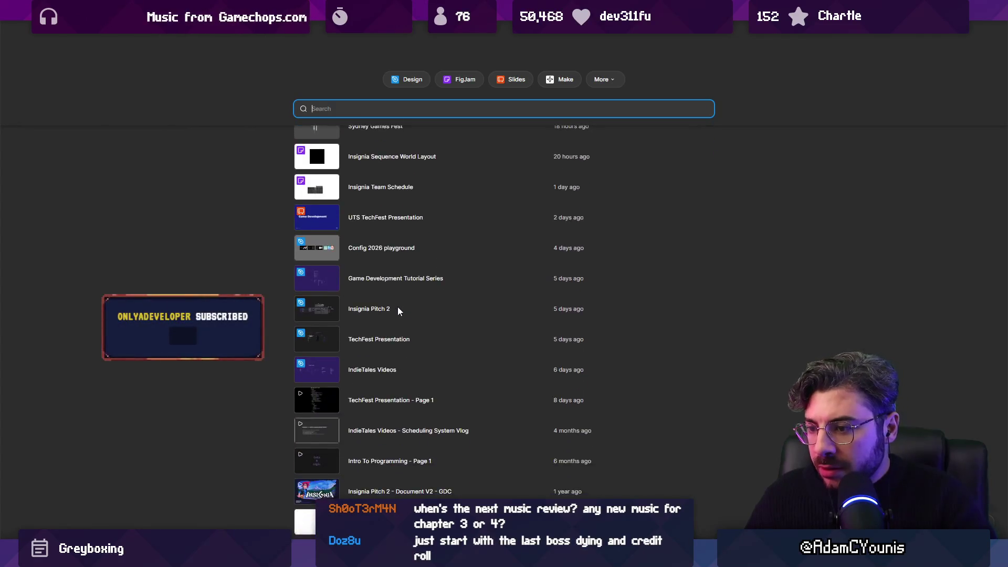
scroll(399, 307, "down", 1)
scroll(393, 310, "up", 5)
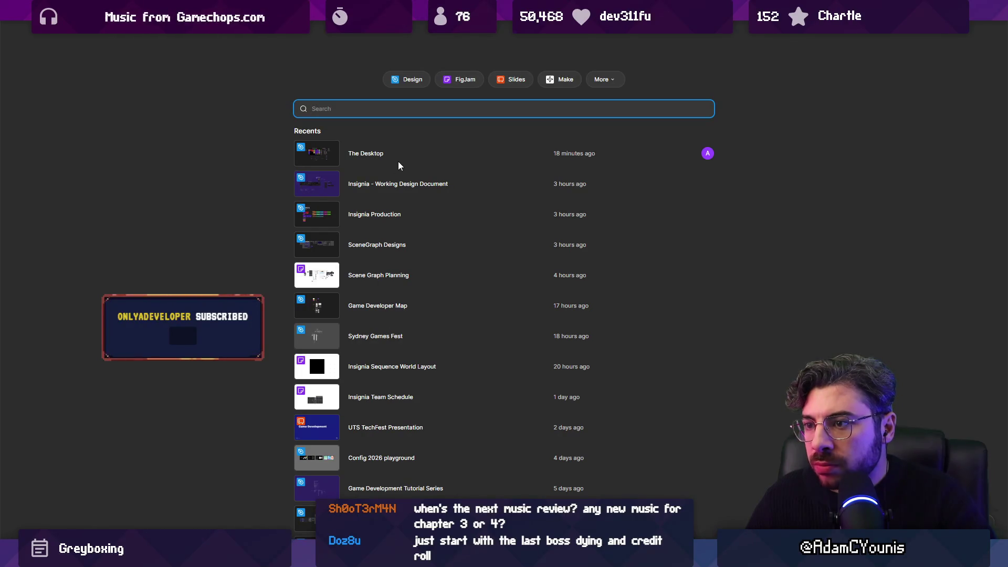
type("w")
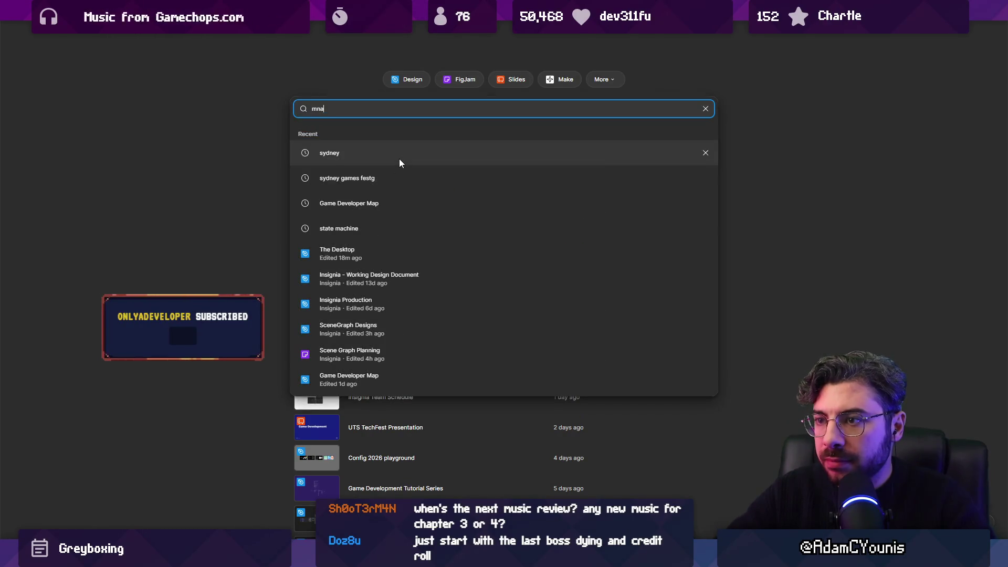
type("orld insignia")
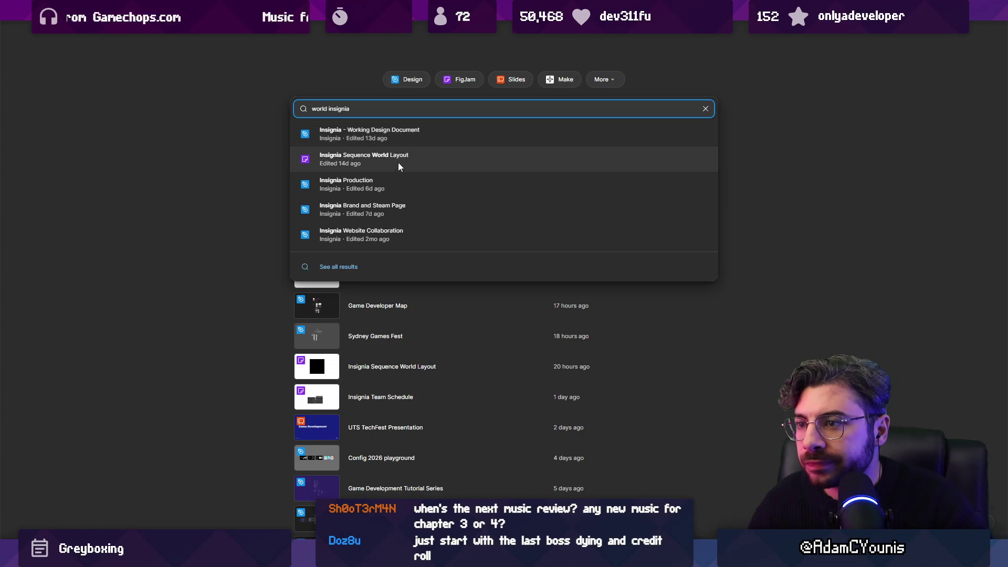
left_click(311, 267)
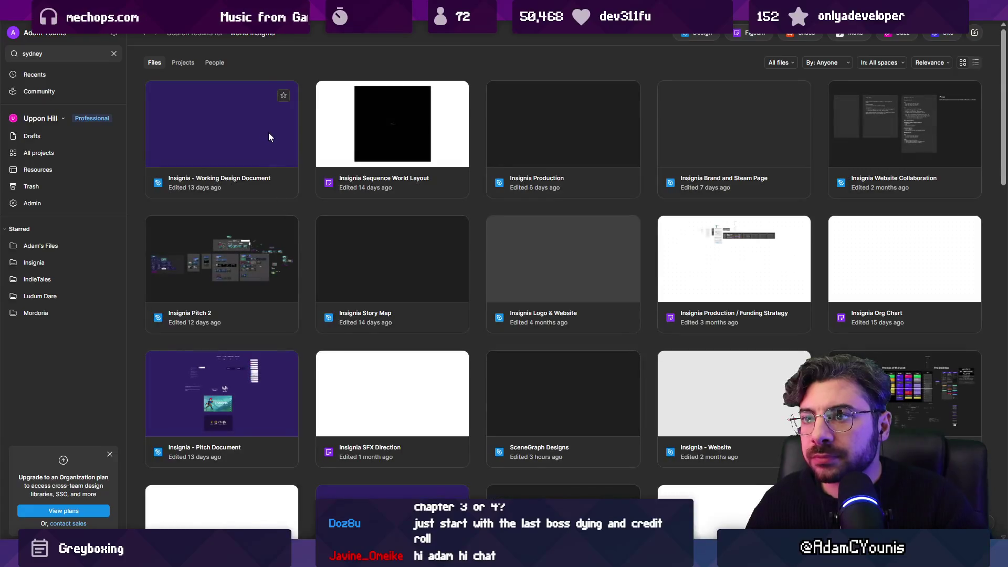
left_click(387, 260)
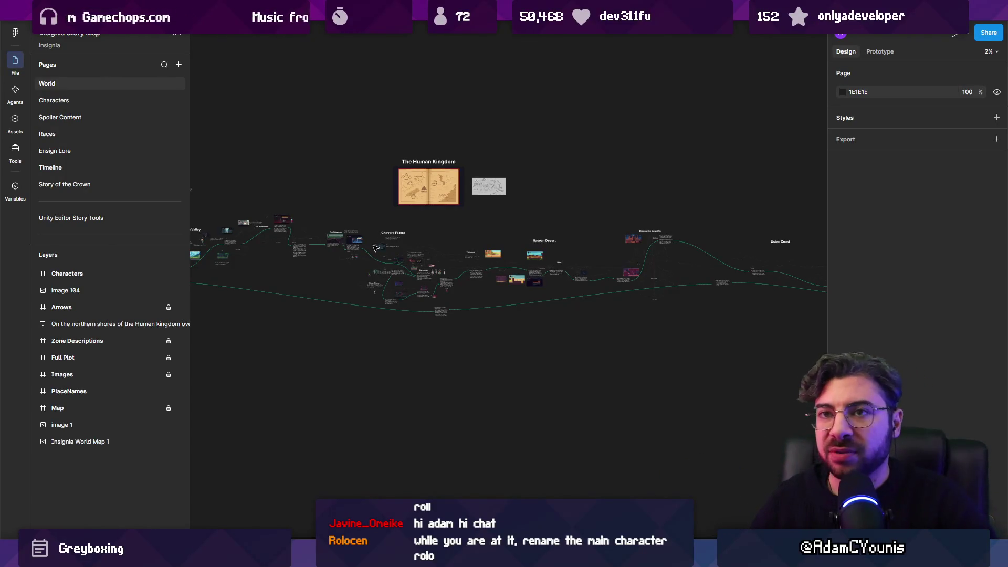
Pan and scroll across the Insignia Story Map's World page toward the START and END area
left_click_drag(301, 274, 383, 287)
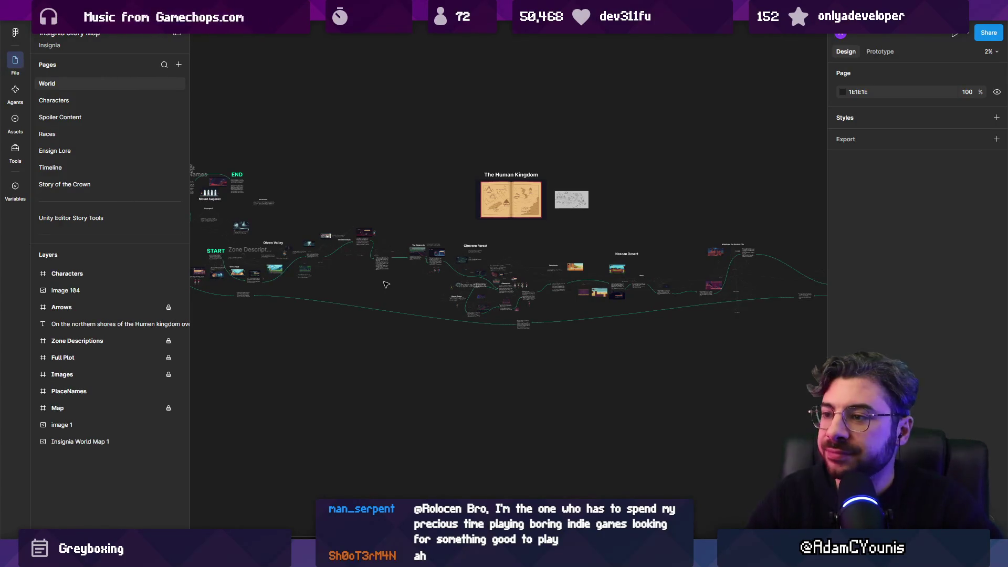
left_click_drag(360, 293, 401, 293)
scroll(382, 238, "up", 5)
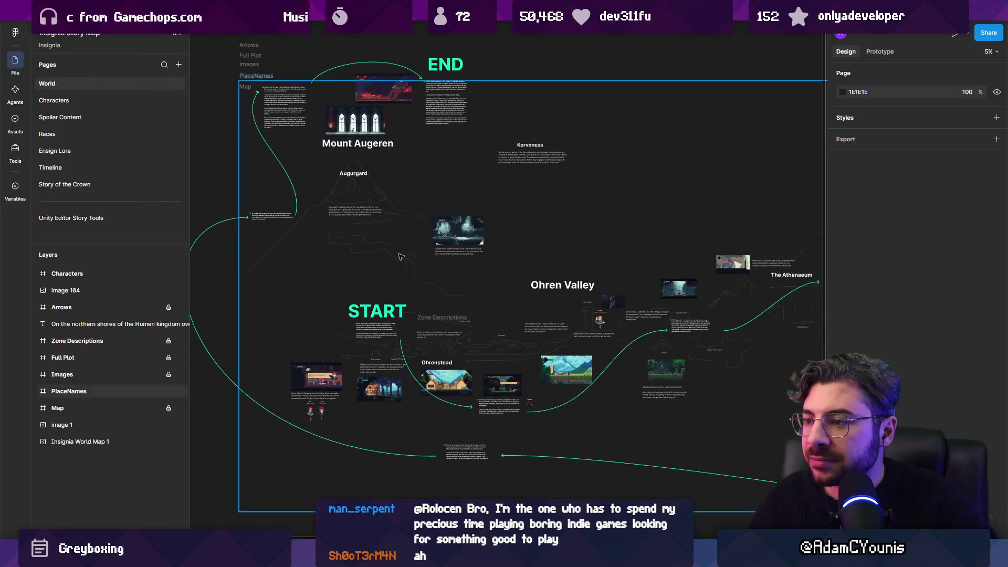
scroll(389, 239, "down", 1)
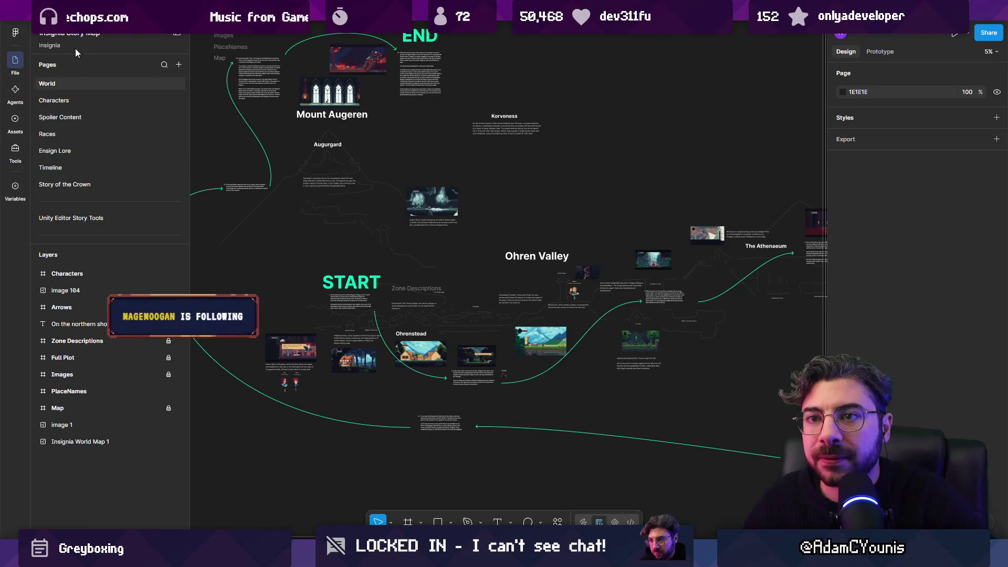
scroll(82, 126, "down", 5)
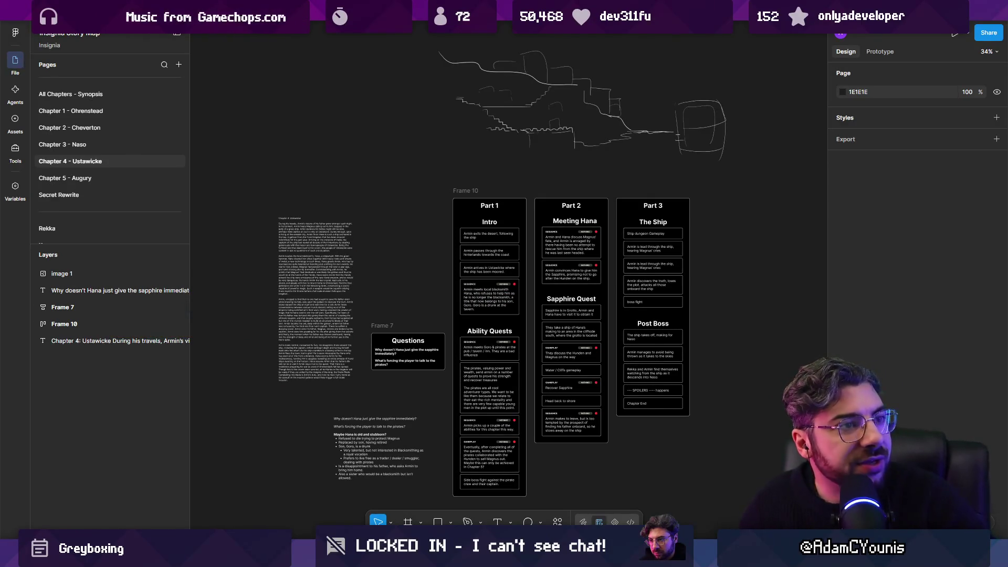
Start editing the Hana and Goro notes, adding a comma in the second bullet
scroll(408, 274, "down", 3)
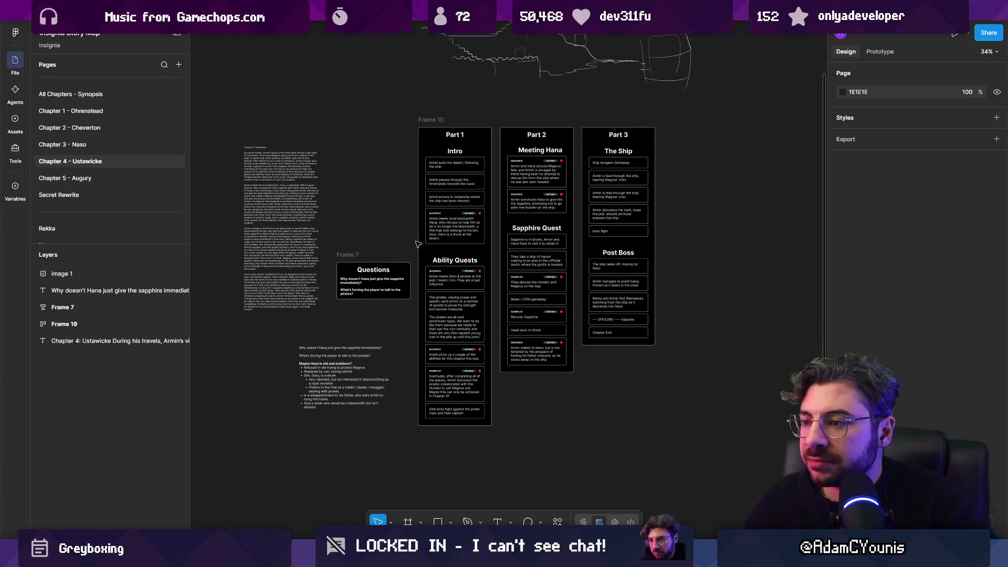
scroll(328, 375, "up", 5)
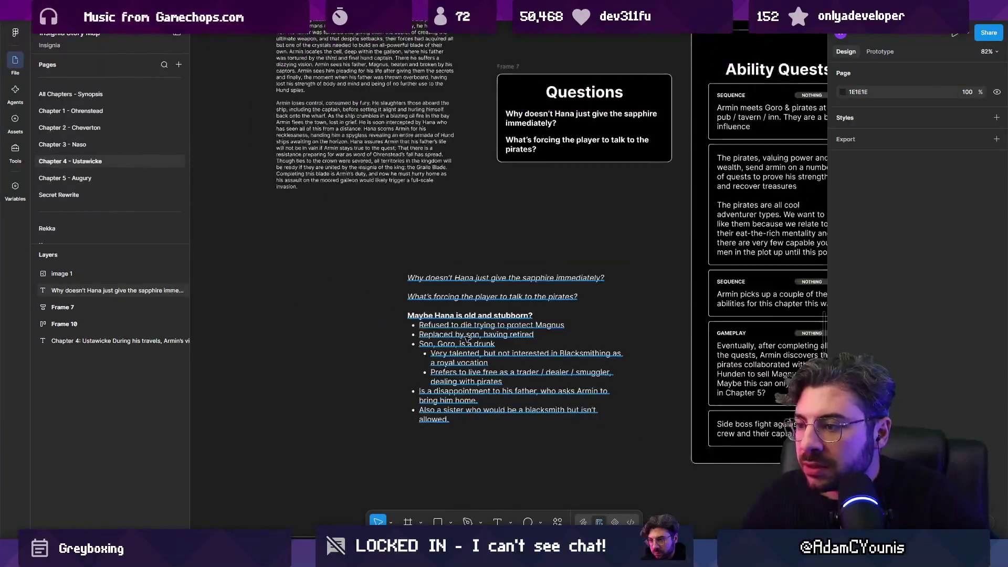
left_click_drag(477, 357, 441, 339)
left_click(441, 340)
scroll(441, 319, "up", 5)
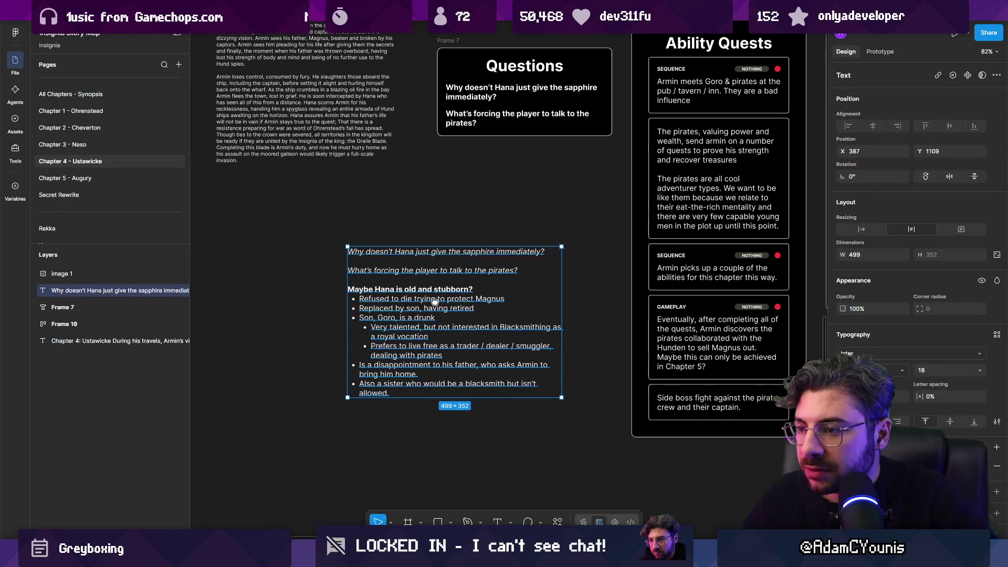
left_click(354, 456)
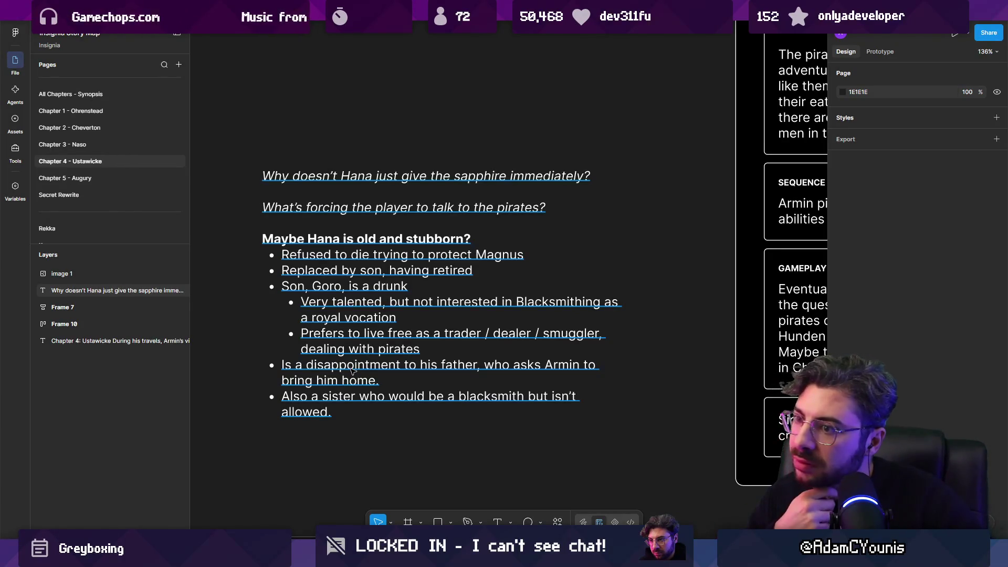
left_click(381, 270)
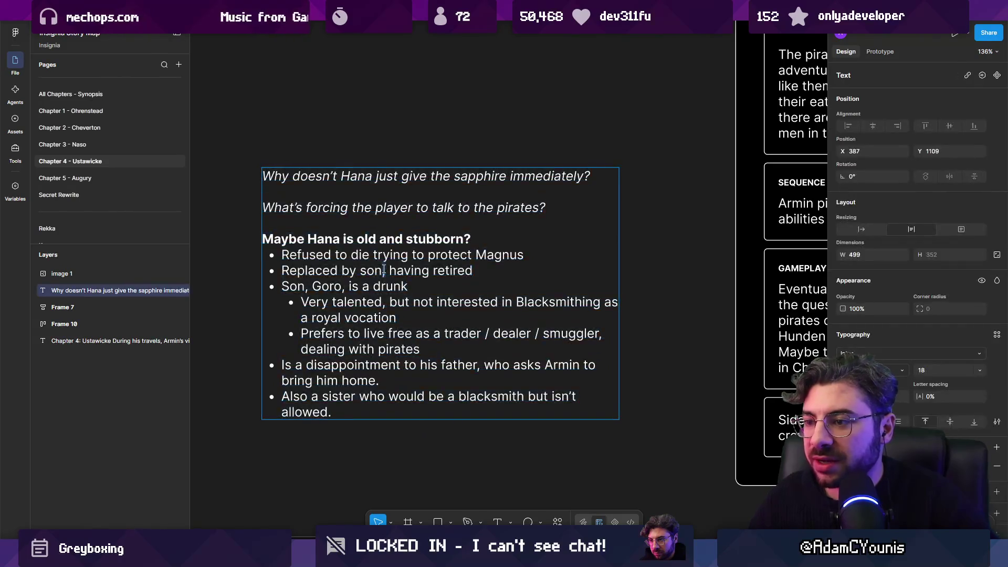
type(",")
Add '(legacy is more important than self preservation, magnus would have chosen that)' after 'retired'
left_click(506, 270)
type("(le")
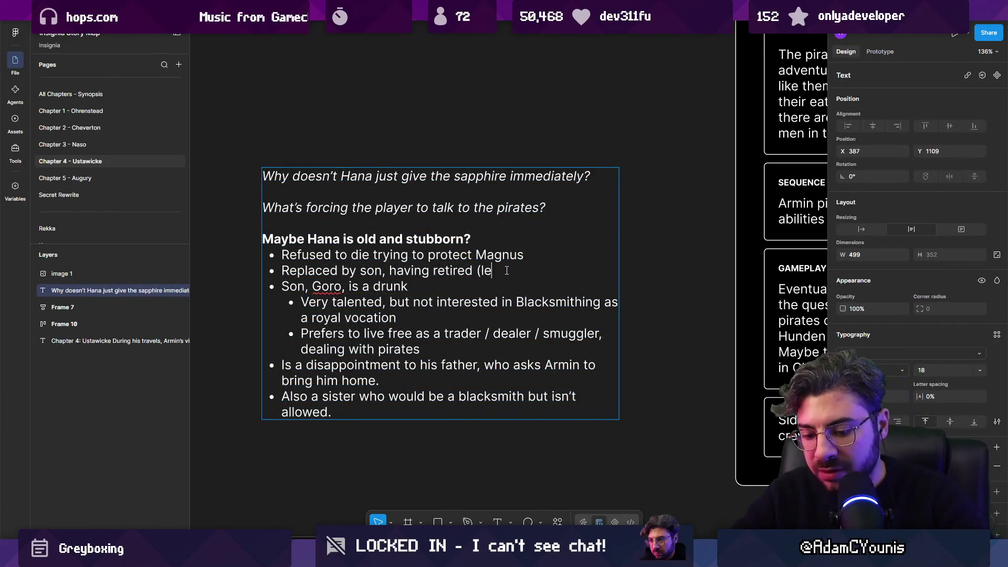
type("gacy is more important")
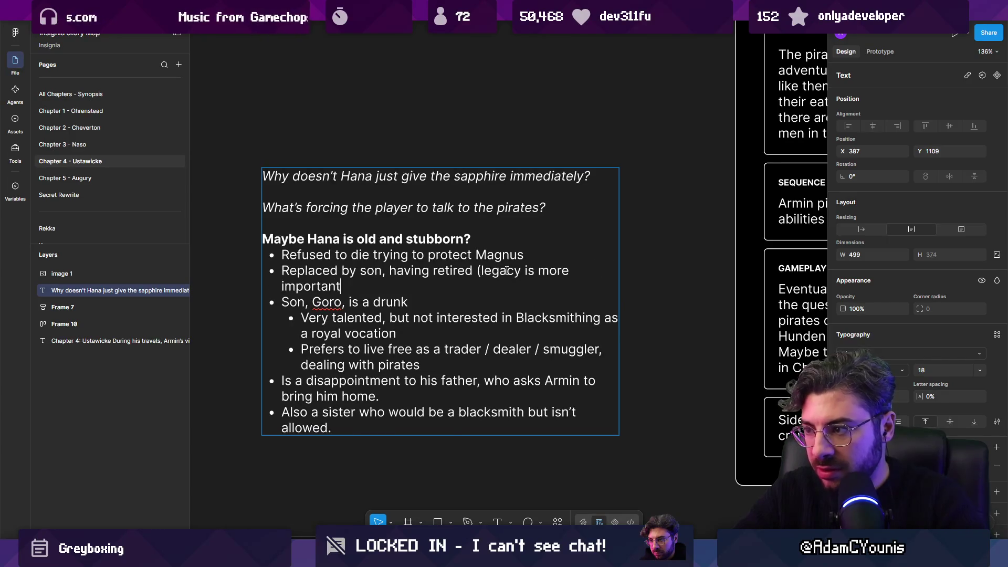
type(" than")
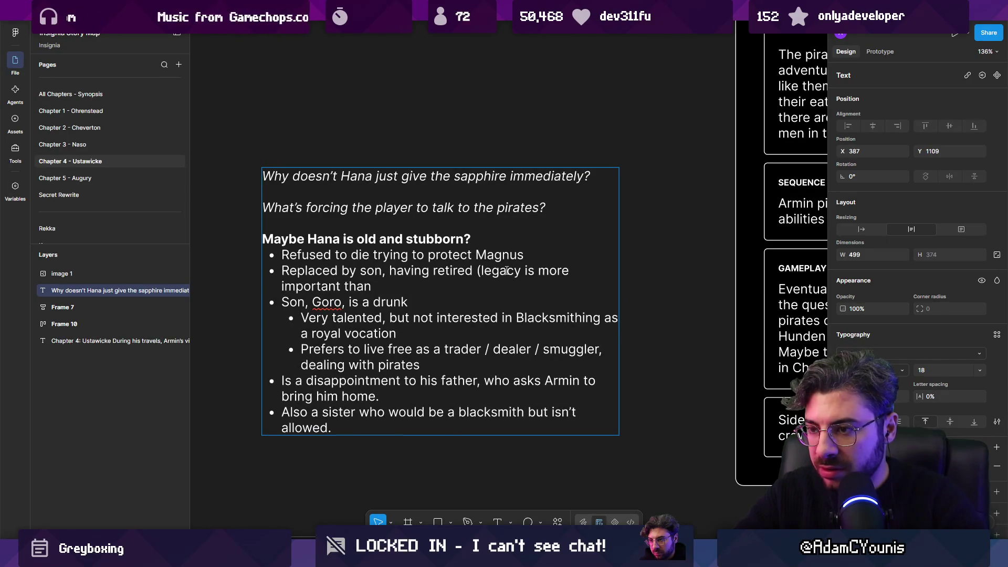
key("BackSpace")
key("BackSpace")
key("BackSpace")
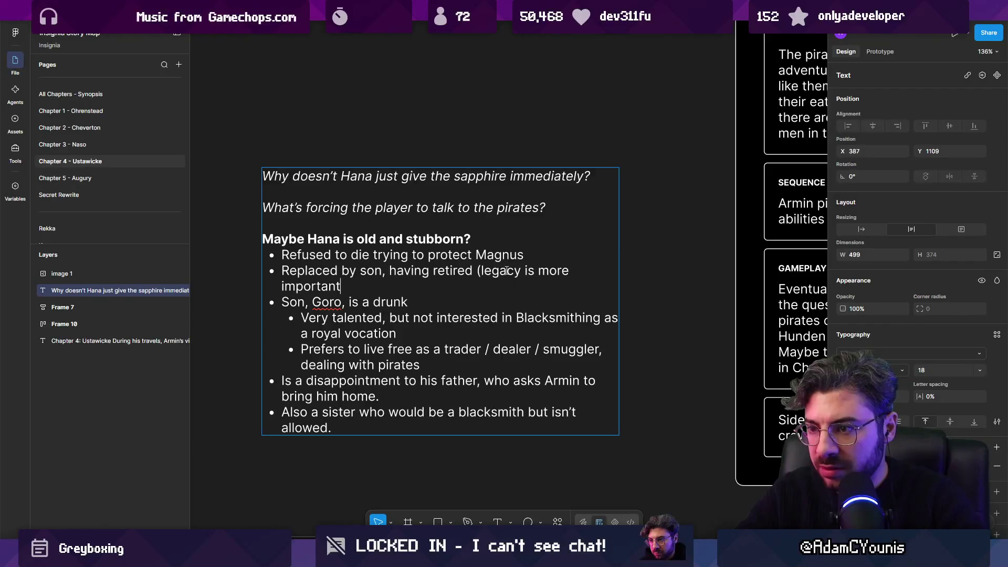
type(" than")
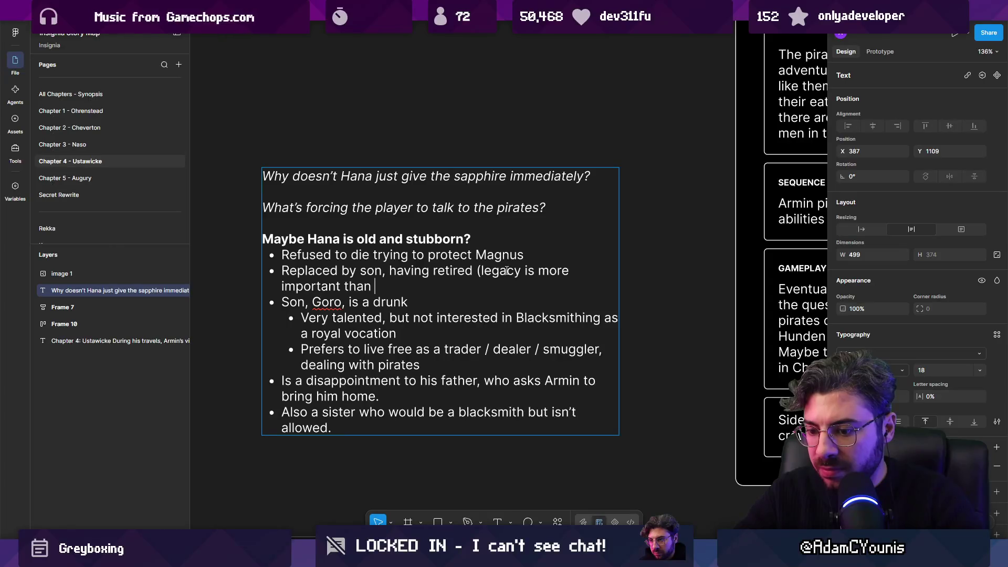
key("ctrl+shift+Left")
key("ctrl+shift+Left")
key("ctrl+shift+Left")
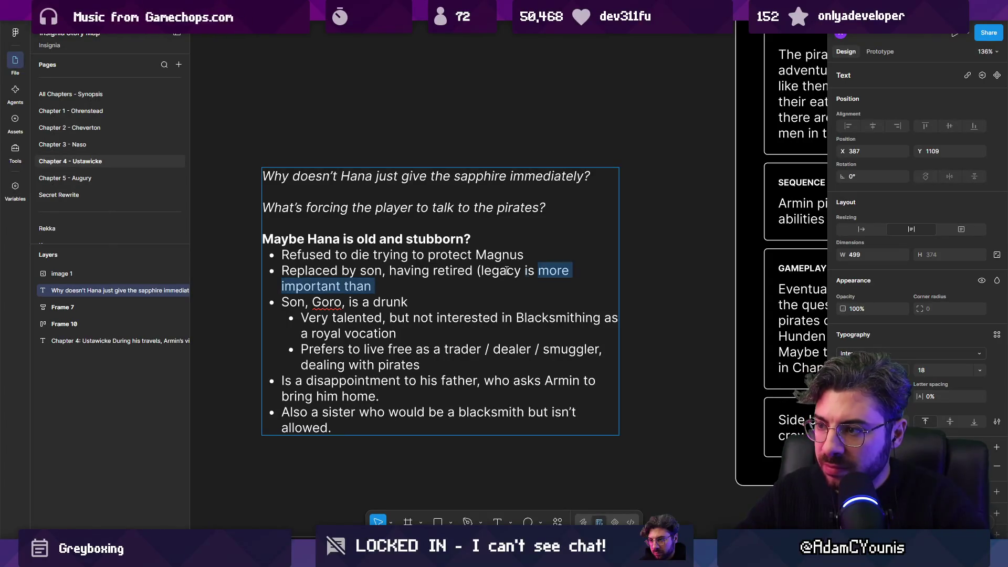
key("Right")
type("self preservation")
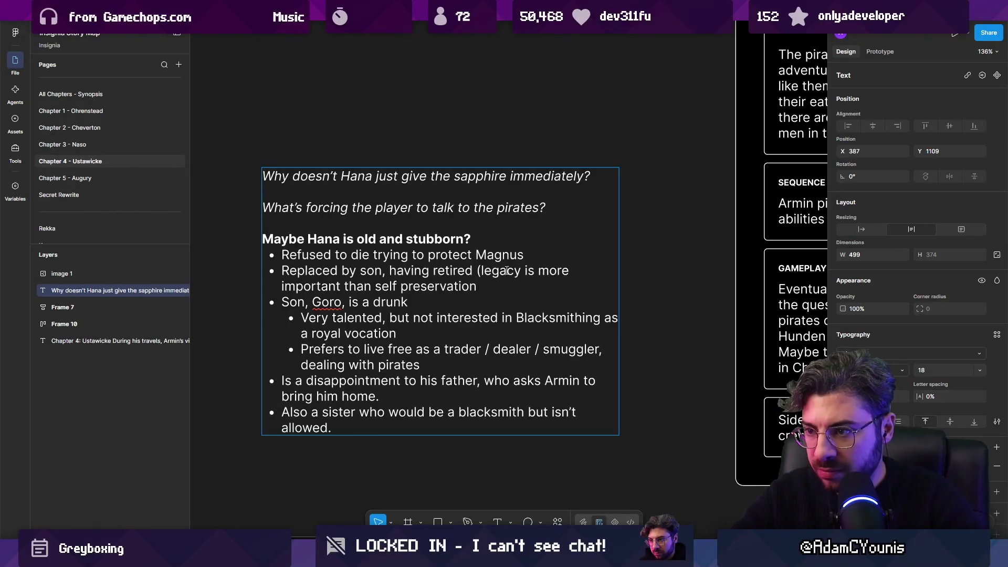
type(", magnus would have ")
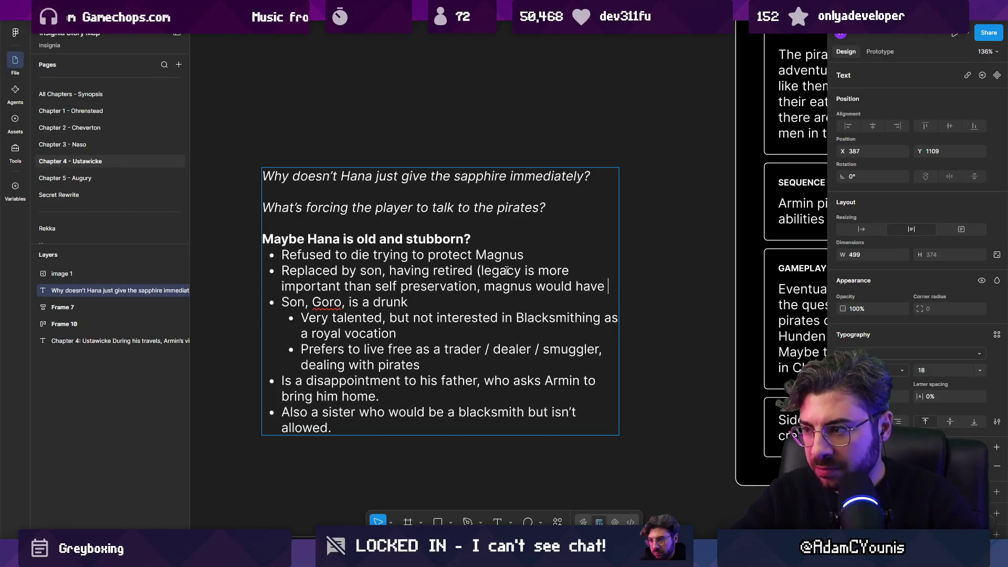
type("chosen that)")
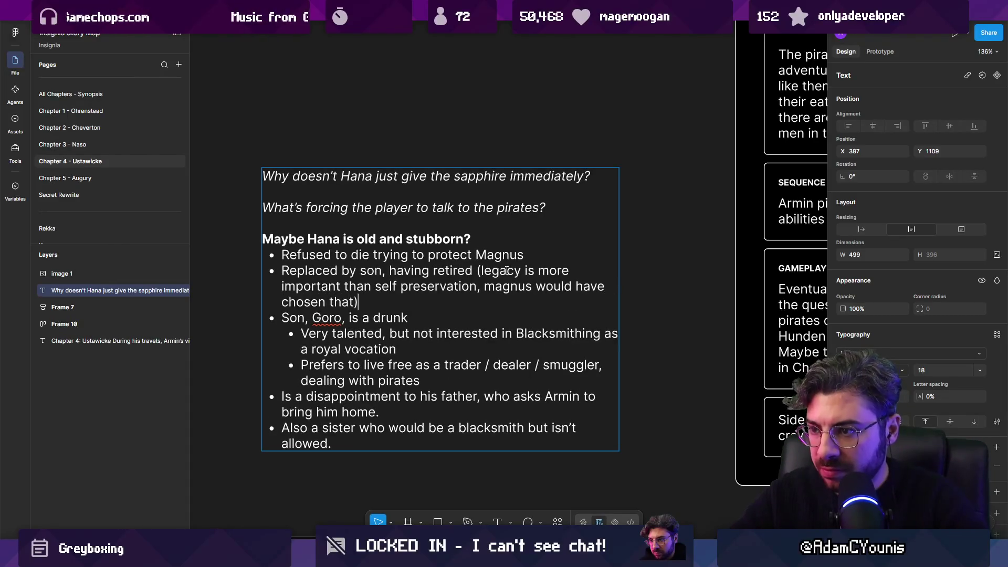
Replace 'legacy' with 'succession' in the new explanation
key("Up")
key("ctrl+Left")
key("ctrl+shift+Left")
key("Left")
key("ctrl+shift+Left")
key("ctrl+shift+Left")
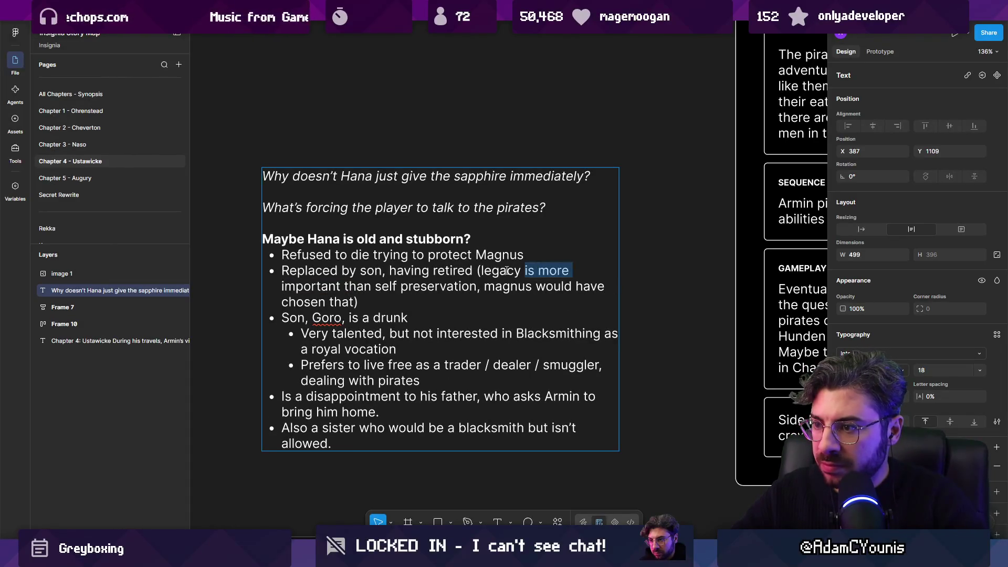
key("Left")
key("ctrl+shift+Left")
type("succession")
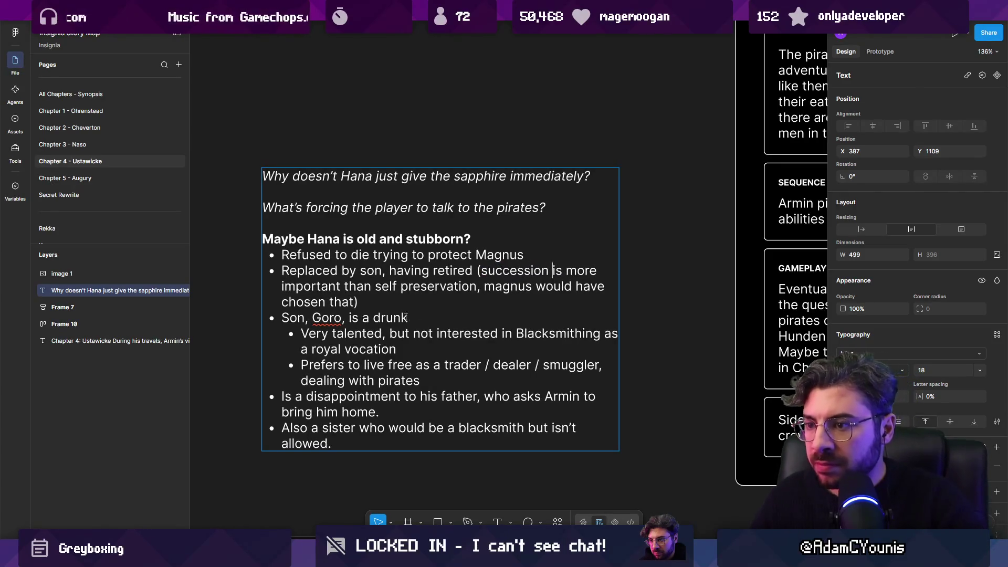
Move the parenthetical explanation from the retirement bullet to the end of the Magnus bullet
left_click_drag(391, 302, 475, 270)
key("ctrl+c")
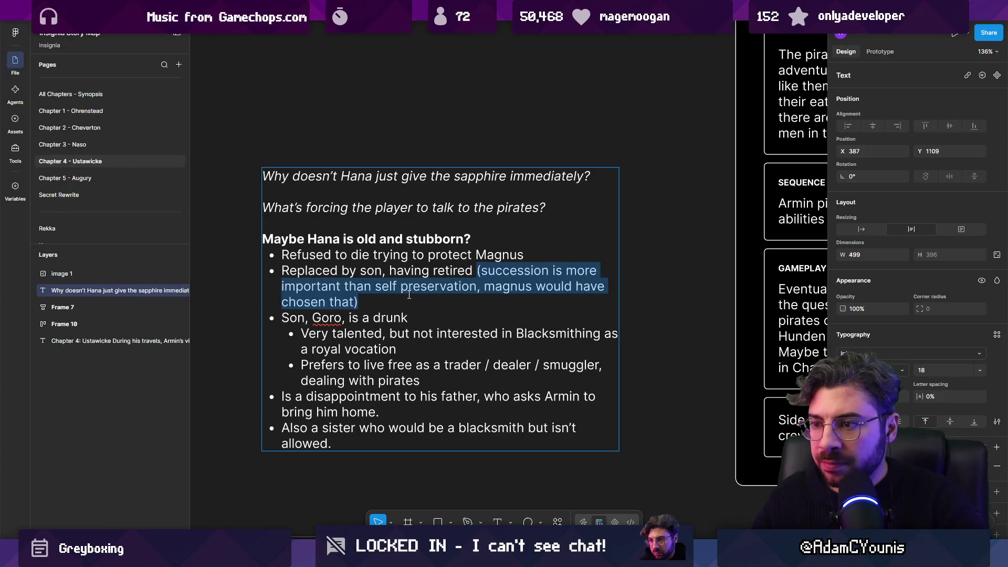
left_click(409, 295)
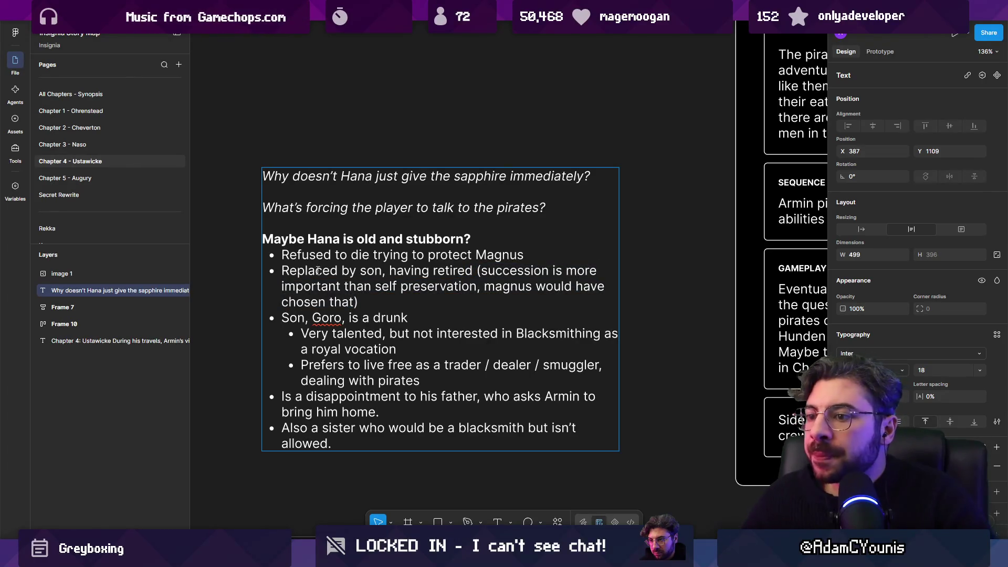
left_click_drag(291, 257, 517, 257)
left_click(321, 269)
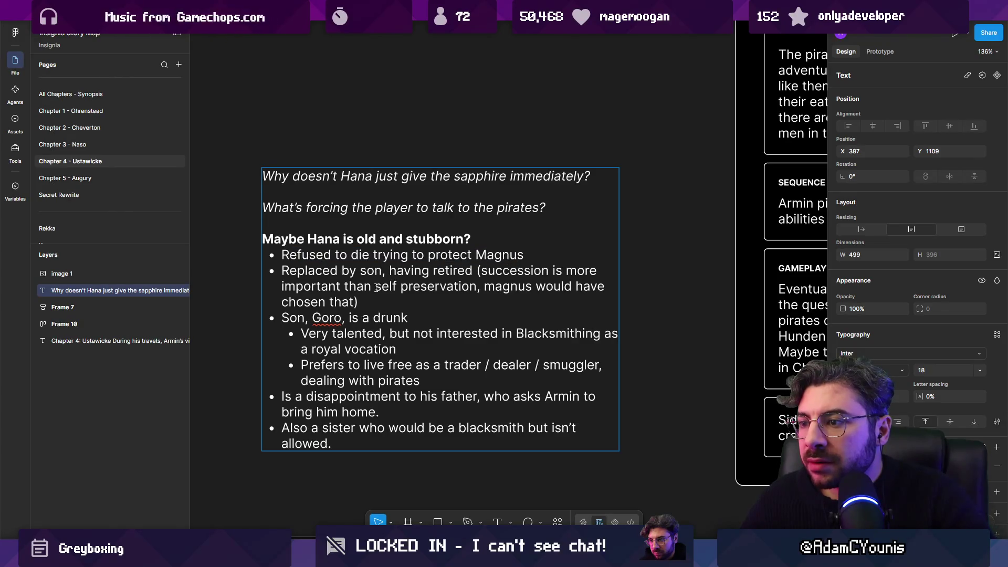
mouse_move(407, 300)
left_mouse_down()
mouse_move(479, 270)
mouse_move(282, 255)
left_mouse_up()
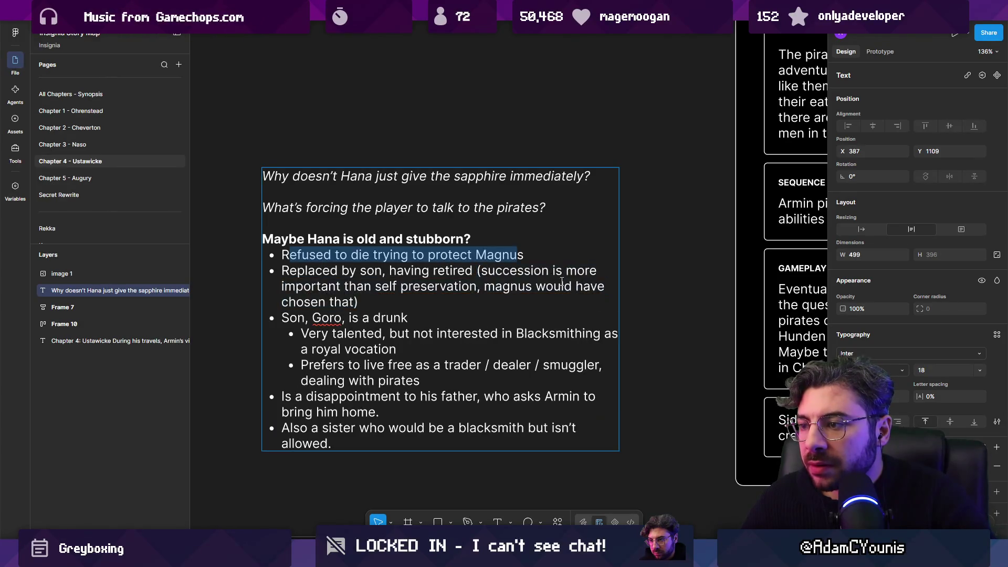
left_click(552, 270)
key("ctrl+BackSpace")
type("legacy")
key("ctrl+shift+End")
key("Delete")
key("BackSpace")
type("tant that")
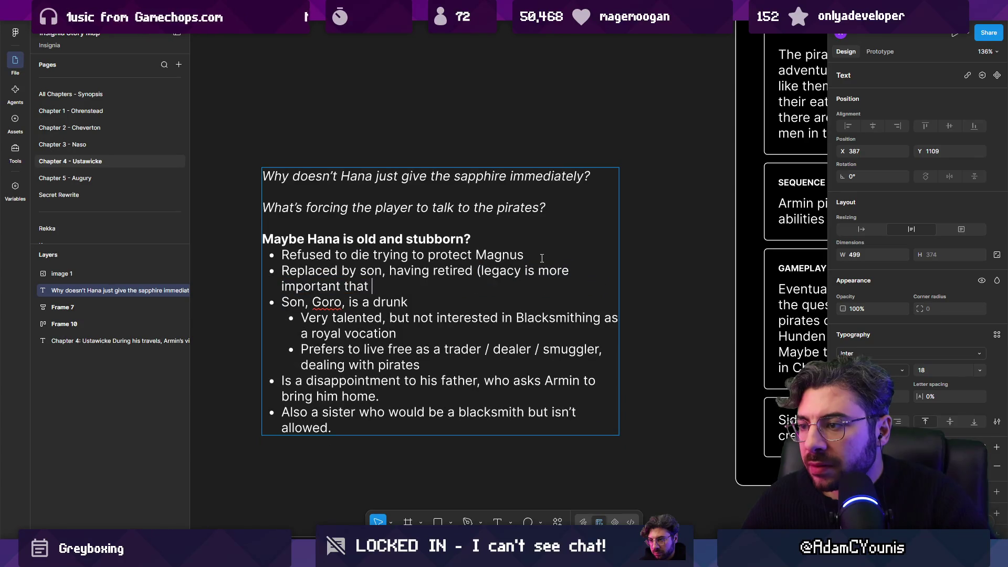
key("Delete")
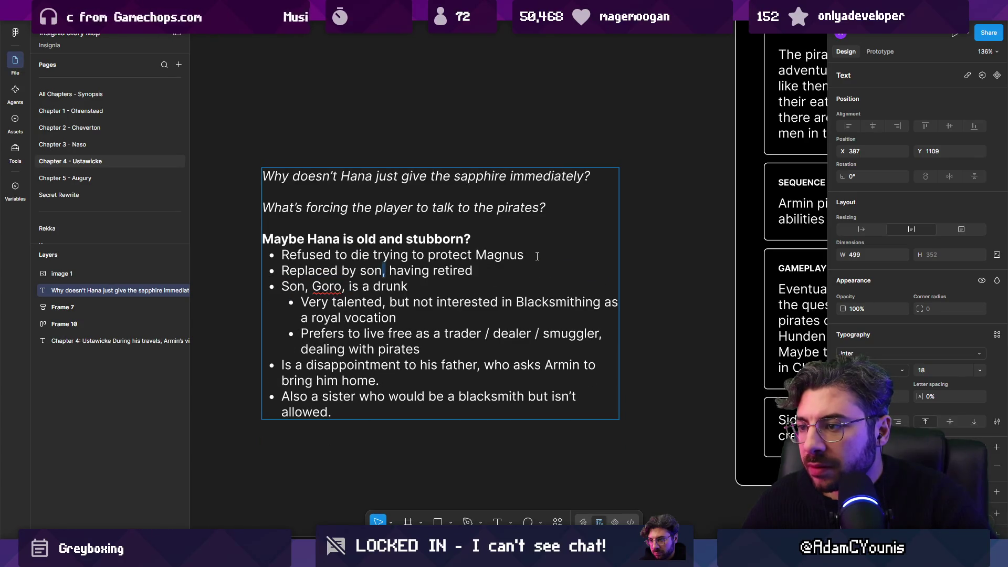
left_click(538, 256)
key("ctrl+v")
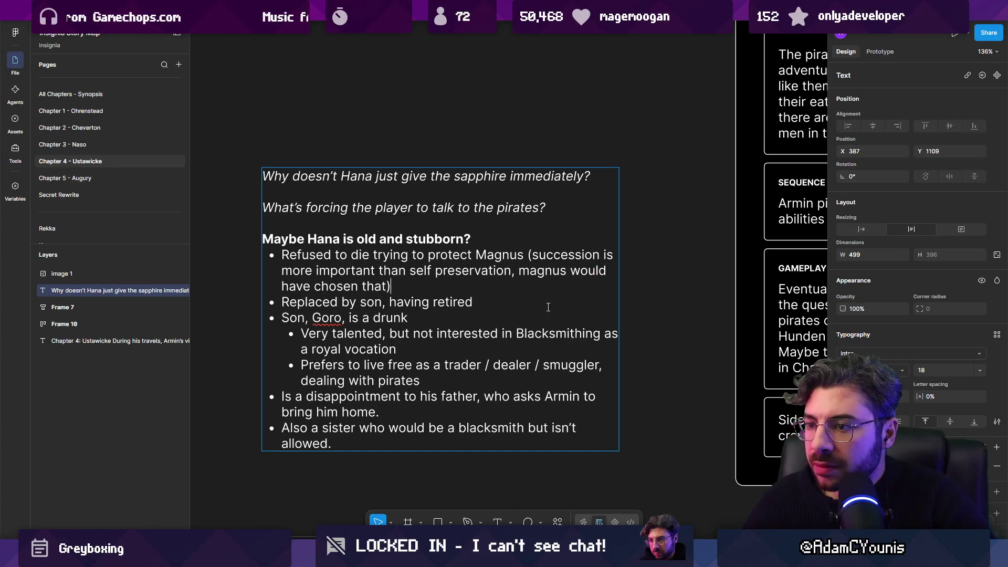
Widen the notes text block to about 517 px
scroll(344, 303, "down", 1)
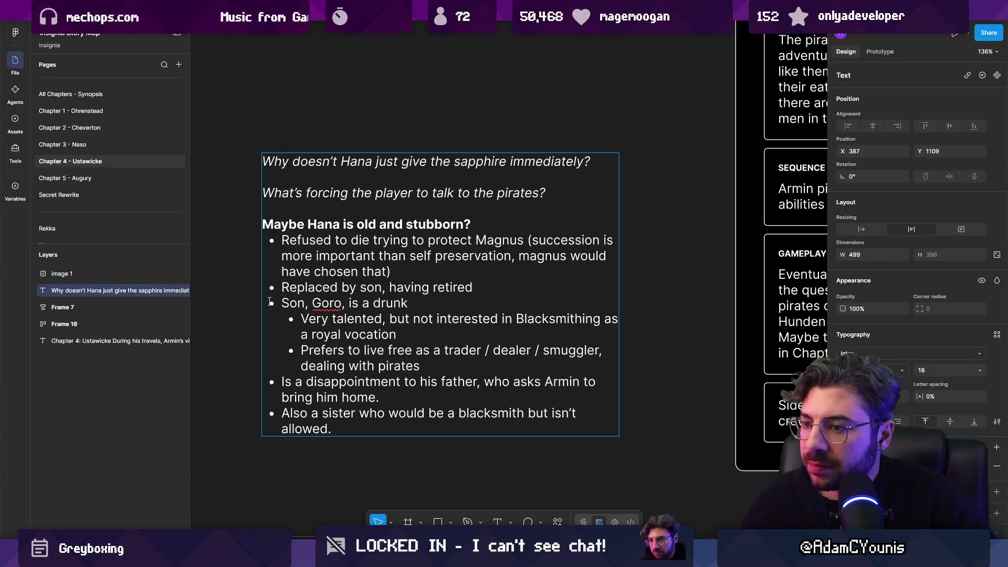
scroll(269, 301, "down", 2)
scroll(315, 307, "down", 2)
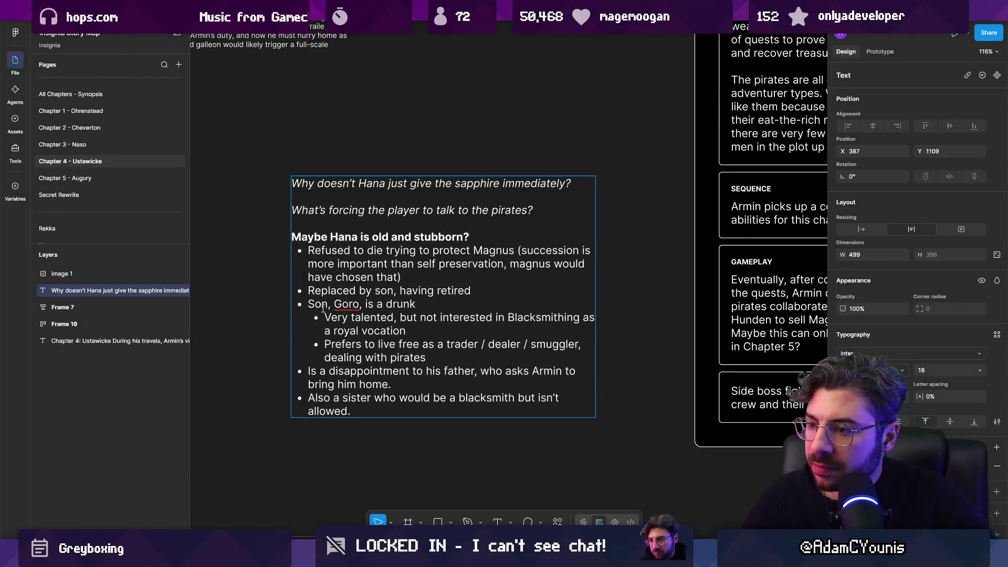
key("Escape")
key("Escape")
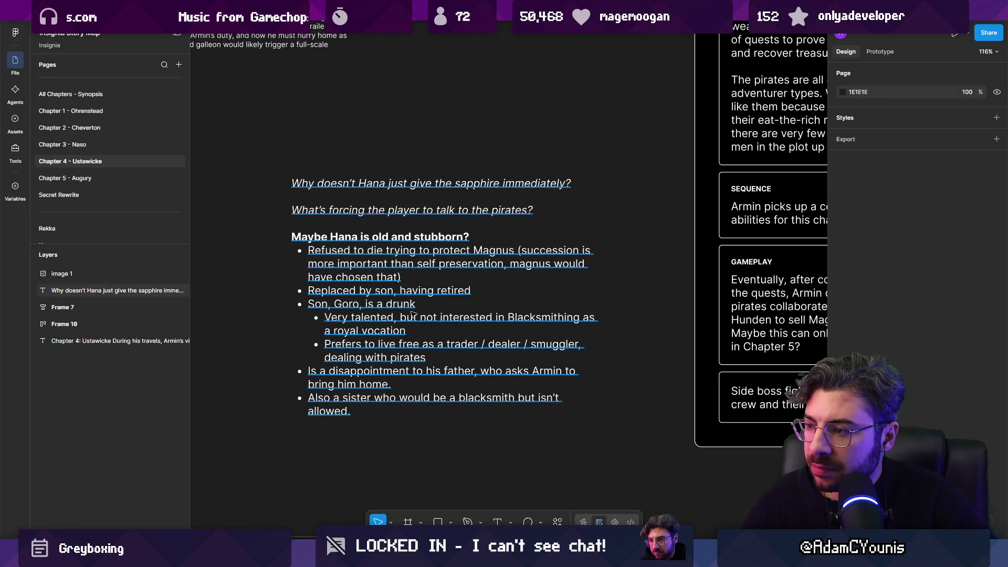
left_click(411, 313)
left_click_drag(599, 310, 607, 309)
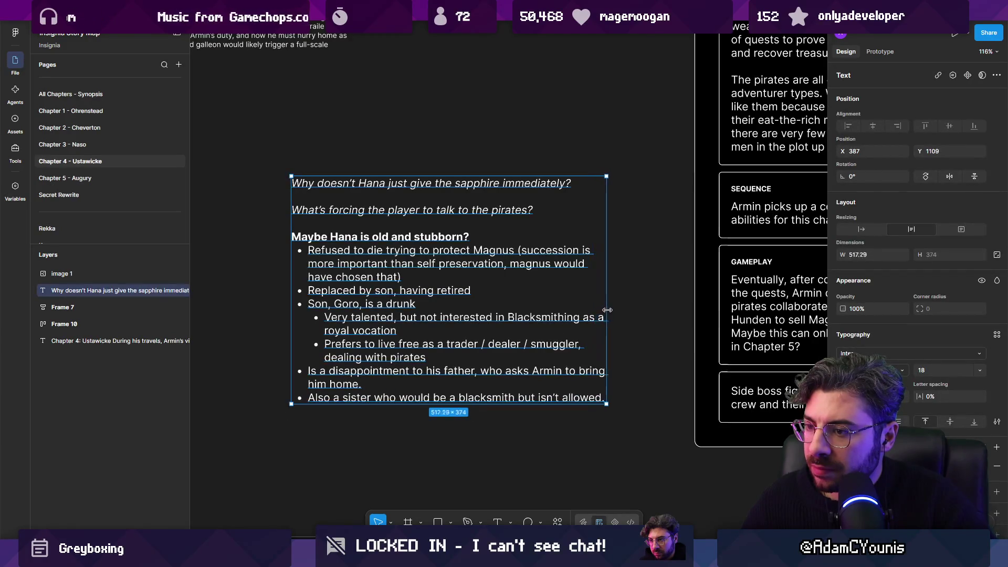
left_click(507, 415)
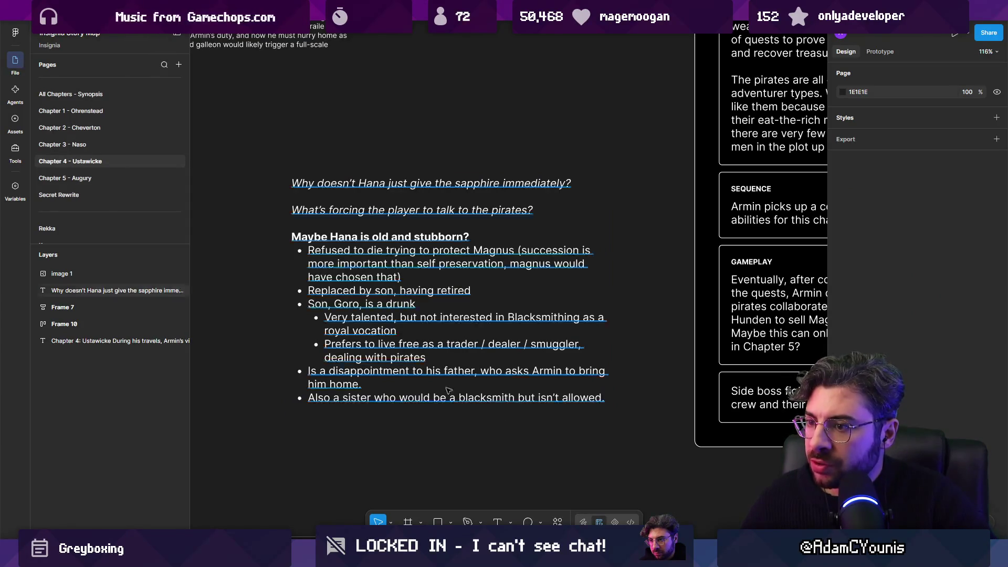
triple_click(365, 306)
key("Escape")
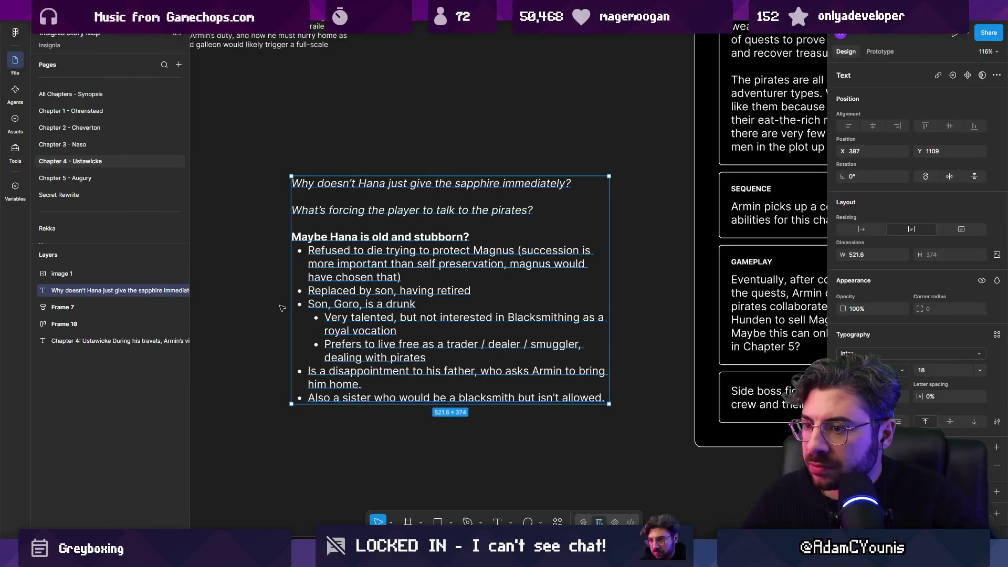
key("Escape")
scroll(395, 393, "down", 3)
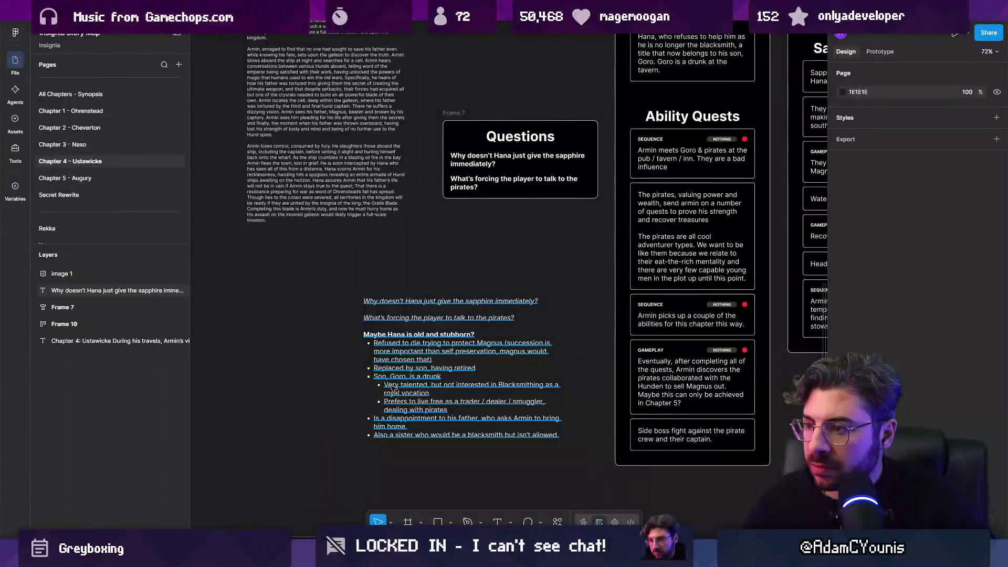
scroll(393, 389, "down", 3)
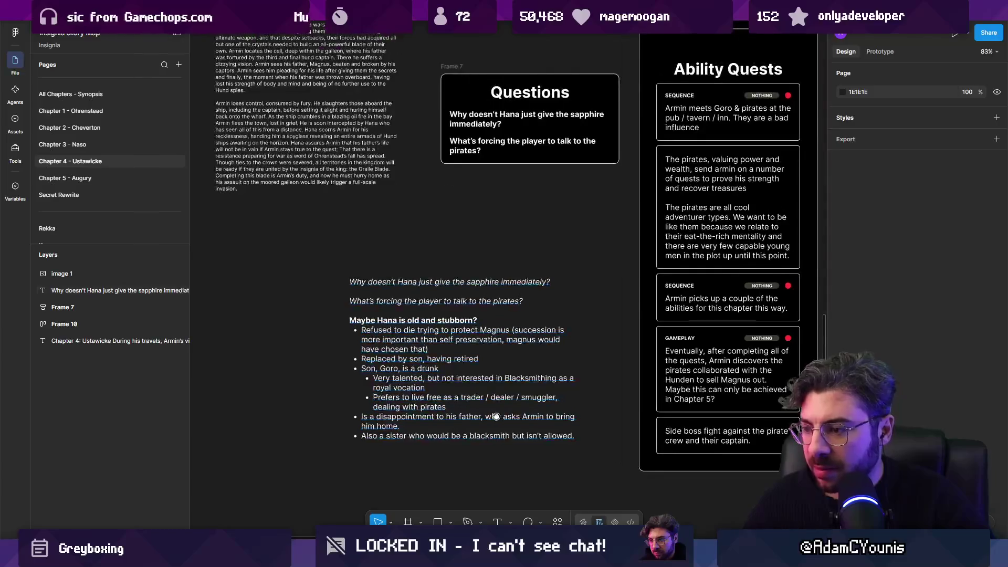
key("alt+Tab")
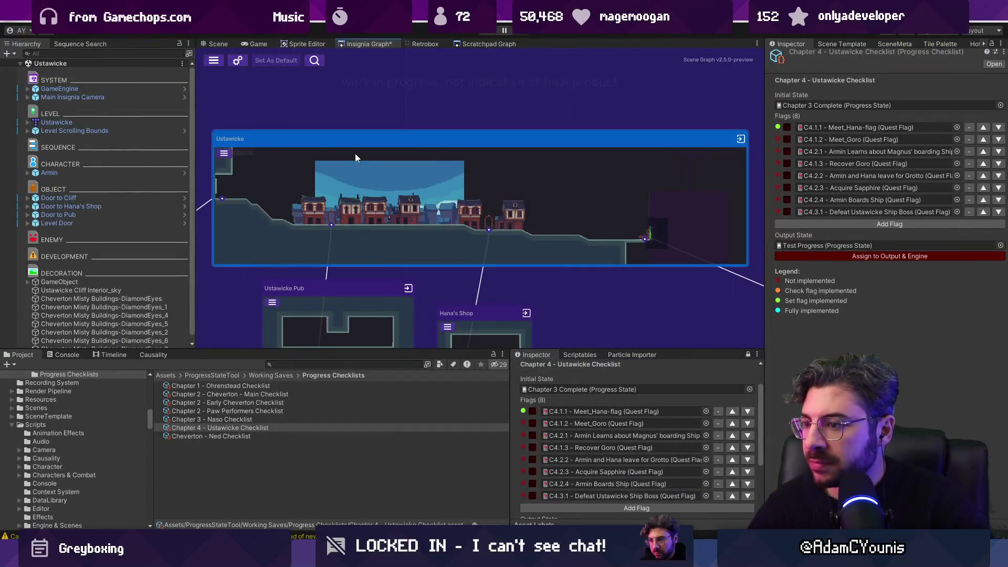
Open the Ustawicke Pub node from the Insignia Graph and pan over its rooms and quest notes
scroll(338, 181, "down", 3)
scroll(332, 307, "up", 4)
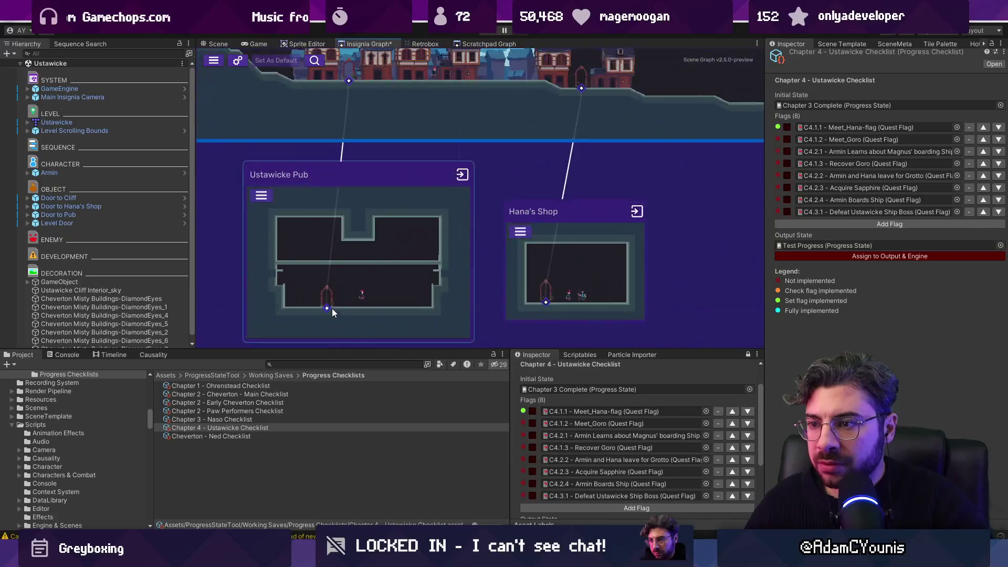
double_click(323, 233)
scroll(324, 241, "down", 10)
scroll(376, 184, "up", 6)
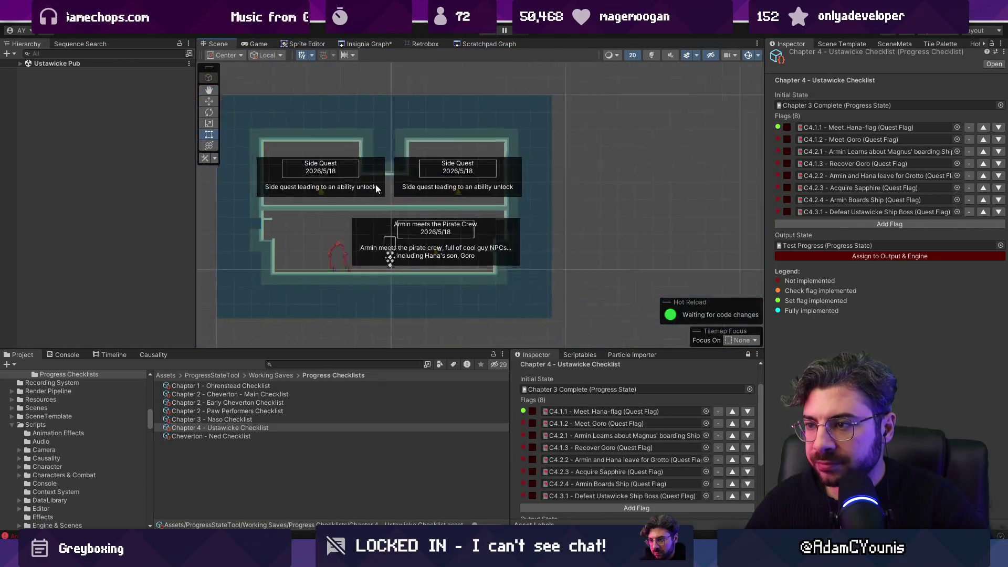
scroll(404, 243, "up", 1)
left_click_drag(424, 236, 449, 216)
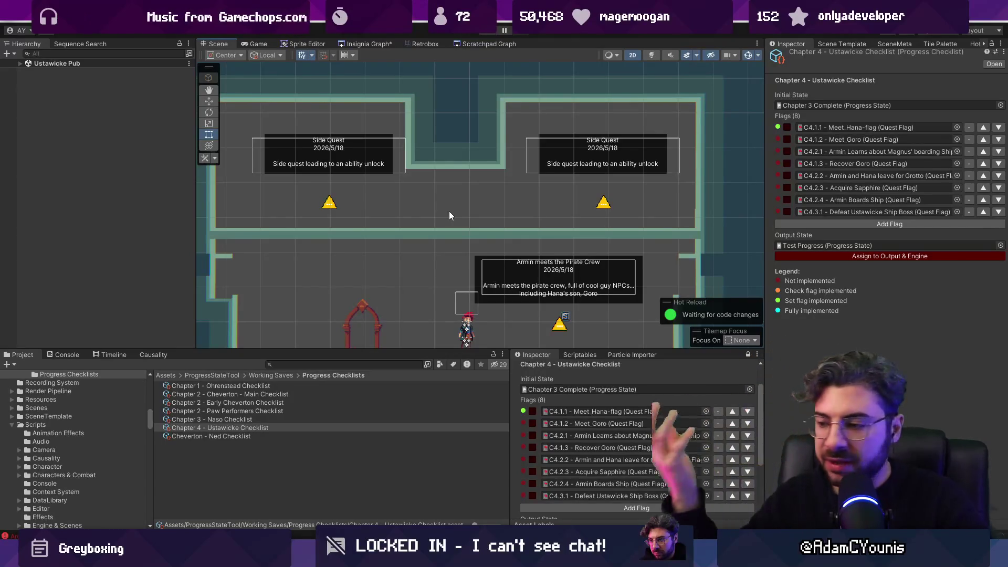
left_click(365, 364)
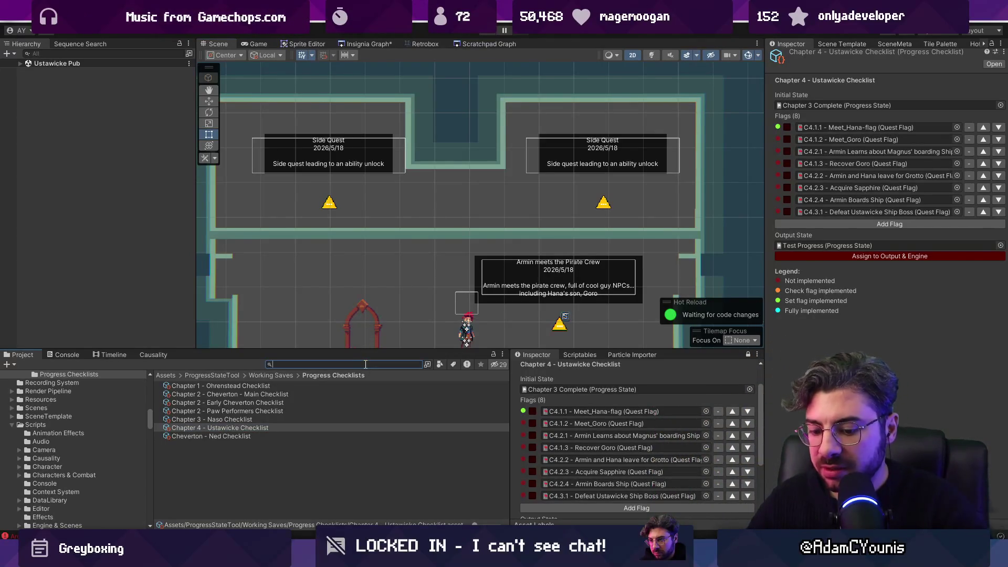
Search the project assets for 'humen' and pan the enlarged Scene view over the whole pub
type("human")
key("ctrl+a")
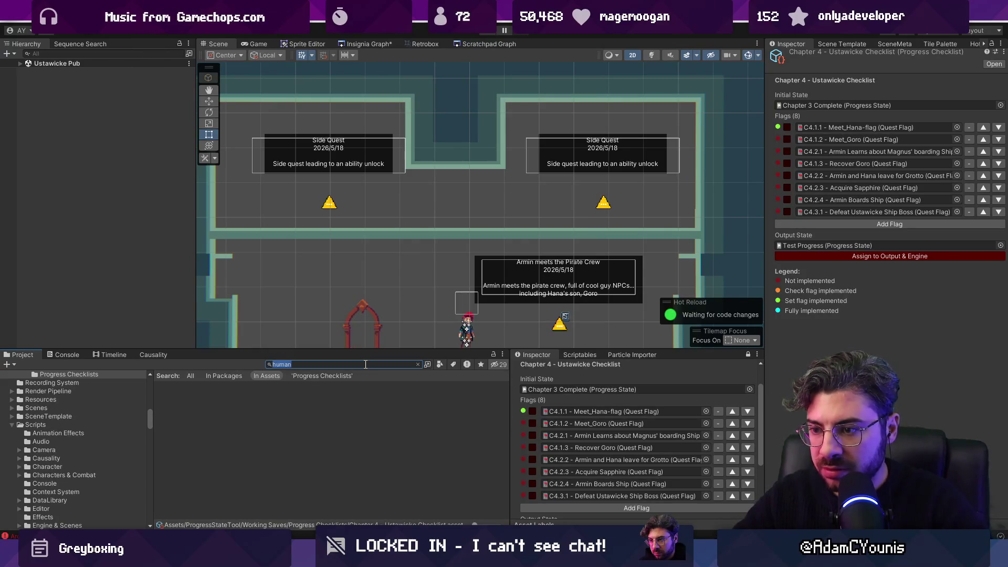
type("humen")
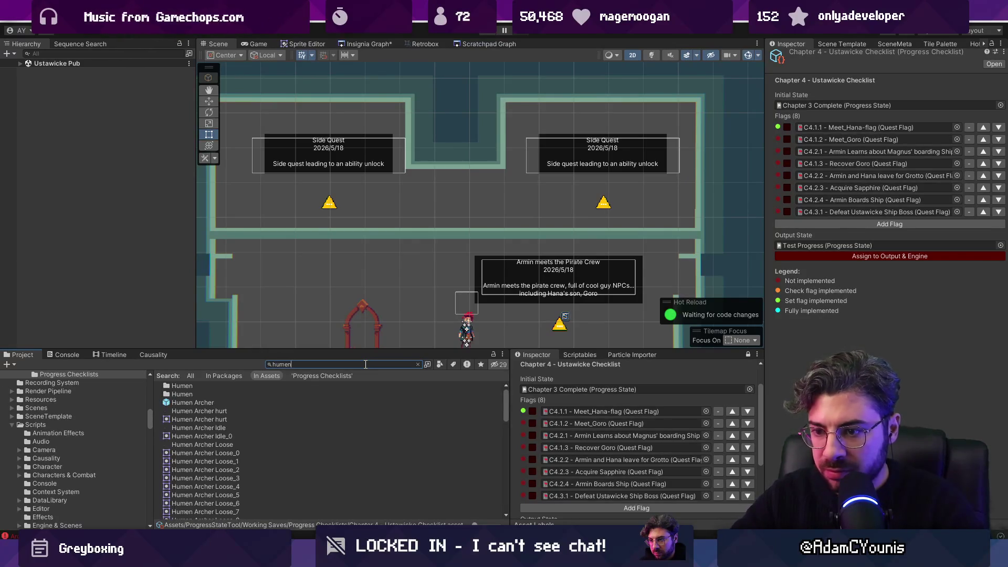
scroll(232, 424, "up", 3, "ctrl")
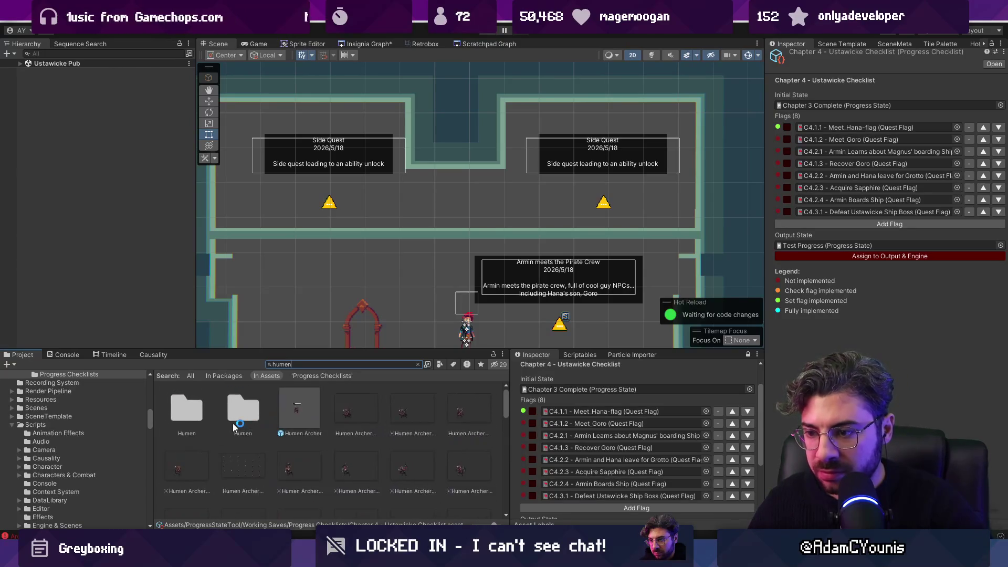
scroll(339, 437, "down", 5)
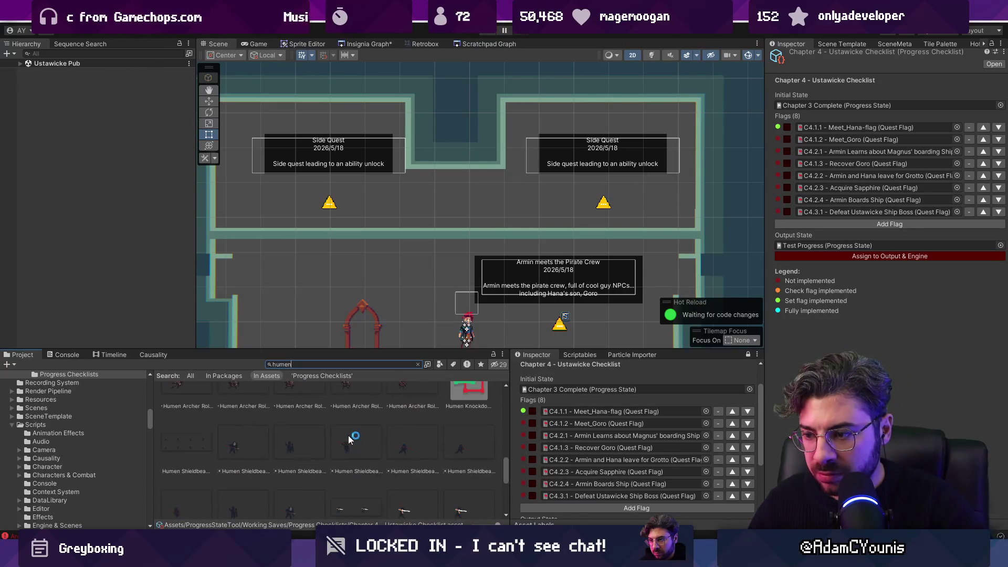
scroll(415, 438, "down", 1)
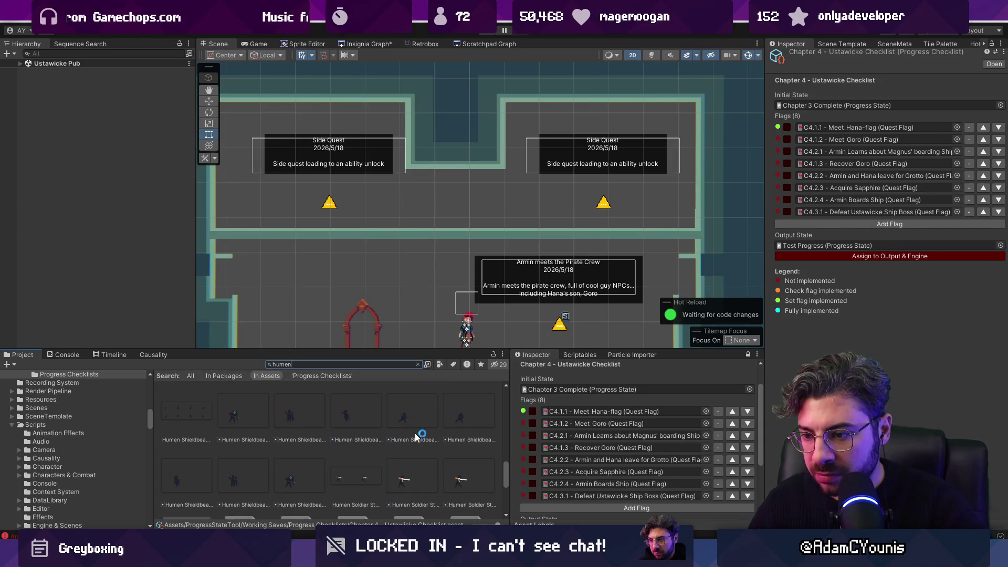
scroll(415, 433, "up", 6)
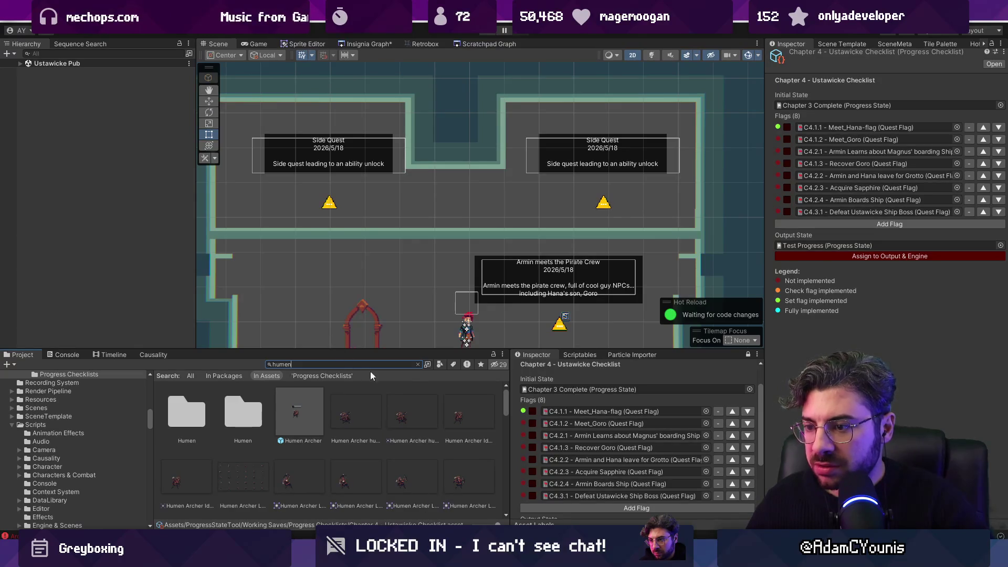
left_click_drag(371, 349, 373, 363)
scroll(459, 330, "down", 1)
mouse_move(460, 330)
left_mouse_down()
mouse_move(432, 259)
mouse_move(389, 259)
left_mouse_up()
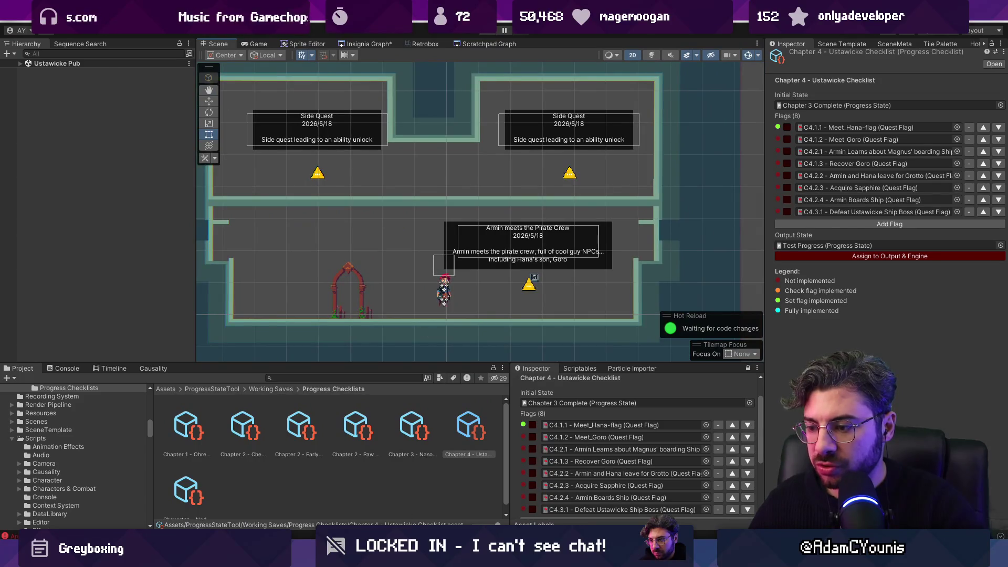
Search for 'hana' and open the Hana.aseprite sprite for editing
left_click(331, 377)
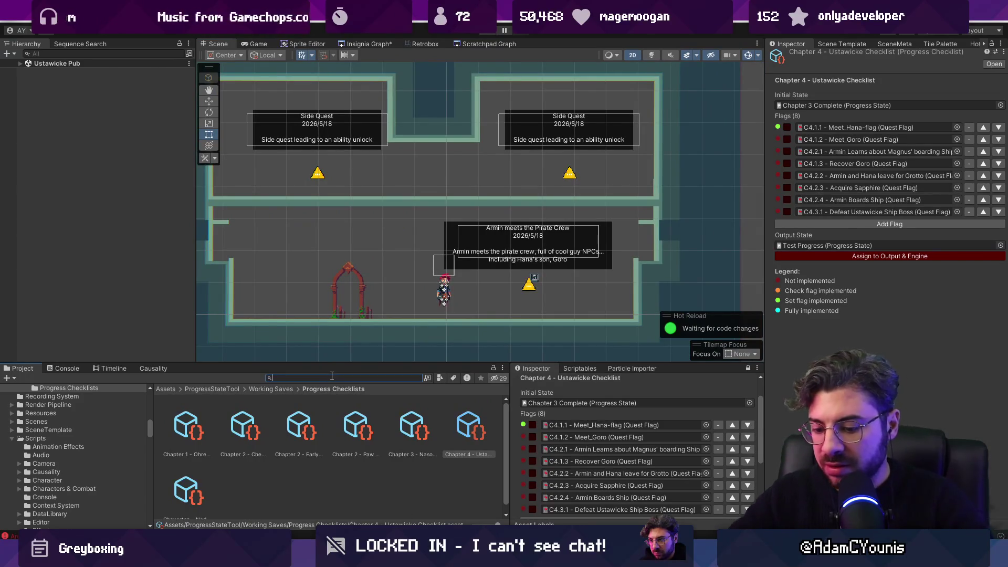
type("hana")
left_click(353, 427)
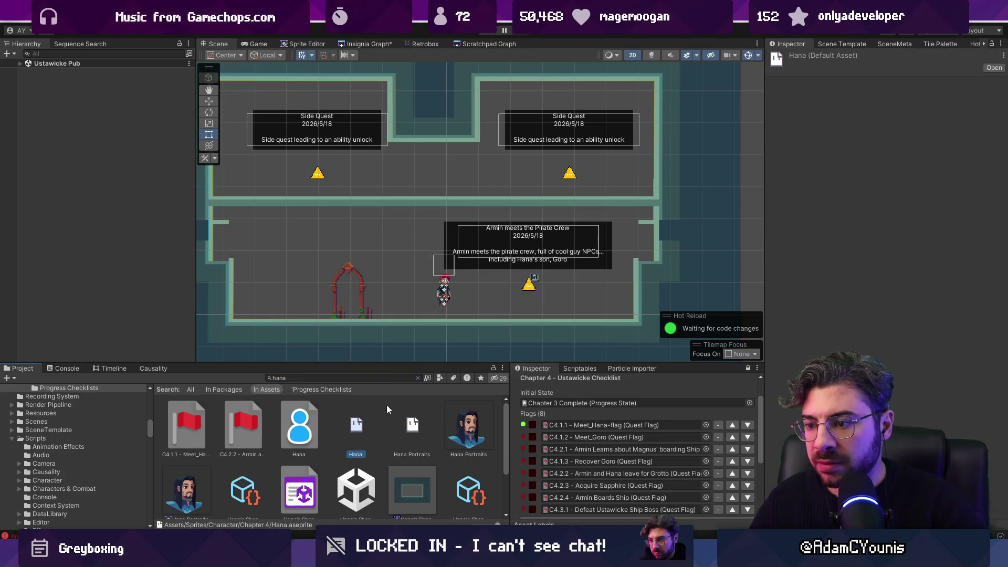
left_click(357, 429)
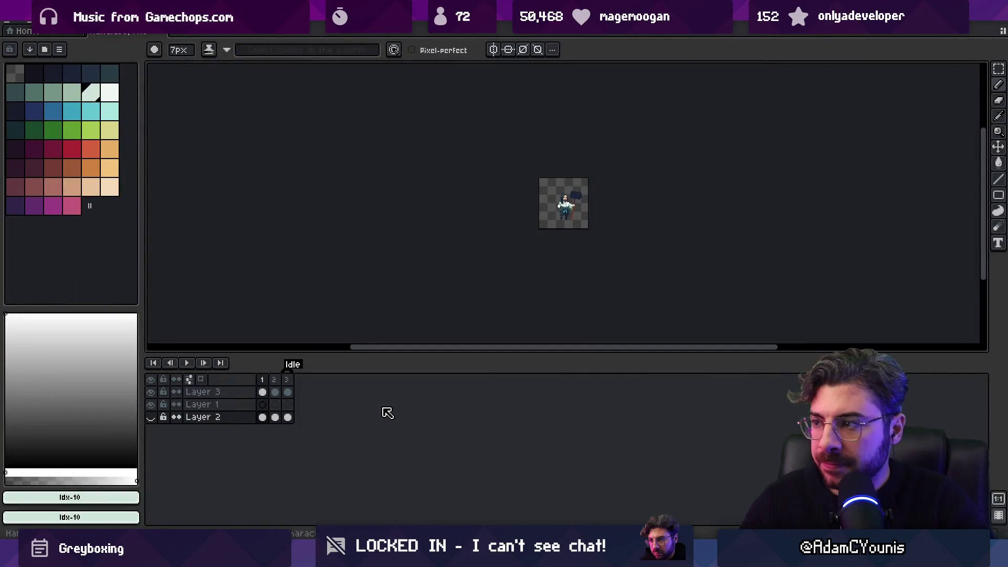
Zoom in on the Hana sprite and glance at the File > Open Recent list
scroll(564, 203, "up", 4)
left_click_drag(275, 379, 296, 385)
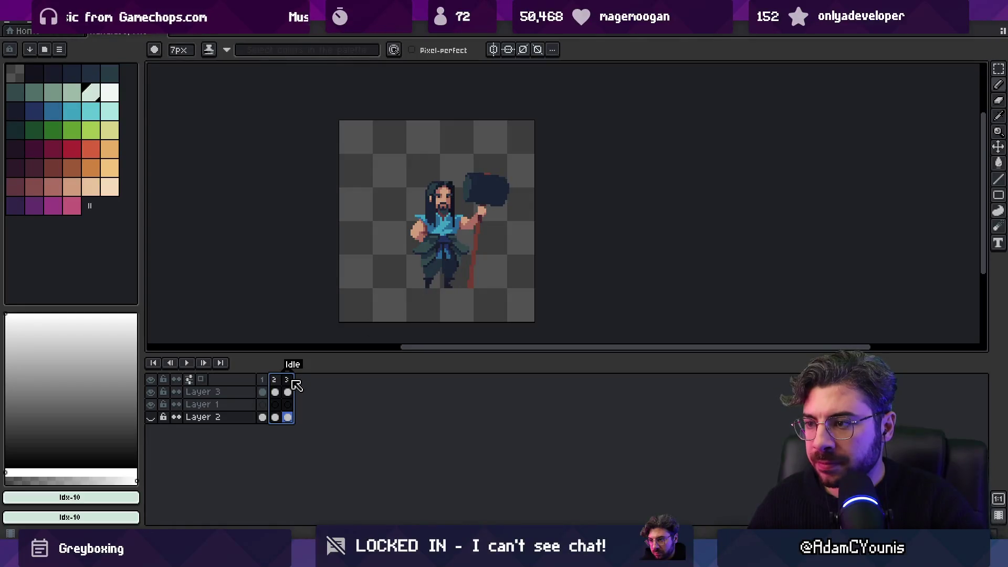
left_click(21, 25)
mouse_move(42, 55)
key("Escape")
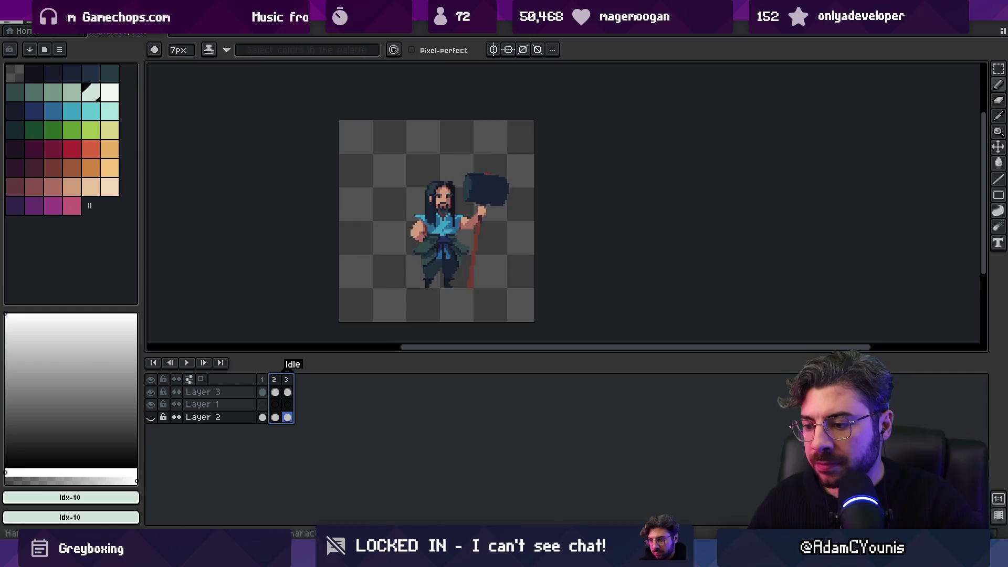
Return to Unity and clear the 'hana' asset search
key("alt+Tab")
left_click(336, 378)
key("BackSpace")
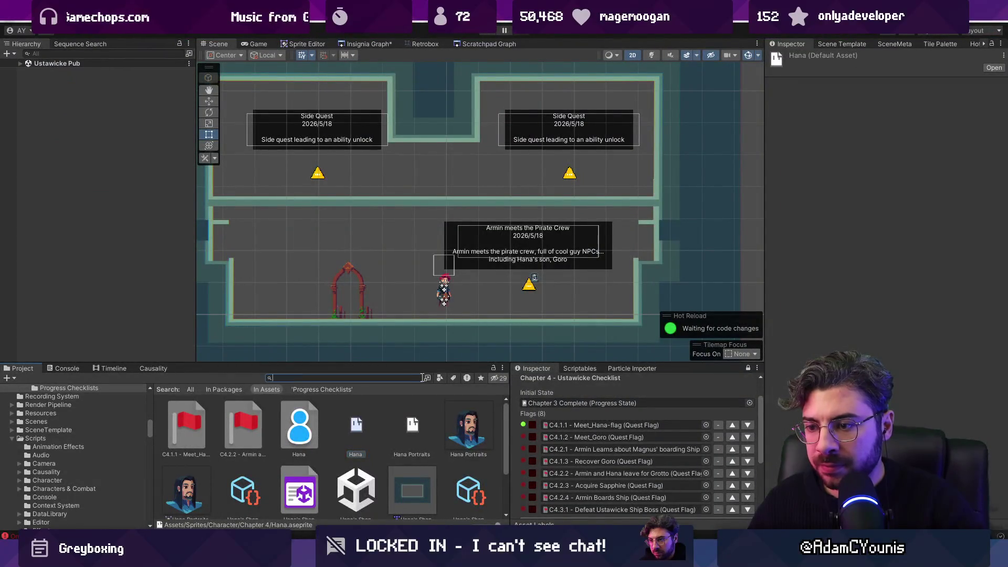
Create a Hana folder in Chapter 4 and move the Hana sprite files into it
left_click(269, 484)
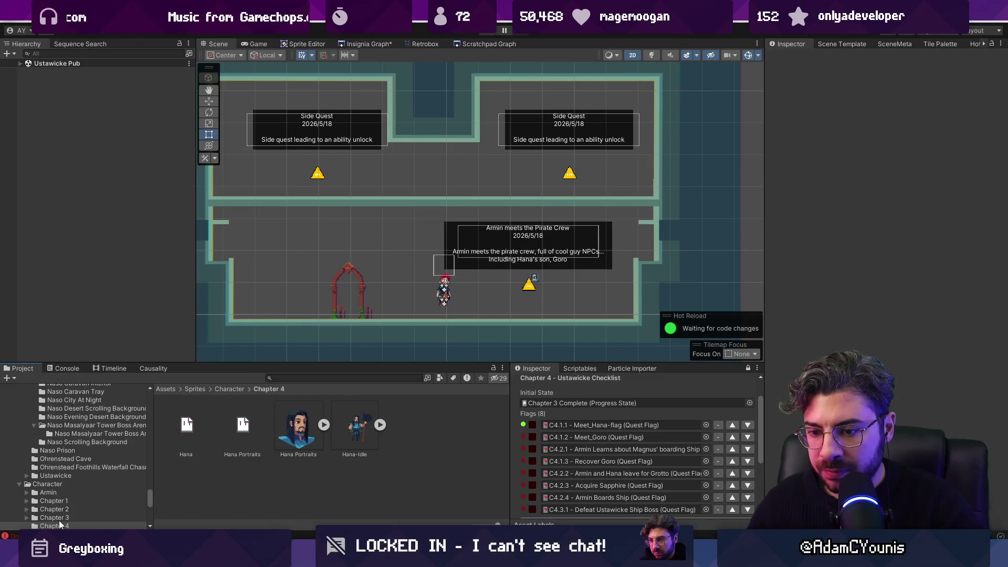
right_click(253, 492)
left_click(399, 157)
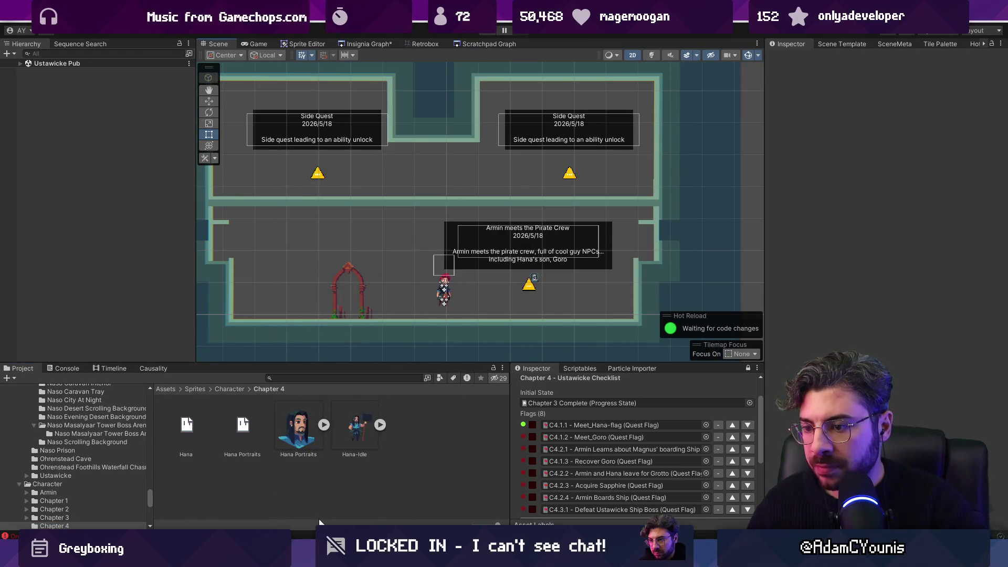
right_click(320, 522)
mouse_move(473, 198)
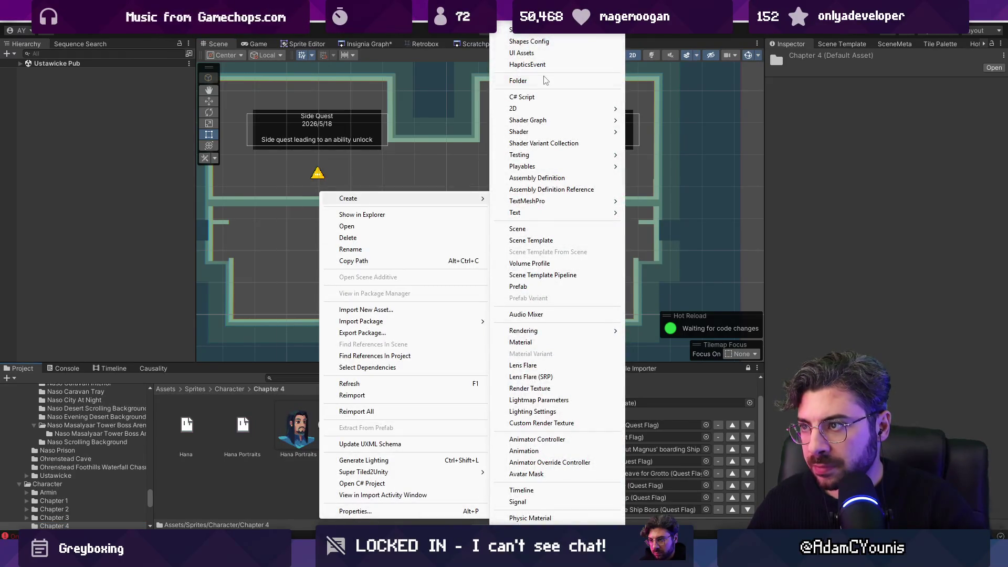
left_click(547, 80)
key("Return")
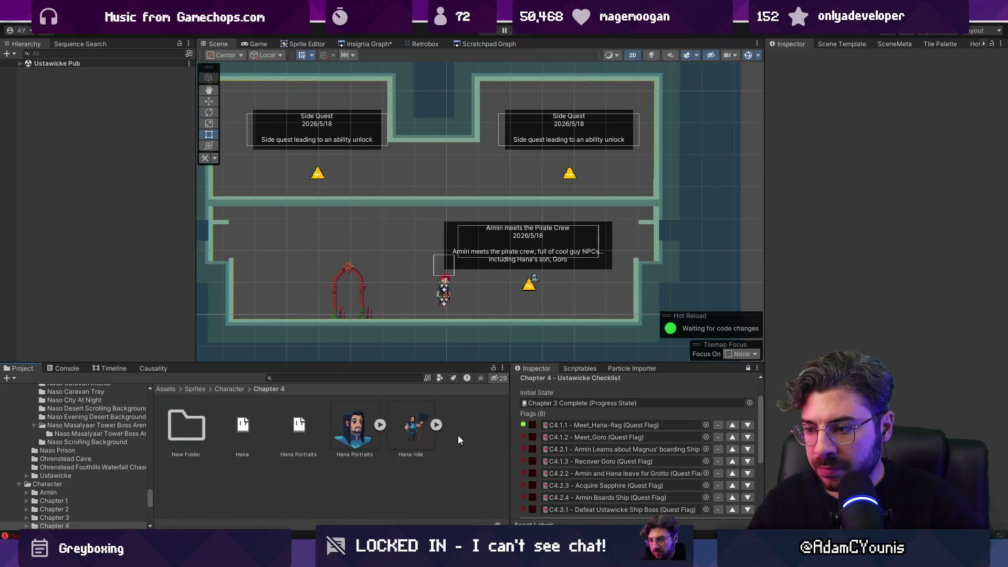
left_click(188, 453)
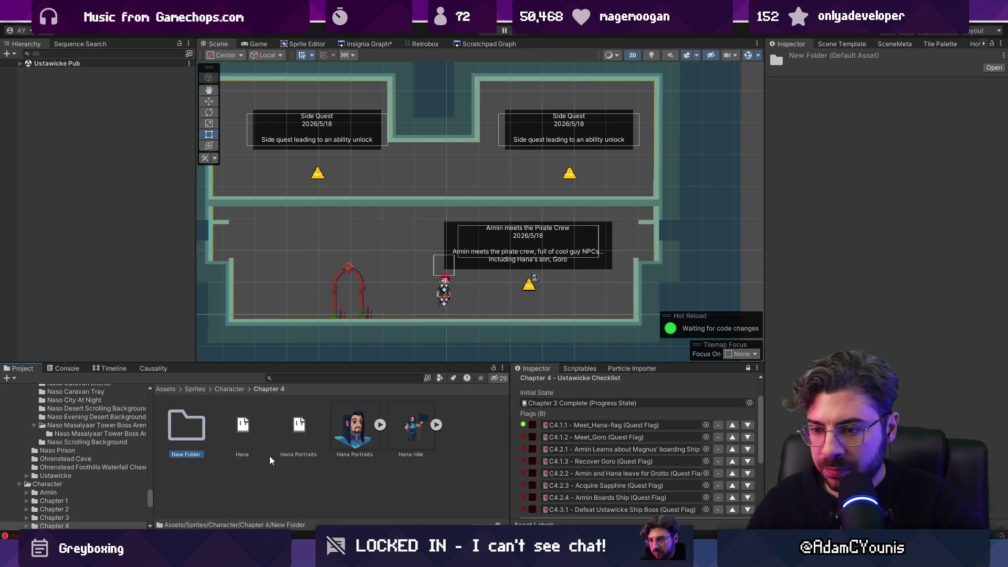
key("F2")
type("Hana")
key("Return")
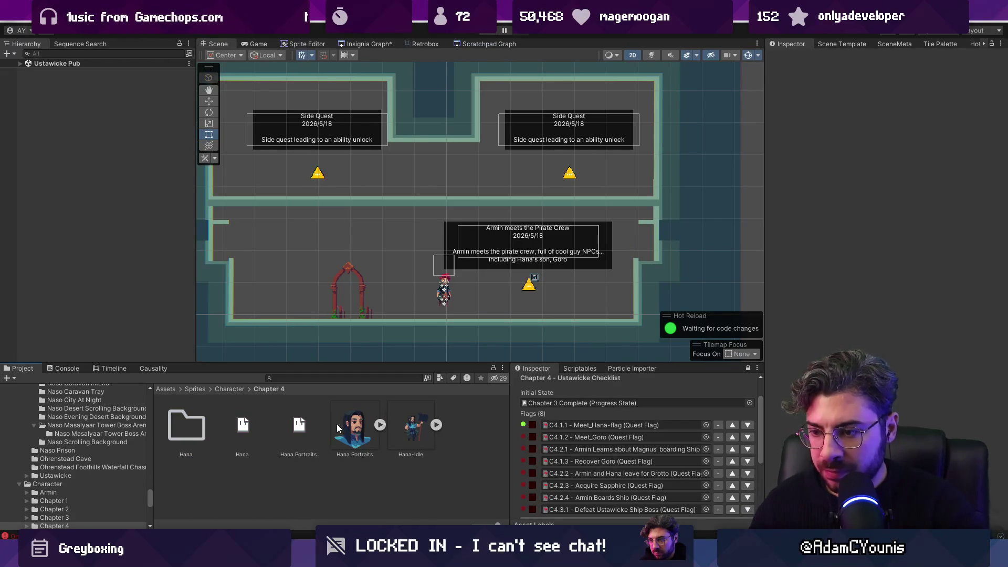
left_click(243, 425)
left_click(398, 424, "shift")
left_click_drag(397, 423, 184, 426)
Add an empty Goro folder beside it and save the project
right_click(181, 432)
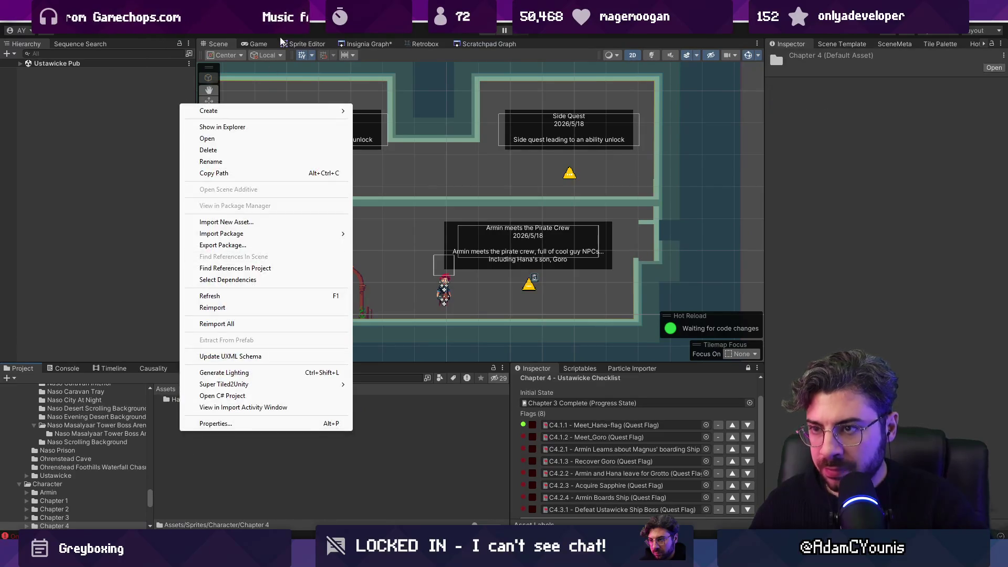
mouse_move(274, 111)
left_click(418, 79)
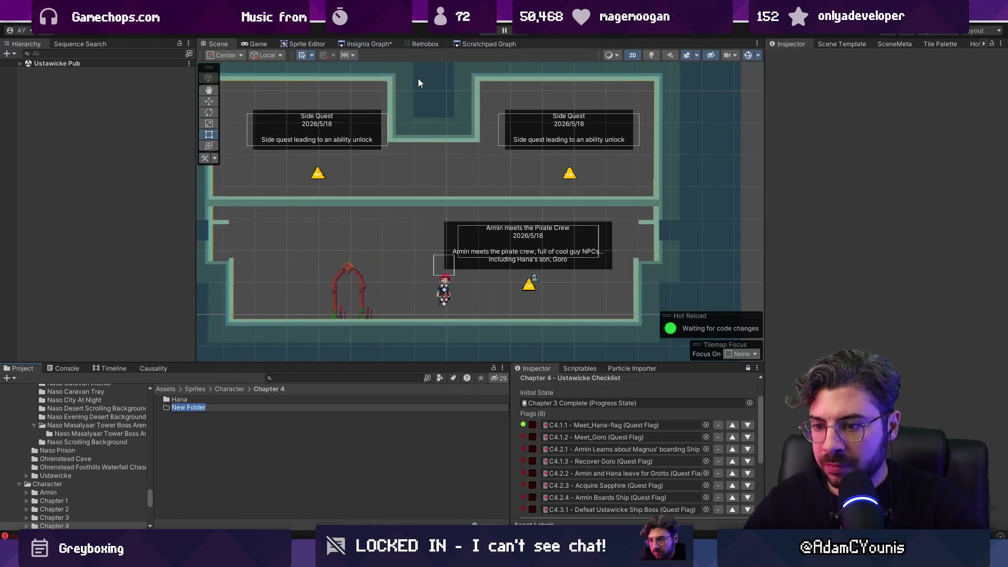
type("Goro")
key("Return")
key("Return")
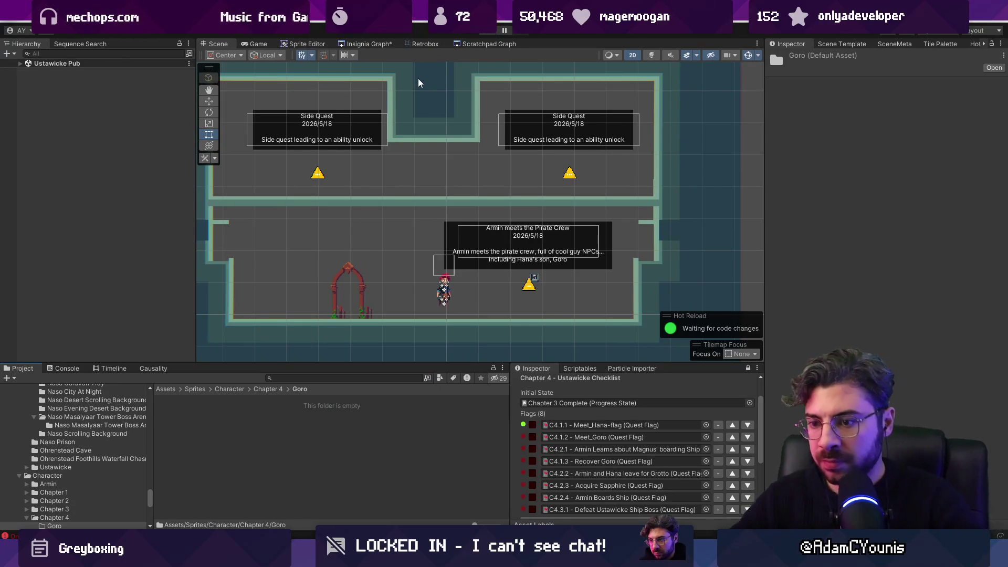
left_click(279, 456)
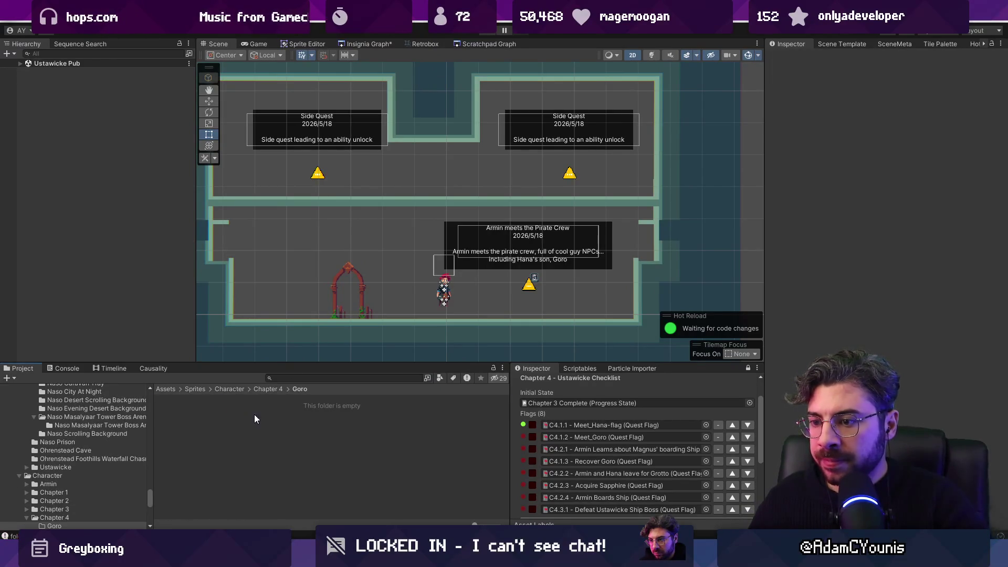
key("ctrl+s")
key("alt+Tab")
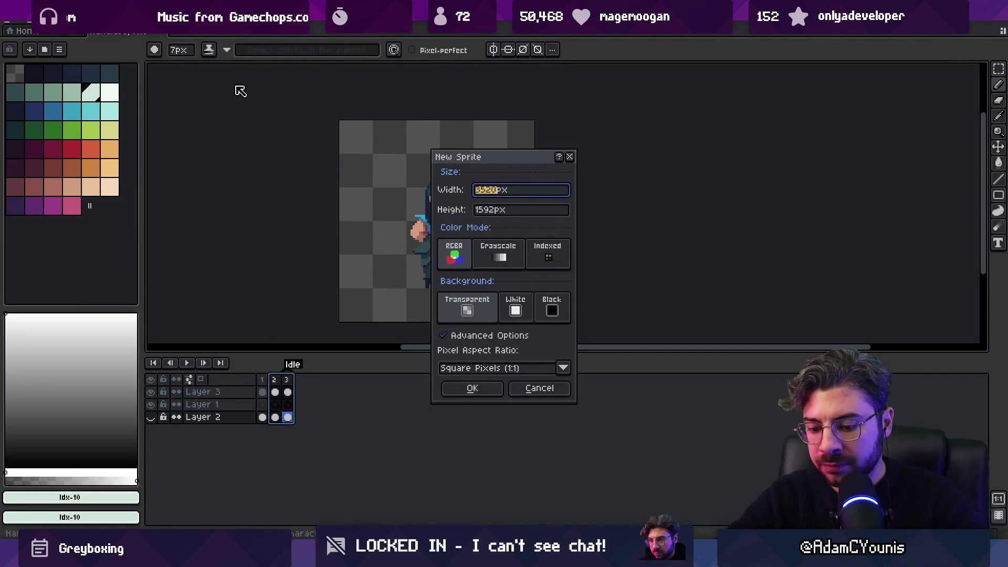
Make a new 96 × 96 transparent sprite
type("96")
key("Tab")
type("96")
key("Return")
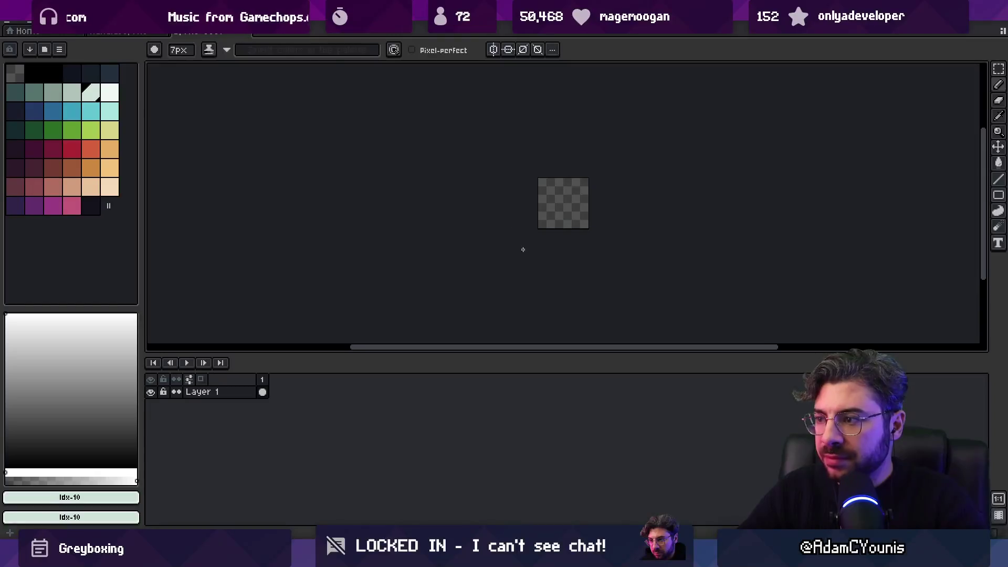
scroll(486, 250, "up", 3)
Give the canvas more room and zoom in on the blank sprite
scroll(446, 279, "down", 1)
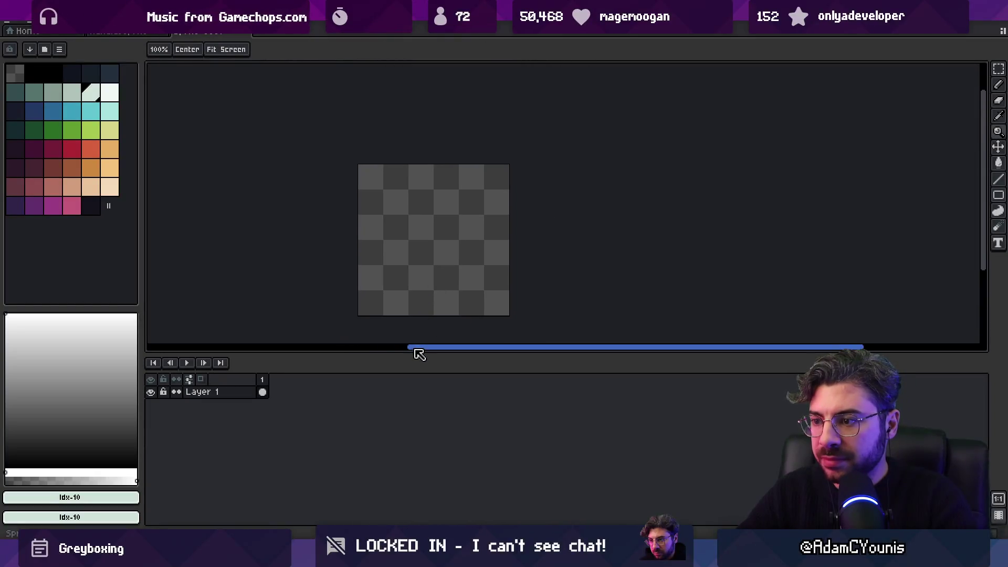
left_click_drag(412, 352, 409, 402)
scroll(442, 339, "up", 1)
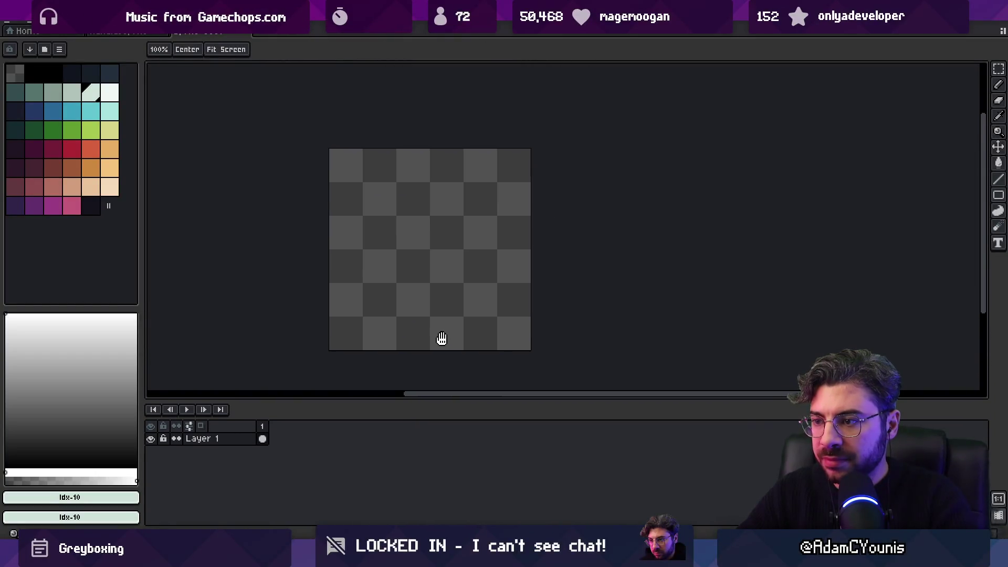
left_click_drag(442, 339, 449, 340)
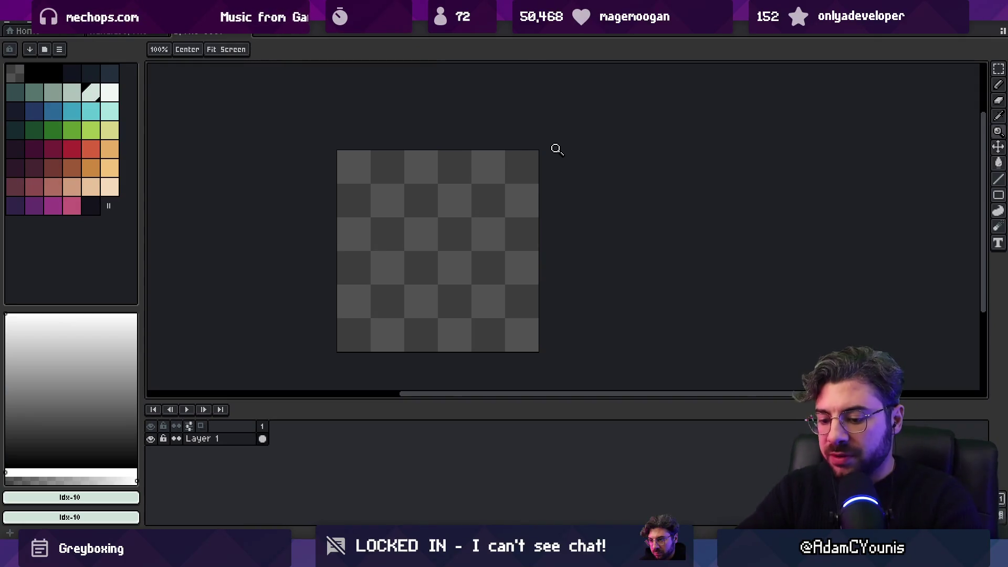
left_click(430, 272)
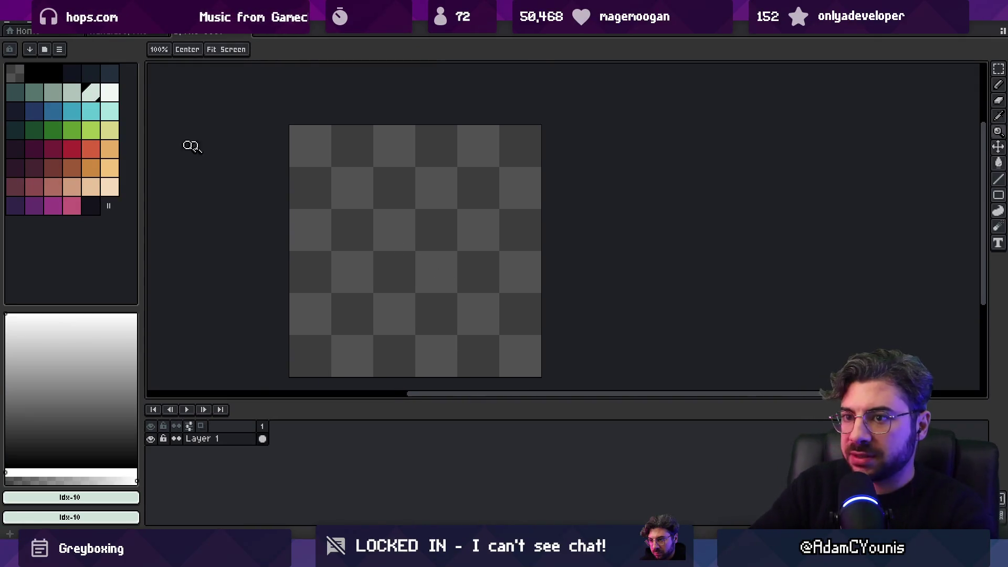
Pick white with the pencil, try a test stroke, and undo it
left_click(110, 92)
key("b")
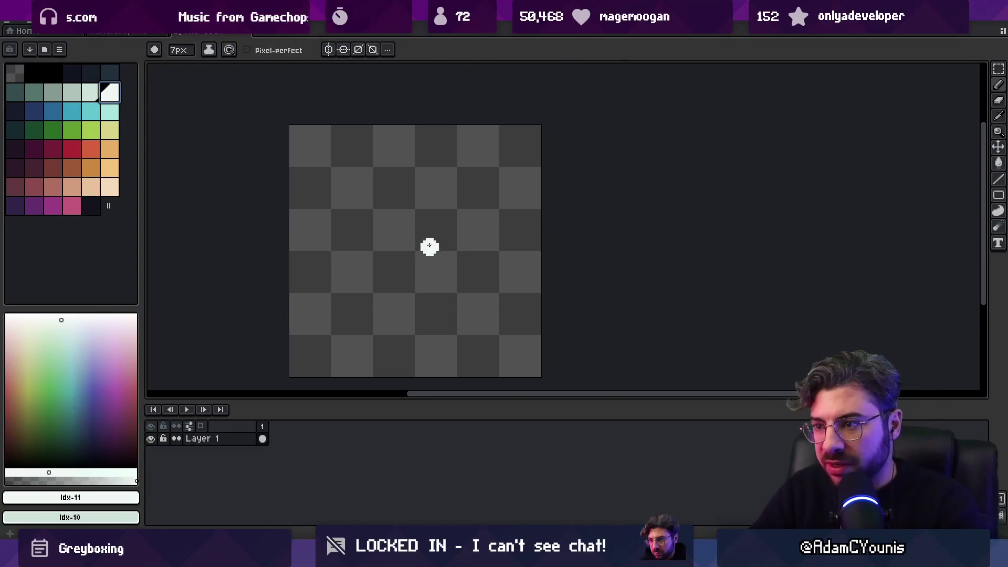
mouse_move(429, 246)
left_mouse_down()
mouse_move(394, 244)
mouse_move(399, 236)
left_mouse_up()
key("ctrl+z")
key("ctrl+z")
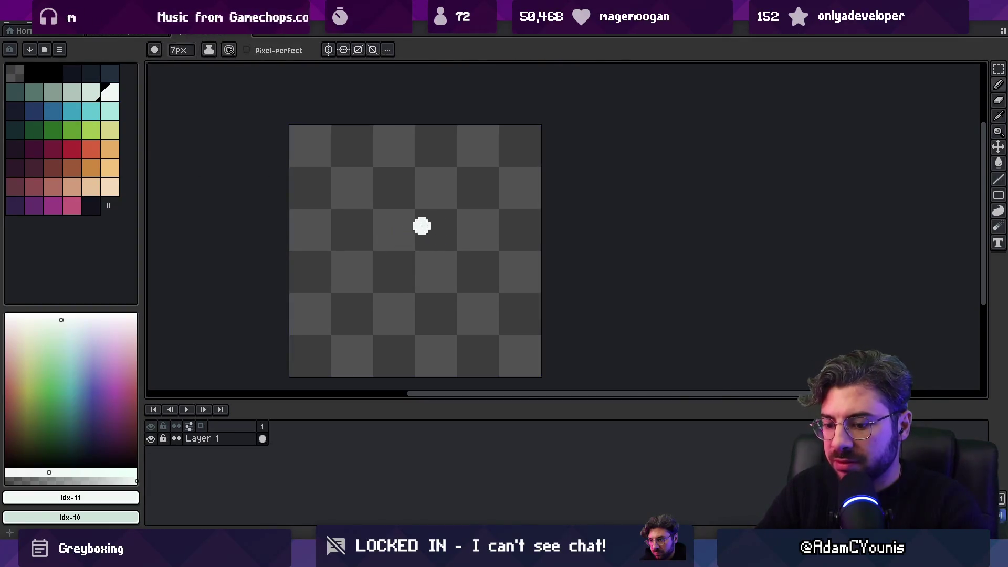
Search the computer for 'asebrush', then dismiss the search panel
key("super")
type("asebrush")
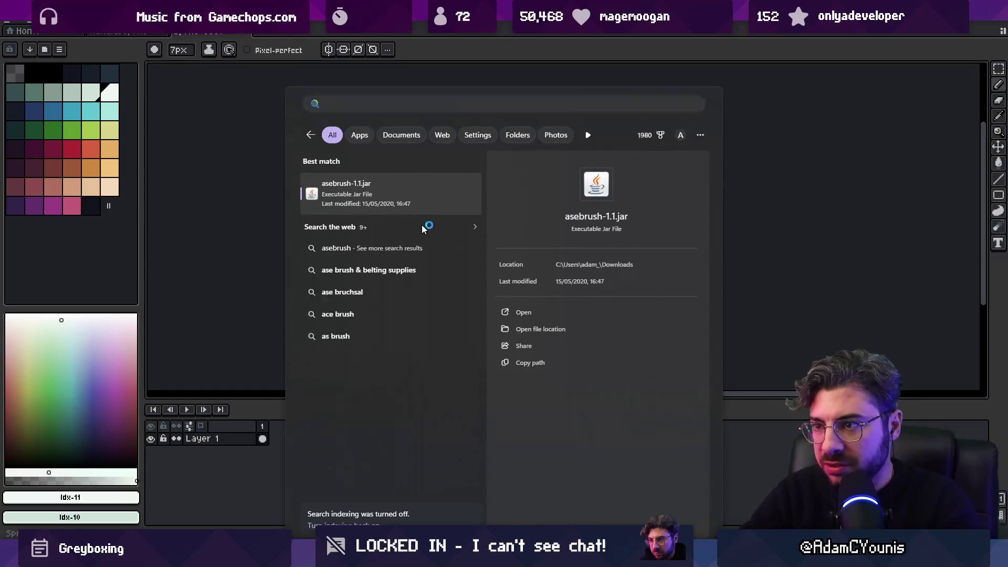
key("Escape")
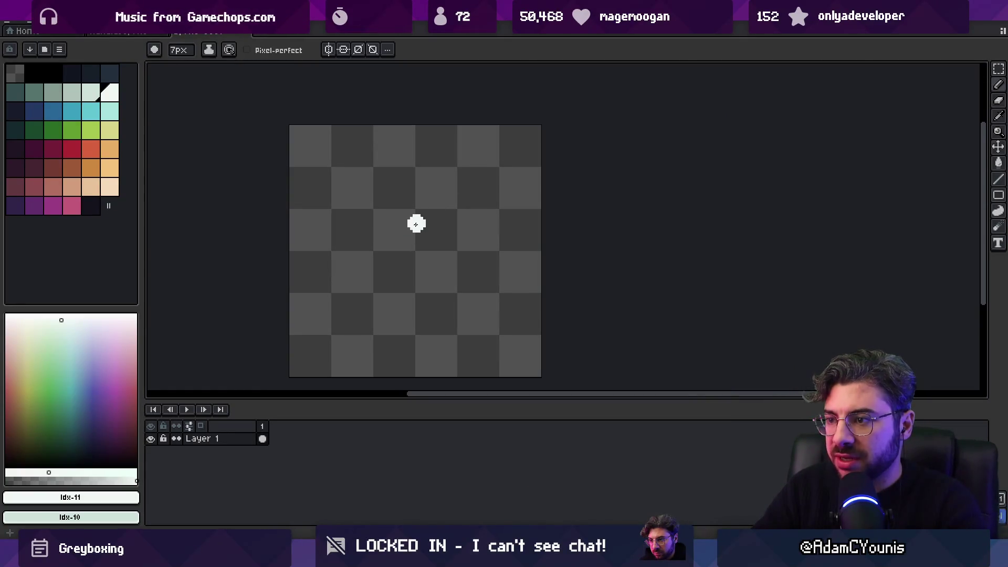
Paste the red-haired character from a recent file onto the canvas's left side
left_click(12, 23)
mouse_move(57, 57)
left_click(208, 88)
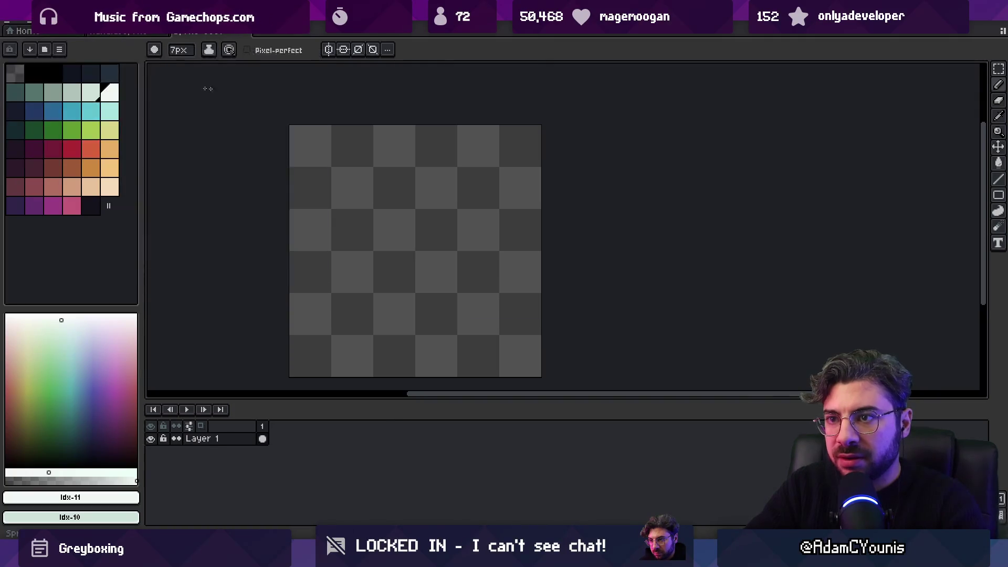
key("ctrl+c")
key("ctrl+Tab")
key("ctrl+v")
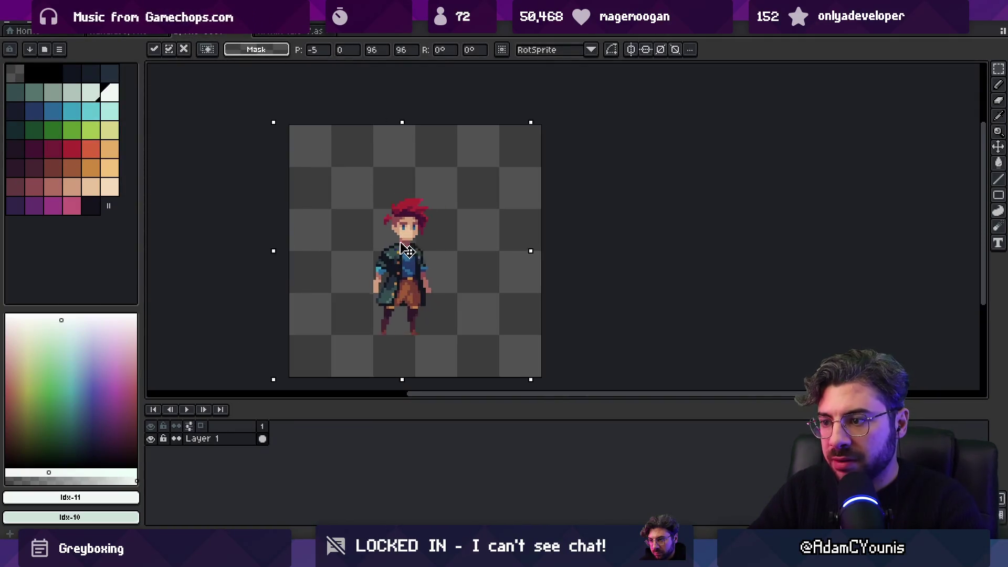
left_click_drag(407, 251, 350, 251)
key("Return")
On a new layer, paint a white silhouette's head, shoulders and body down to the feet
key("ctrl+shift+n")
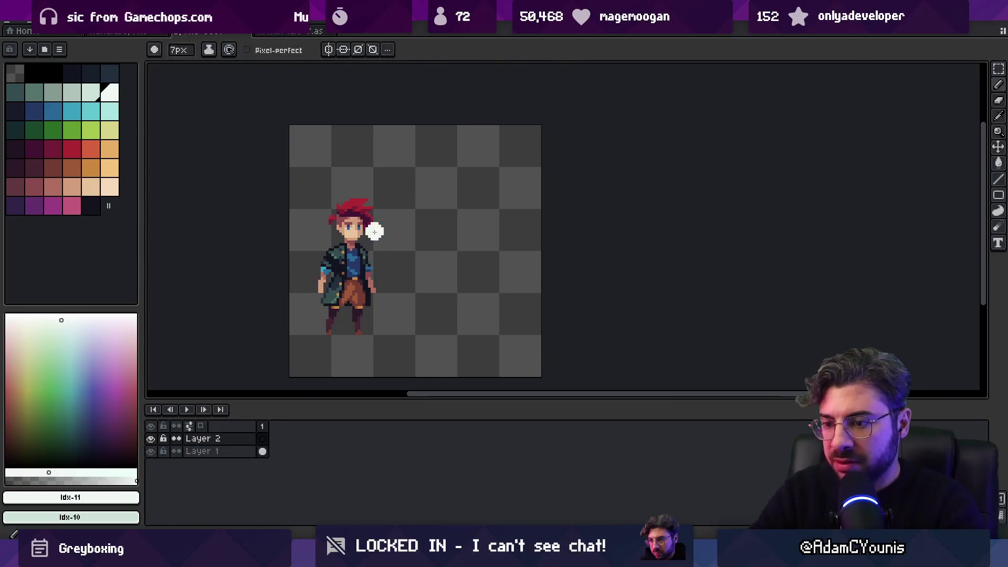
key("minus")
key("minus")
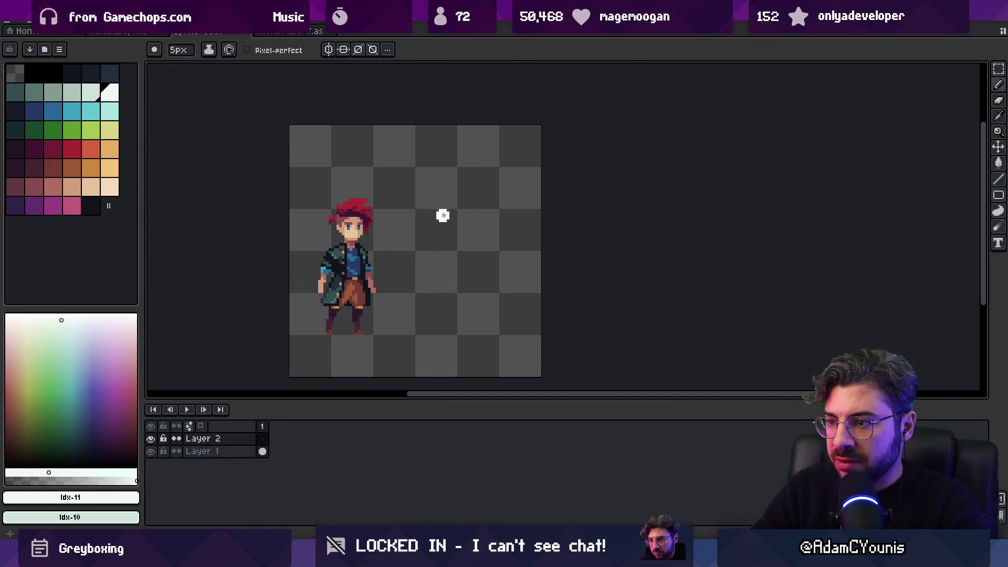
left_click_drag(442, 216, 440, 225)
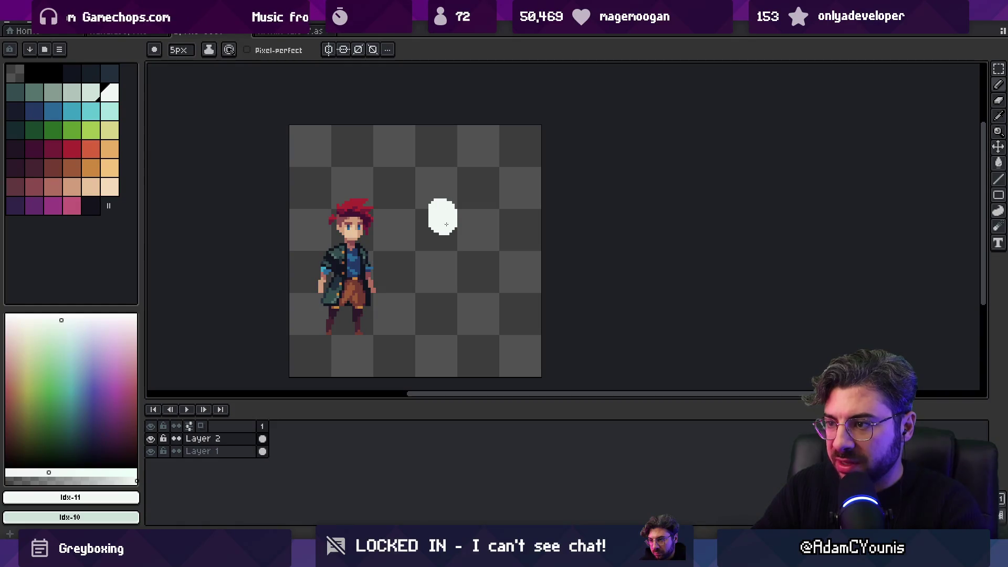
key("minus")
key("minus")
mouse_move(435, 243)
left_mouse_down()
mouse_move(455, 240)
mouse_move(441, 277)
mouse_move(438, 247)
left_mouse_up()
mouse_move(429, 292)
left_mouse_down()
mouse_move(426, 304)
mouse_move(455, 312)
mouse_move(462, 328)
left_mouse_up()
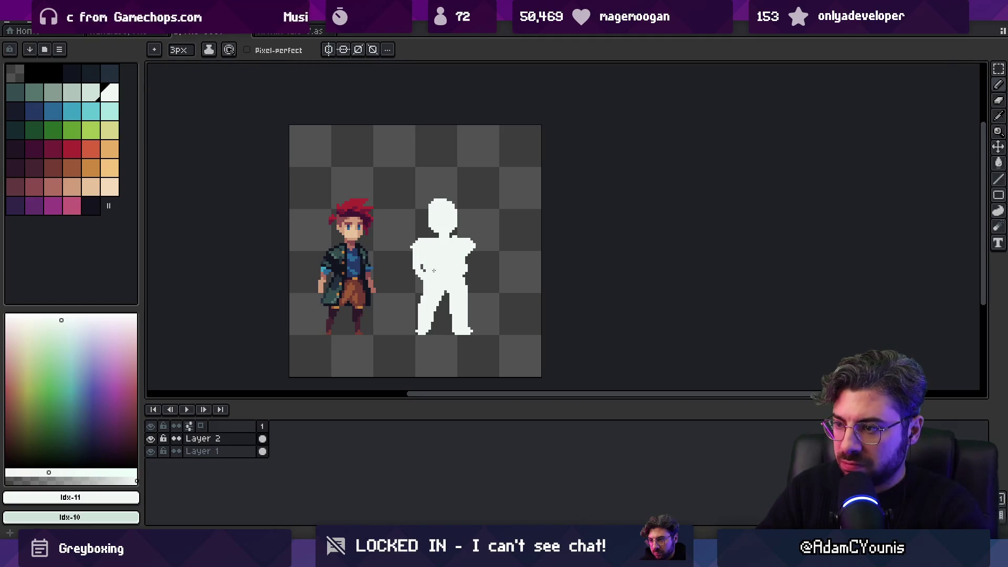
Shape the silhouette's right hand, trim its side bulges, and select a pale grey-green swatch
left_click_drag(472, 255, 476, 275)
key("e")
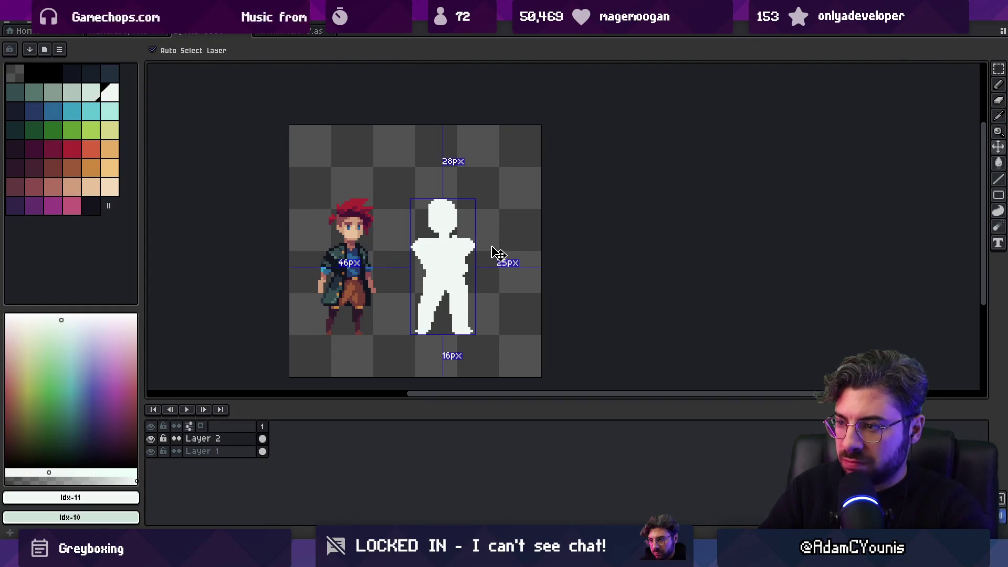
key("b")
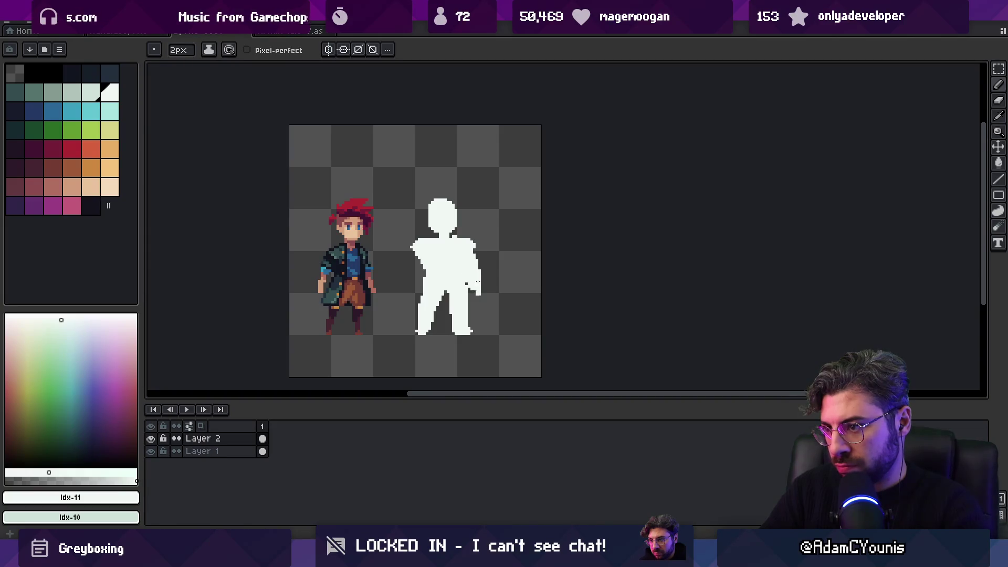
key("ctrl+z")
key("e")
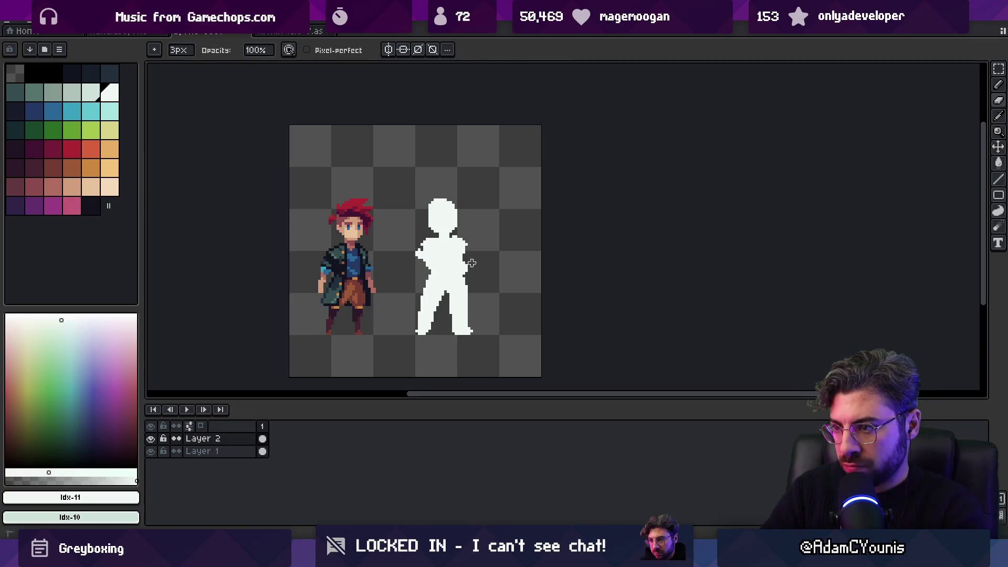
key("b")
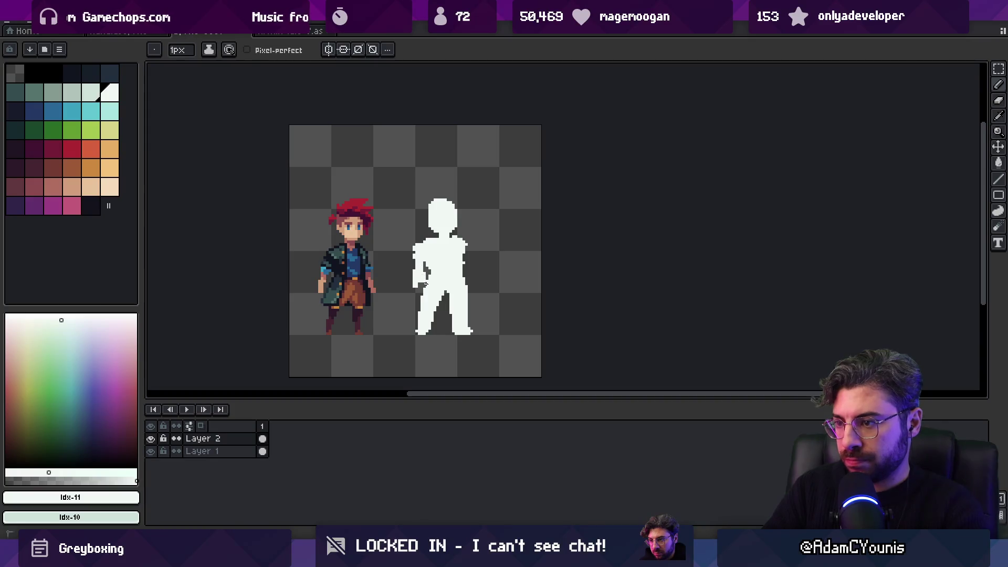
key("e")
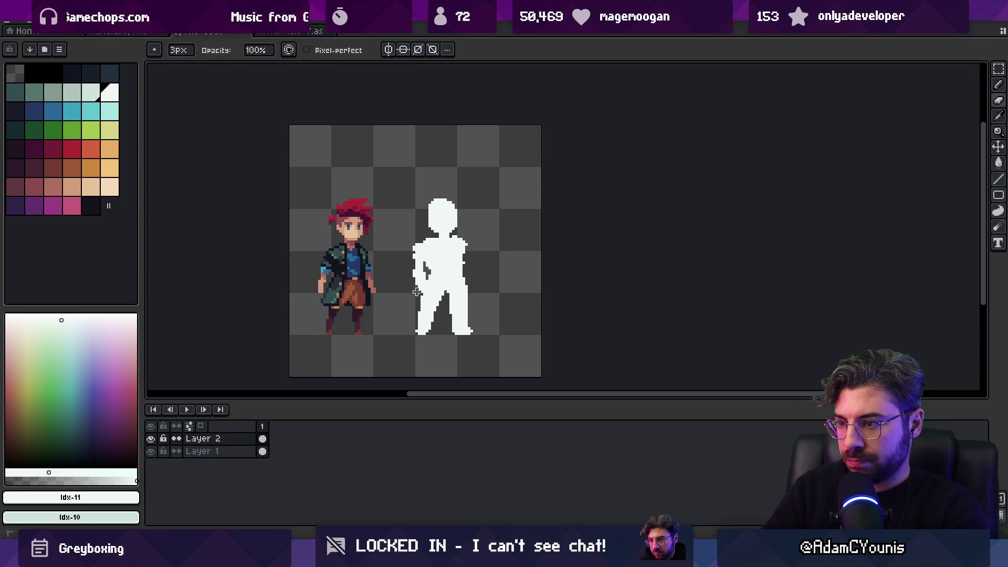
key("b")
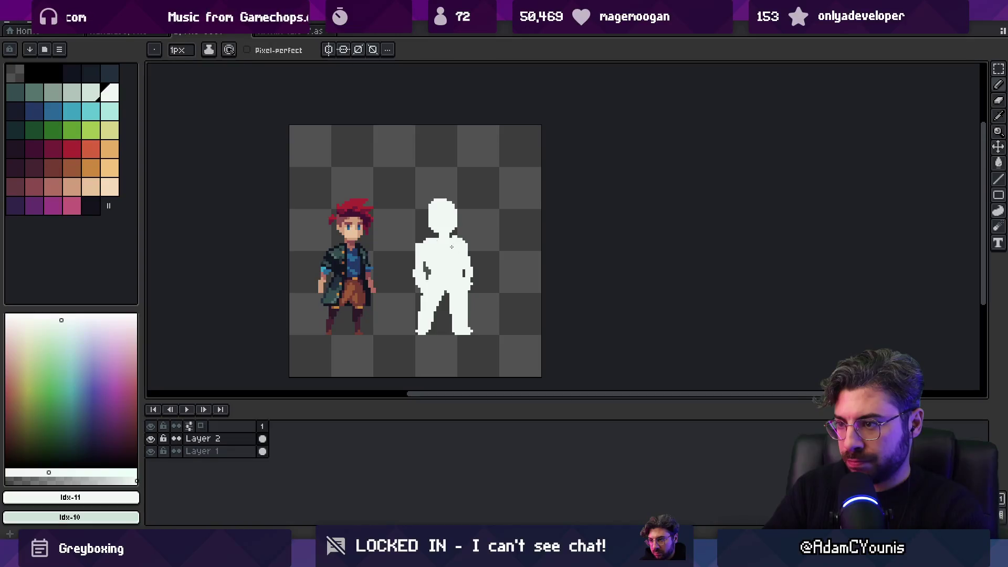
left_click(344, 220, "alt")
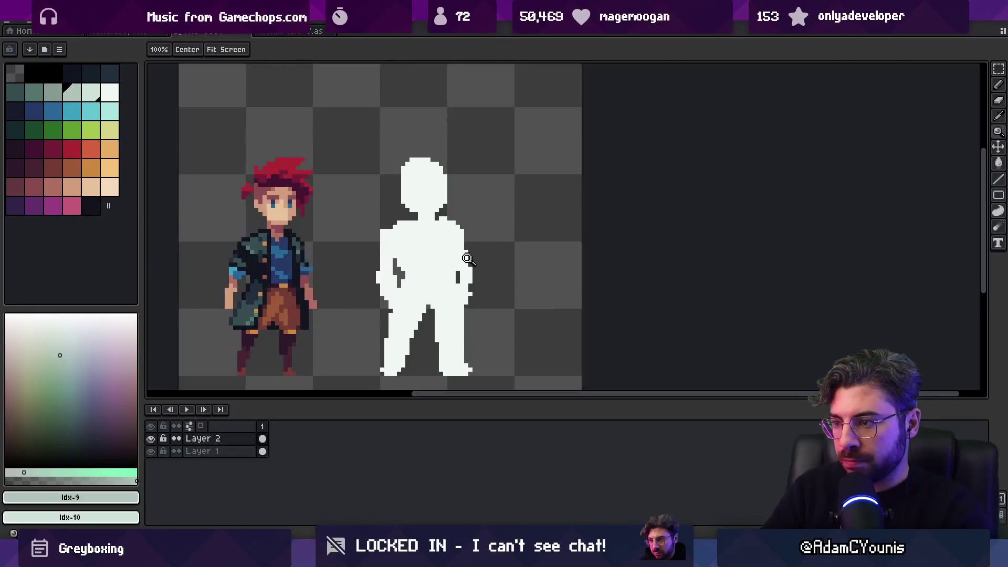
Fill the silhouette's right side with the #b0c4ba grey-green shade
scroll(450, 250, "up", 2)
left_click_drag(457, 269, 454, 230)
key("g")
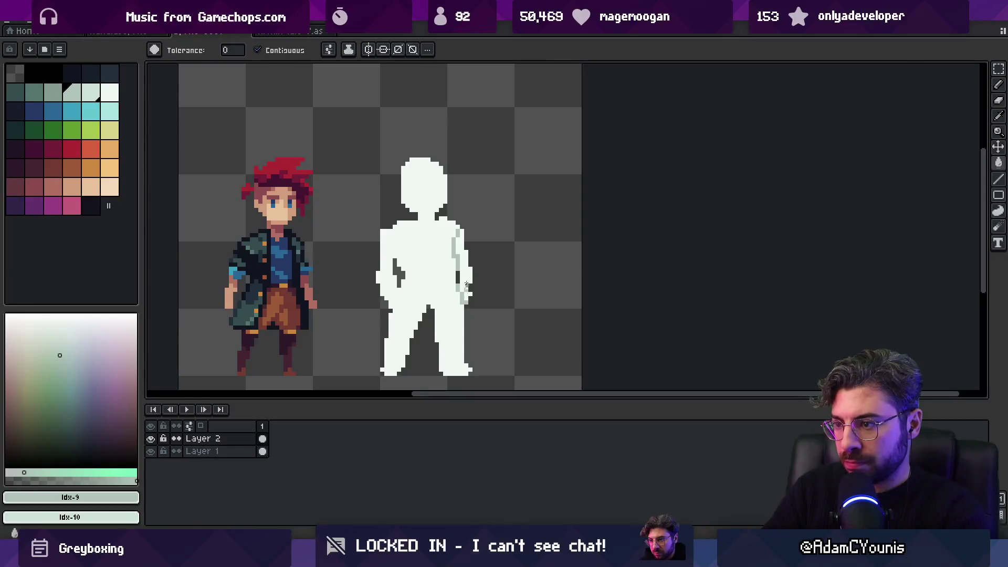
left_click(465, 257)
key("z")
scroll(461, 263, "down", 3)
scroll(460, 263, "up", 2)
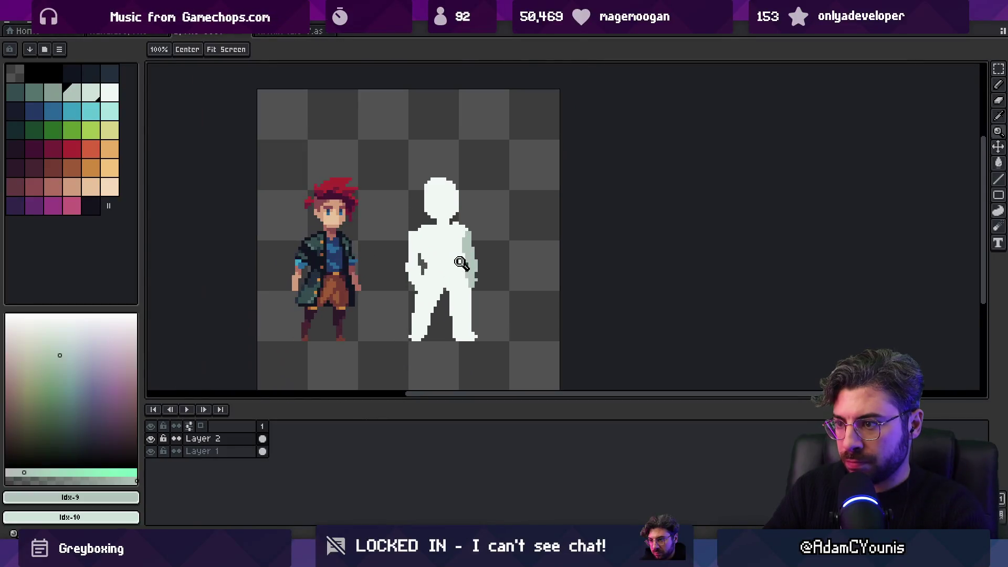
left_click(431, 291, "alt")
key("b")
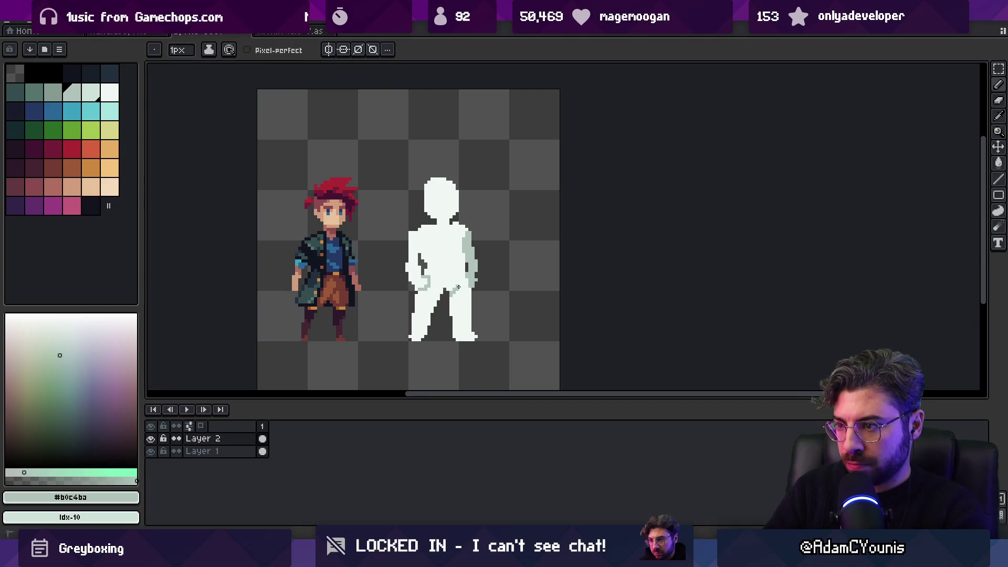
Zoom in on the silhouette and sample its grey-green and near-white colours
key("z")
scroll(487, 274, "down", 3)
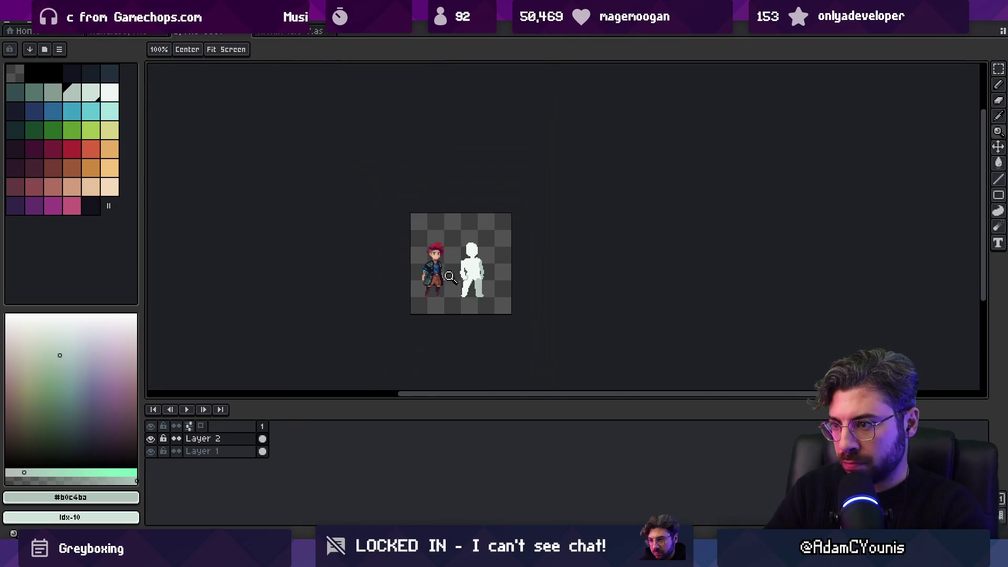
scroll(490, 274, "up", 5)
left_click(478, 256, "alt")
key("b")
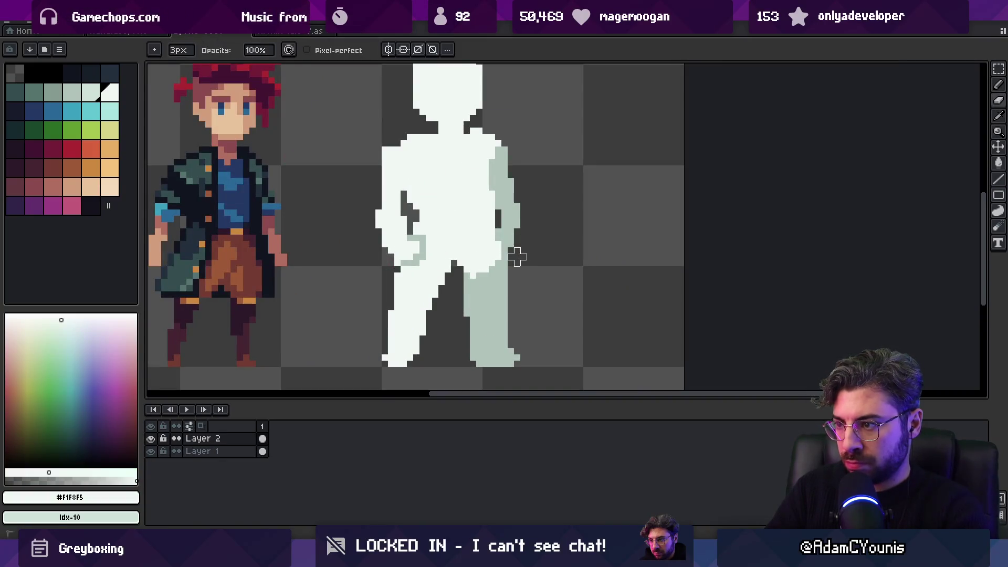
left_click(517, 235, "alt")
scroll(511, 249, "down", 3)
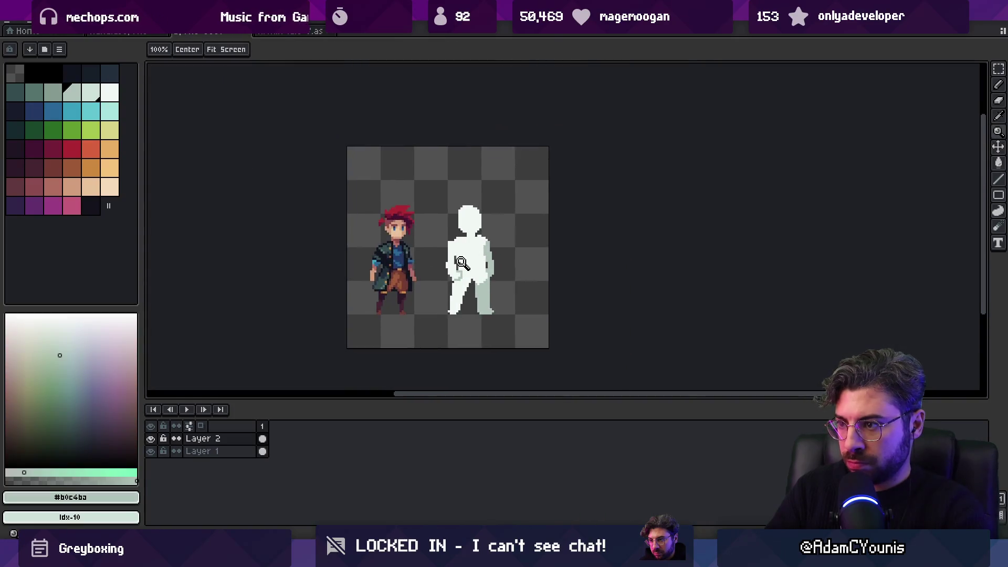
scroll(457, 247, "up", 3)
left_click(450, 253, "alt")
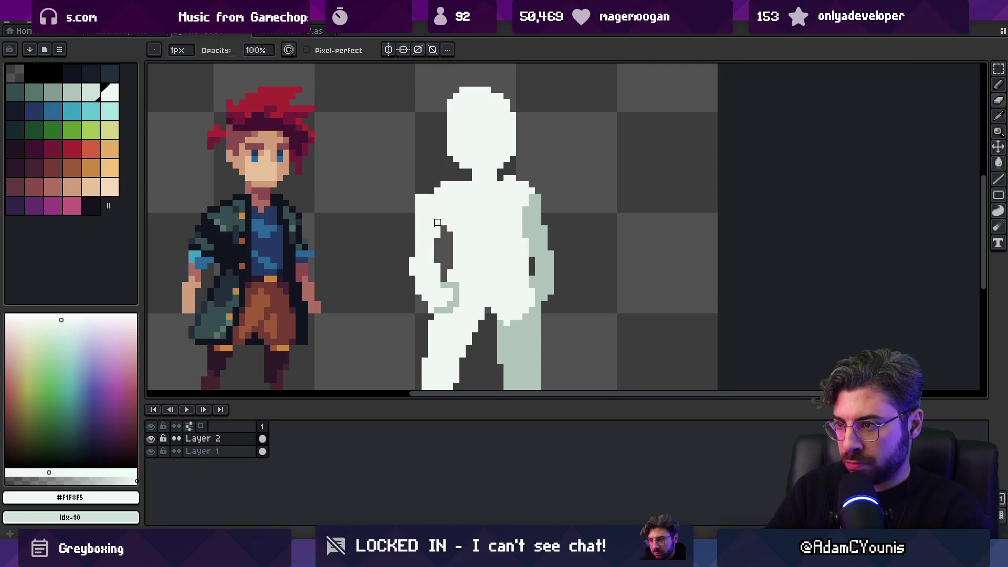
key("z")
scroll(462, 236, "down", 3)
scroll(481, 243, "up", 2)
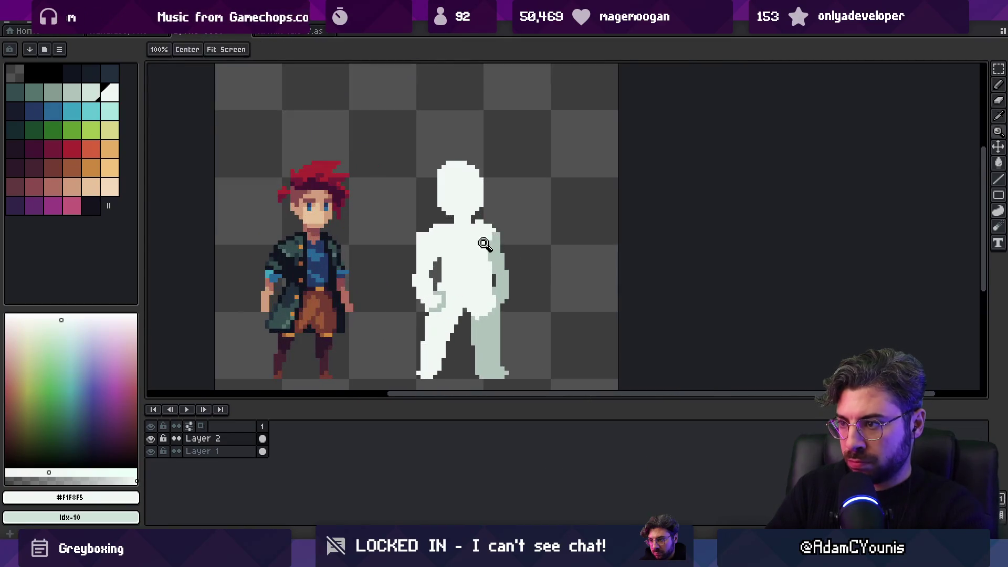
key("b")
left_click(491, 269, "alt")
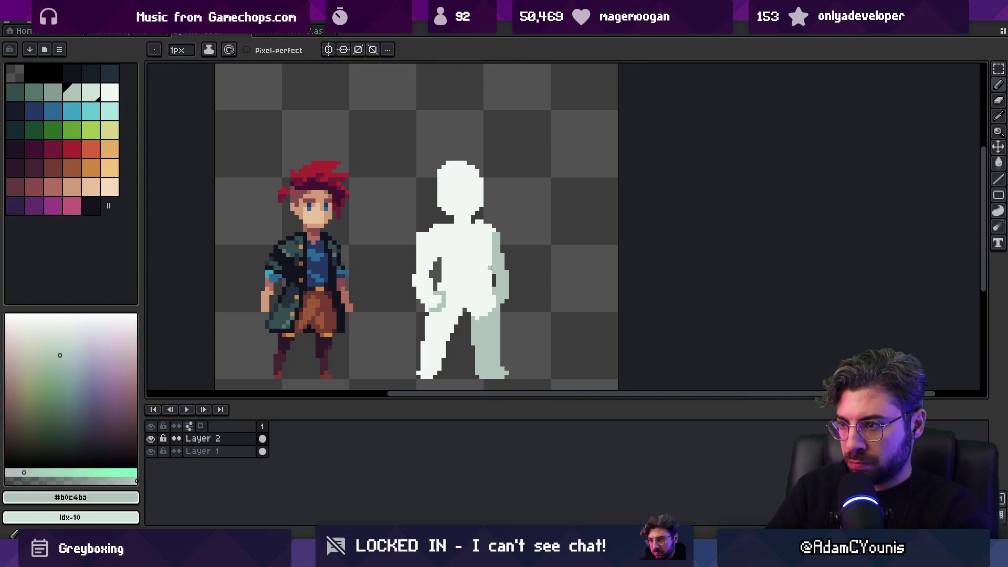
left_click(447, 267, "alt")
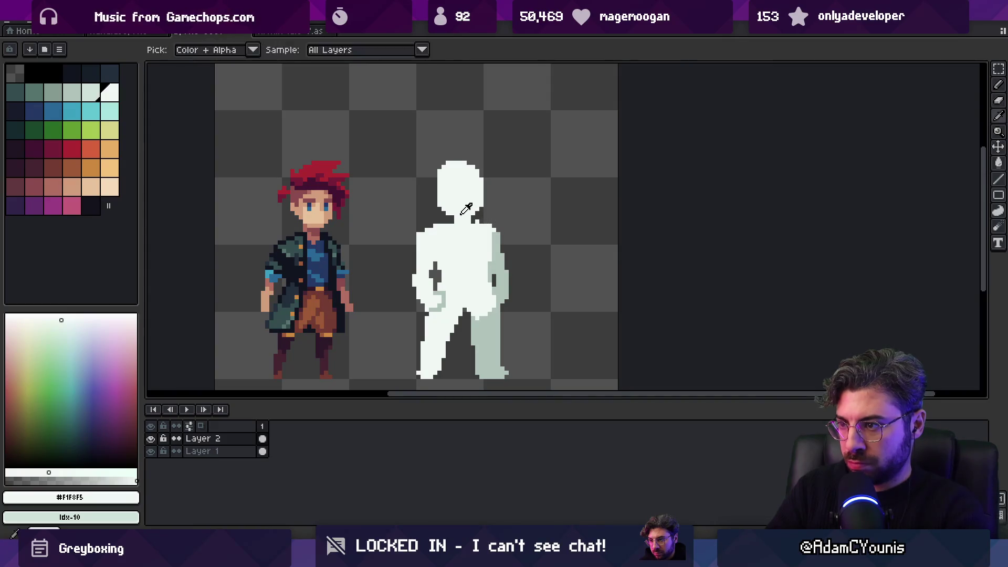
Darken two neck pixels and add a light pixel at the head's left edge
right_click(452, 217)
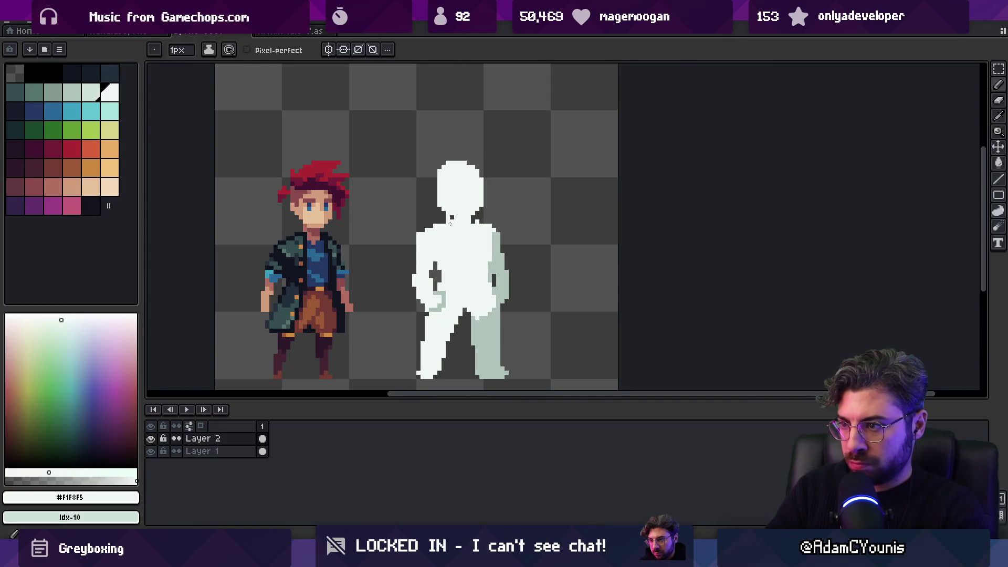
right_click(484, 206)
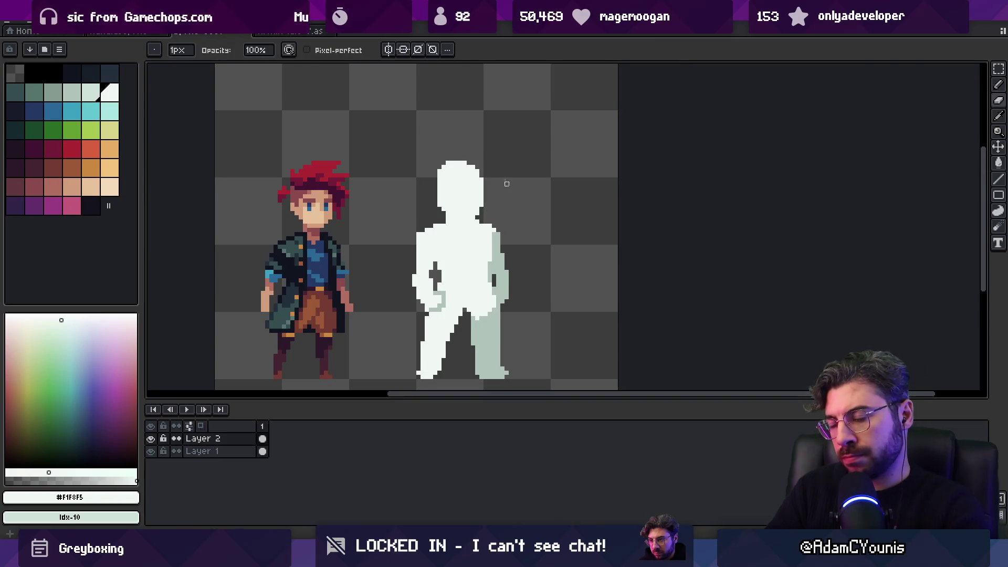
left_click(432, 175)
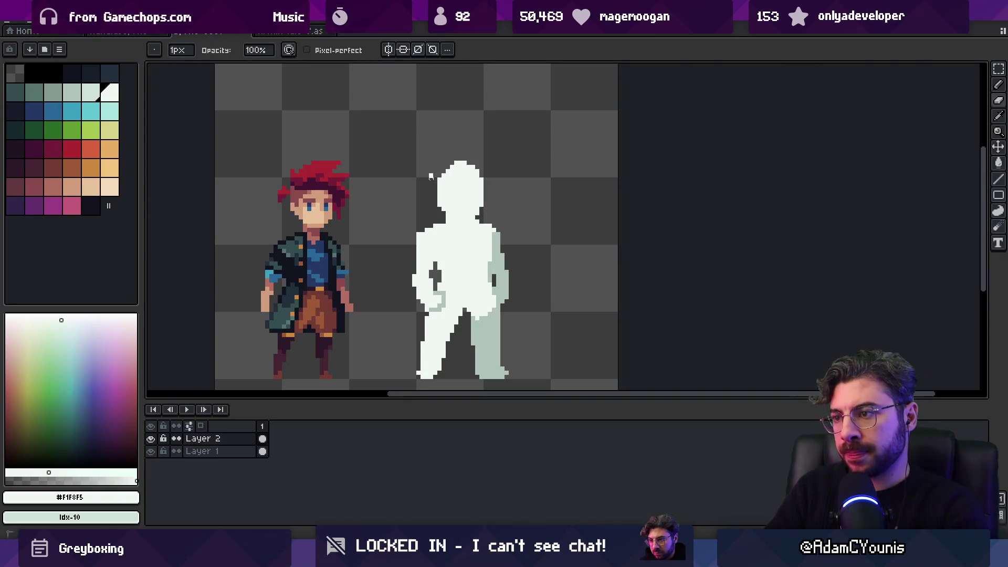
key("z")
scroll(464, 167, "down", 3)
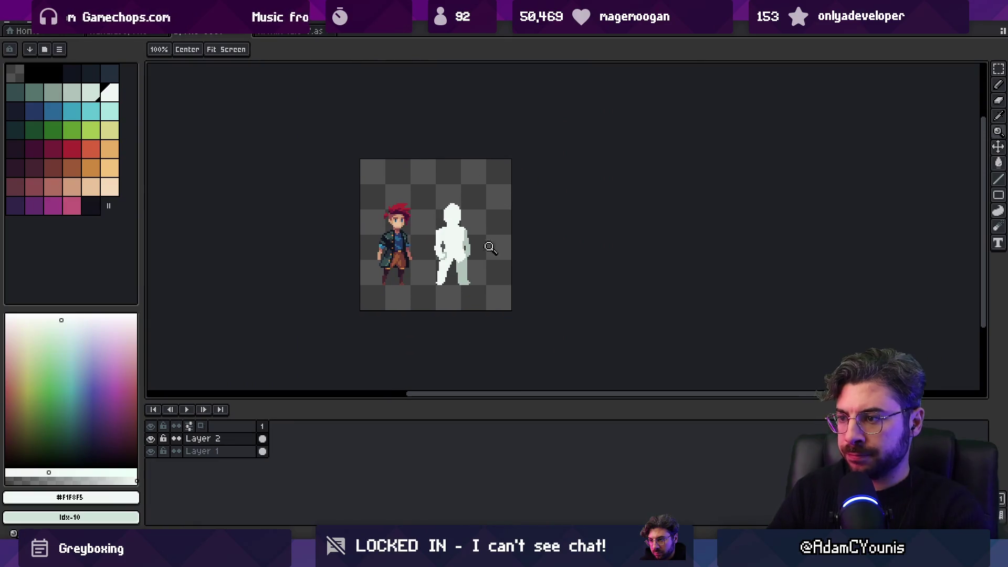
Darken the right leg's outer column and fix the left foot's corner pixels
scroll(492, 243, "up", 5)
key("b")
mouse_move(503, 219)
left_mouse_down()
mouse_move(512, 312)
mouse_move(503, 329)
left_mouse_up()
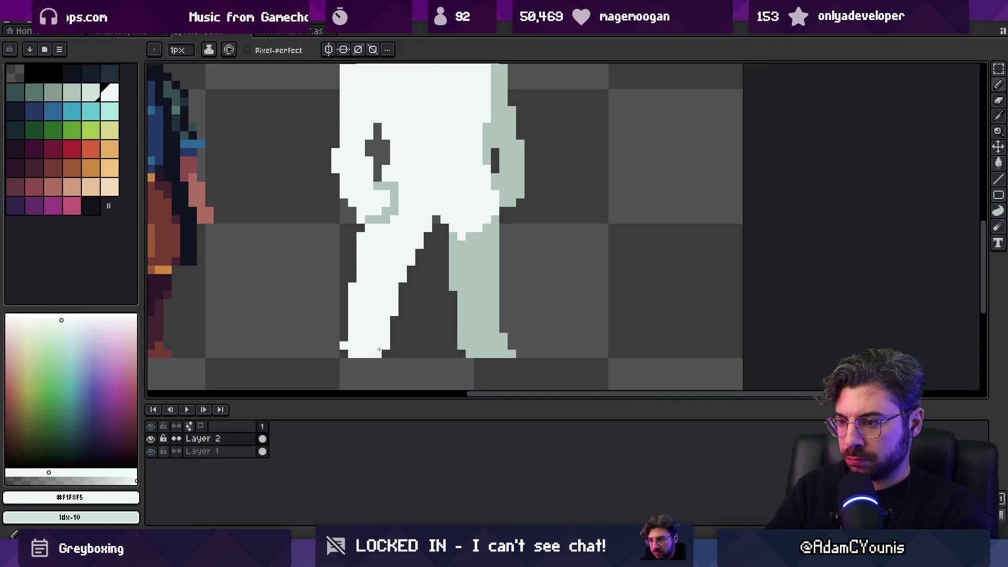
left_click(344, 354)
right_click(344, 345)
Zoom in and paint a dark #849a90 line down the leg's edge
key("z")
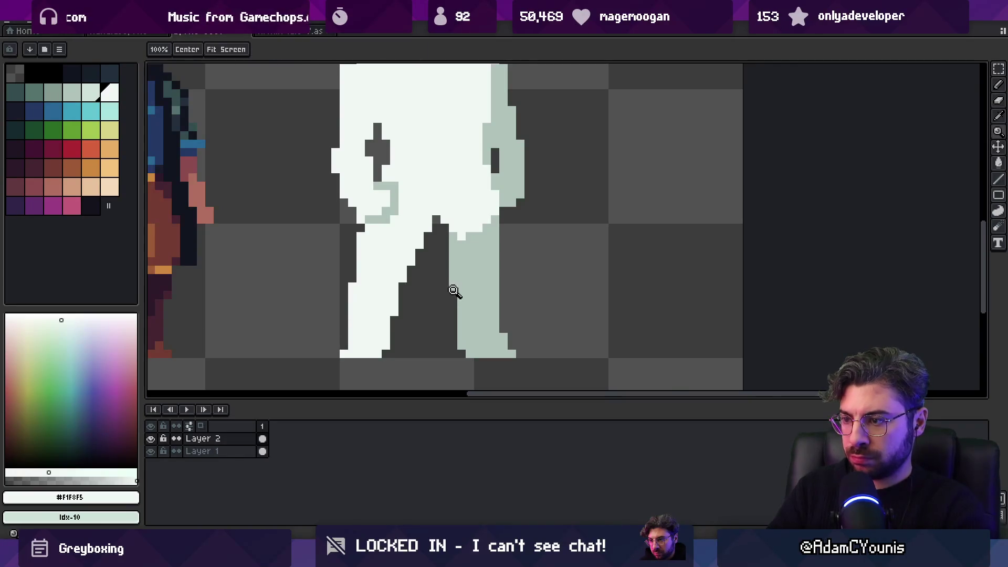
scroll(450, 293, "down", 5)
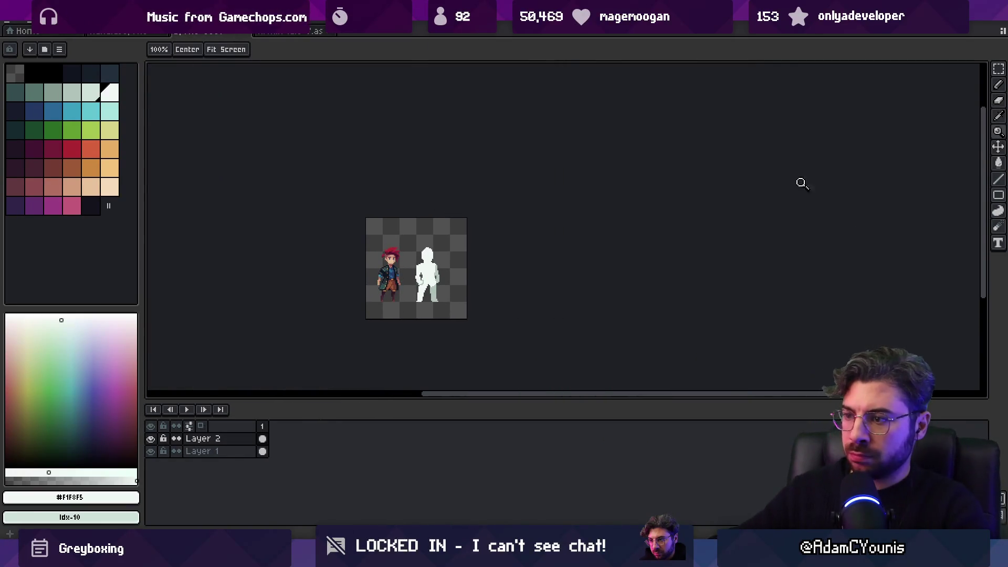
scroll(445, 277, "up", 1)
scroll(445, 277, "up", 3)
left_click(422, 285, "alt")
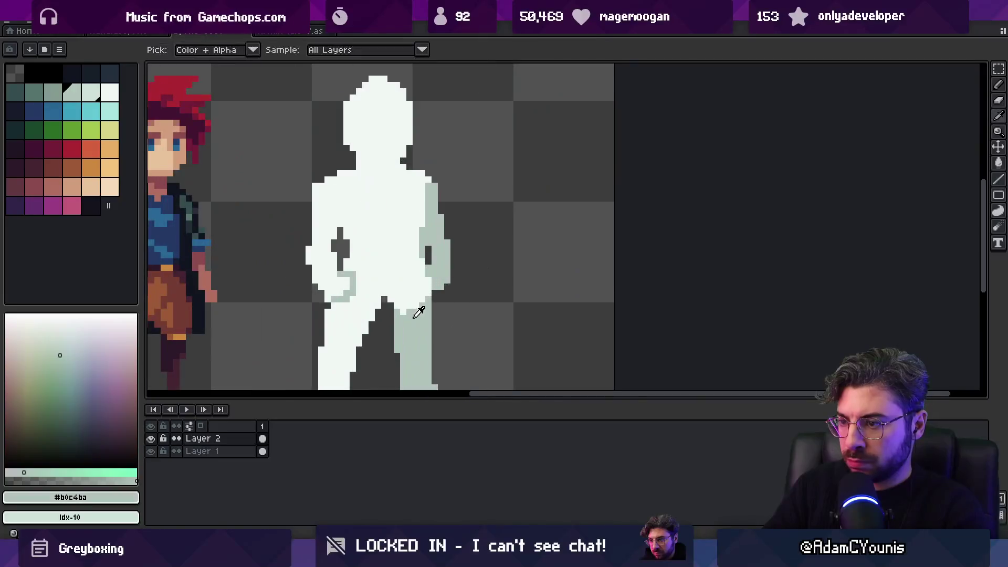
key("b")
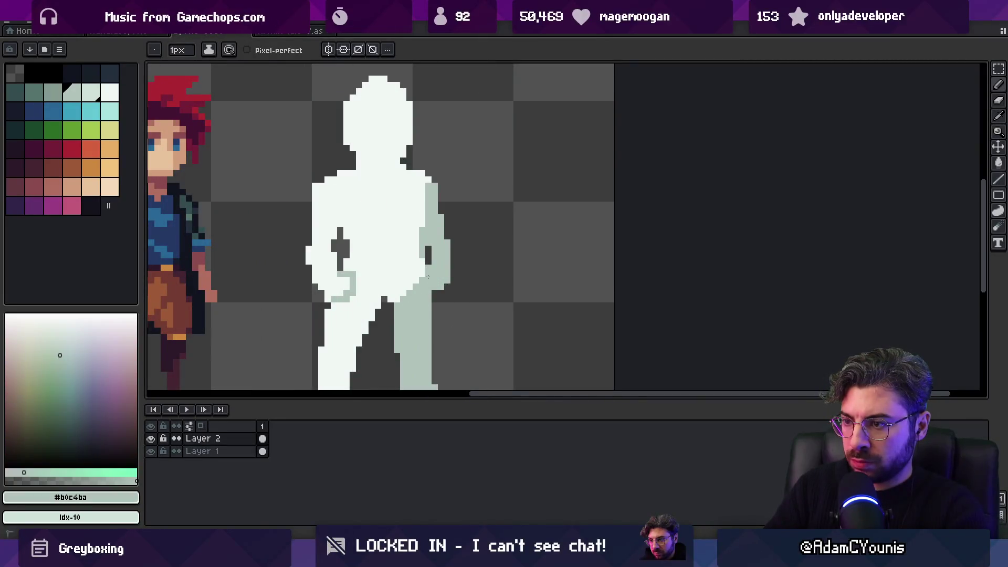
key("z")
scroll(415, 290, "down", 3)
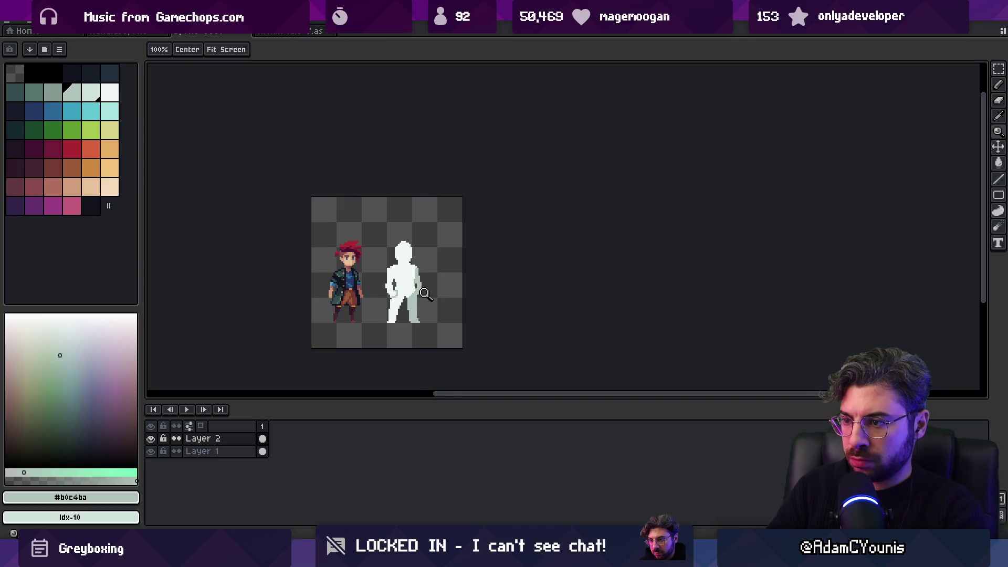
scroll(451, 240, "up", 1)
scroll(450, 239, "up", 2)
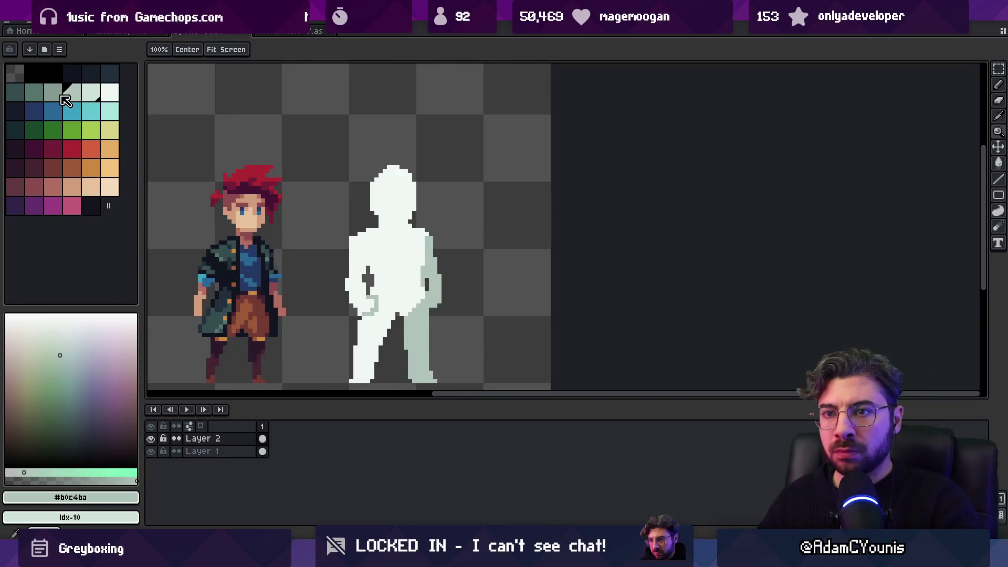
left_click(53, 92)
scroll(443, 349, "up", 2)
key("b")
left_click_drag(436, 152, 439, 174)
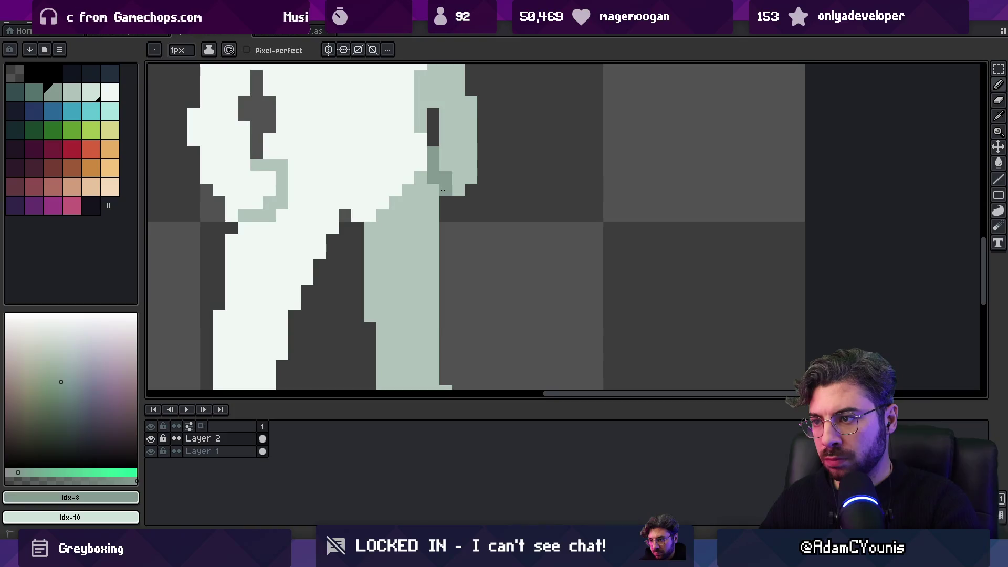
Touch up the leg edge with lighter #b0c4ba and mid-grey pixels
left_click(434, 205, "alt")
left_click(433, 190)
scroll(468, 135, "down", 3)
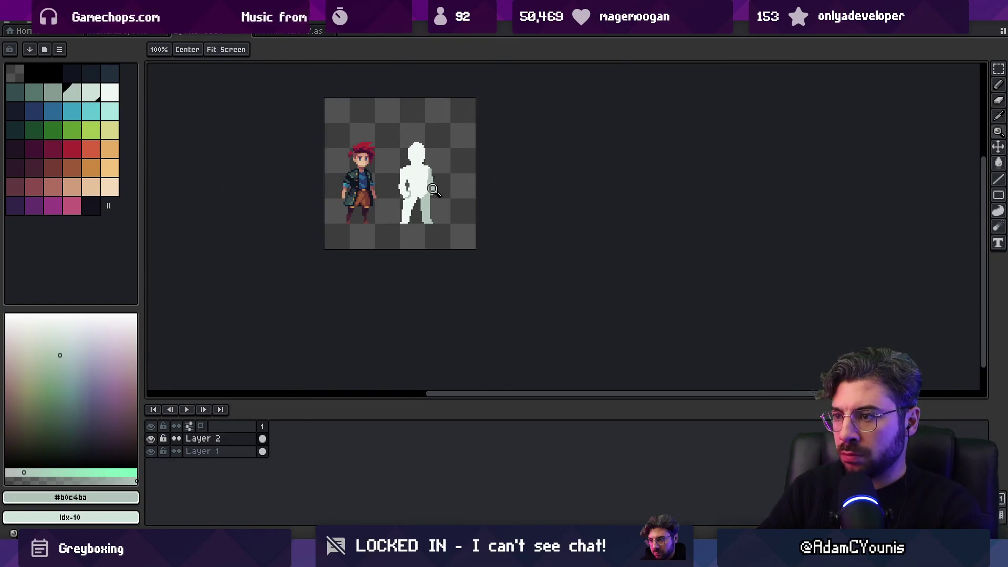
scroll(466, 184, "up", 3)
left_click(468, 179, "alt")
mouse_move(464, 181)
left_mouse_down()
mouse_move(464, 208)
mouse_move(483, 208)
mouse_move(479, 198)
left_mouse_up()
left_click(479, 168, "alt")
left_click_drag(453, 144, 455, 156)
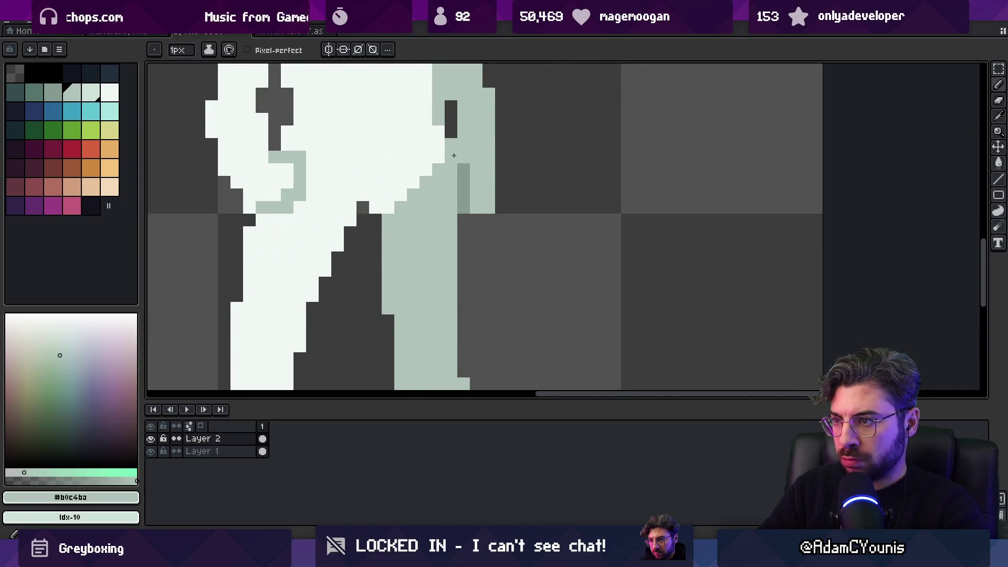
left_click(464, 181, "alt")
left_click(452, 169)
left_click(451, 182)
Zoom out to the whole figure and bring up the save dialog
left_click(468, 169)
key("z")
scroll(486, 188, "down", 5)
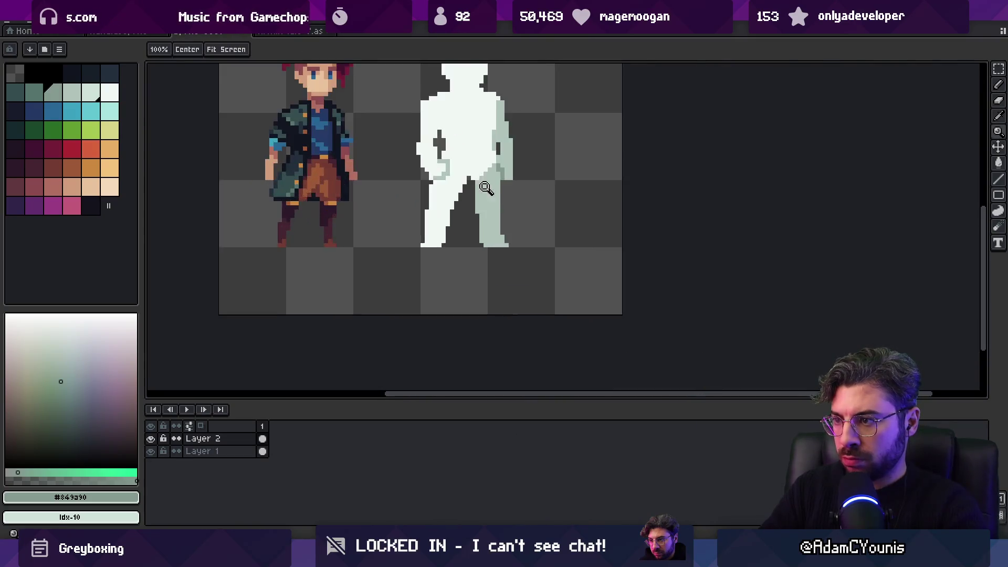
scroll(486, 188, "up", 2)
scroll(443, 180, "down", 3)
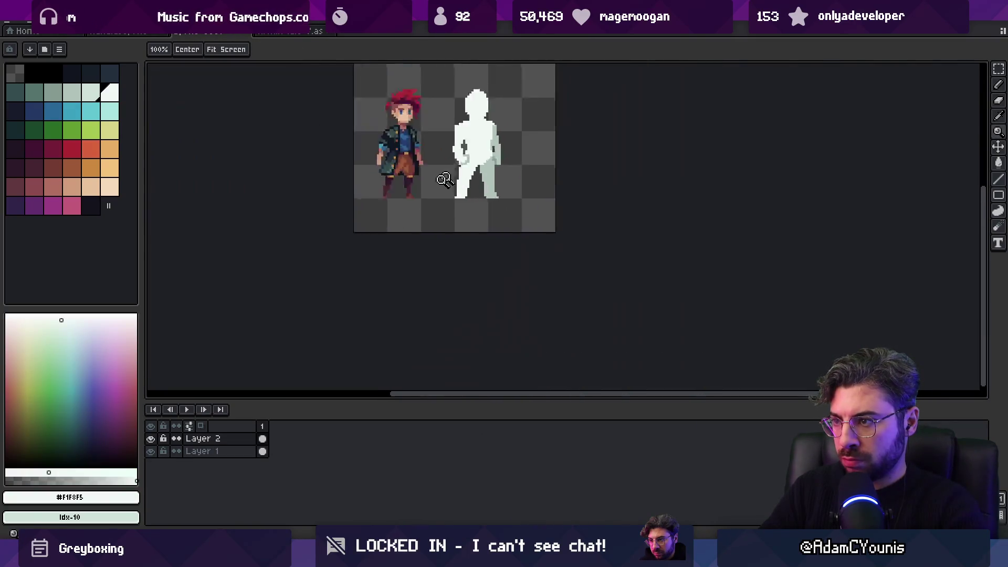
scroll(444, 180, "down", 1)
key("ctrl+s")
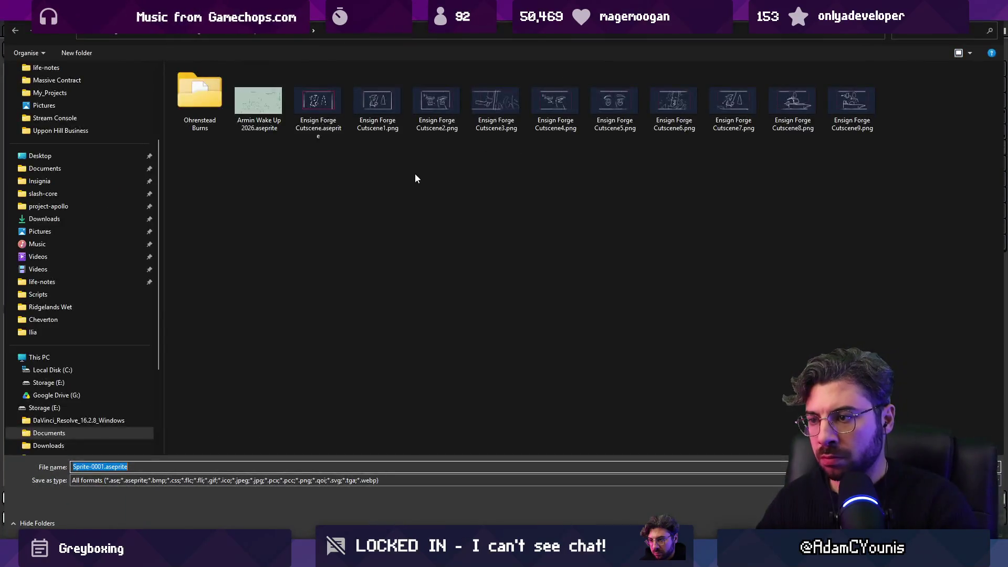
Cancel the save dialog and tag frame 1 as 'Idle'
key("Escape")
scroll(441, 223, "up", 2)
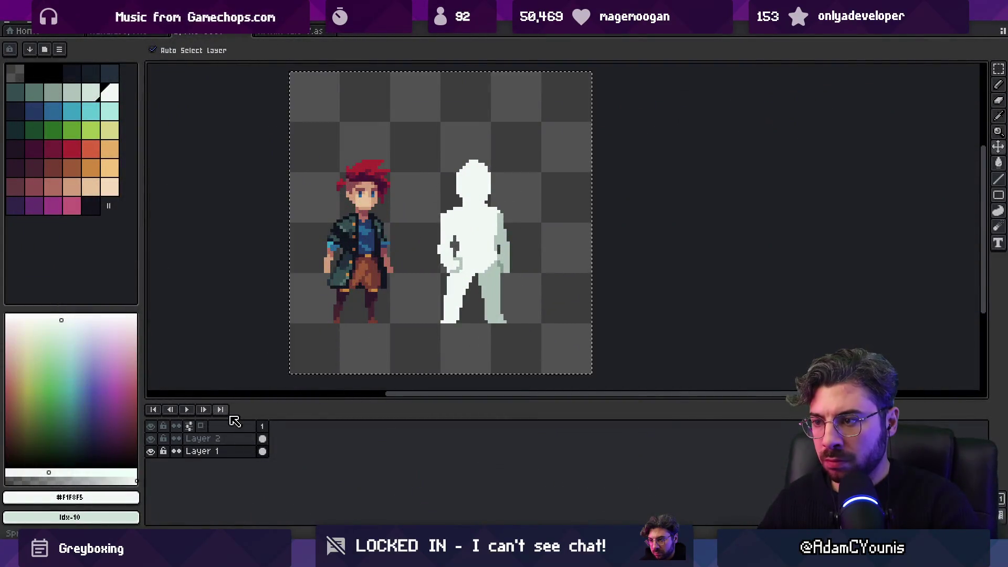
key("ctrl+s")
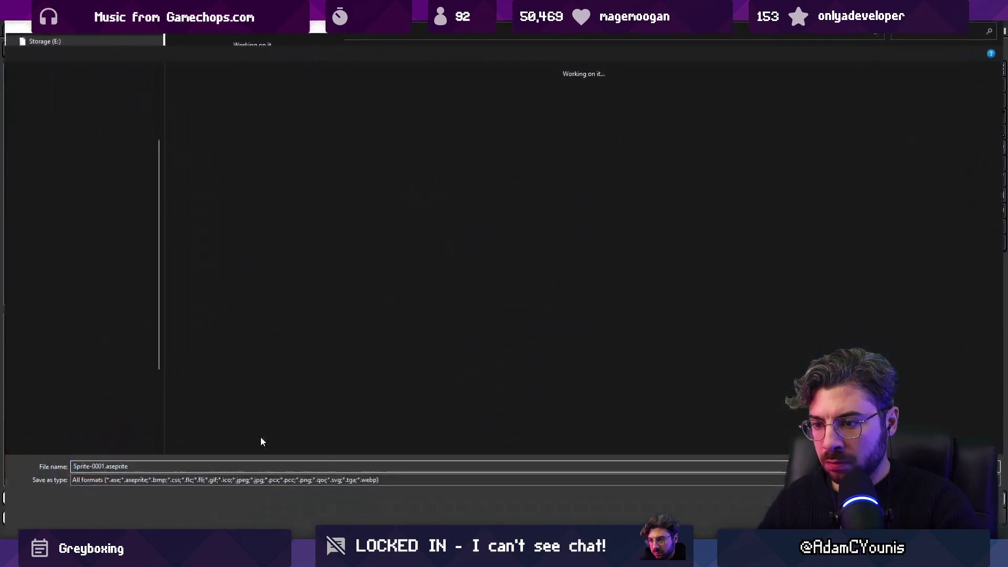
key("Escape")
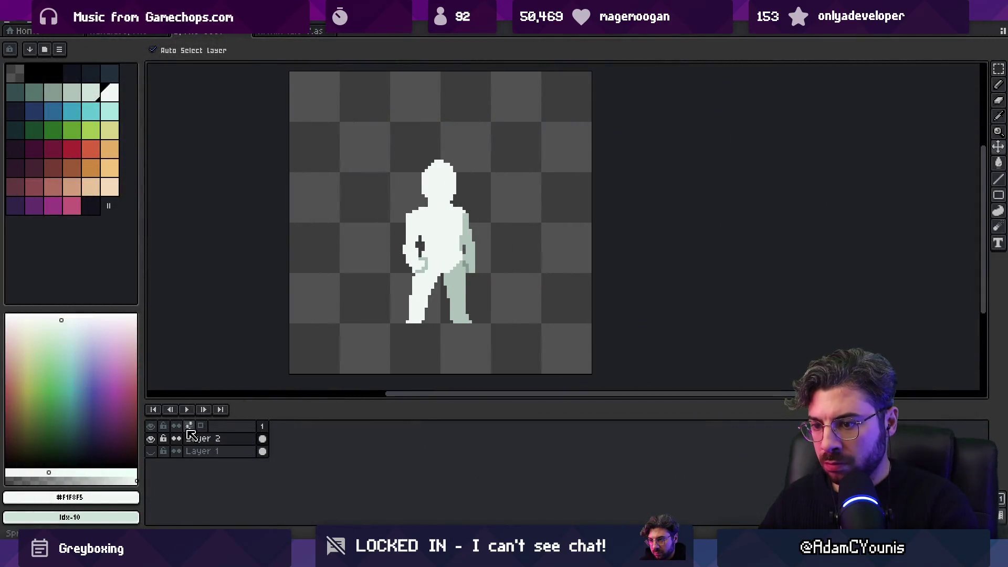
right_click(263, 438)
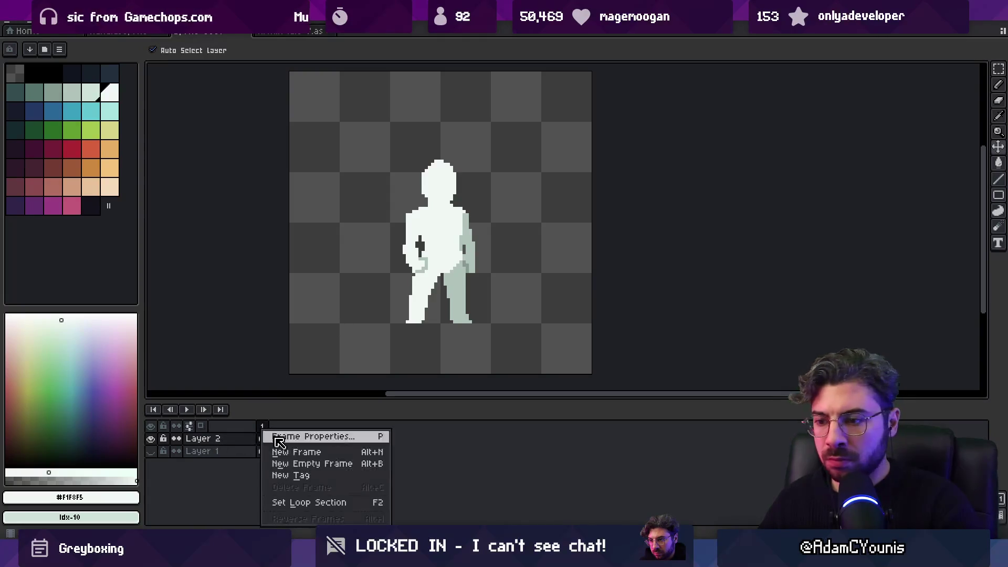
left_click(292, 475)
type("Idle")
key("Return")
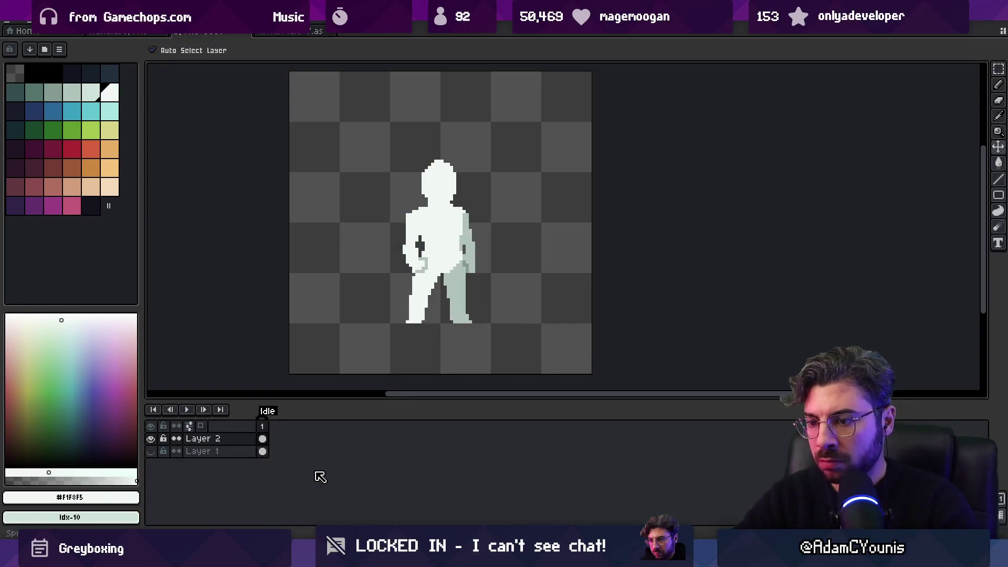
Bring up the export dialog and move up to the parent art folder
key("ctrl+s")
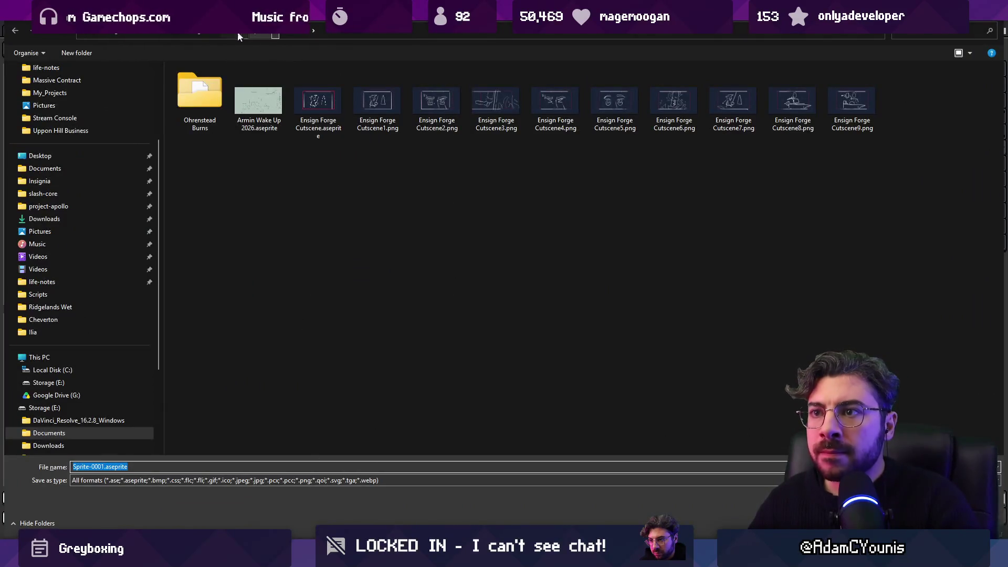
type("====")
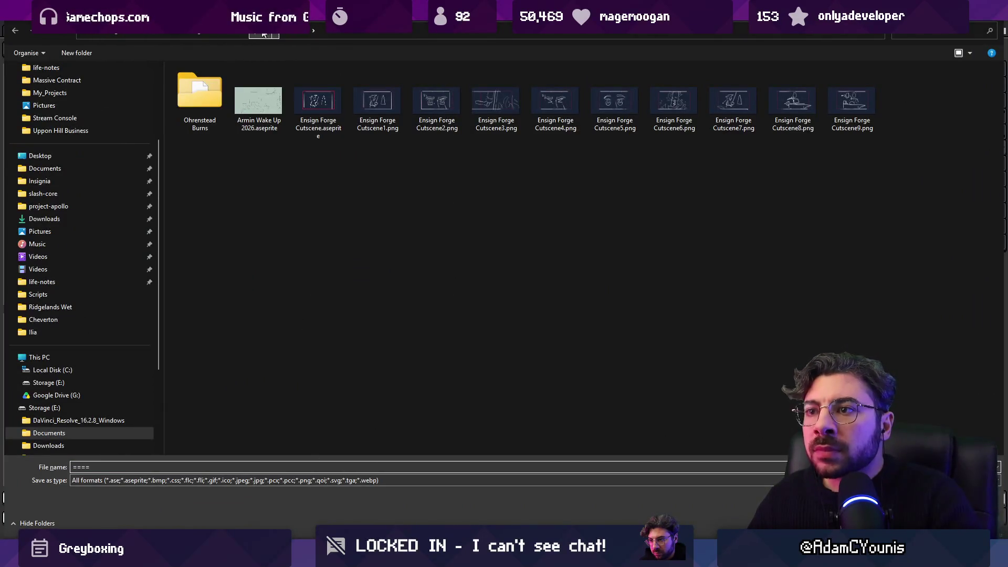
left_click(265, 32)
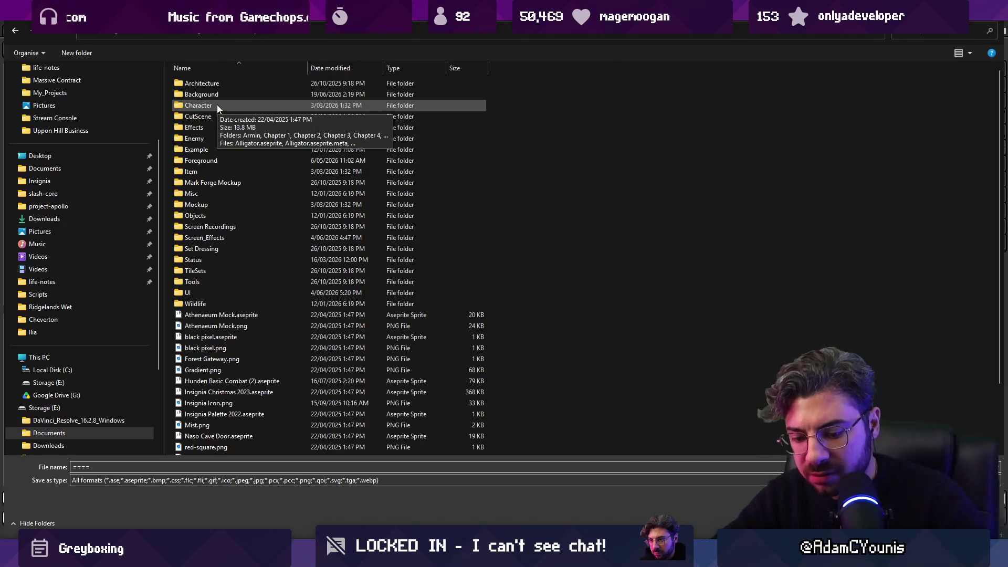
key("BackSpace")
key("BackSpace")
key("BackSpace")
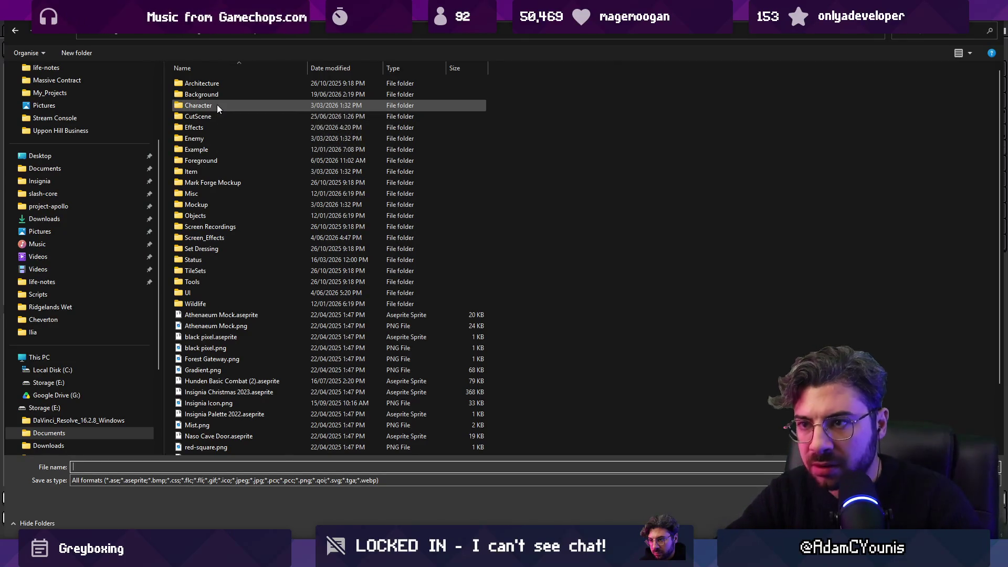
type("ddd")
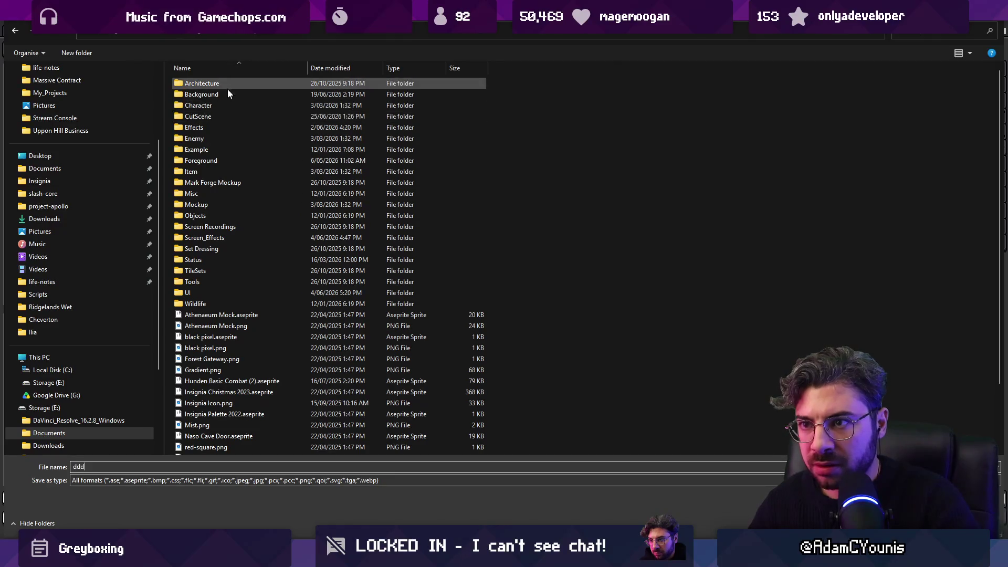
Export the sprite as 'Goro' into the Character/Chapter 4/Goro folder
double_click(225, 104)
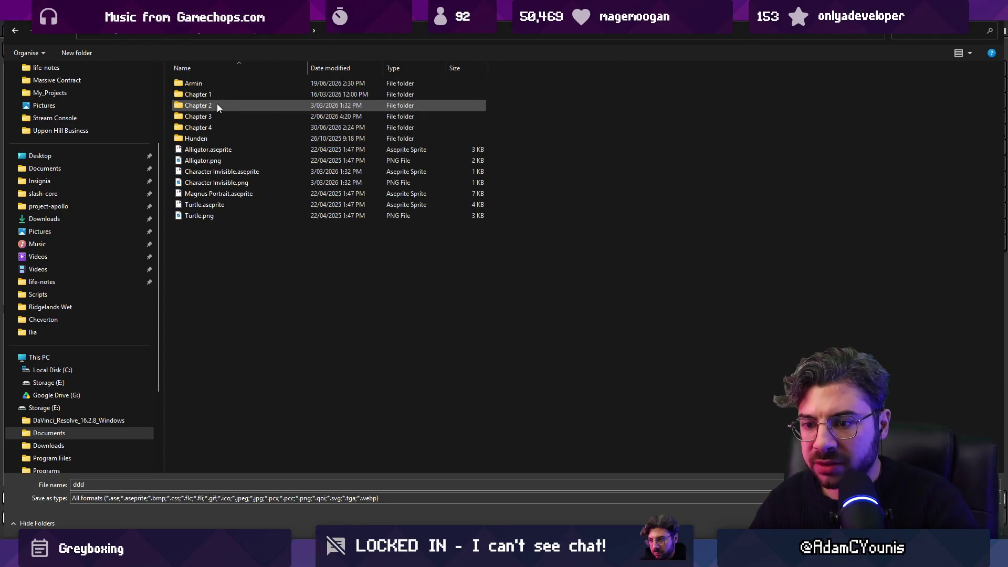
double_click(217, 129)
double_click(216, 84)
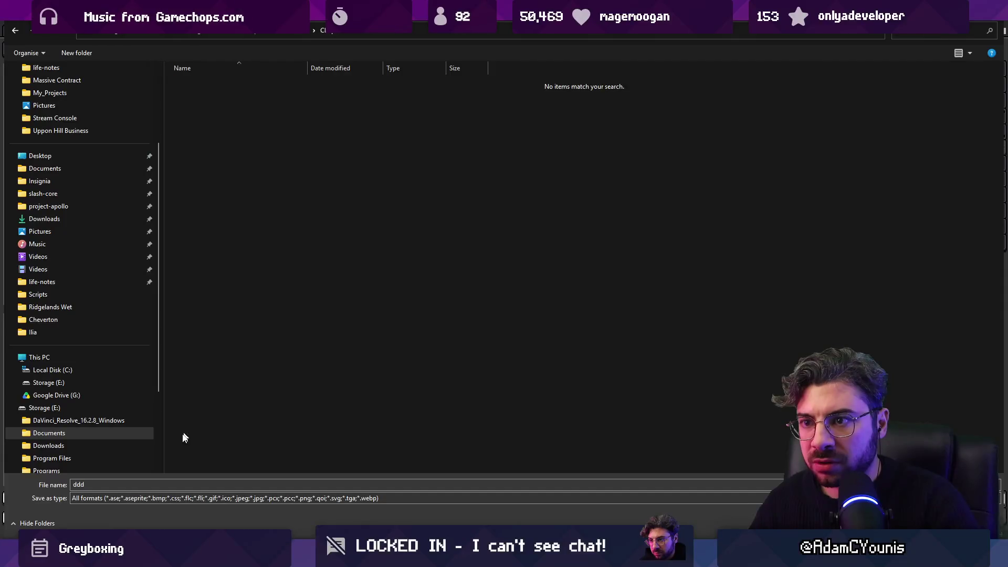
double_click(135, 485)
type("Goro")
key("Return")
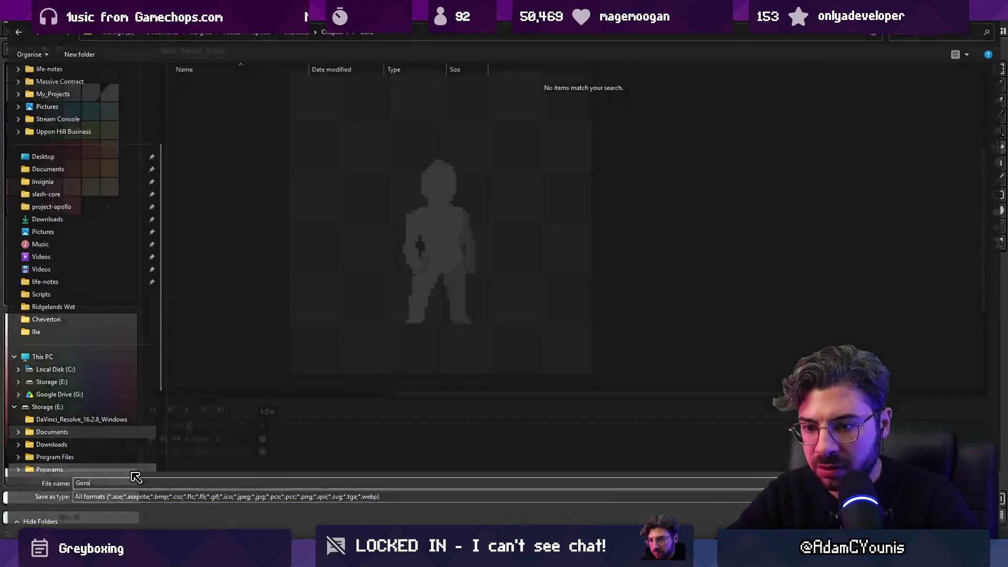
key("Return")
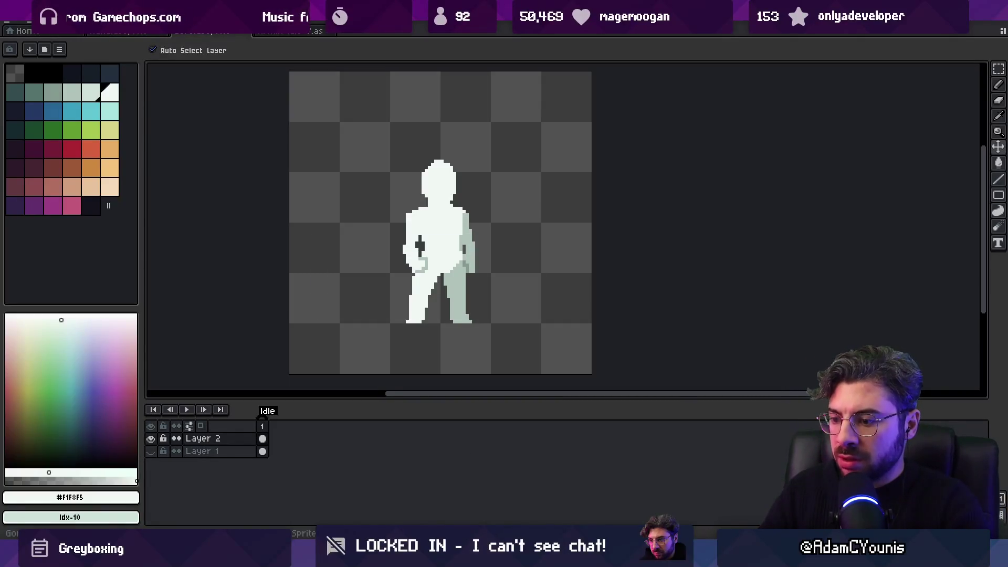
key("alt+Tab")
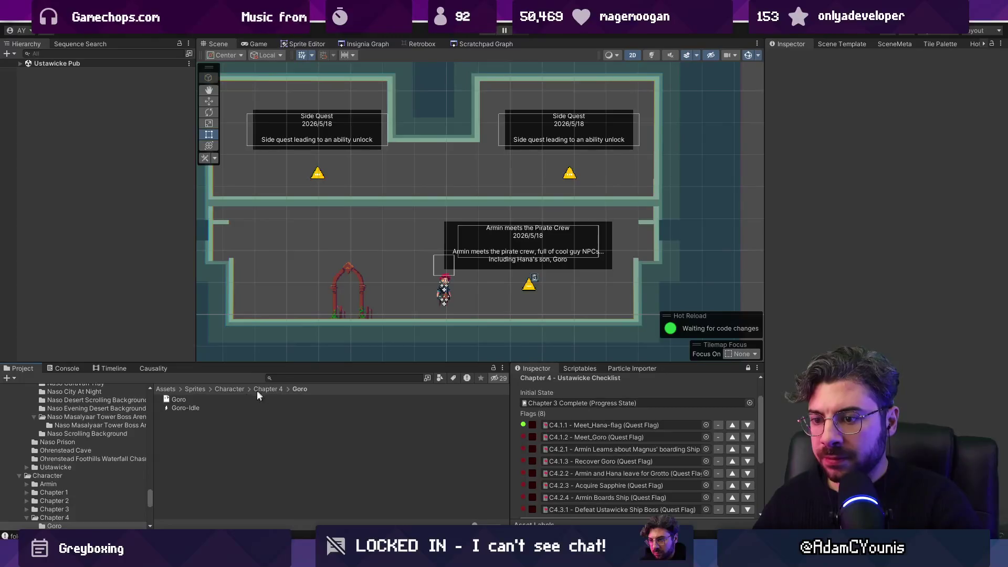
Import the Goro-Idle sheet into Retrobox as a new 96x96 sheet with 0.5 pivot
left_click(187, 408)
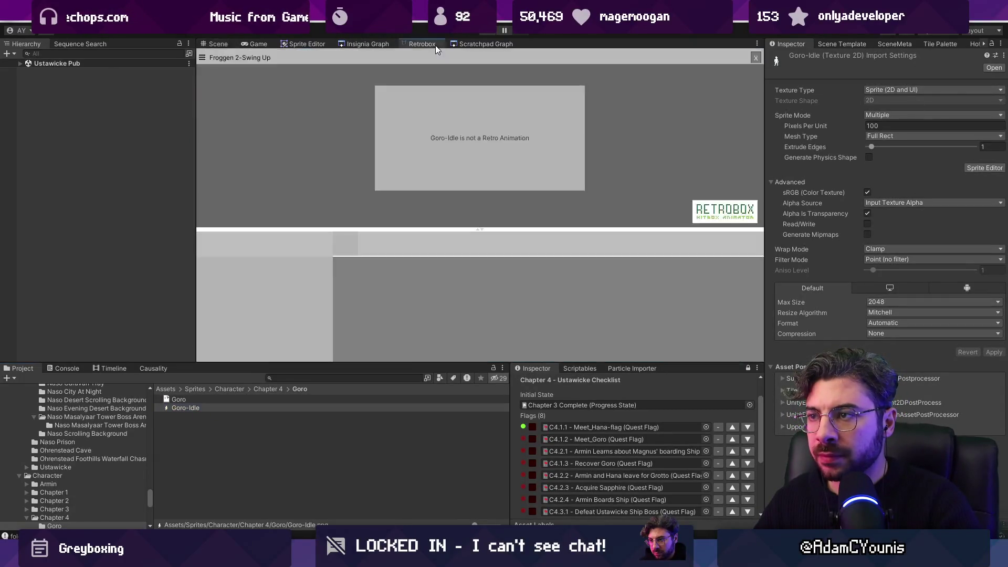
left_click(420, 44)
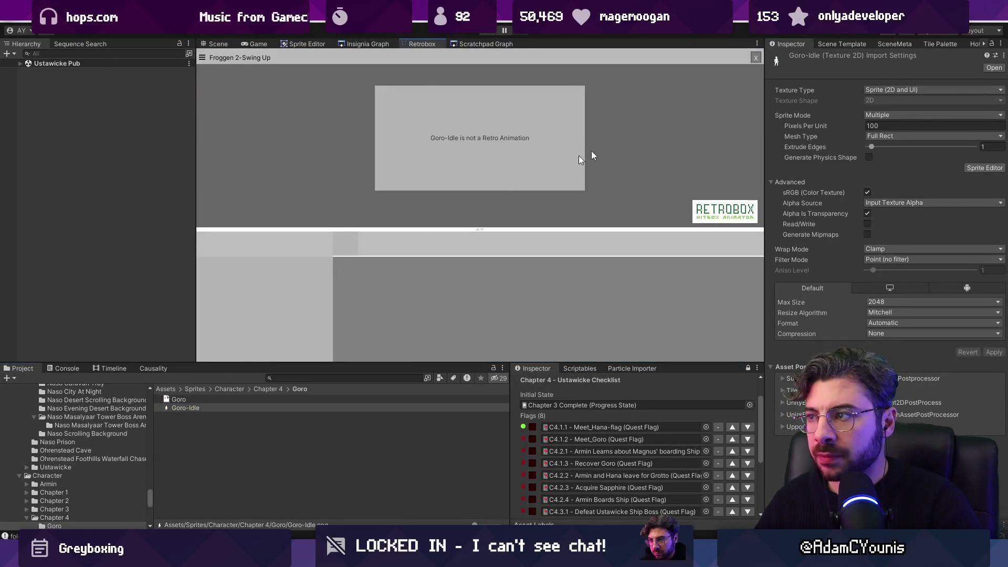
left_click(756, 57)
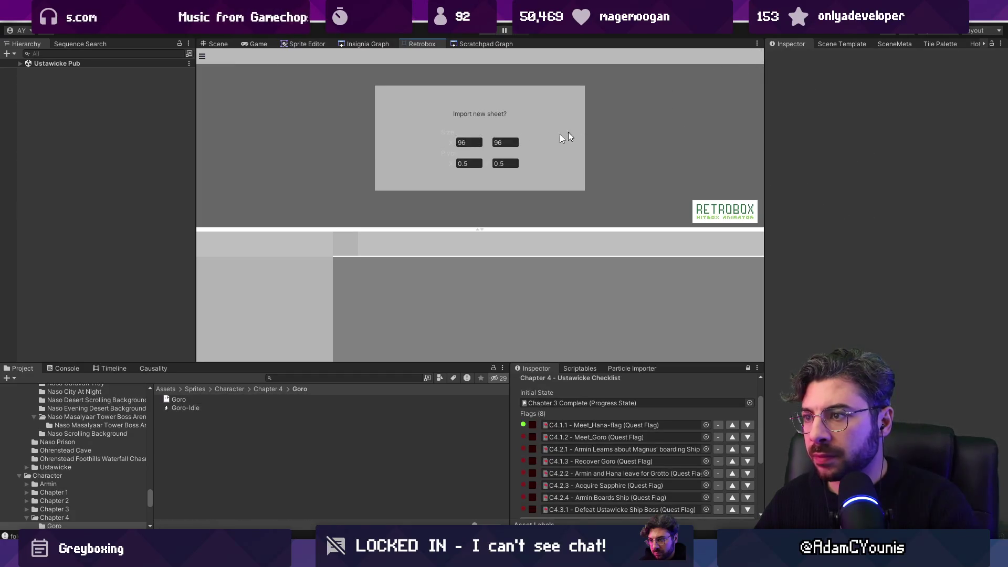
left_click_drag(207, 410, 460, 213)
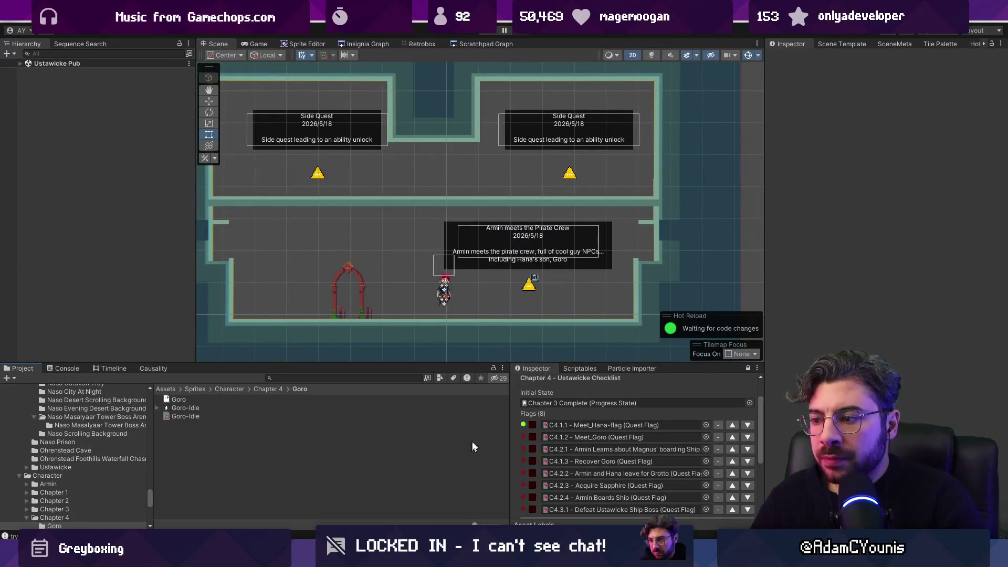
left_click_drag(517, 374, 548, 374)
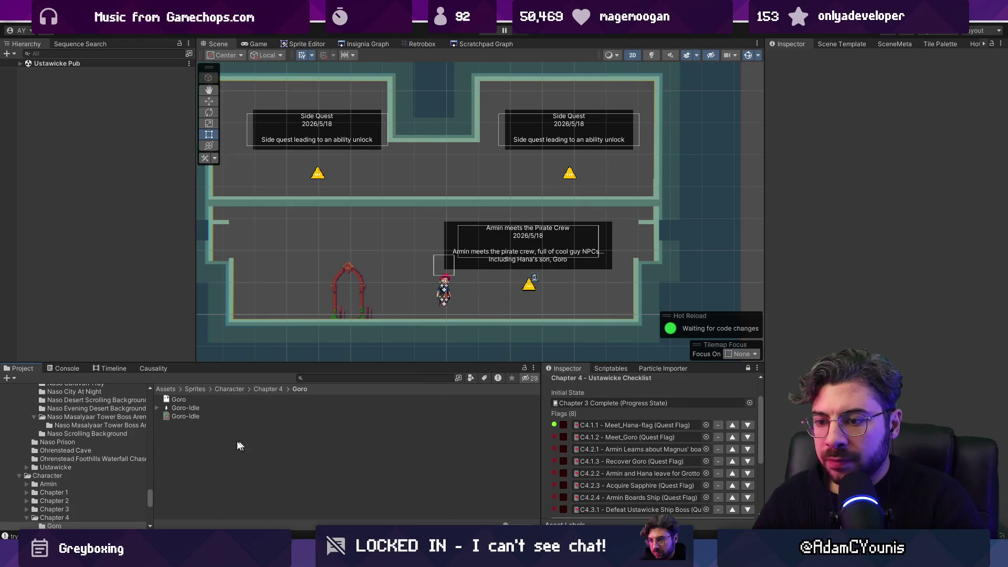
Create an NPCData asset in the Goro folder and name it Goro NPC
right_click(214, 434)
key("Escape")
key("Escape")
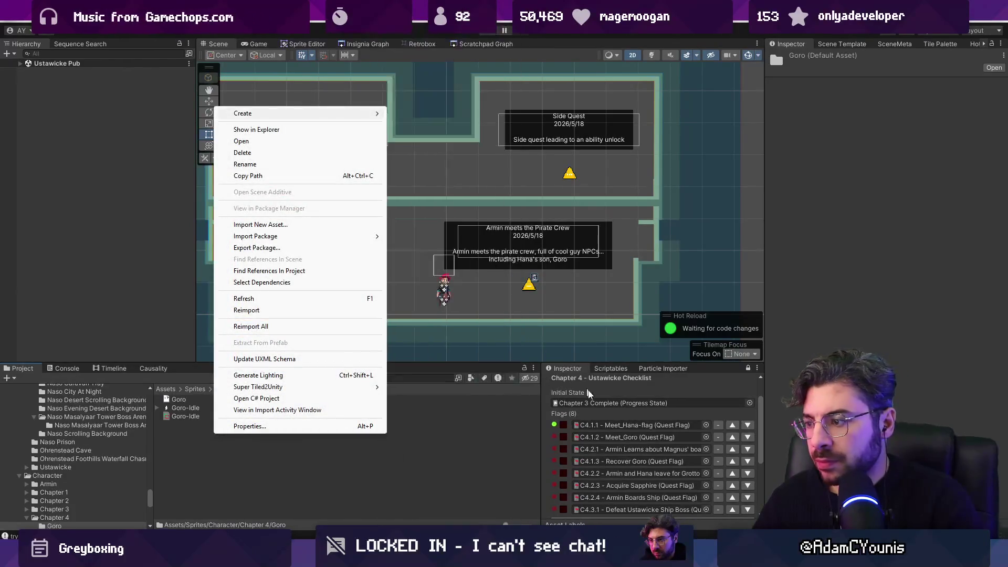
left_click(625, 370)
left_click_drag(714, 363, 714, 320)
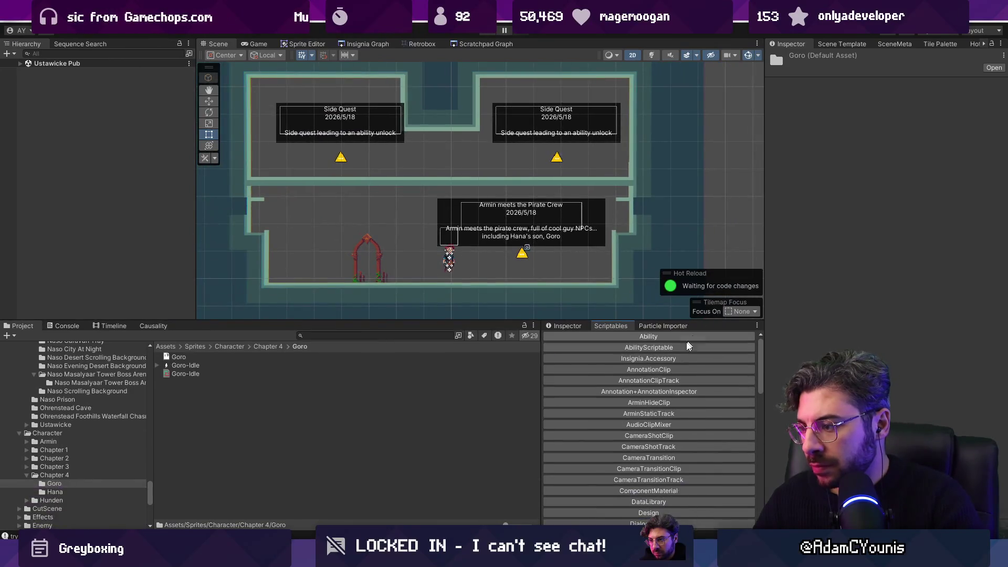
scroll(678, 418, "down", 5)
scroll(678, 418, "down", 3)
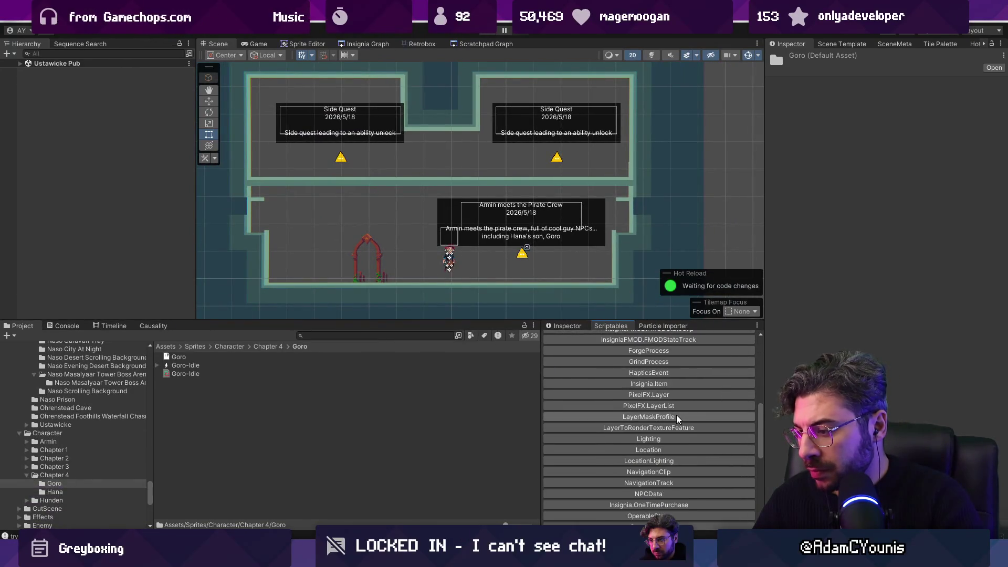
left_click(678, 431)
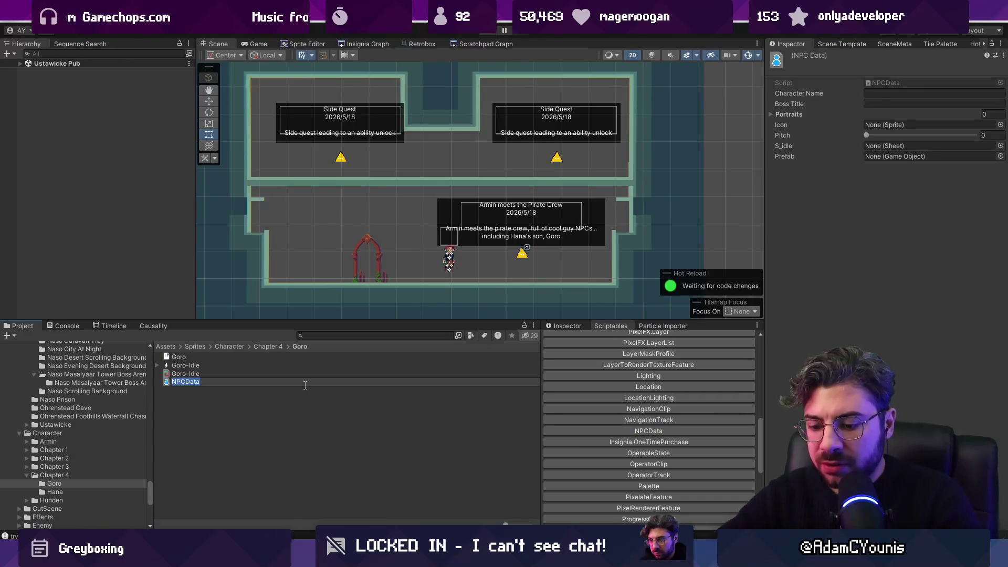
type("Goto")
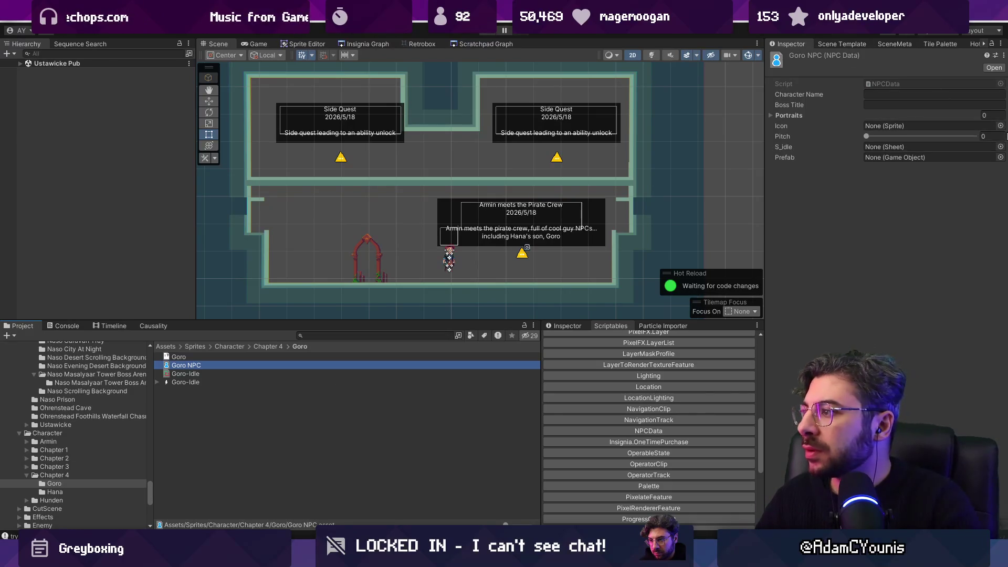
left_click(906, 95)
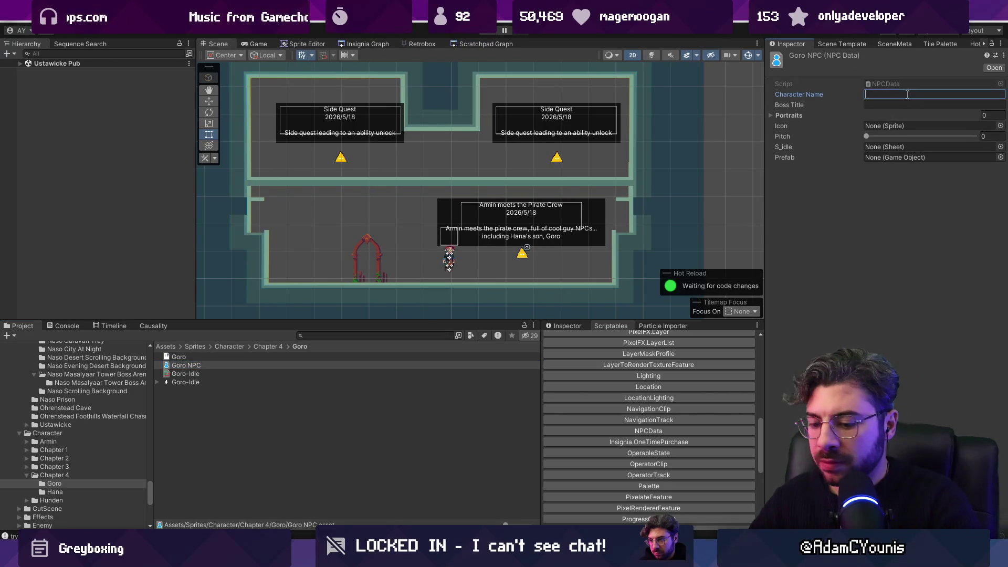
Name the character Goro and set its icon to Gwynethe Portrait_0
type("Goro")
left_click(1000, 126)
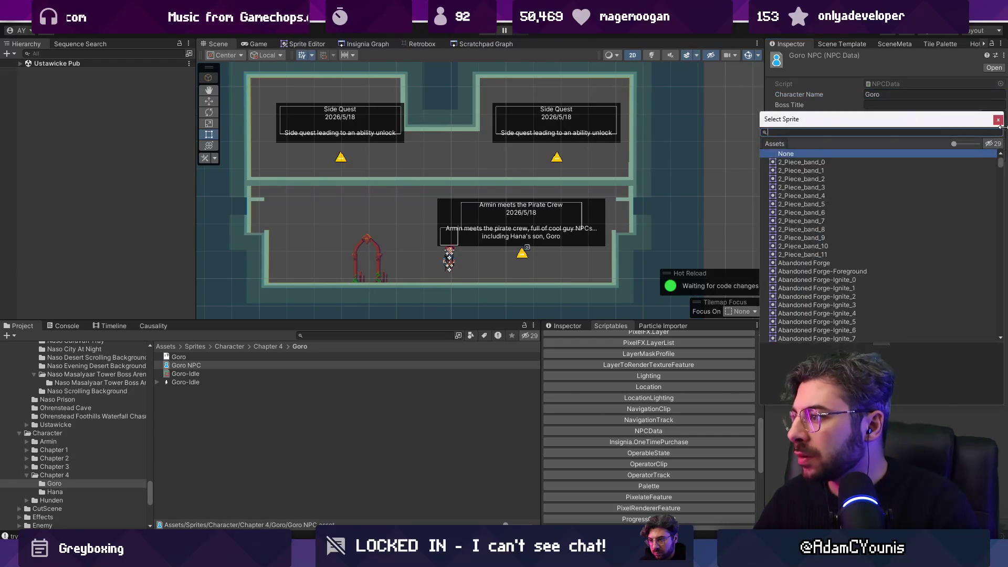
type("dumm")
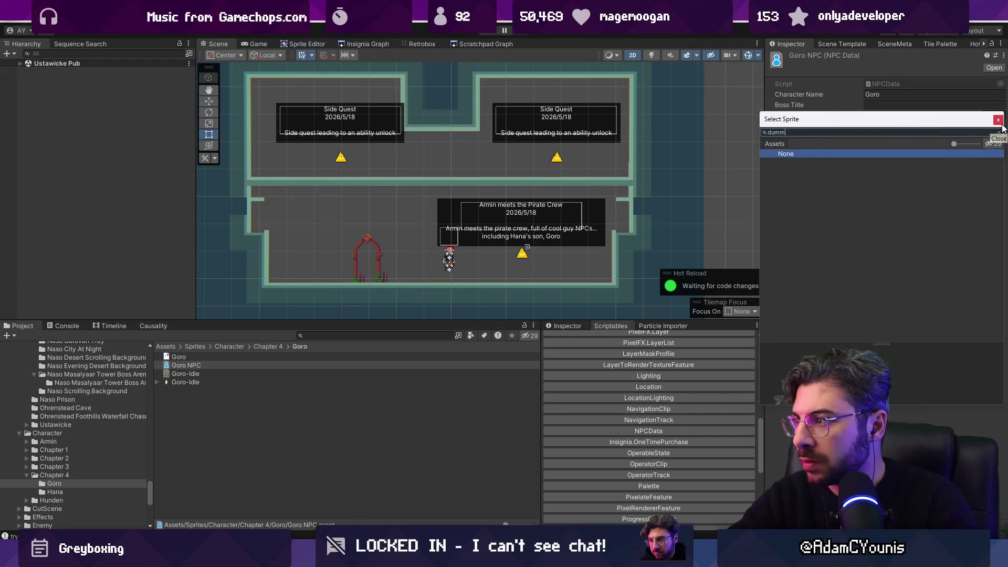
type("pot")
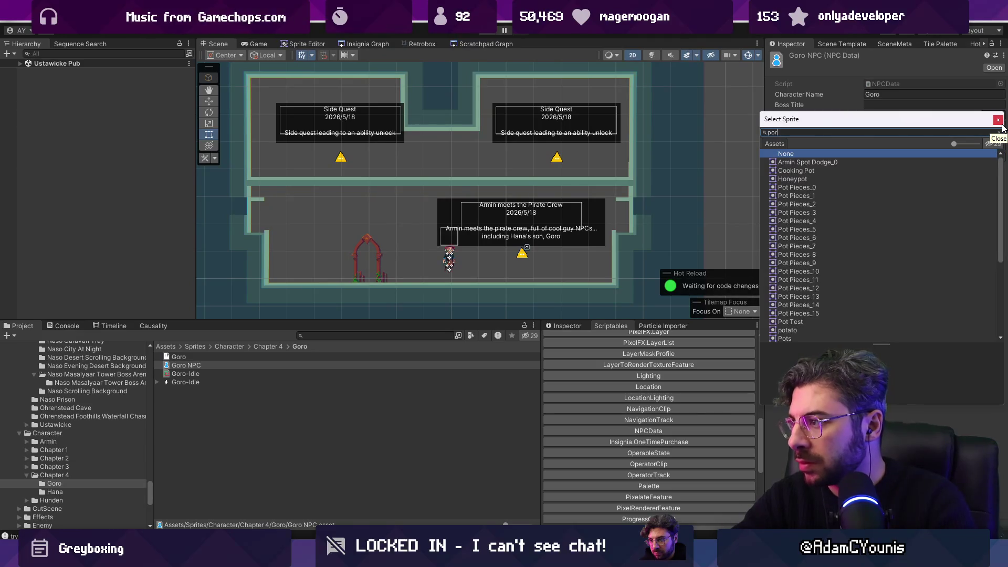
type("t")
key("BackSpace")
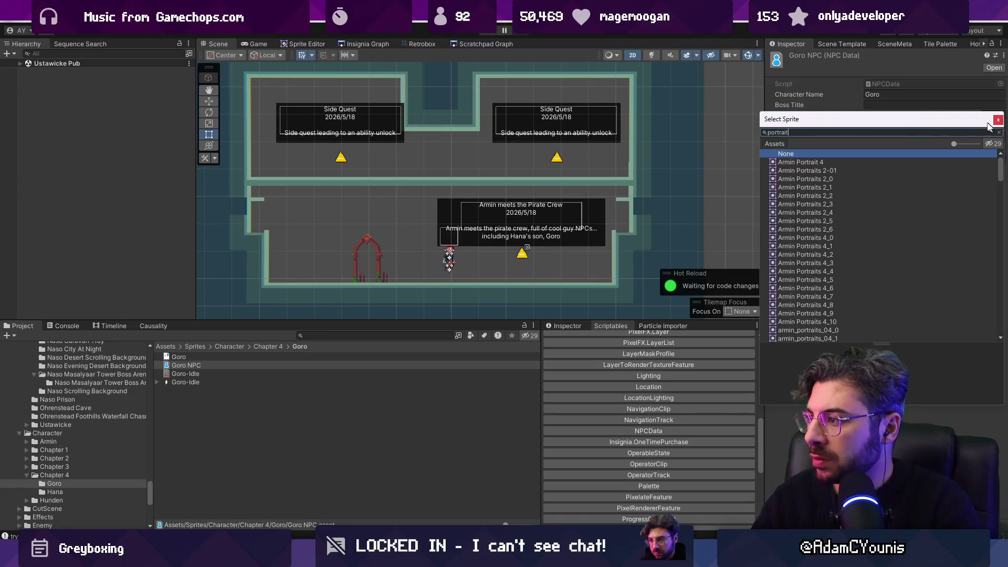
scroll(891, 197, "up", 1, "ctrl")
scroll(833, 224, "down", 10)
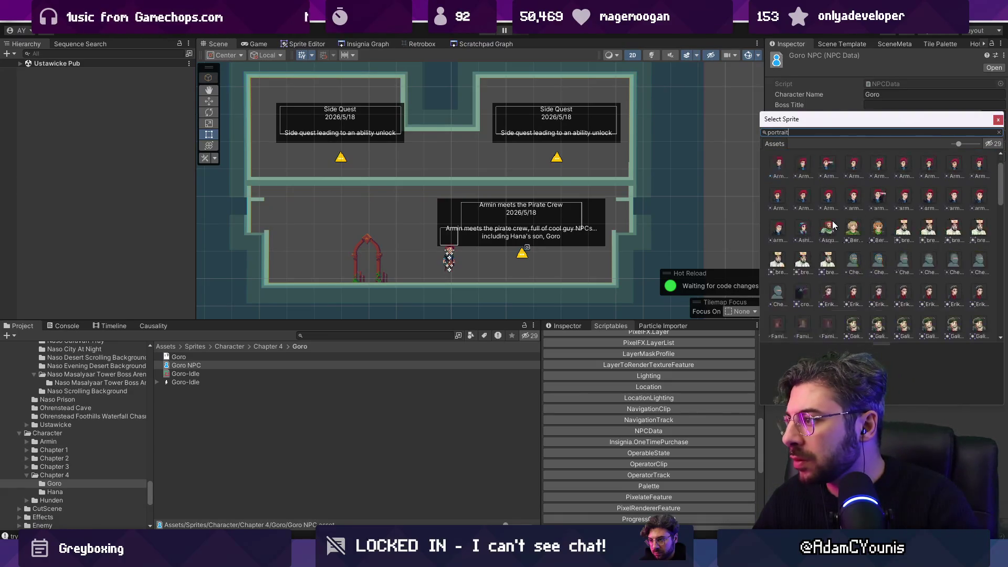
scroll(835, 220, "up", 3)
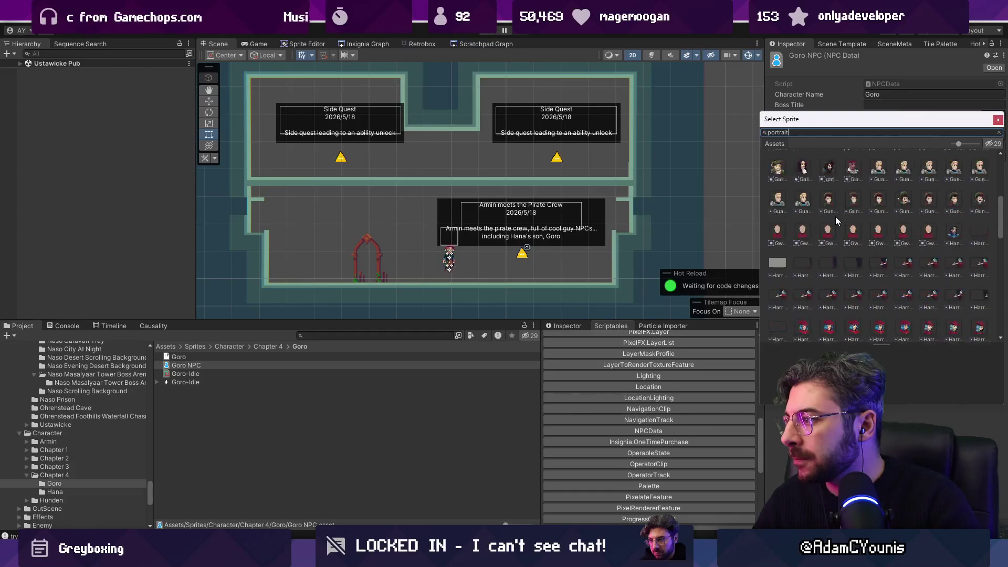
left_click(778, 233)
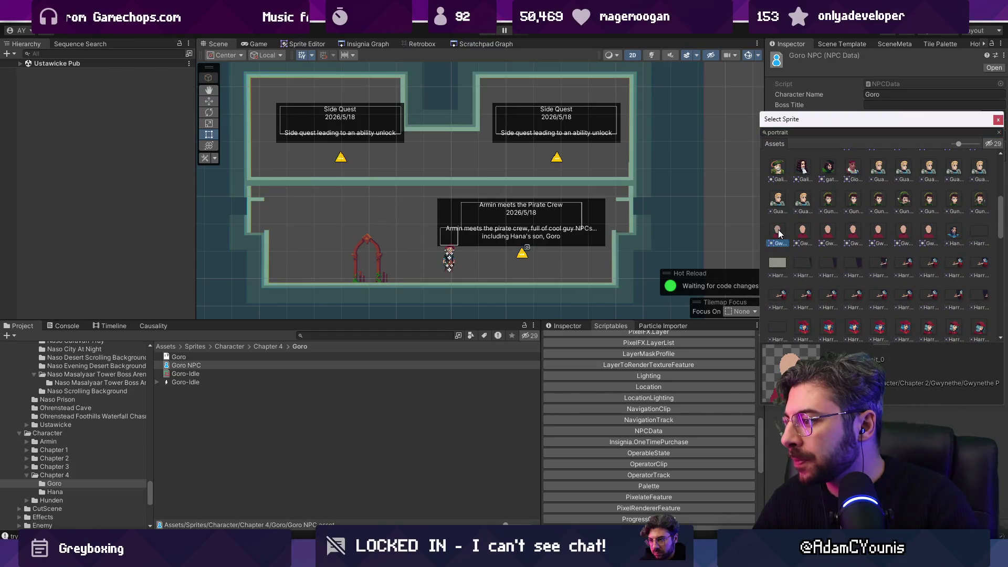
scroll(779, 233, "down", 20)
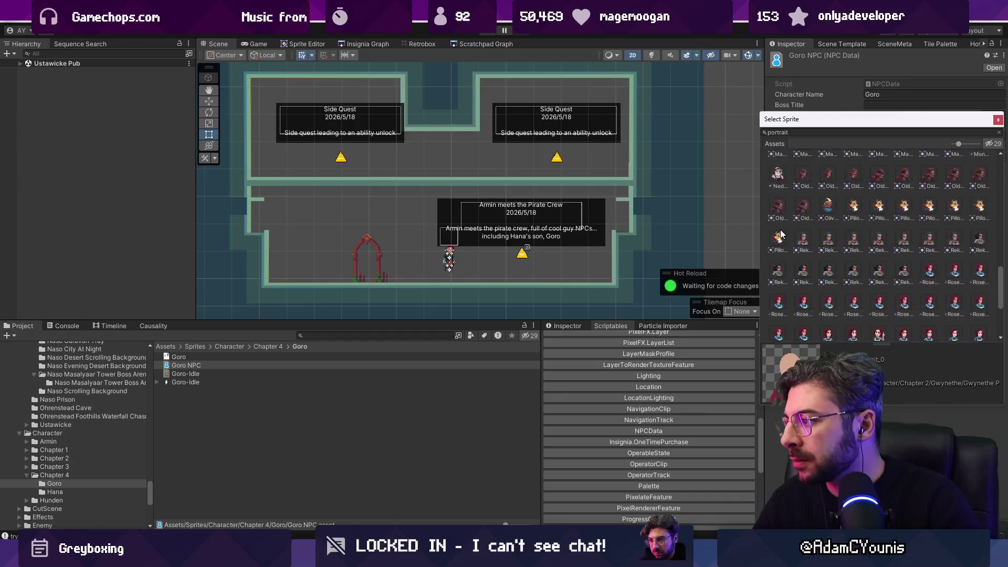
scroll(786, 231, "up", 15)
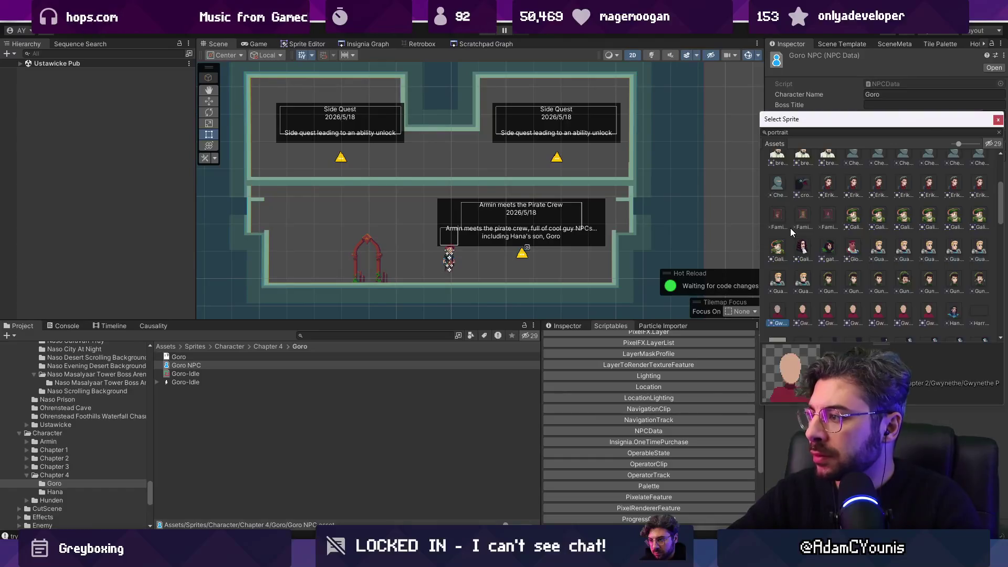
key("Return")
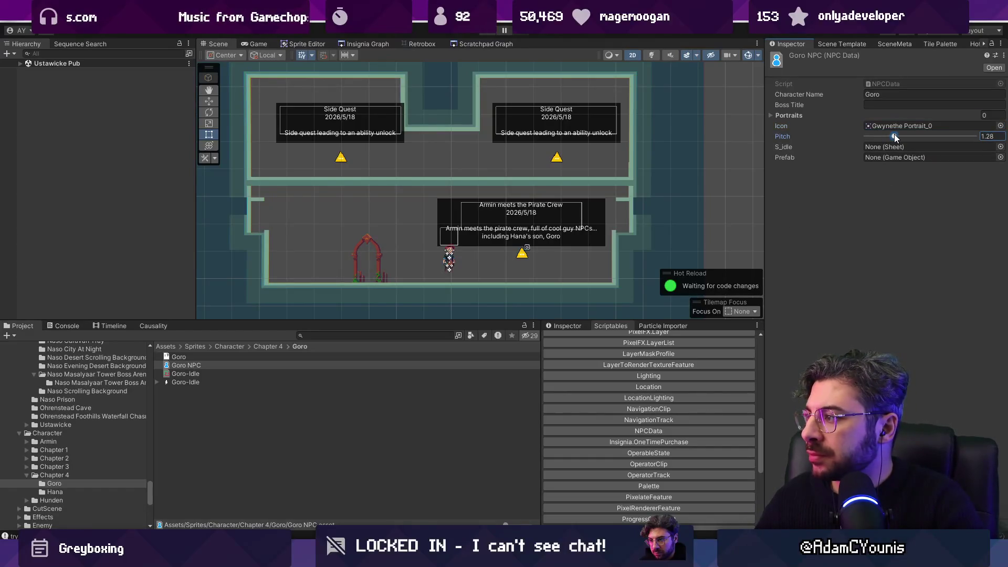
Assign Goro-Idle as the idle sprite sheet
left_click(1000, 147)
type("goro idle")
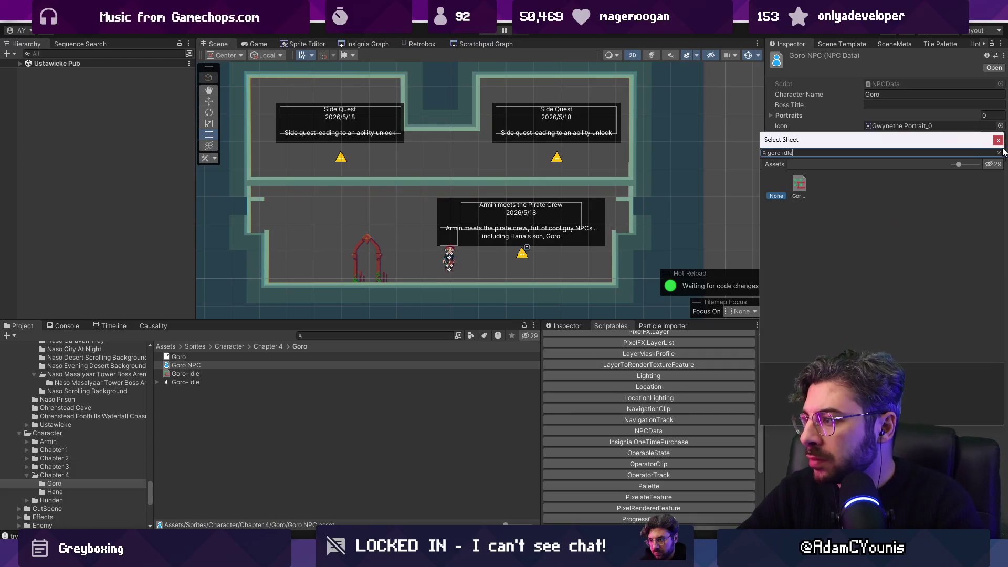
key("Right")
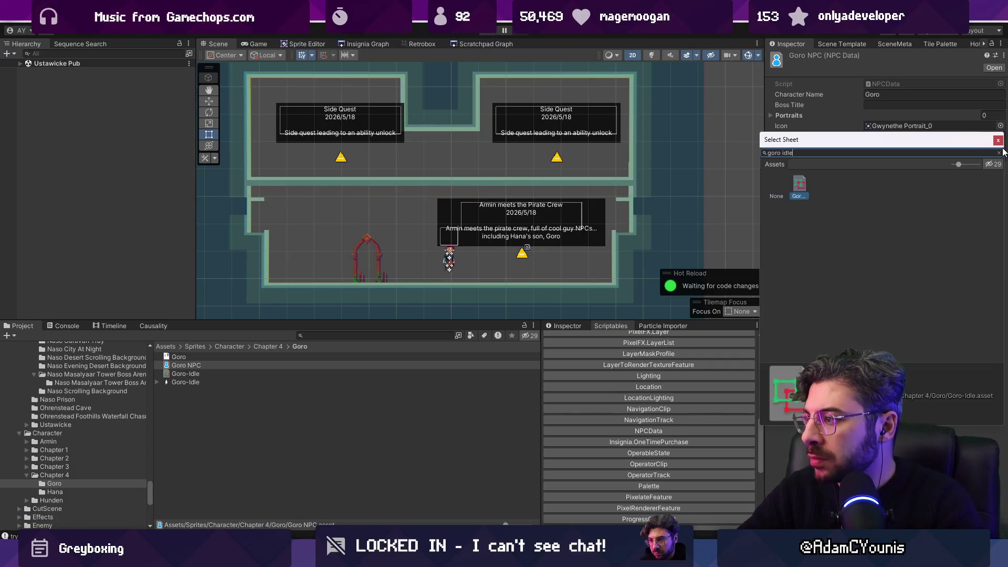
key("Return")
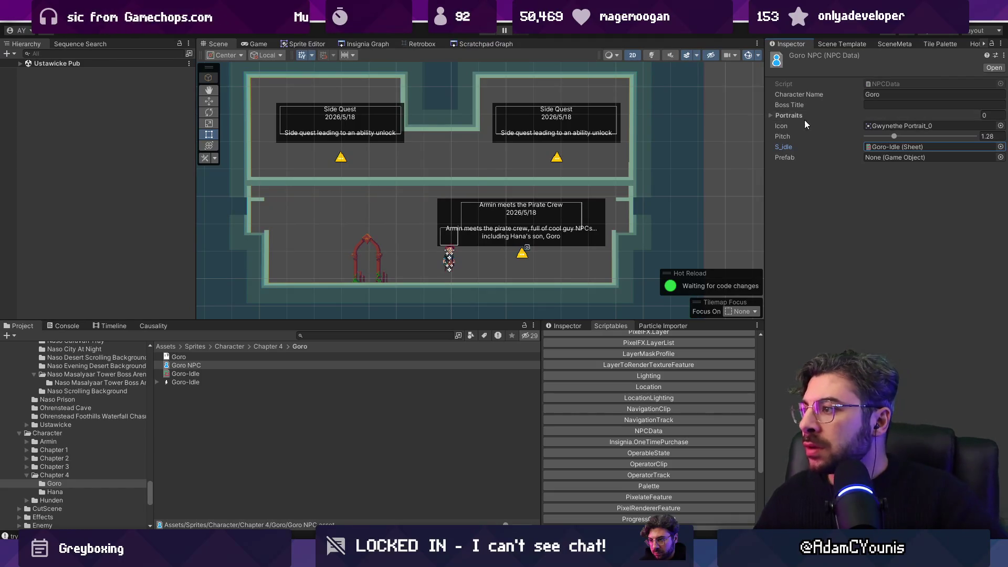
Add one Portraits element set to Gwynethe Portrait_0
left_click(771, 114)
left_click(979, 140)
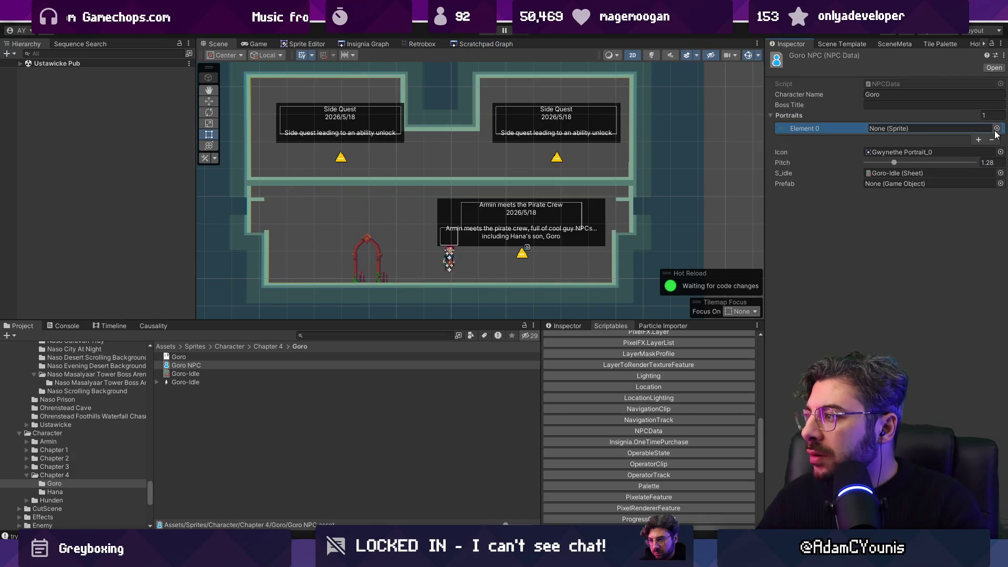
left_click(997, 128)
type("yn")
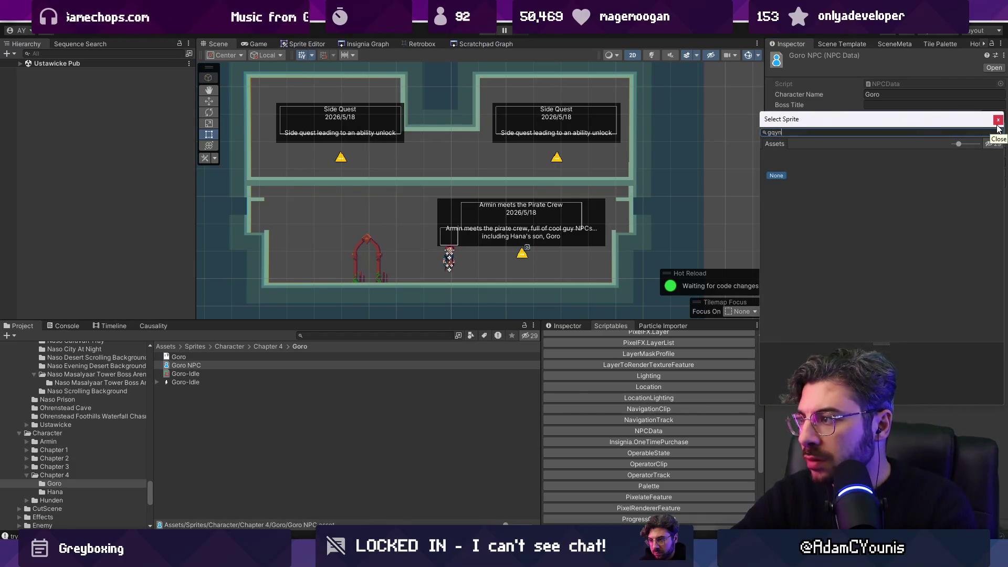
key("BackSpace")
type("gw")
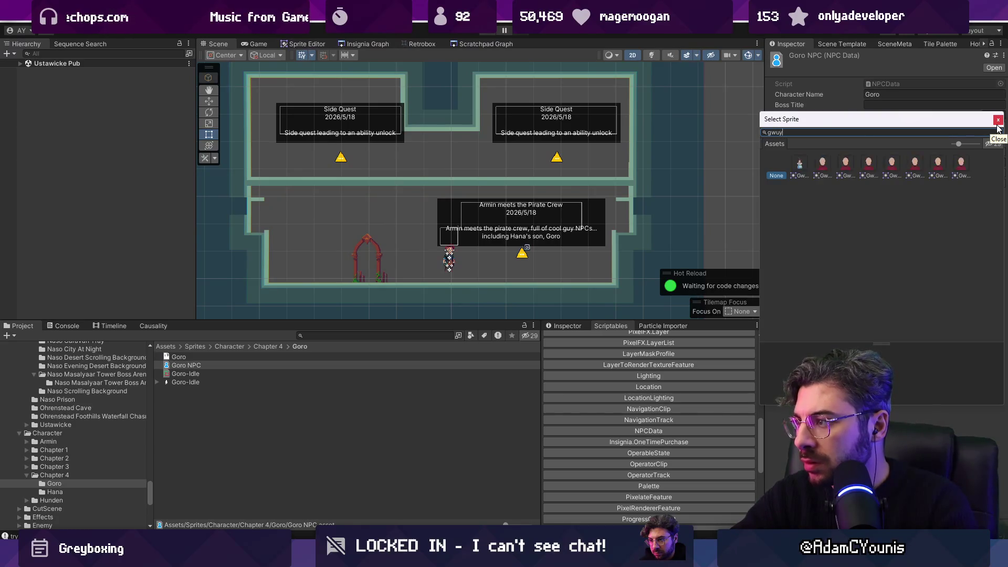
key("End")
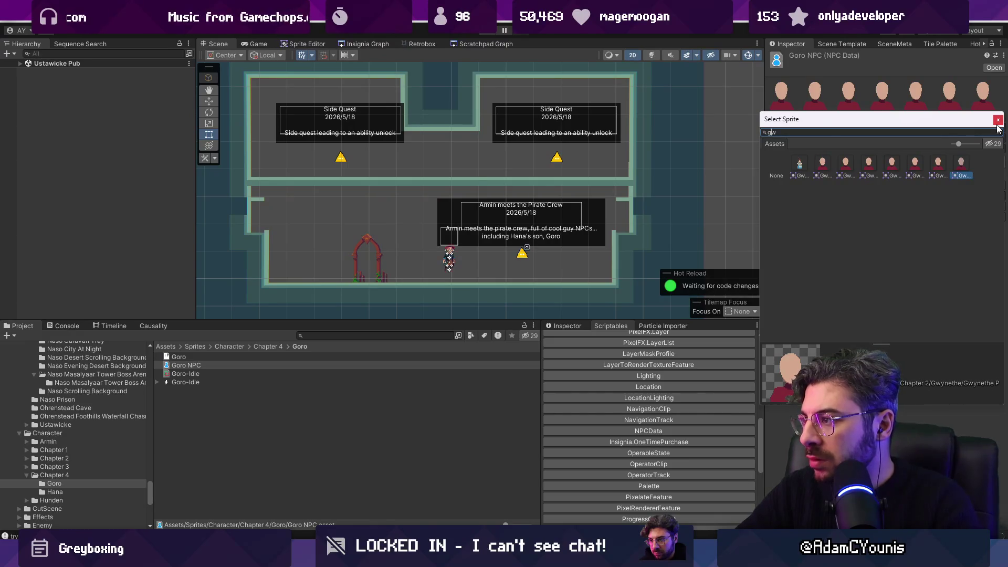
scroll(880, 202, "down", 2)
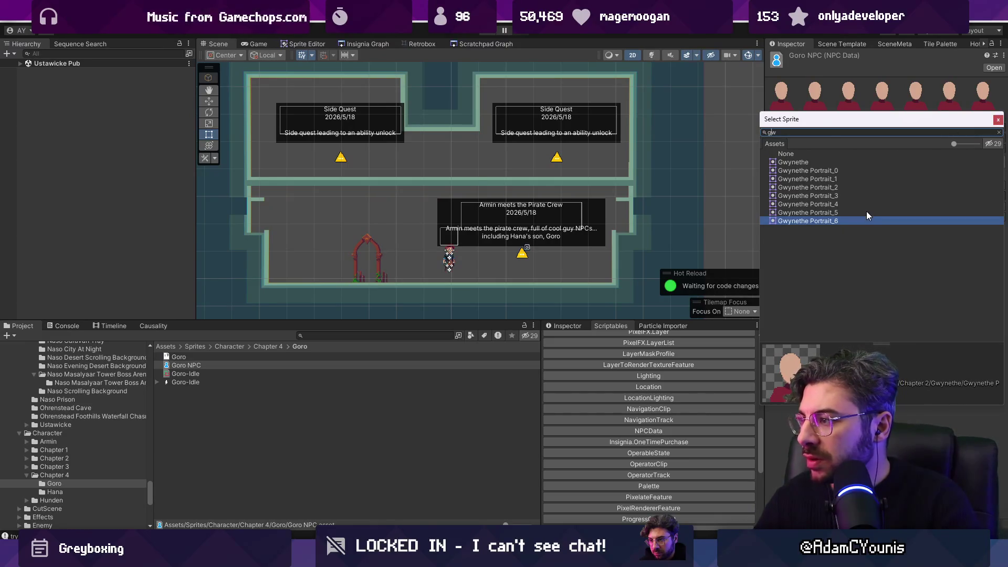
key("Up")
key("Up")
key("Up")
key("Return")
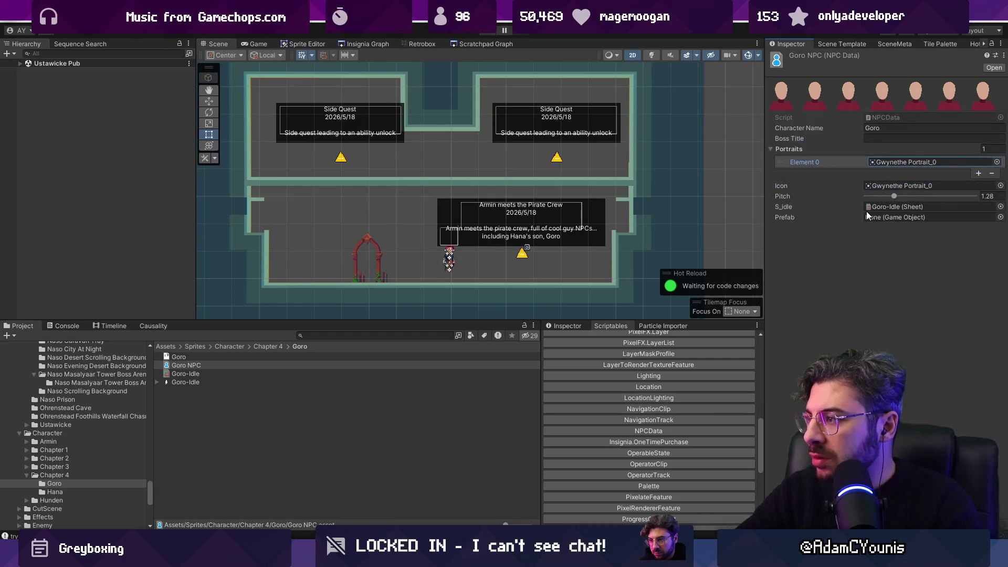
Clear Goro NPC's icon back to None
left_click(1001, 186)
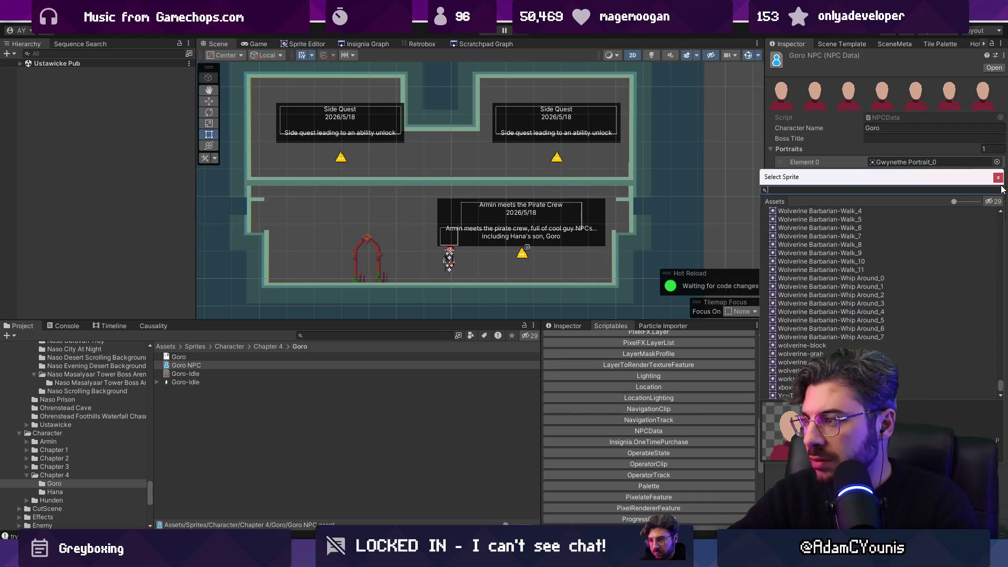
type("none")
key("Return")
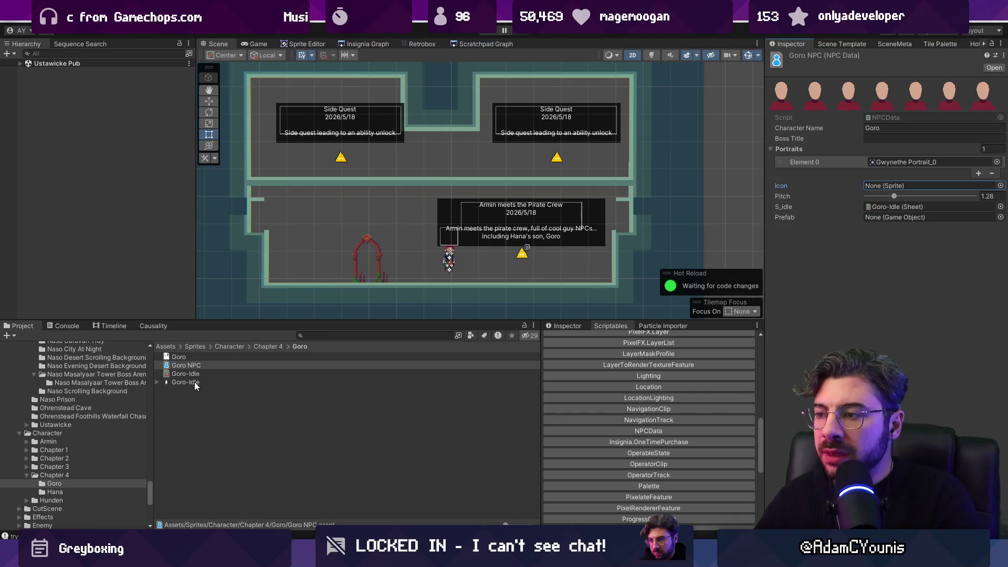
left_click(20, 63)
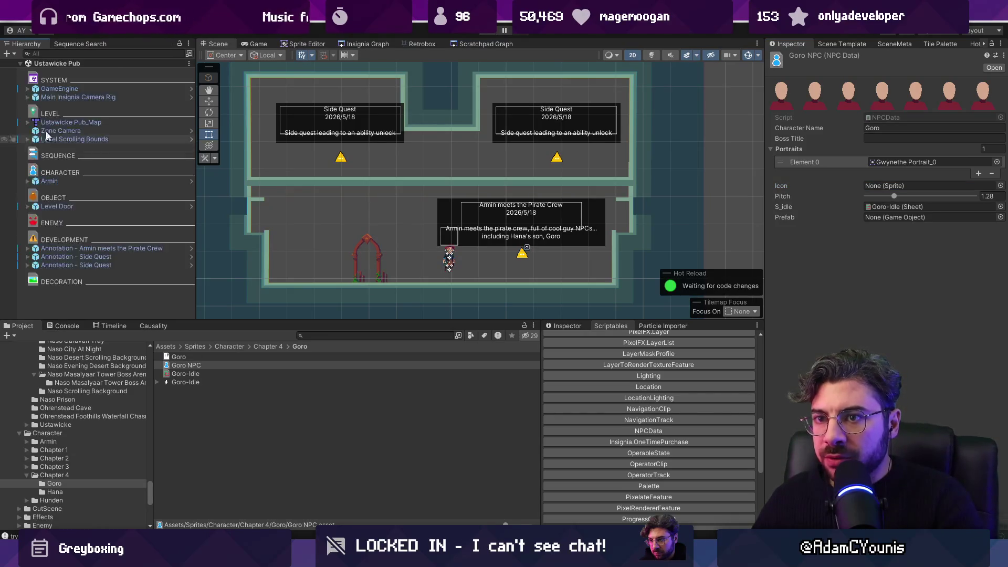
Search the project for 'npc' and drag a Cutscene NPC (classic) prefab onto the lower room's floor
left_click(101, 300)
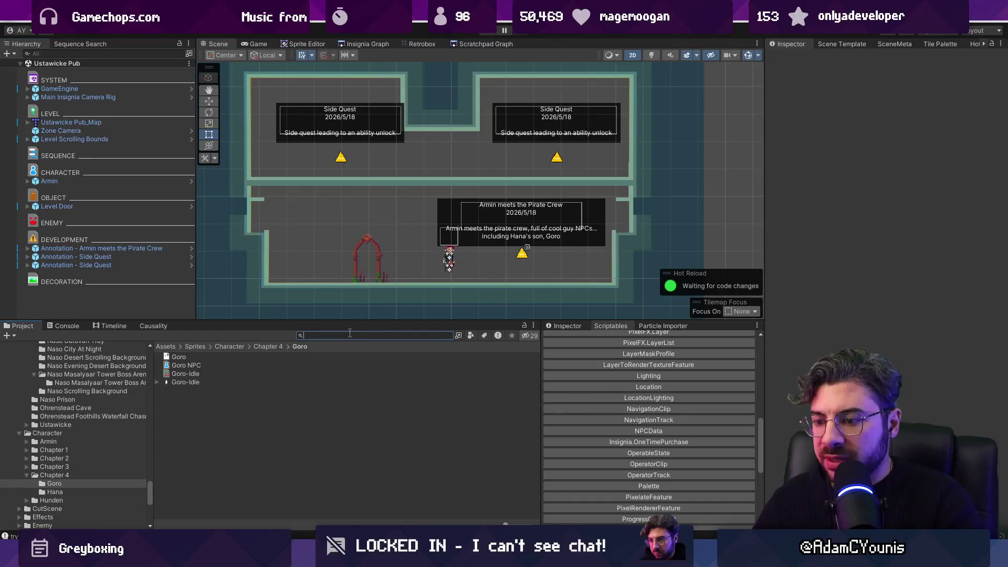
type("npc")
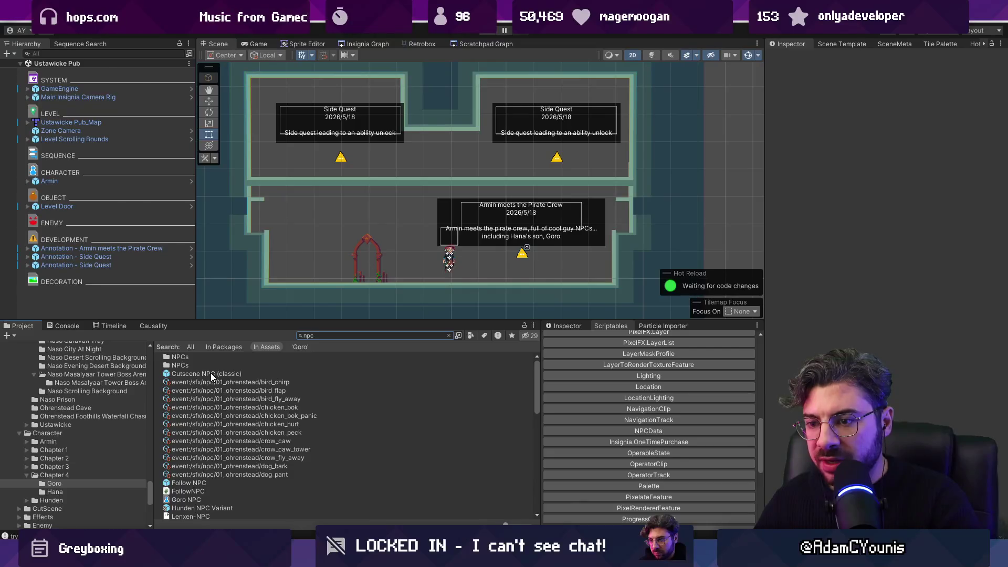
scroll(210, 373, "down", 10)
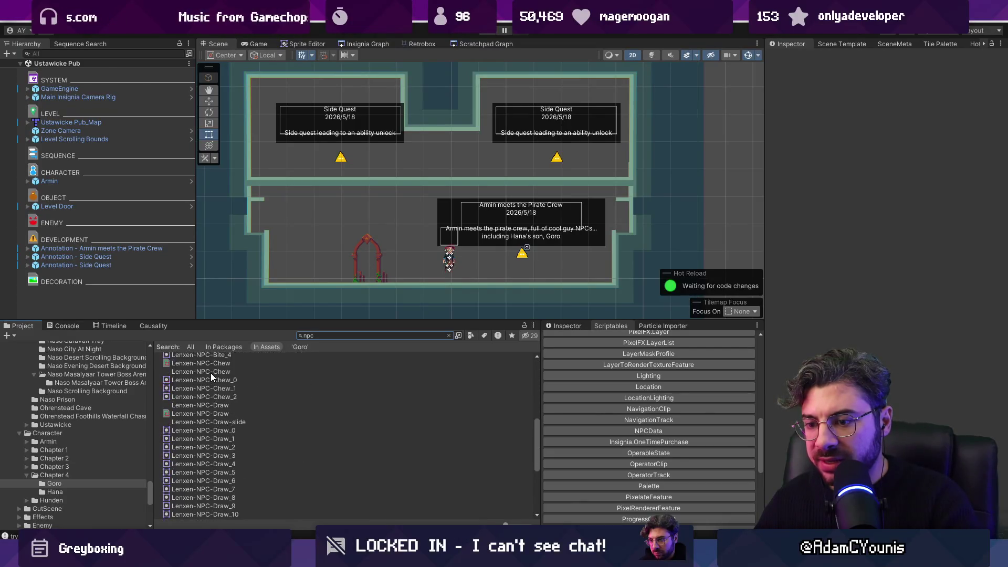
scroll(210, 373, "up", 10)
left_click(212, 372)
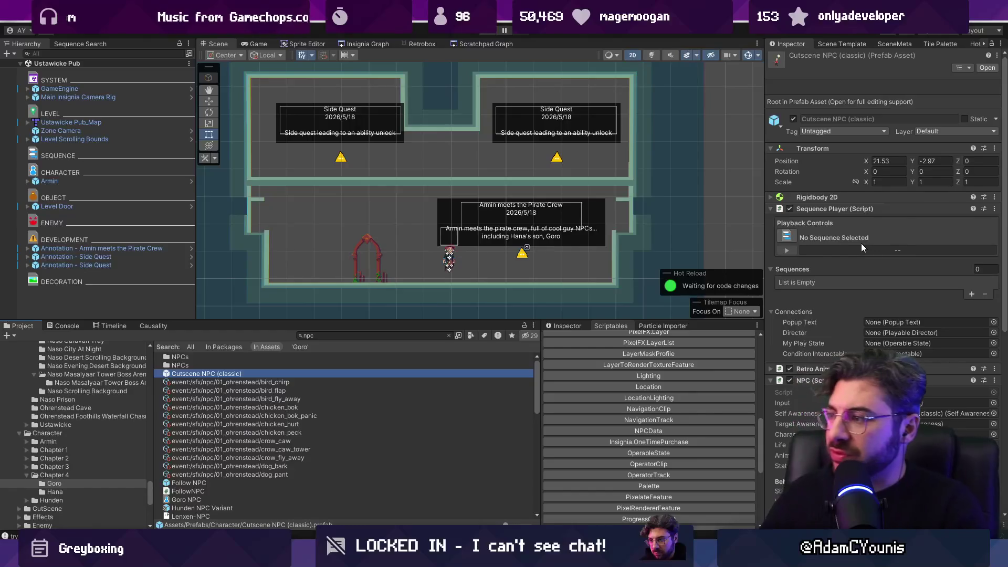
scroll(862, 247, "down", 9)
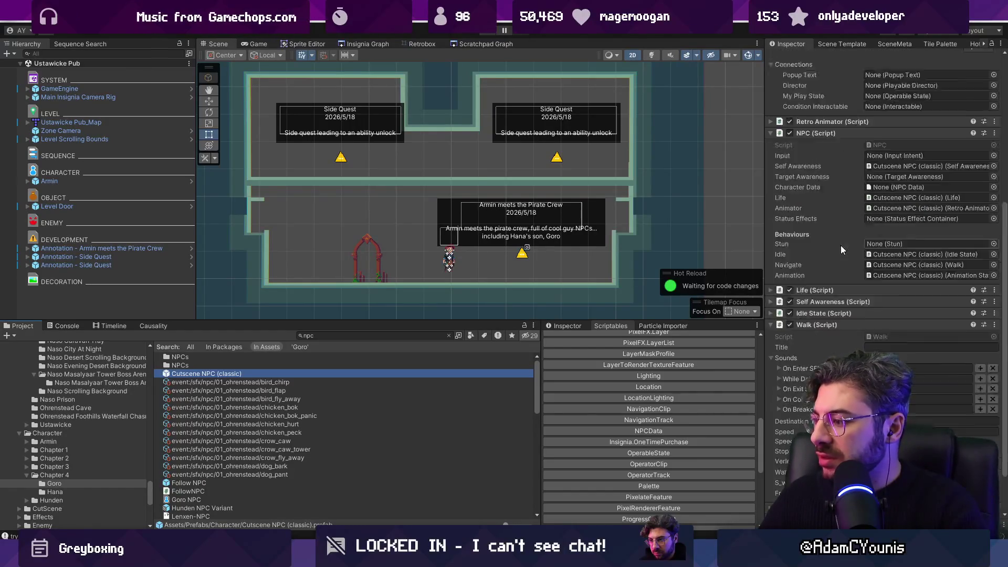
scroll(840, 245, "up", 9)
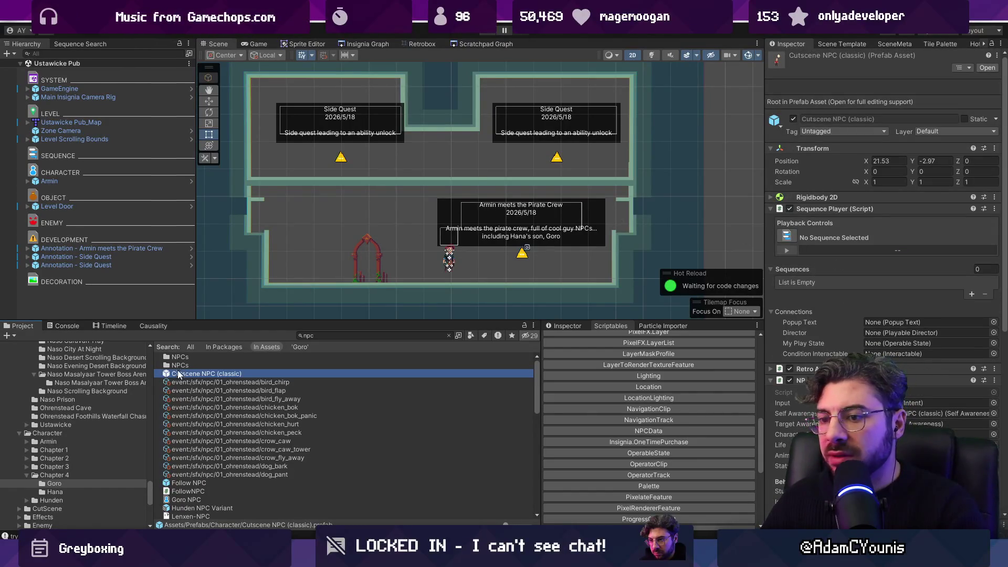
mouse_move(178, 374)
left_mouse_down()
mouse_move(294, 326)
mouse_move(391, 259)
mouse_move(418, 267)
left_mouse_up()
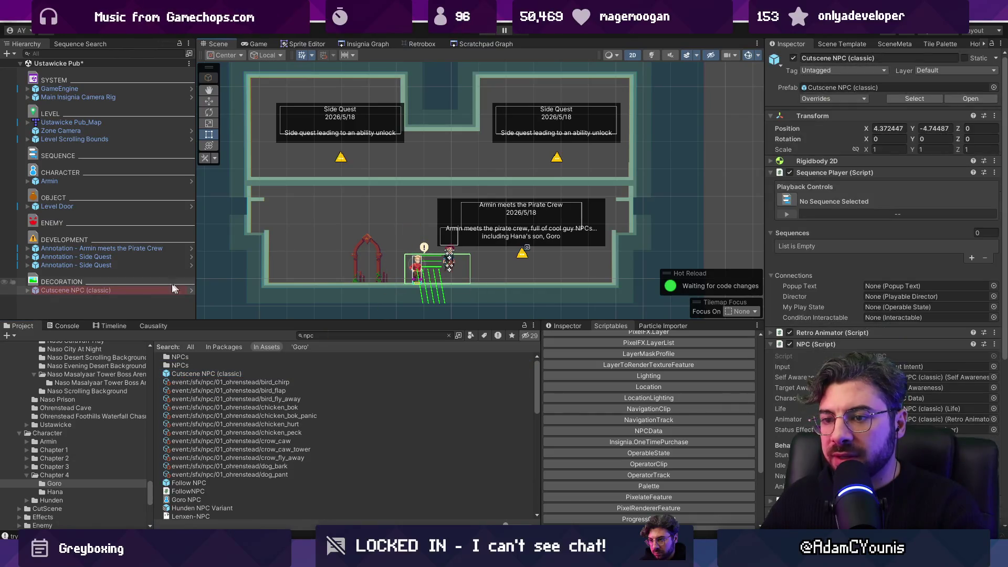
scroll(903, 309, "down", 3)
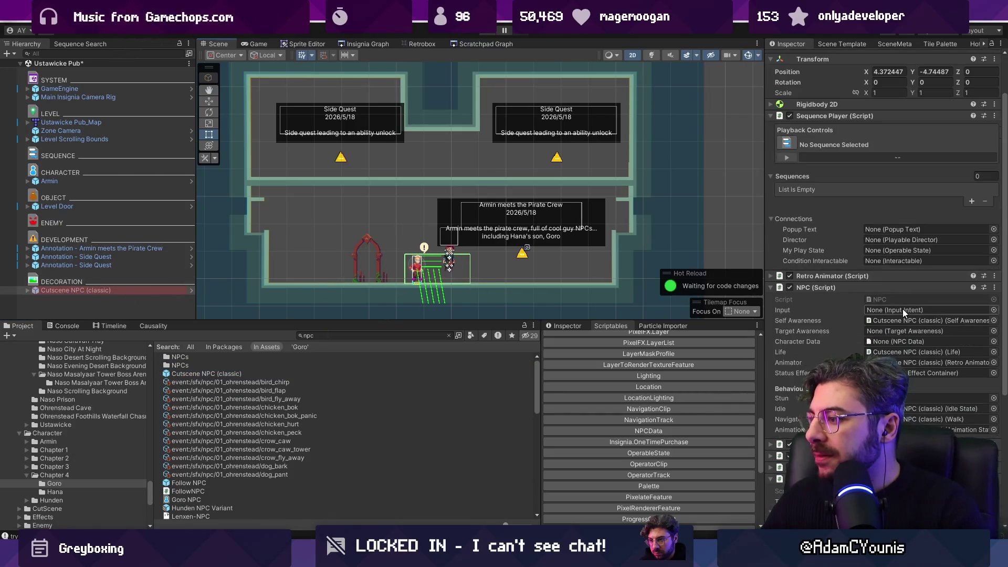
Set the NPC component's Character Data to Goro NPC
left_click(863, 287)
scroll(845, 331, "up", 3)
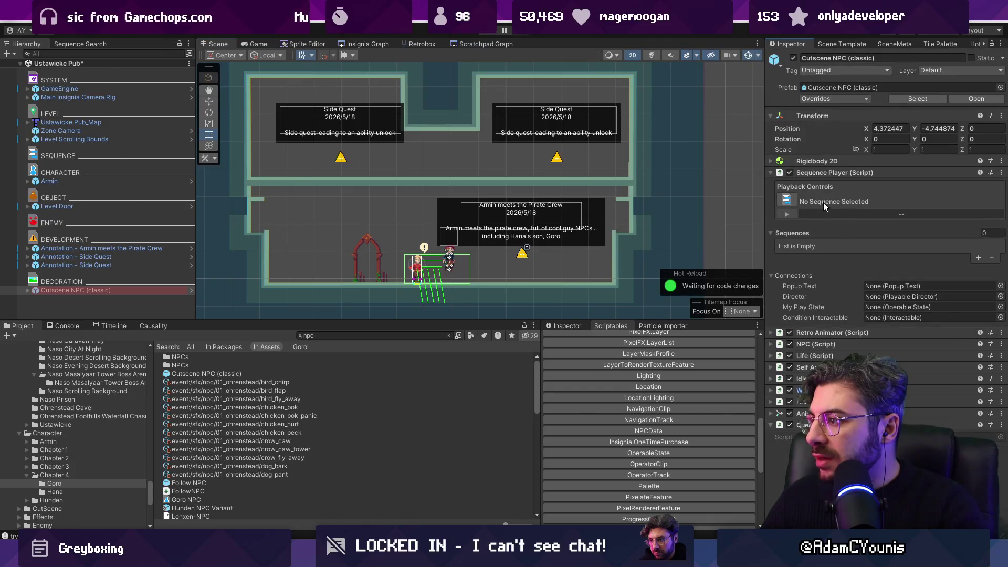
left_click(832, 344)
scroll(833, 344, "down", 3)
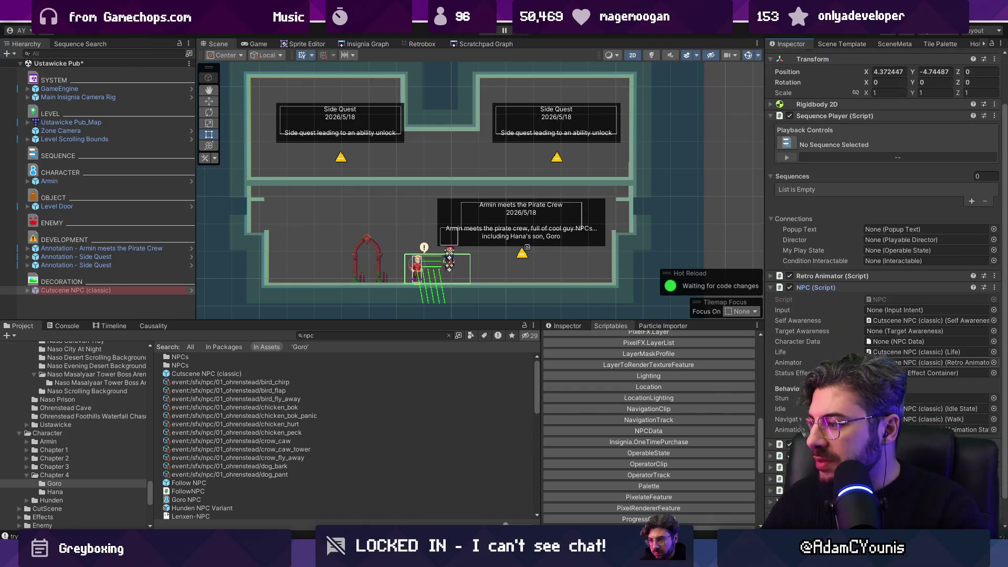
left_click(992, 342)
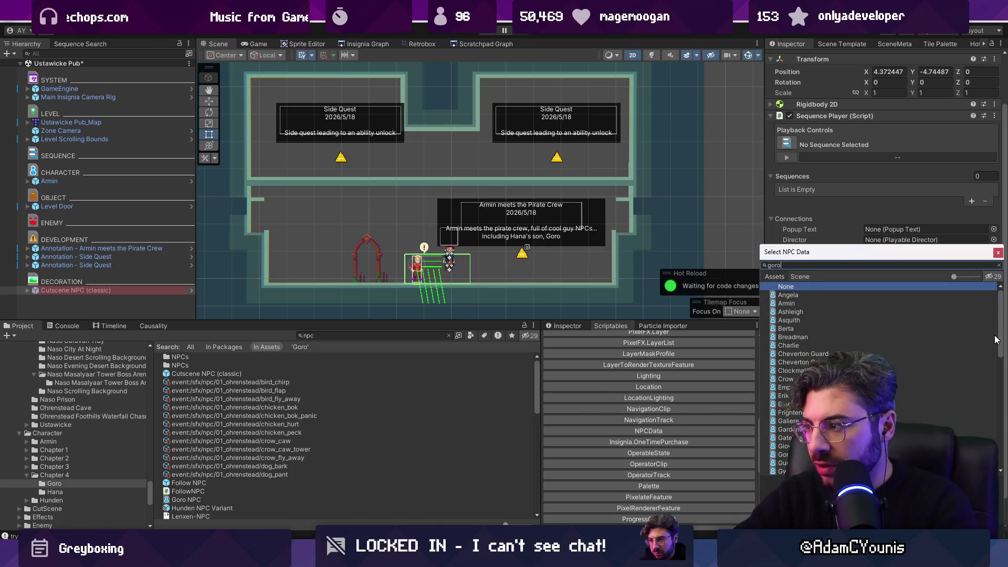
type("goro")
key("Return")
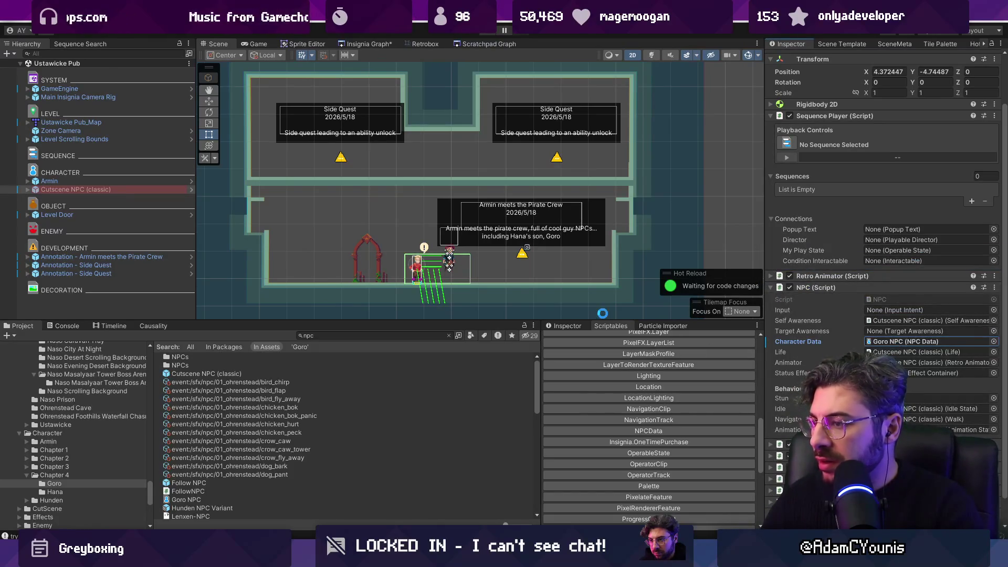
Apply the data from the component menu so the object becomes Goro (NPC), then start Play
scroll(415, 226, "up", 2)
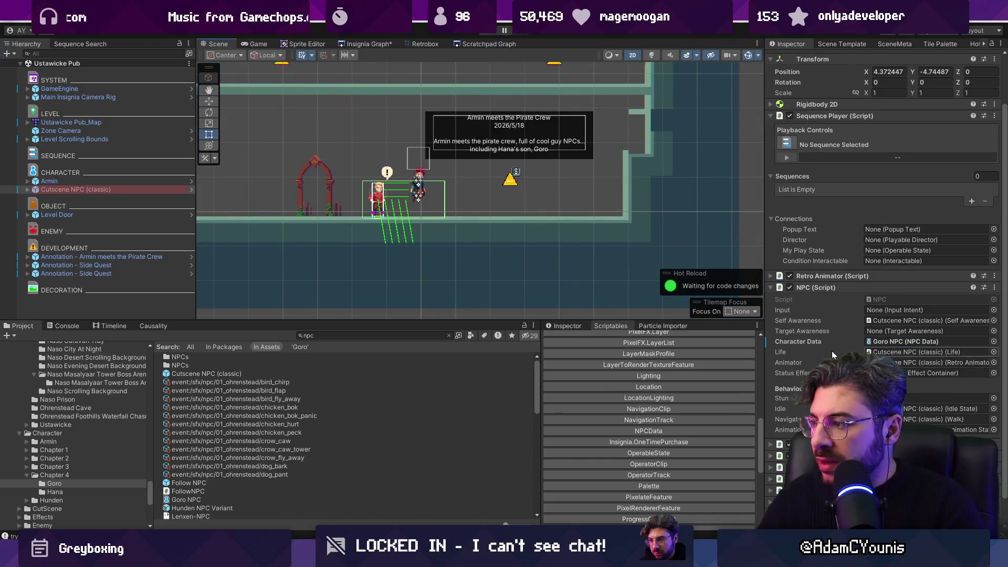
scroll(832, 351, "up", 1)
right_click(886, 317)
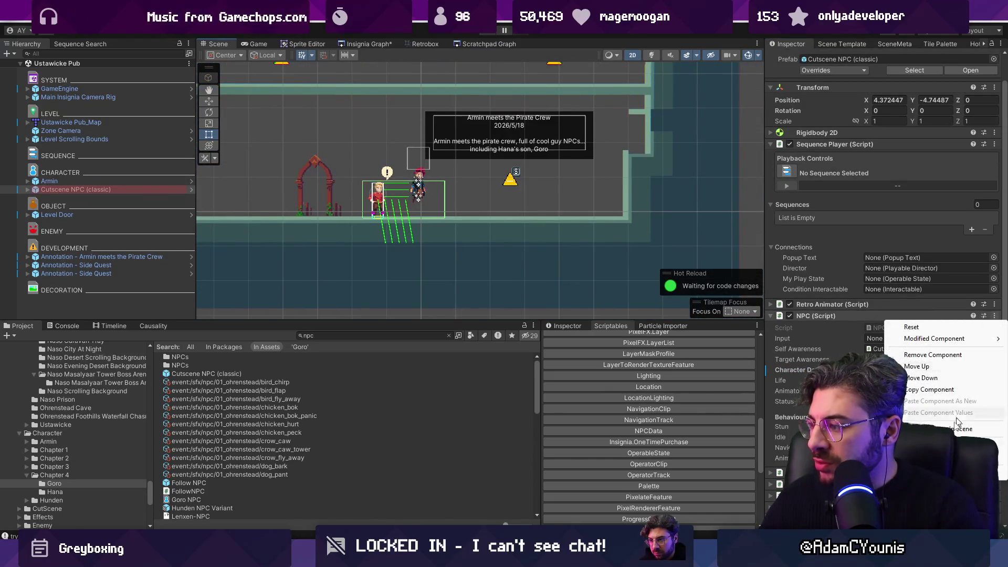
left_click(940, 428)
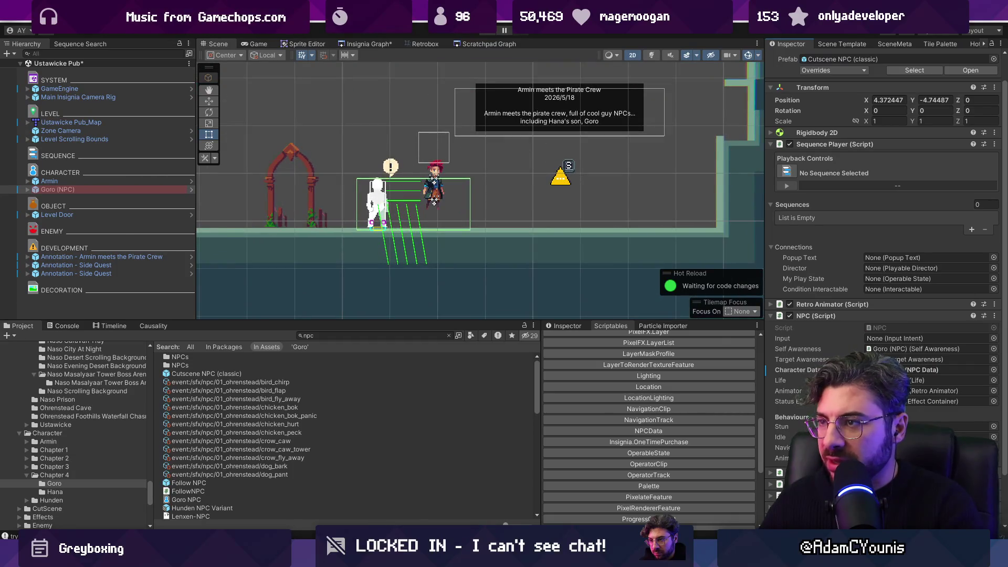
left_click(492, 31)
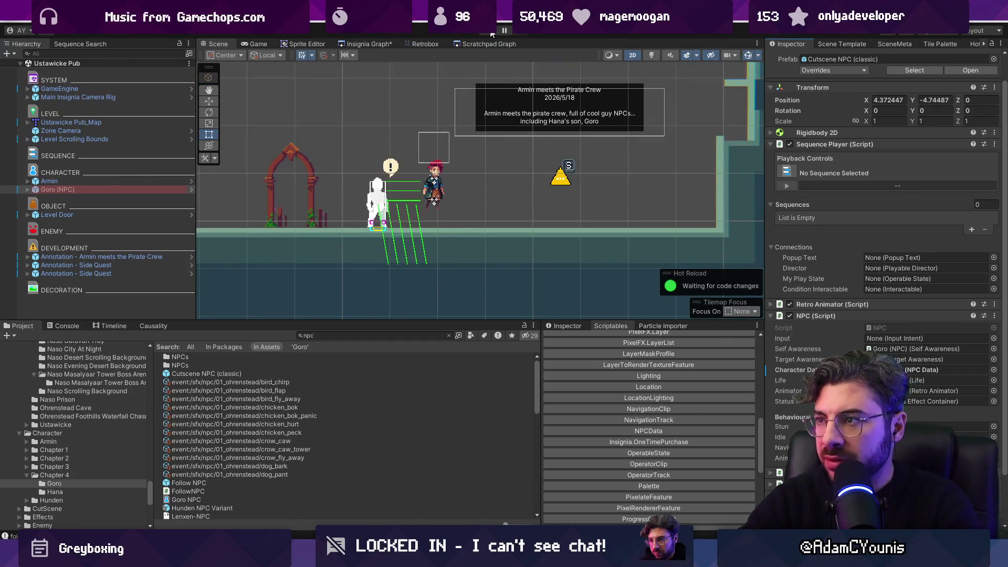
Run the player toward Goro, stop the test, and enlarge the Game view
key("Left")
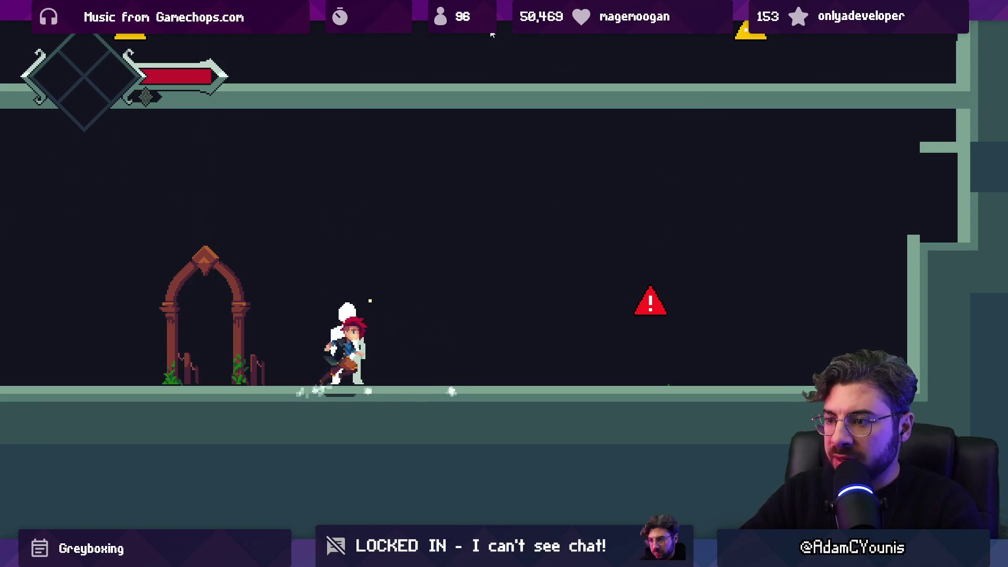
left_click(493, 35)
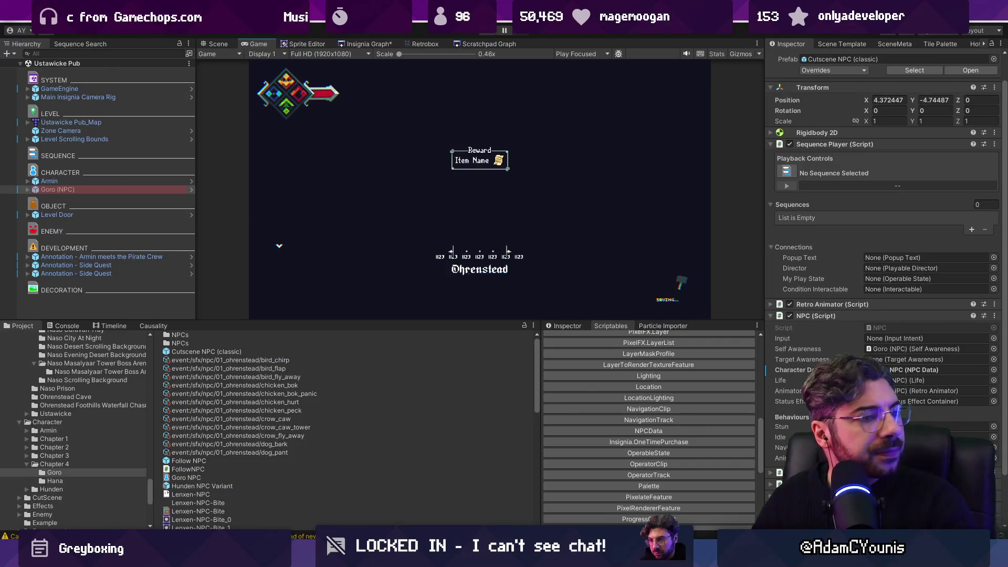
left_click_drag(288, 322, 288, 356)
Show the Chapter 4 Ustawicke quest checklist, return to the Scene tab, and clear the 'npc' search
left_click(565, 366)
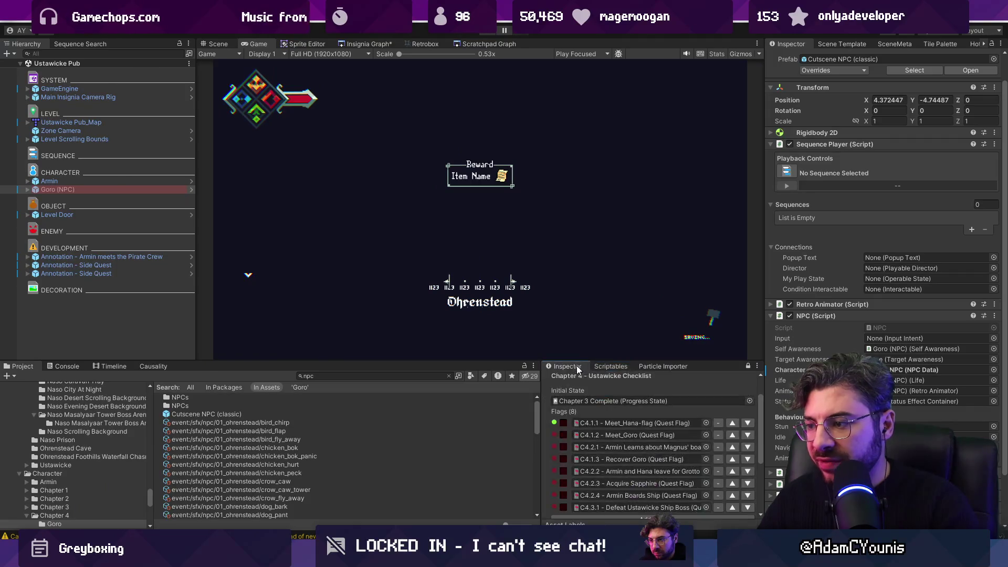
left_click_drag(447, 362, 447, 326)
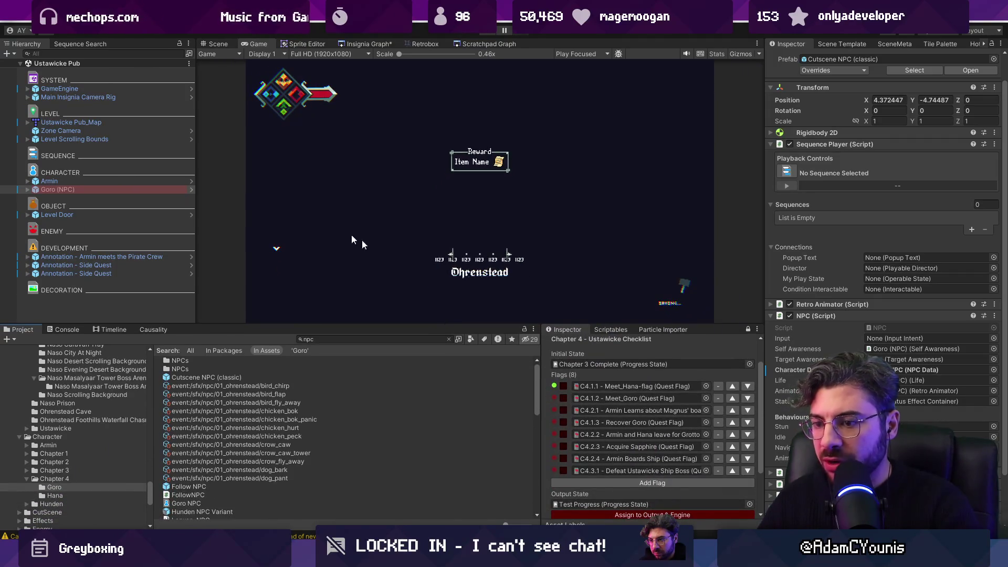
left_click(216, 45)
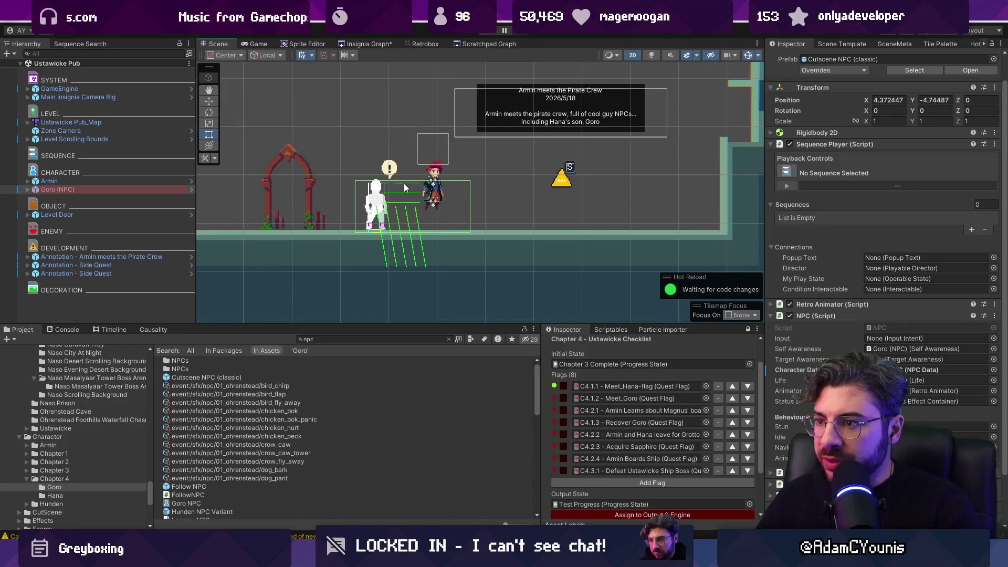
left_click(449, 339)
left_click_drag(444, 325, 444, 294)
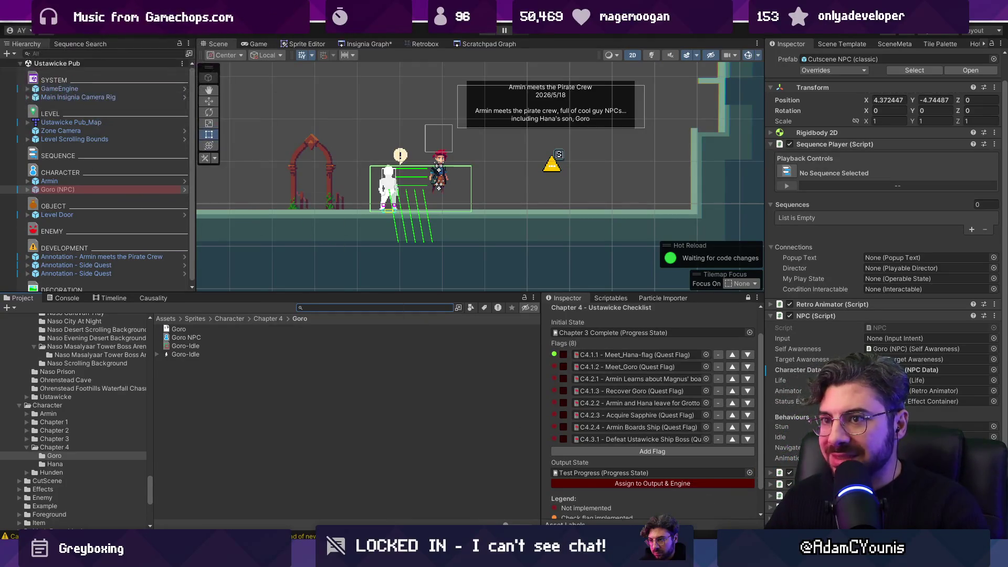
Reselect Goro (NPC) in the Hierarchy and show the Scriptables type list
left_click(421, 403)
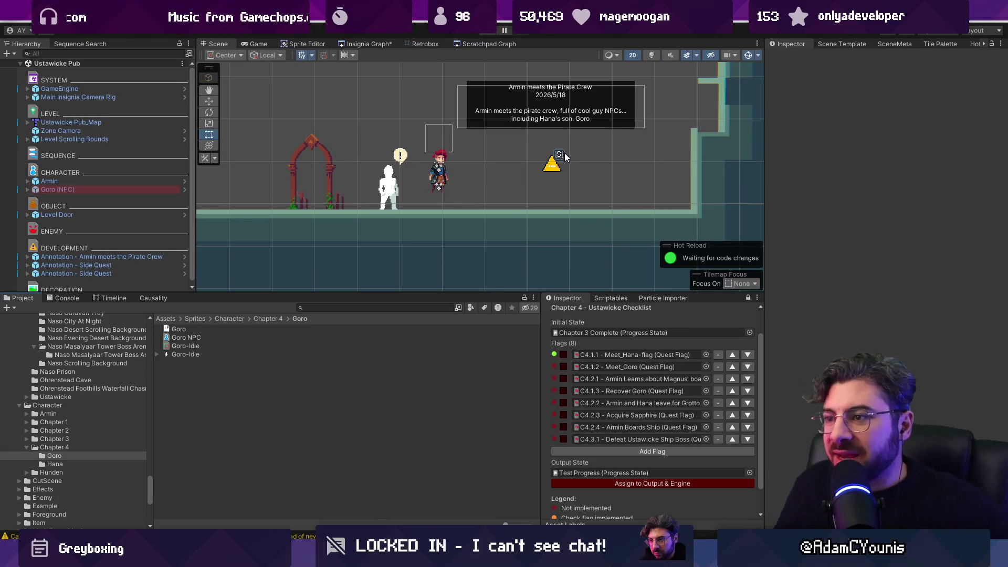
left_click(93, 189)
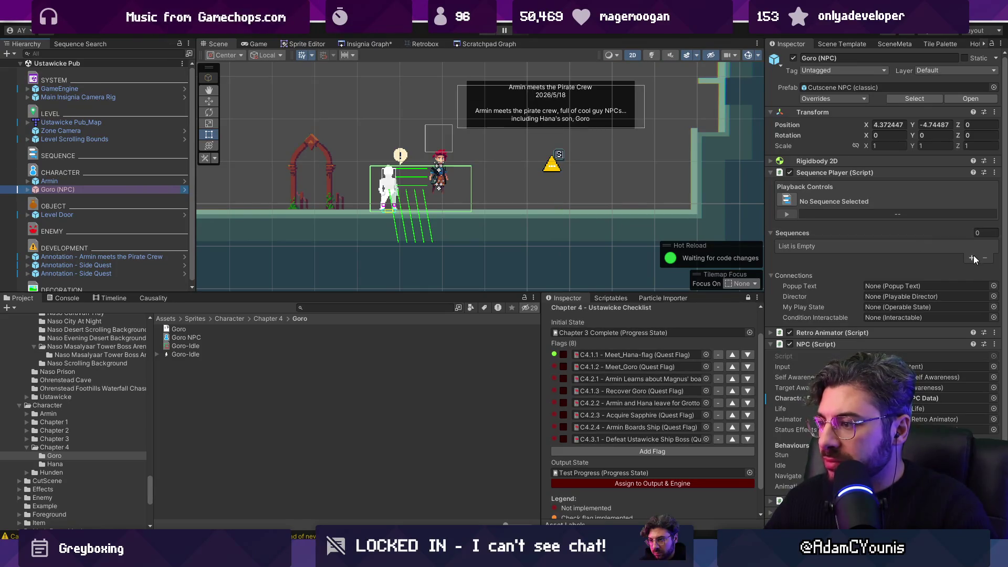
left_click(607, 298)
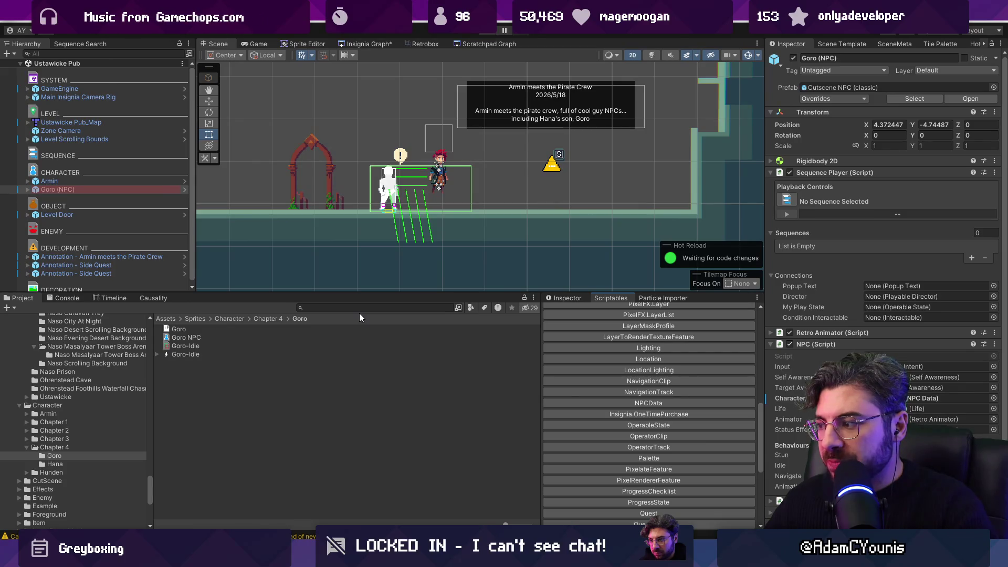
scroll(90, 408, "up", 10)
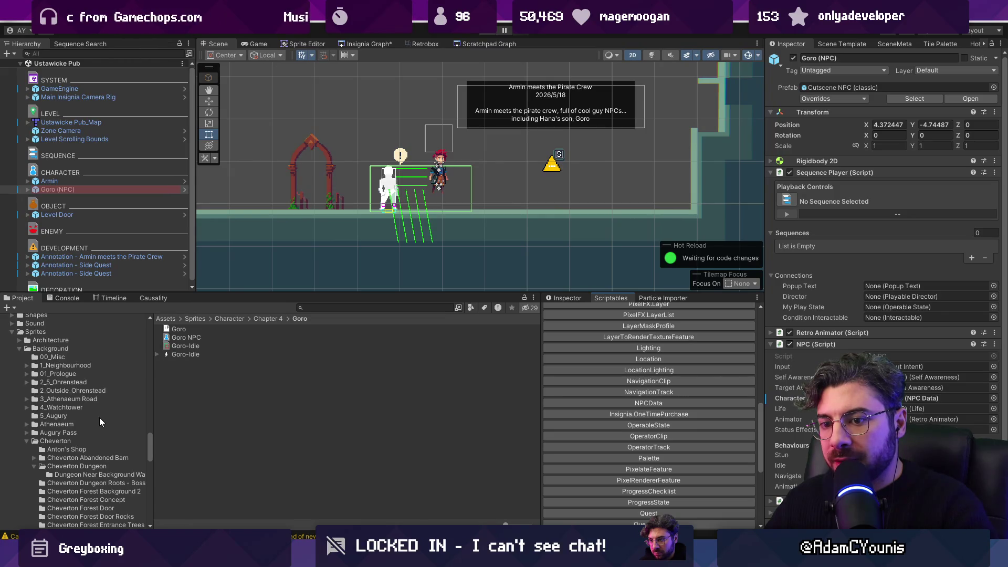
Search 'sequences' and open the Sequences/04_Ustawicke folder
type("sequences")
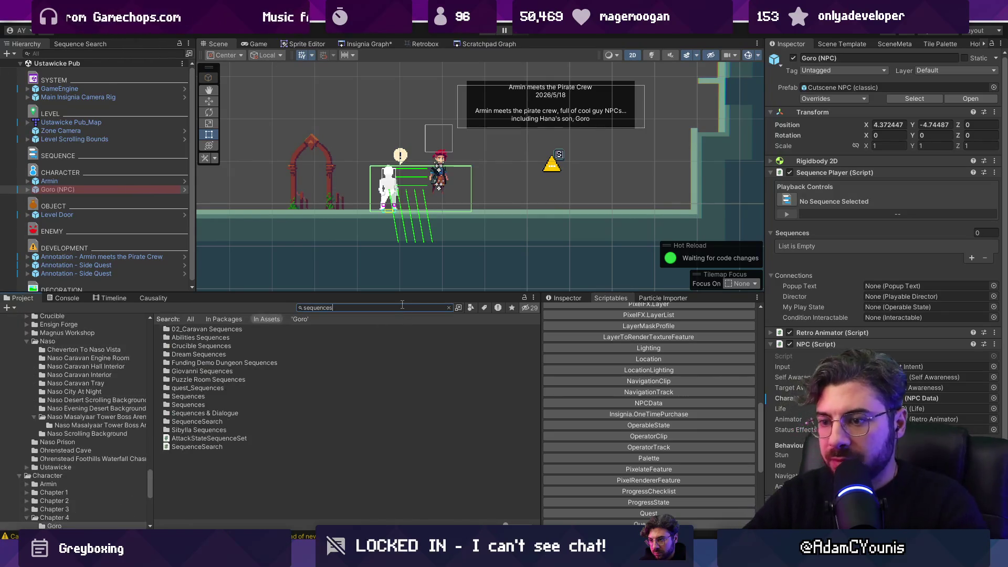
left_click(200, 397)
double_click(200, 398)
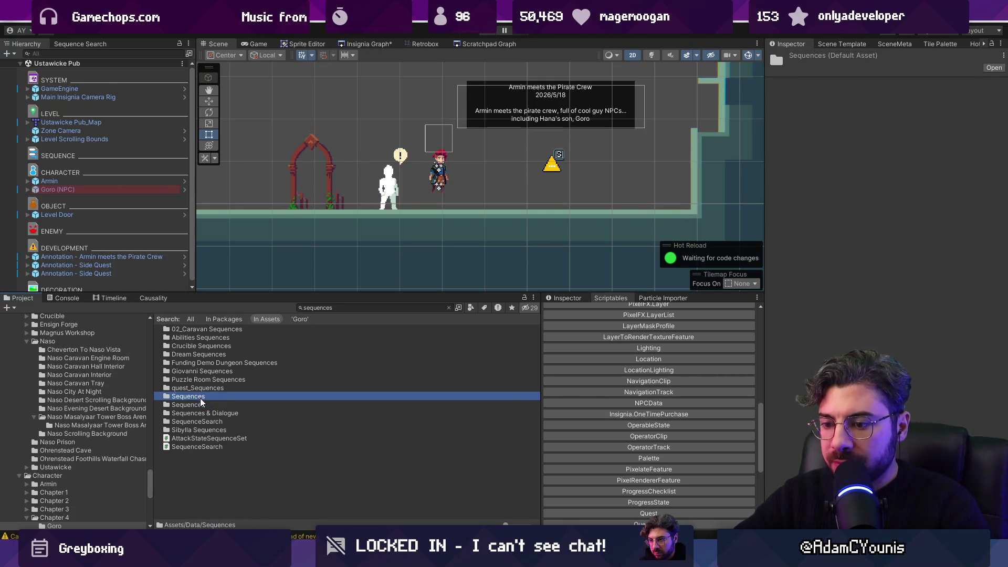
key("Down")
key("Down")
key("Down")
key("Return")
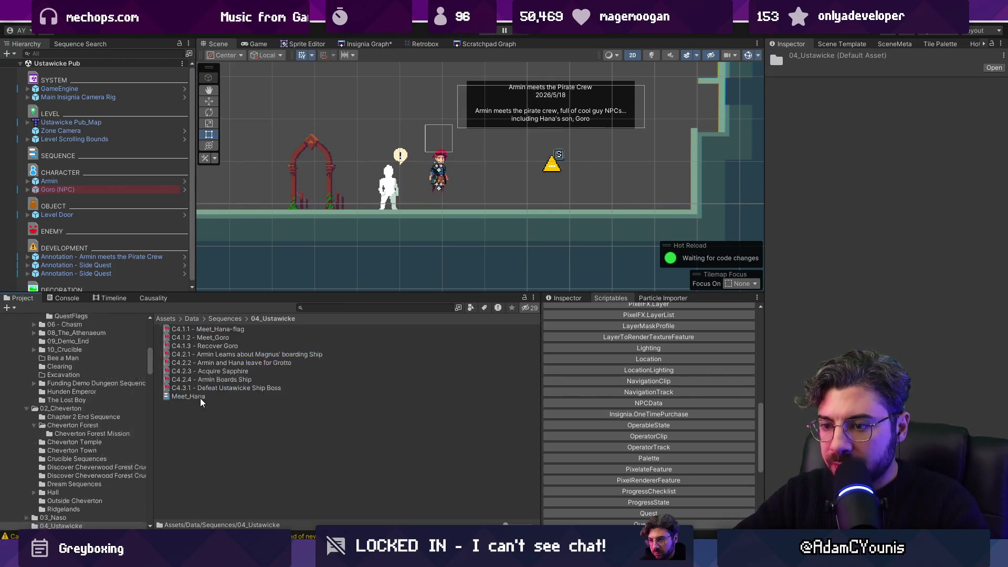
Create an EventSequence named Meet_Goro with given quest flag C4.1.2 - Meet_Goro
right_click(202, 422)
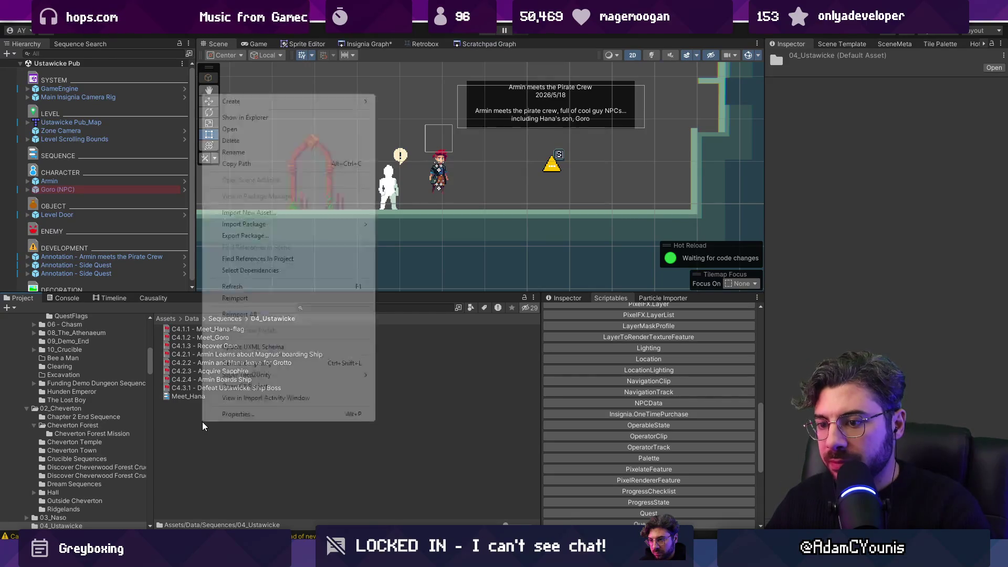
left_click(194, 433)
right_click(195, 433)
key("Escape")
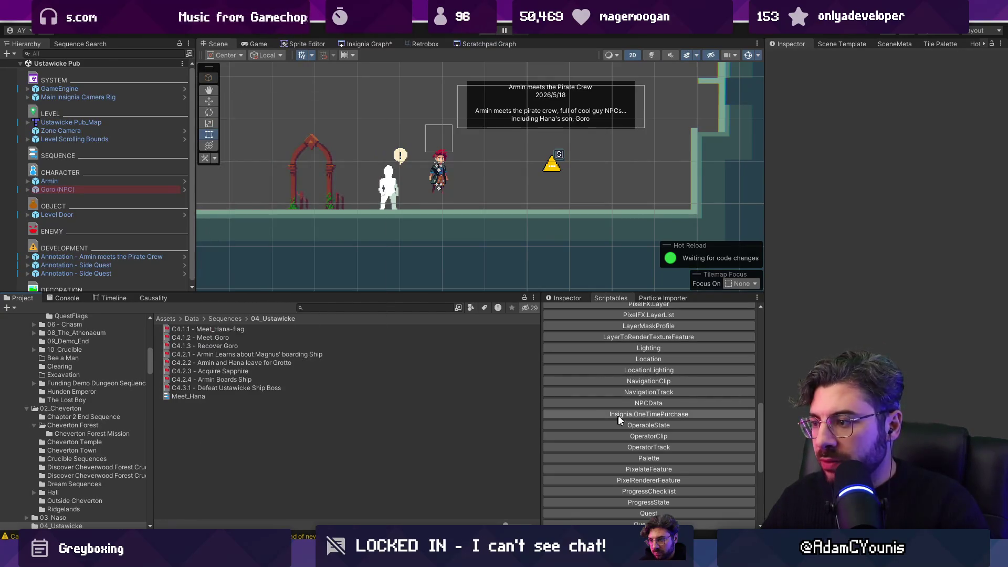
scroll(649, 415, "up", 10)
scroll(654, 410, "down", 3)
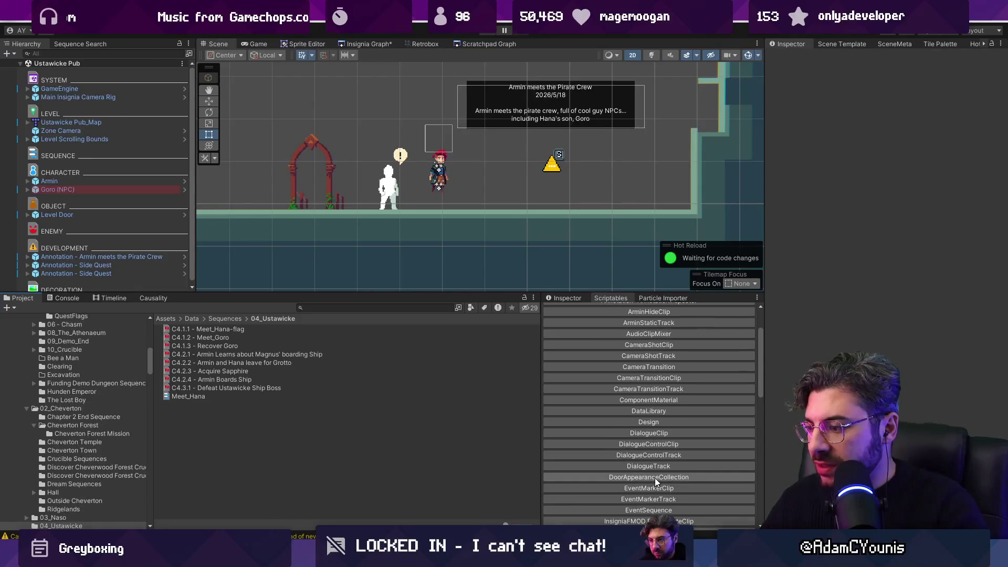
left_click(670, 510)
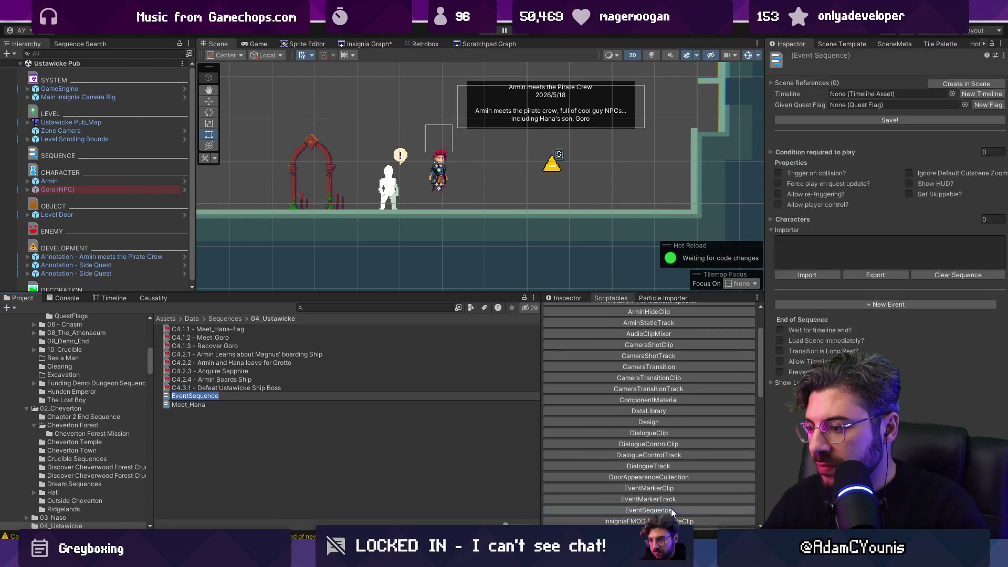
type("Meet_")
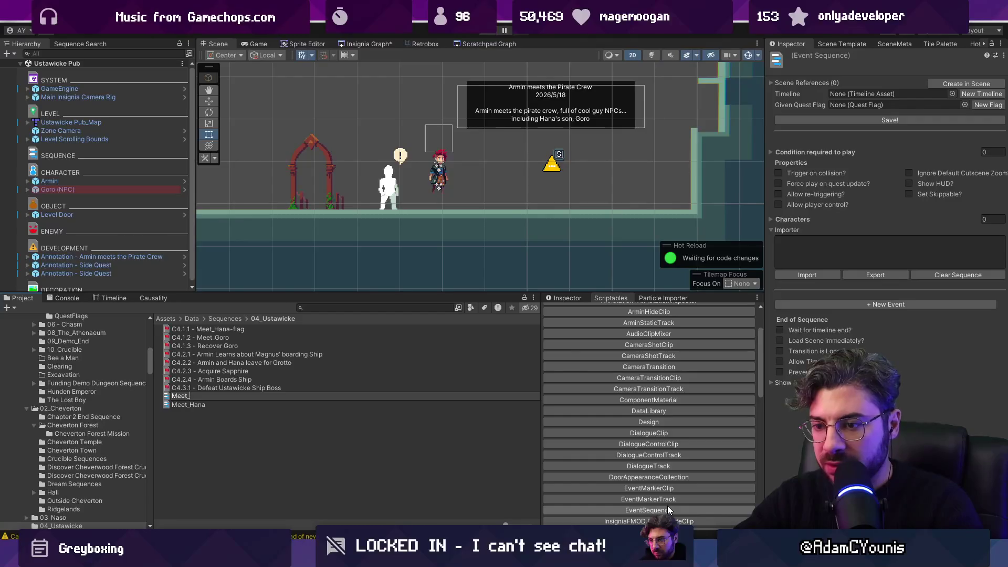
type("Goro")
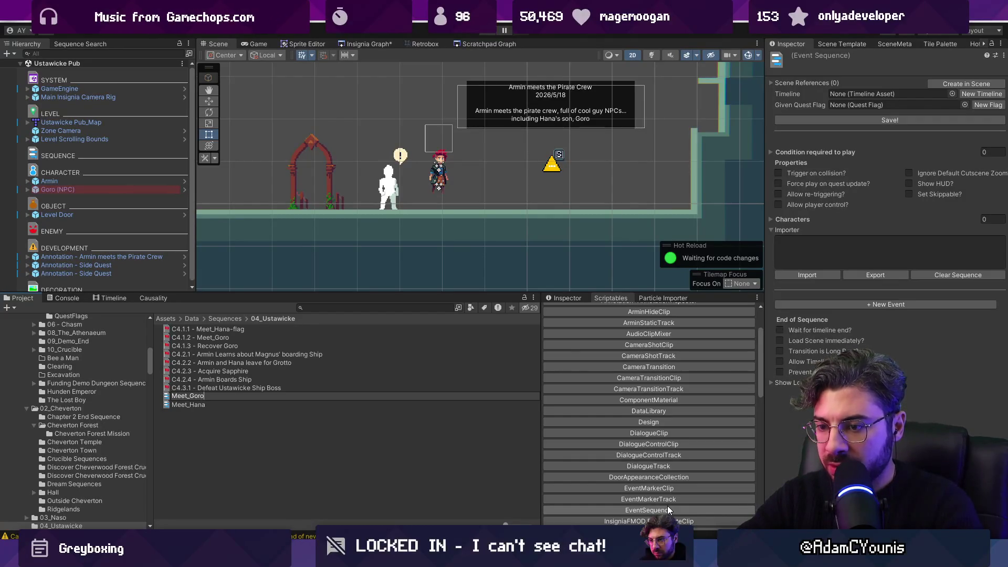
key("Return")
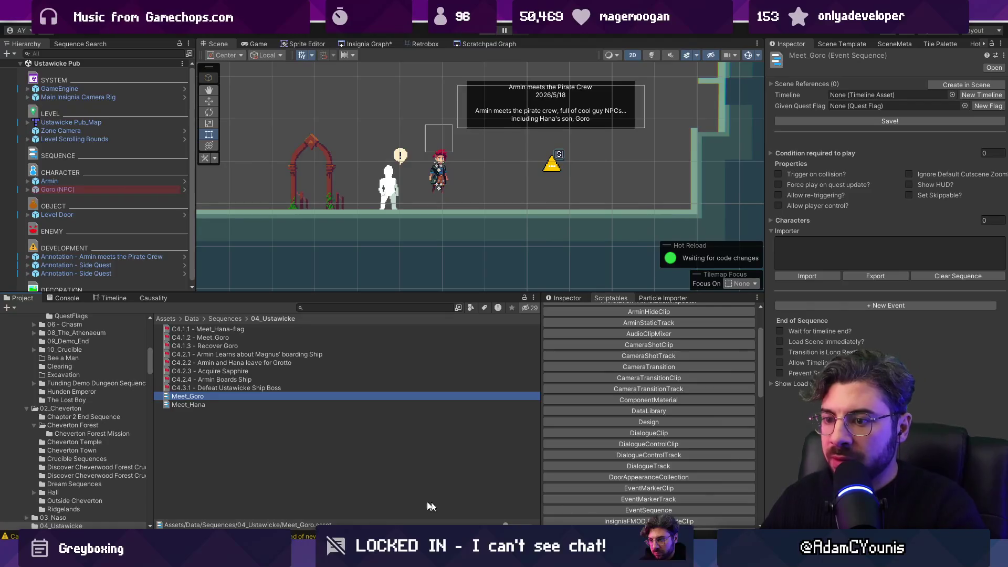
left_click_drag(203, 337, 884, 106)
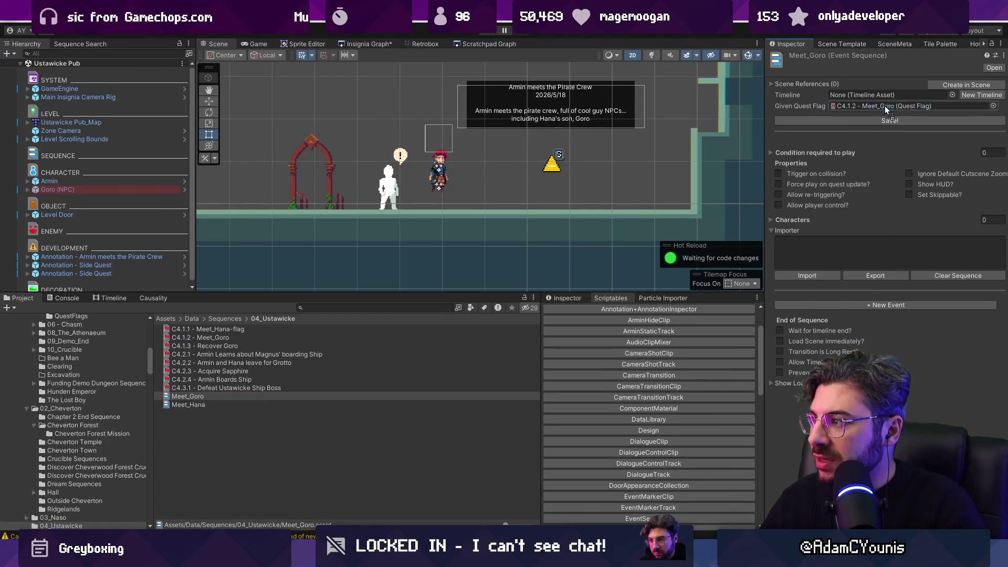
Save the sequence, expand its characters list, and import the written dialogue as events
left_click(886, 119)
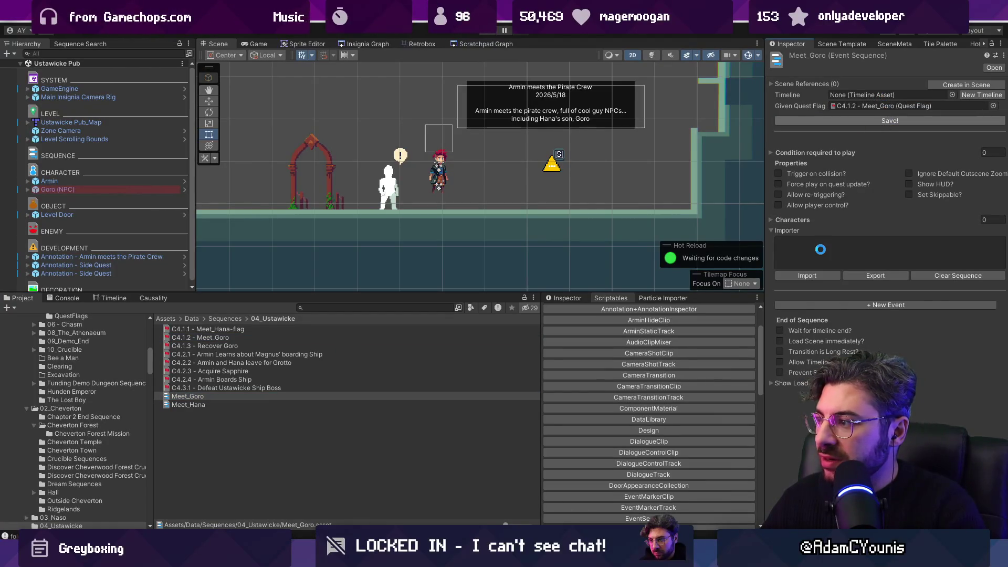
left_click(790, 220)
type("Armin: This is where Armin meets Goro")
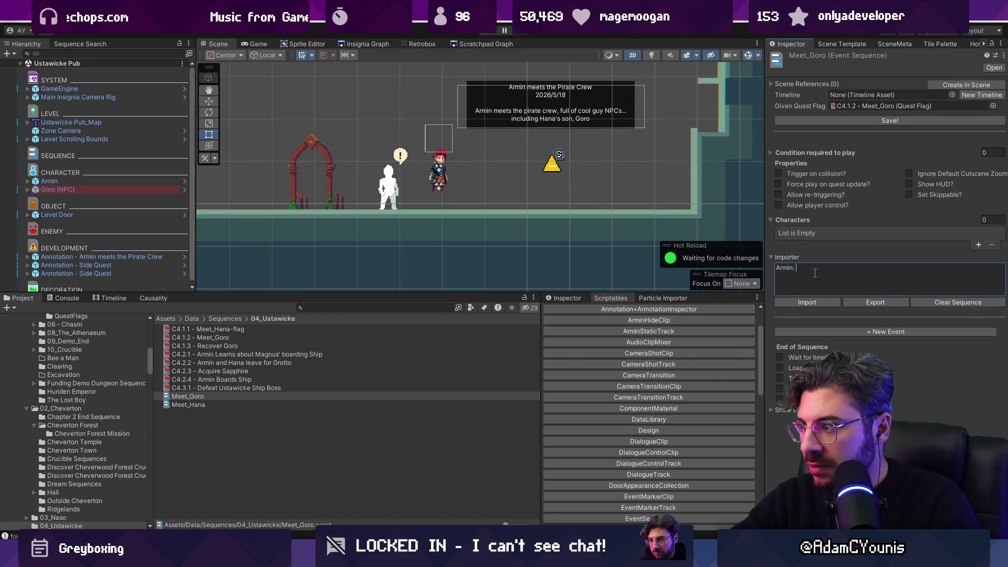
left_click(807, 302)
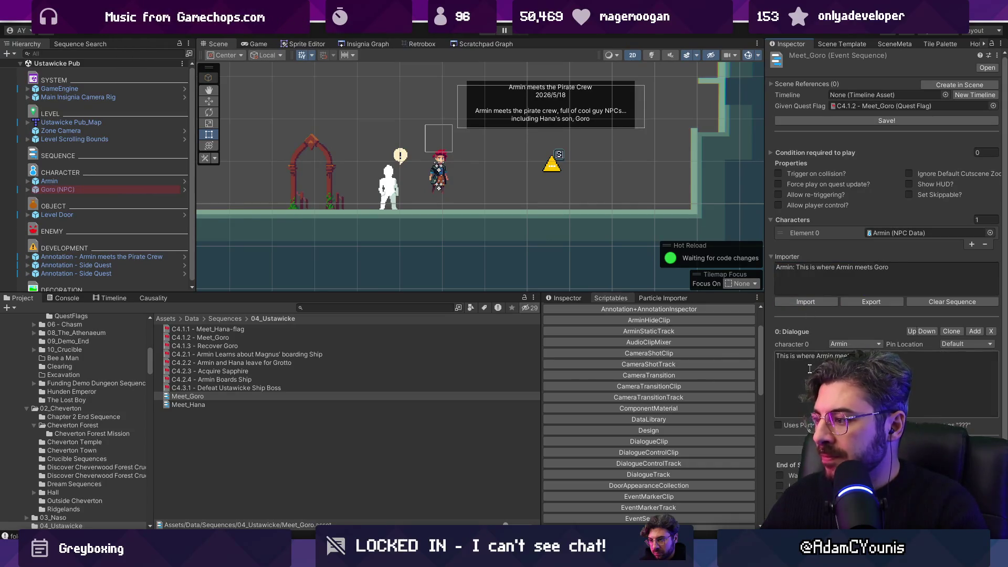
Rewrite the wording of the opening dialogue line
left_click(798, 357)
type("a q")
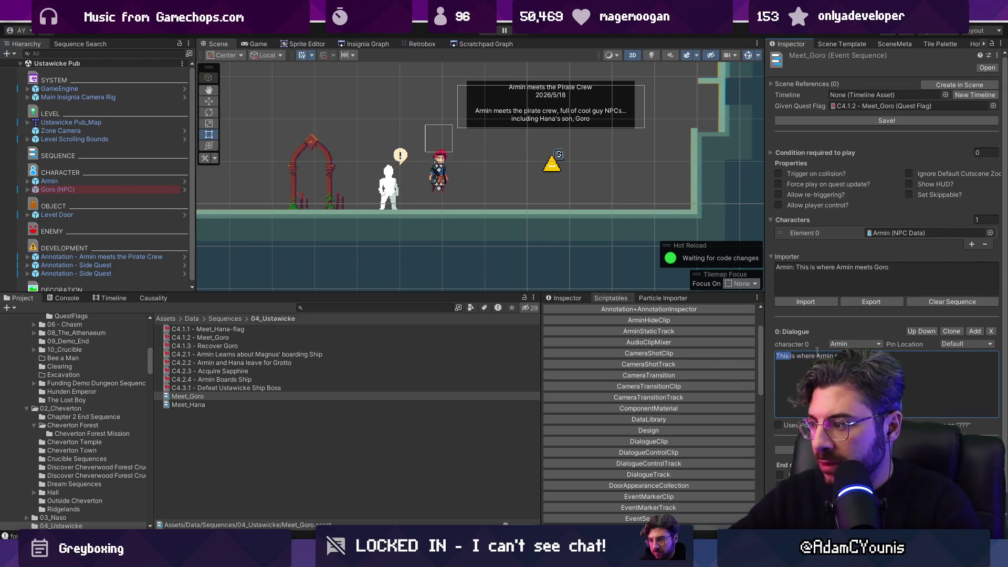
key("BackSpace")
key("BackSpace")
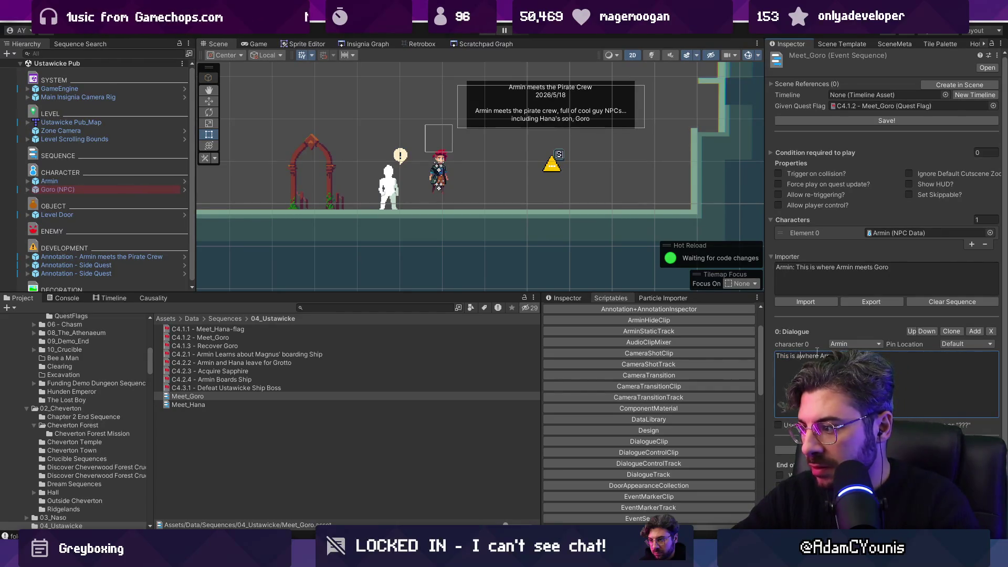
type("sequence ")
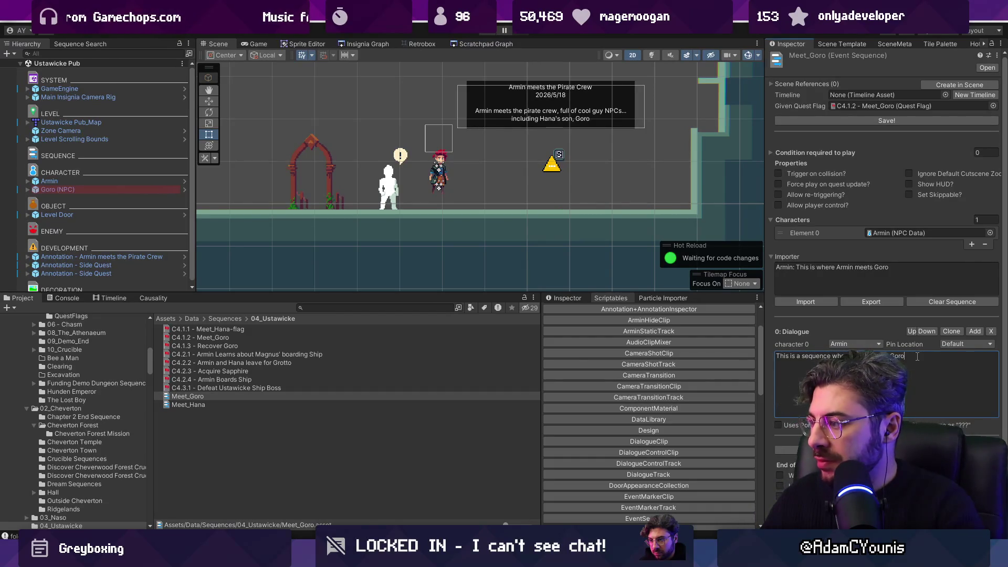
type(".")
scroll(941, 331, "down", 1)
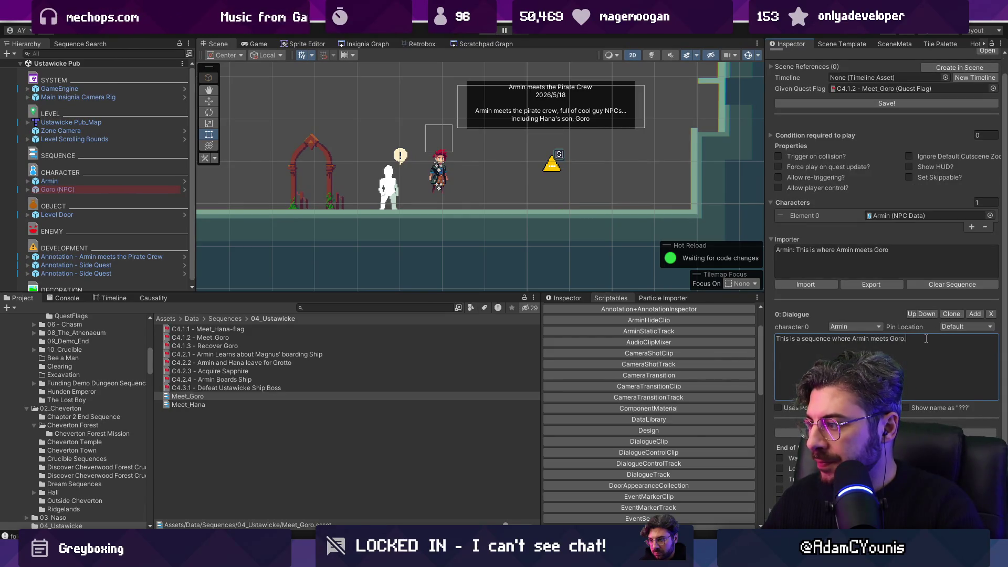
Clone it as Dialogue 1 reading 'Goro is a drunk and doesn't cooperate'
left_click(954, 313)
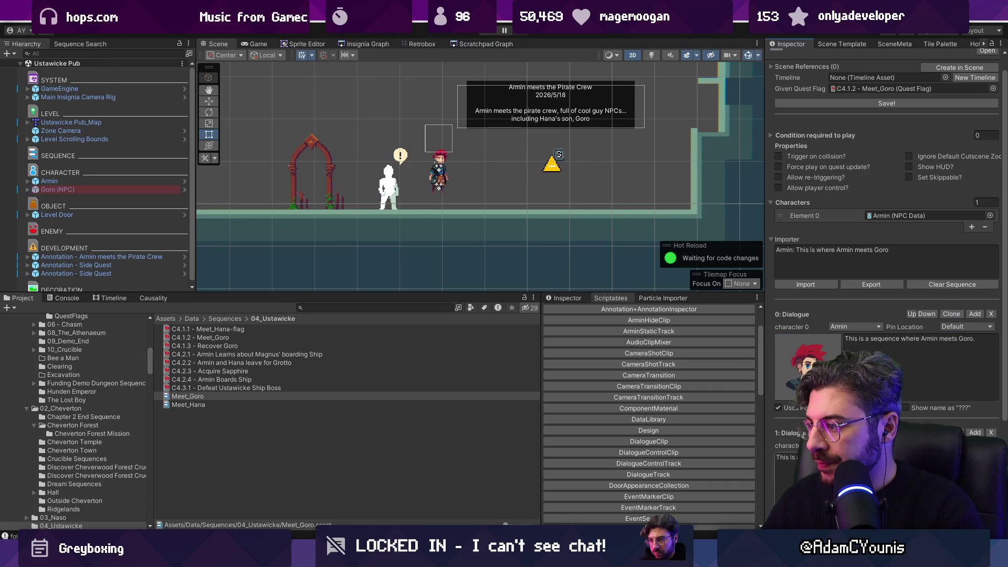
left_click(779, 351)
type("Goro is")
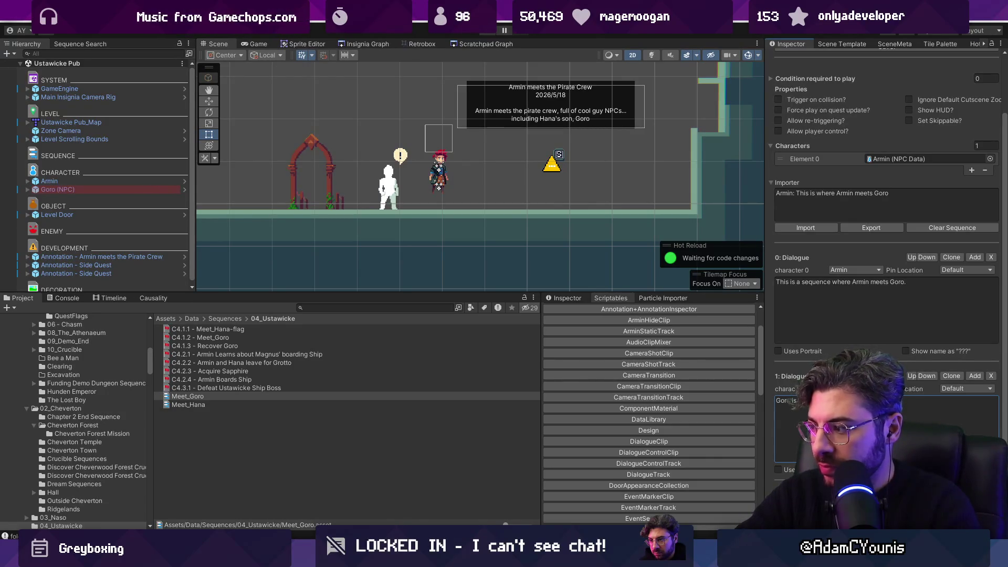
type(" a drunk and doesn't cooperate")
scroll(936, 324, "down", 3)
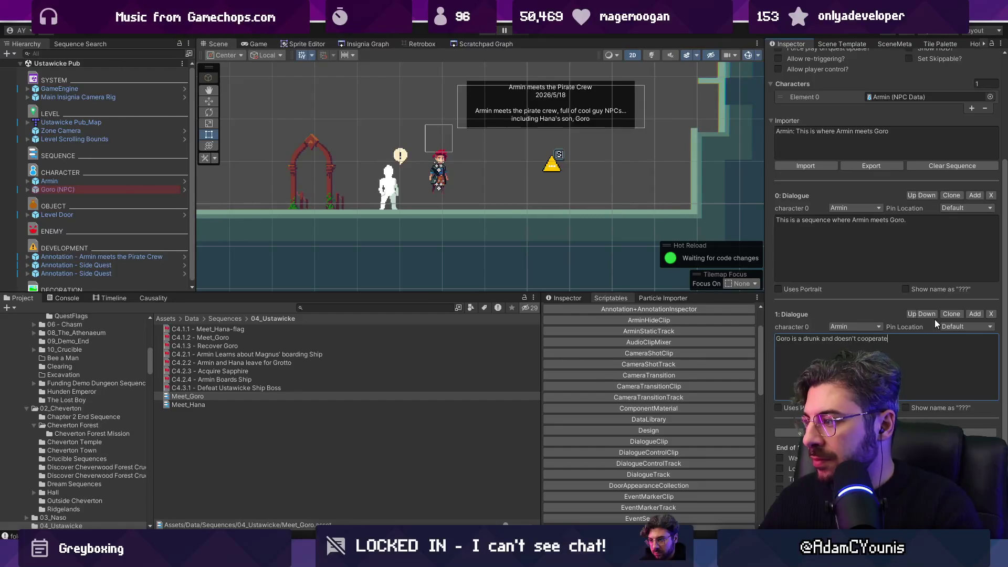
Add Dialogue 2 about Armin bringing Goro home to Hana
left_click(975, 313)
type("Armin get")
scroll(887, 315, "down", 4)
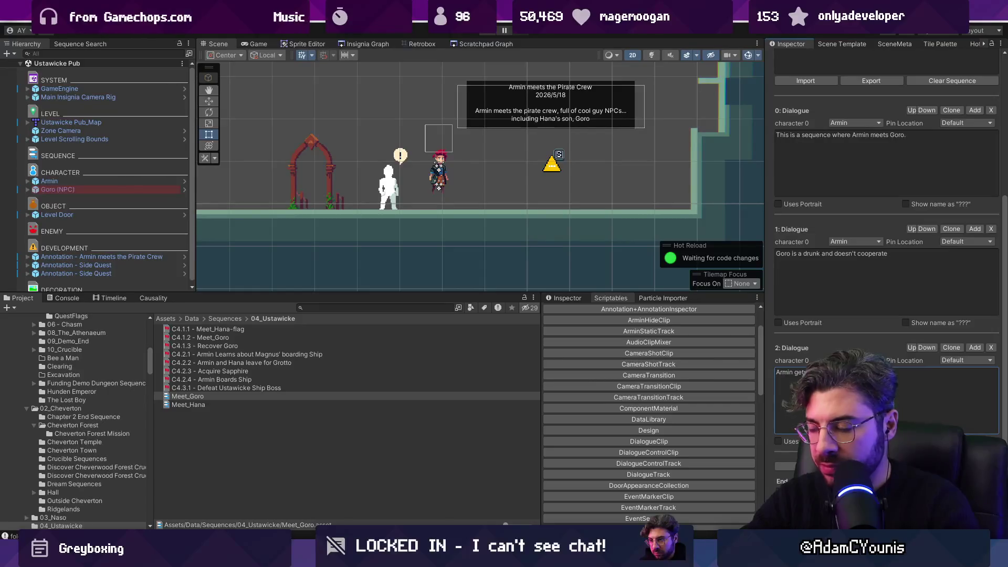
type("s")
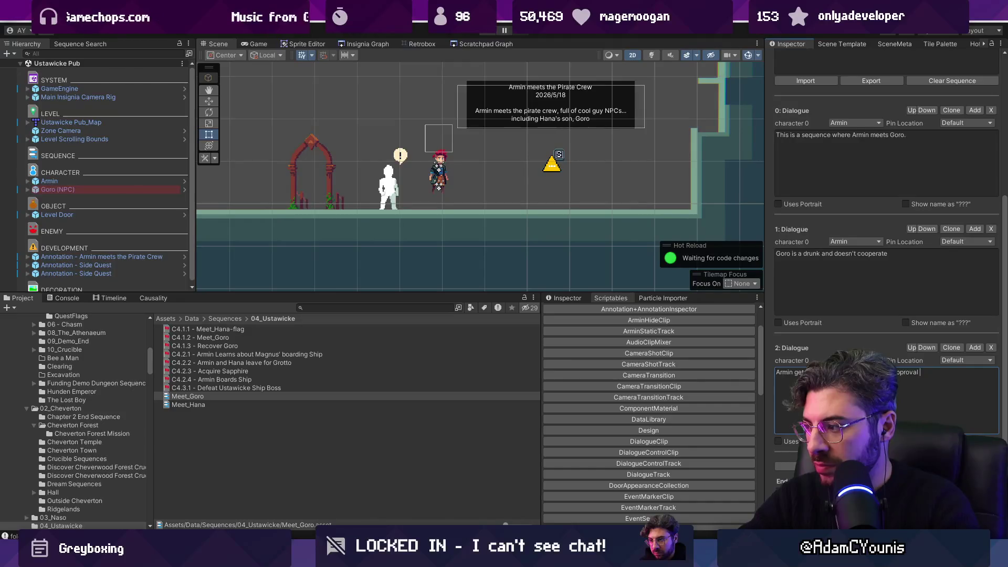
key("BackSpace")
key("BackSpace")
key("BackSpace")
type("m home to Hana")
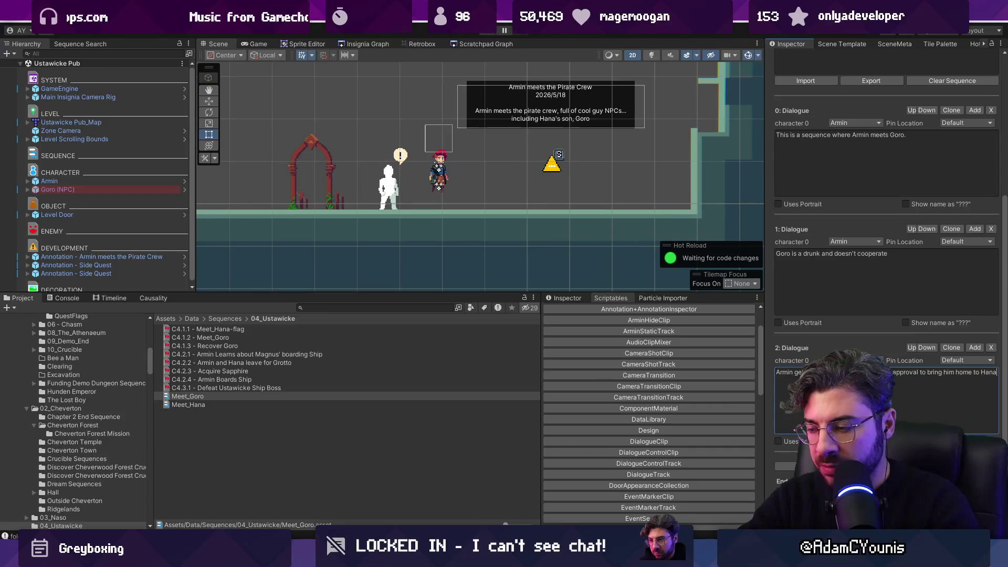
scroll(835, 351, "up", 10)
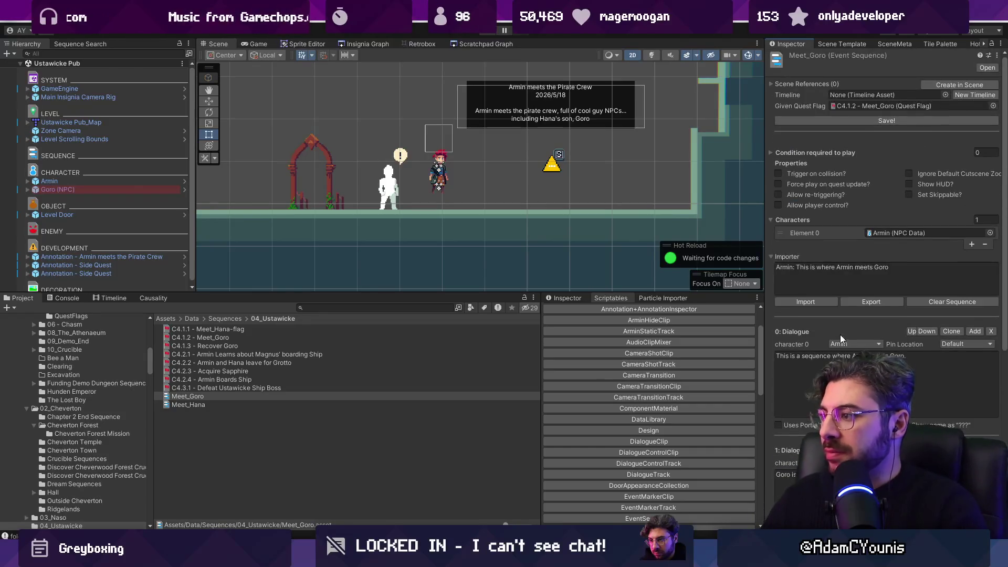
Save Meet_Goro, export its dialogue script, and change the drunk line's speaker to Goro
left_click(884, 120)
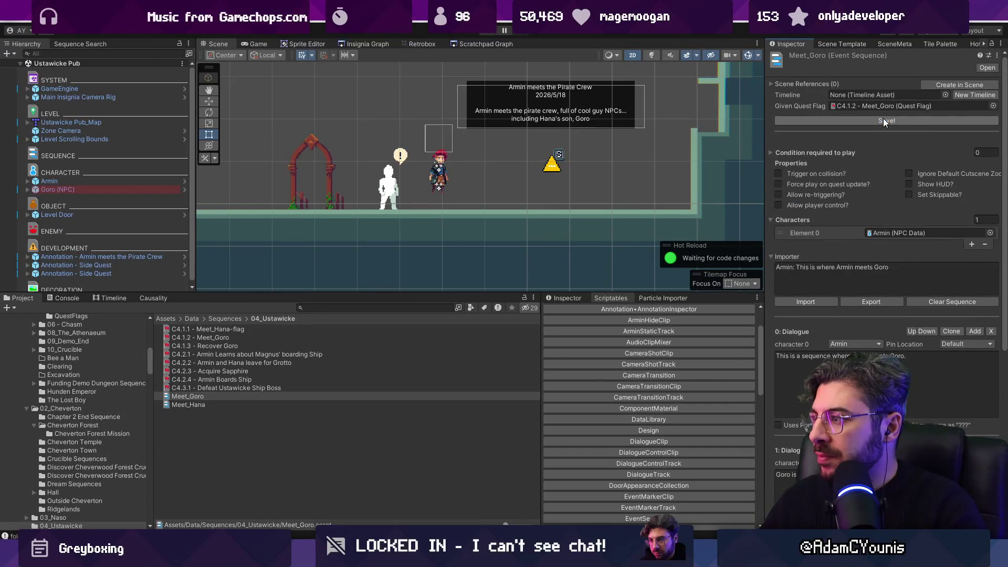
left_click(872, 121)
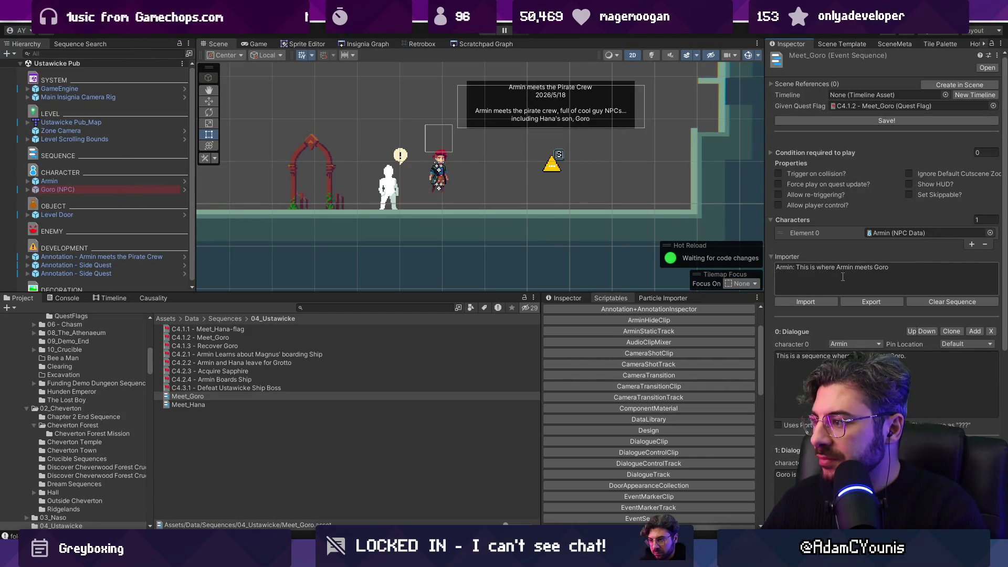
left_click(880, 301)
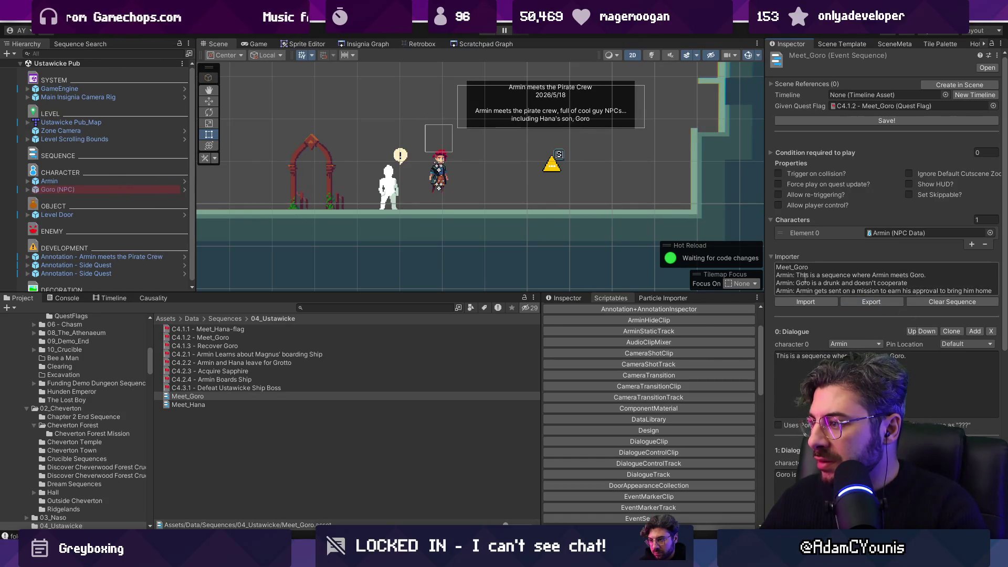
double_click(783, 283)
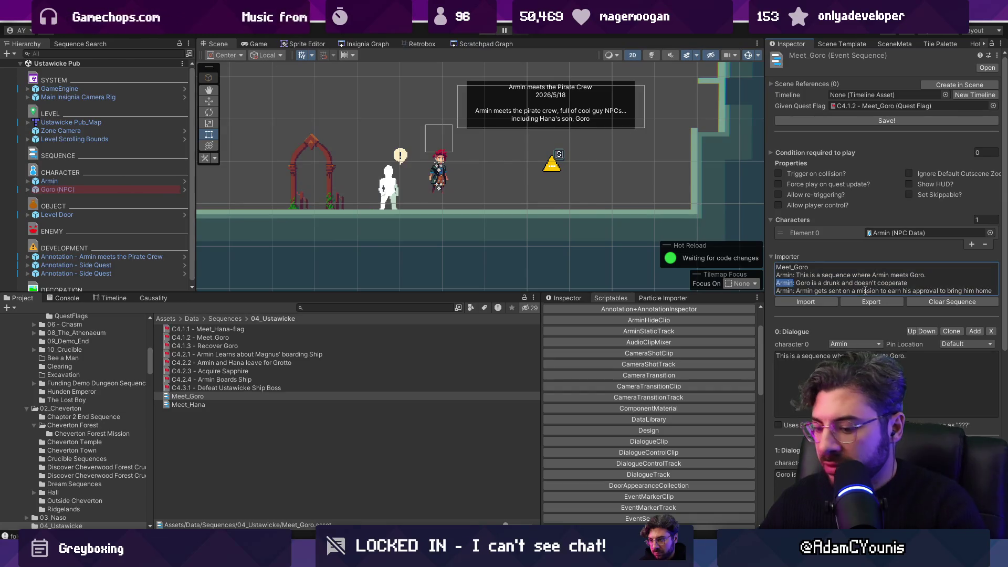
type("Goro")
left_click(806, 302)
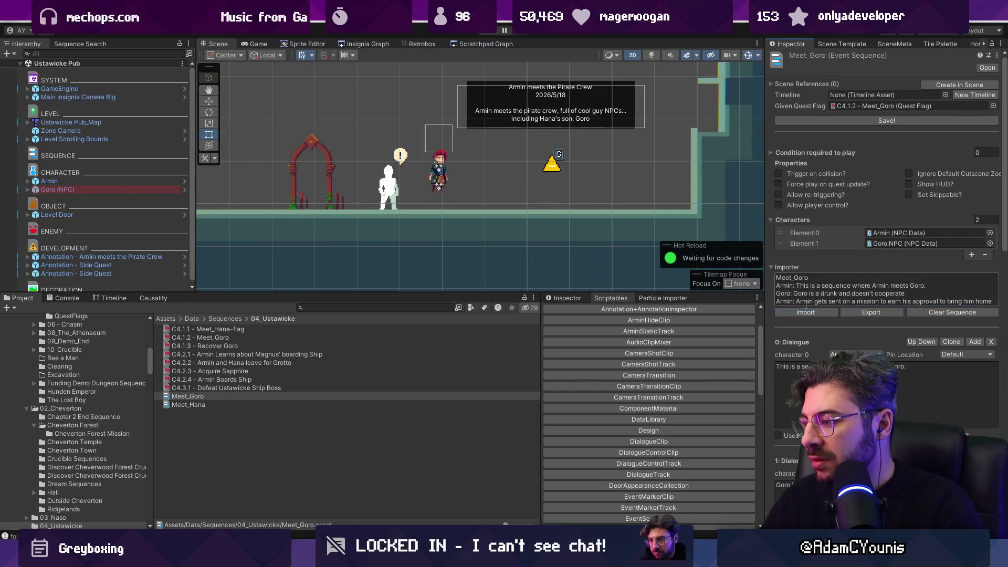
Clear the sequence, paste and re-import the edited script, then select Goro (NPC)
scroll(838, 314, "down", 12)
scroll(840, 314, "up", 10)
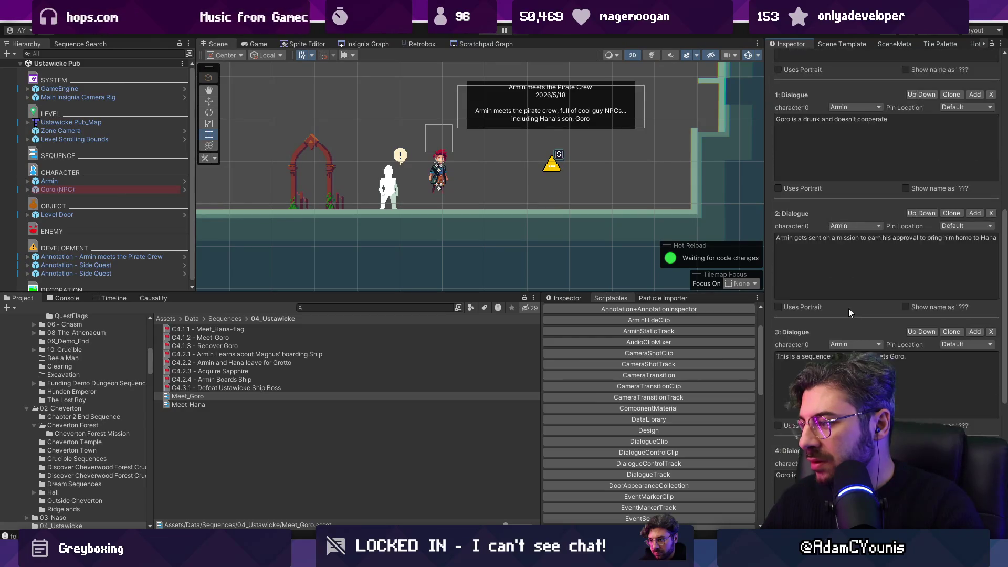
left_click(940, 202)
type("Goro: Goro is a drunk and doesn't cooperate Armin: Armin gets sent on a mission to earn his approval to bring him home to Hana")
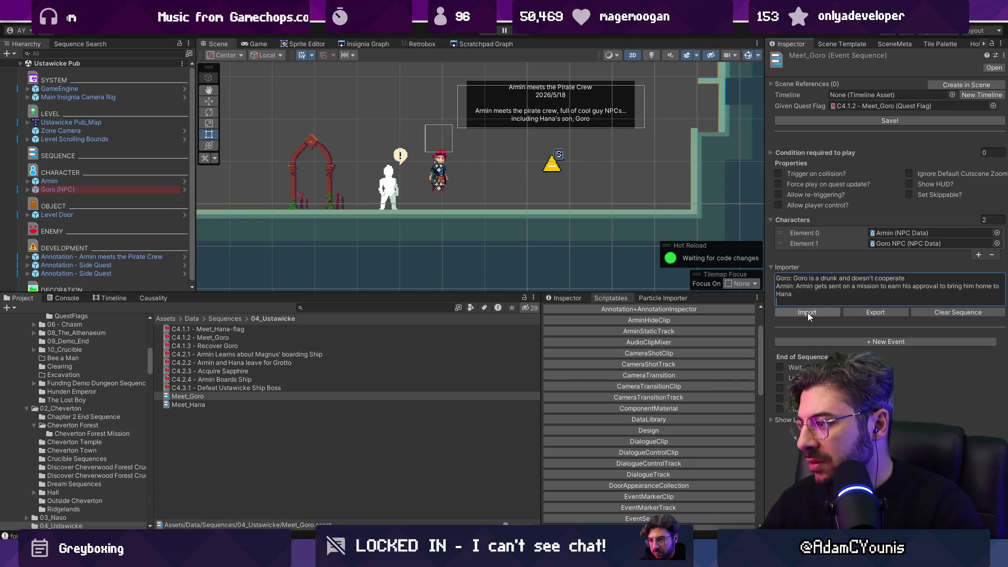
left_click(809, 313)
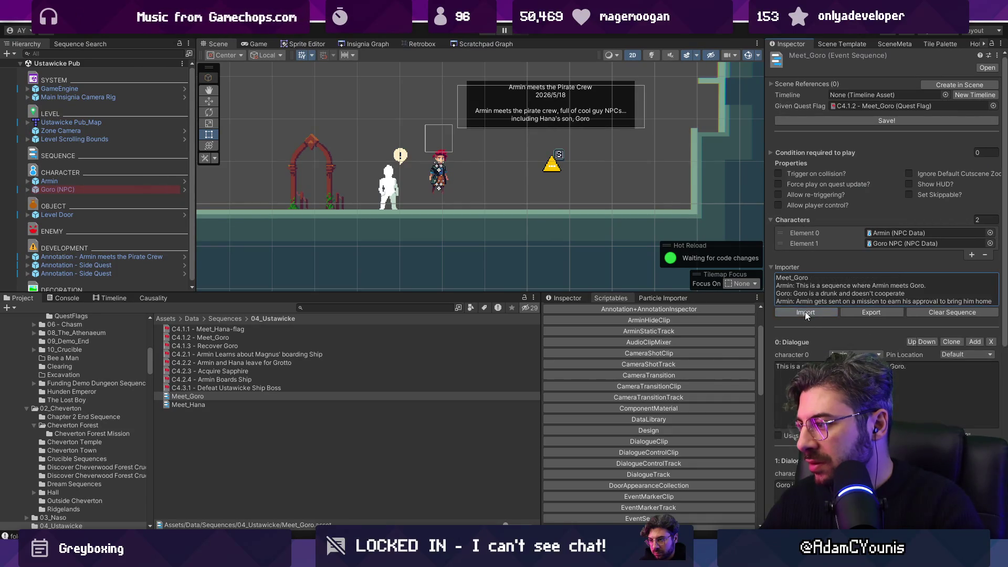
scroll(813, 311, "down", 3)
scroll(838, 237, "down", 3)
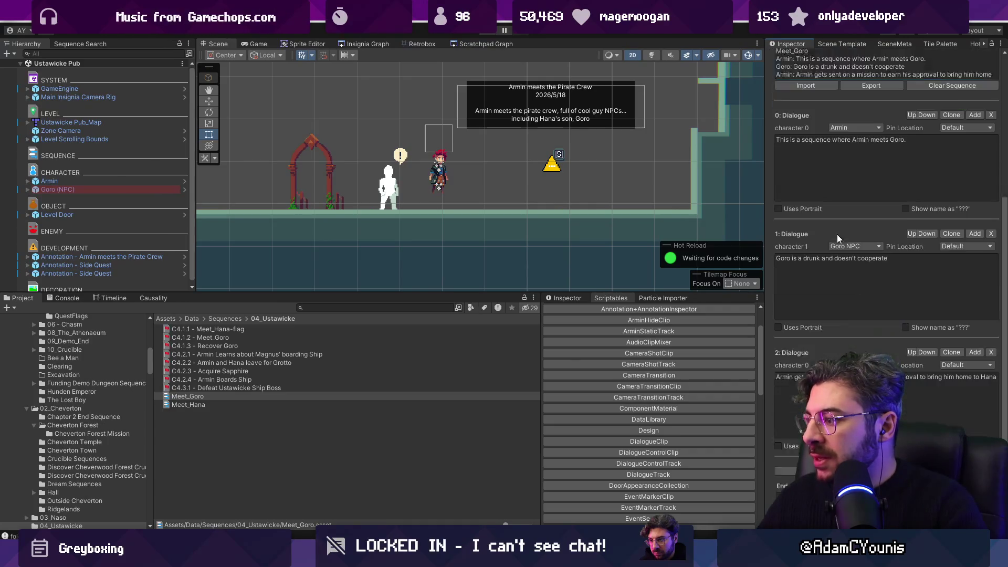
scroll(839, 237, "up", 8)
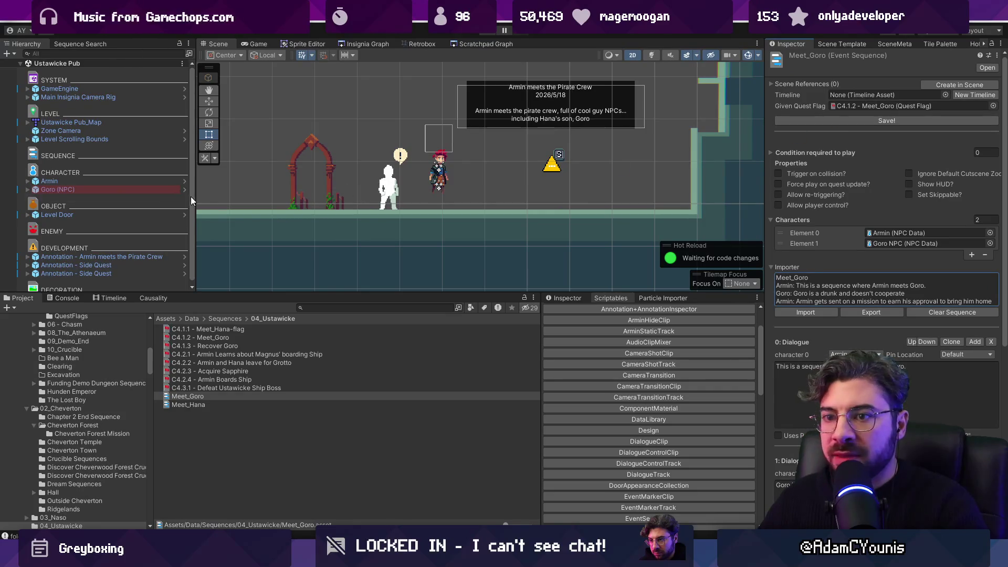
left_click(132, 190)
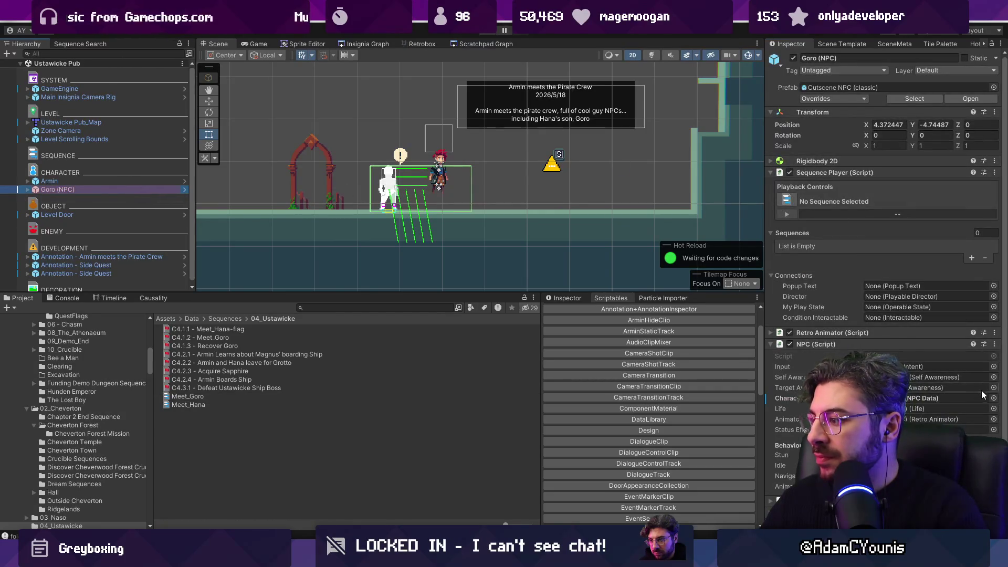
Add Meet_Goro to Goro's Sequence Player list and save the scene
left_click(972, 258)
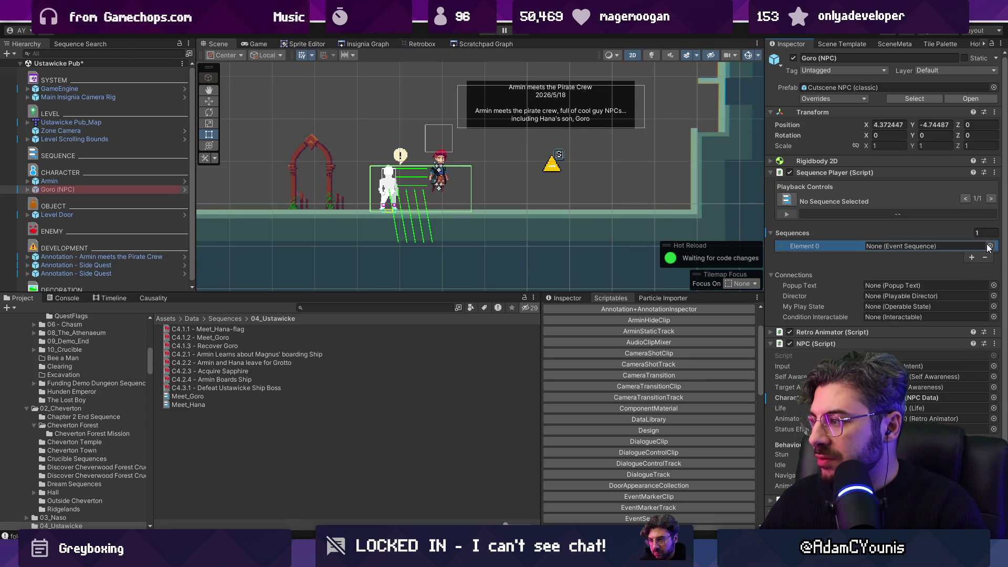
left_click(990, 245)
type("goo")
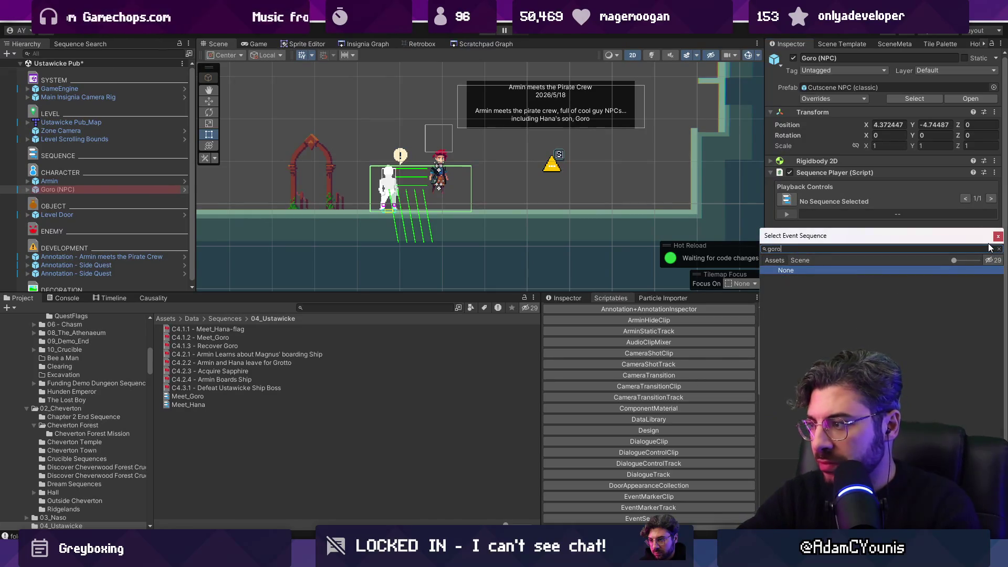
key("Down")
key("Return")
key("ctrl+s")
Check the Chapter 4 quest flag checklist and causality, then run and stop a test
left_click(563, 298)
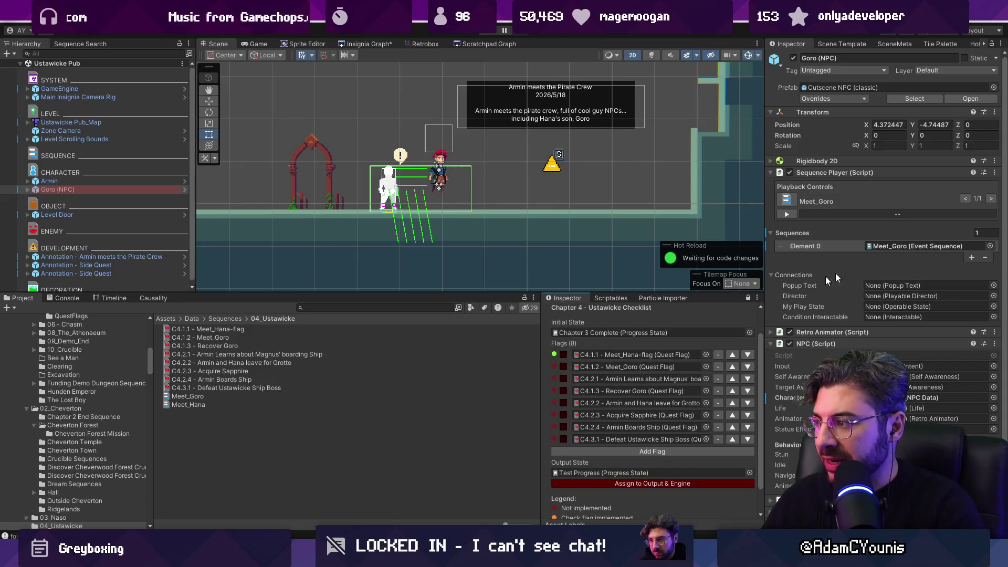
left_click(154, 297)
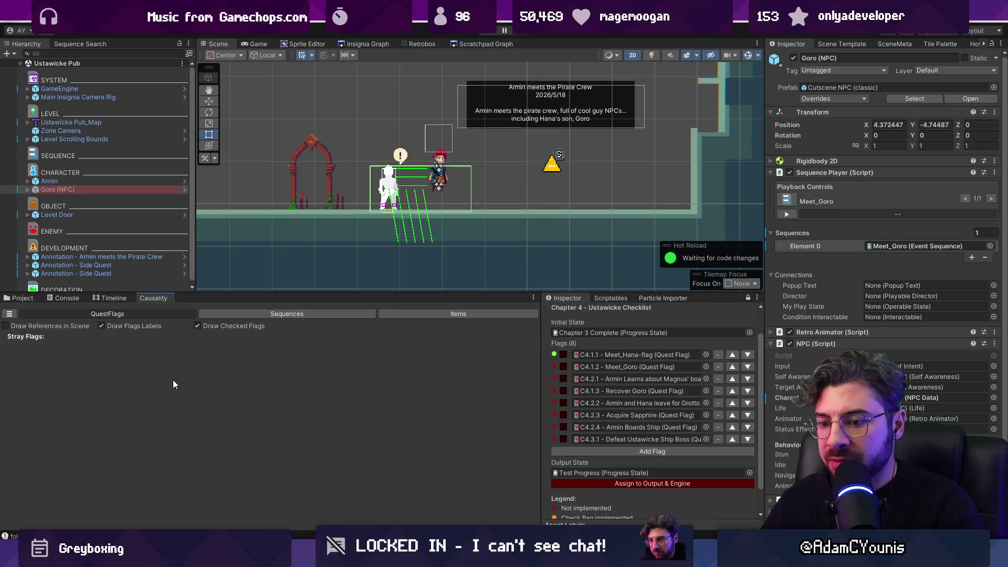
left_click(23, 298)
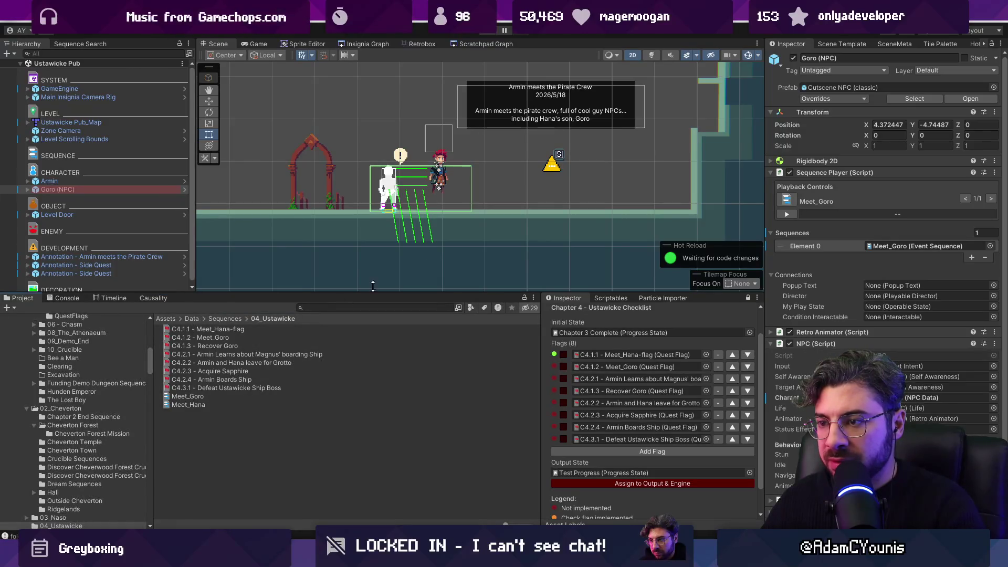
left_click(101, 191)
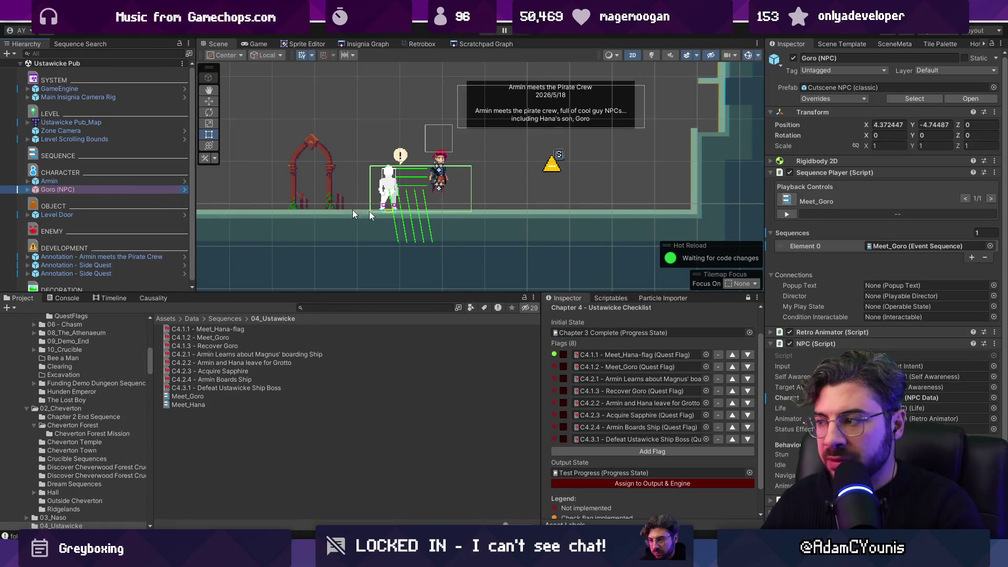
left_click(807, 233)
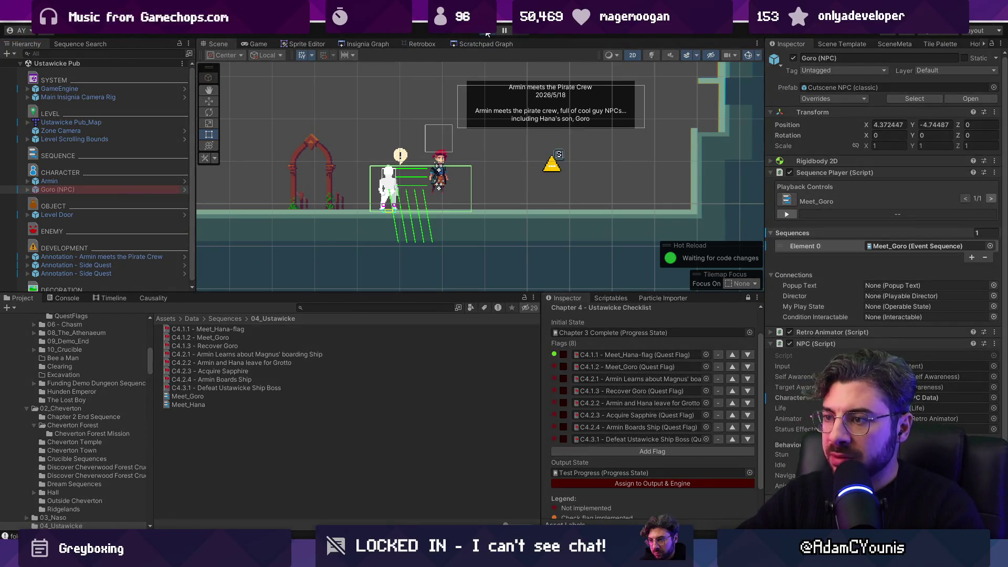
left_click(488, 32)
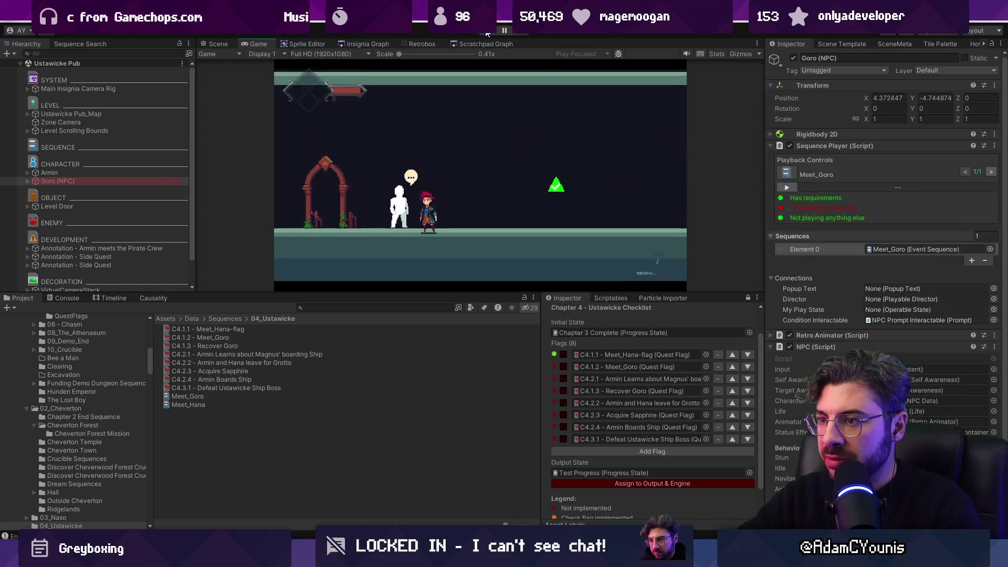
left_click(486, 33)
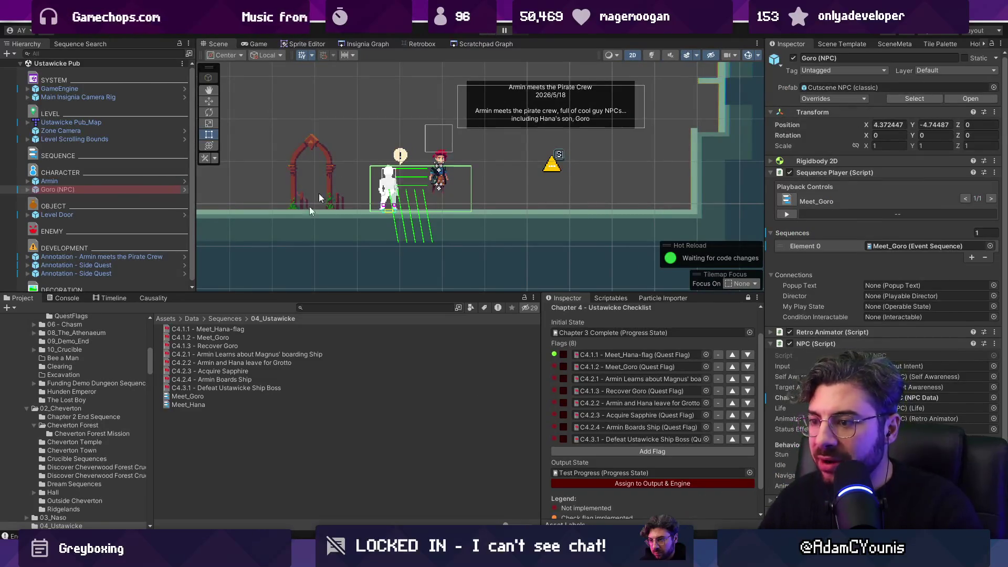
Check the Causality overview, then find the 'Scene file not found' error in the Console
left_click(159, 297)
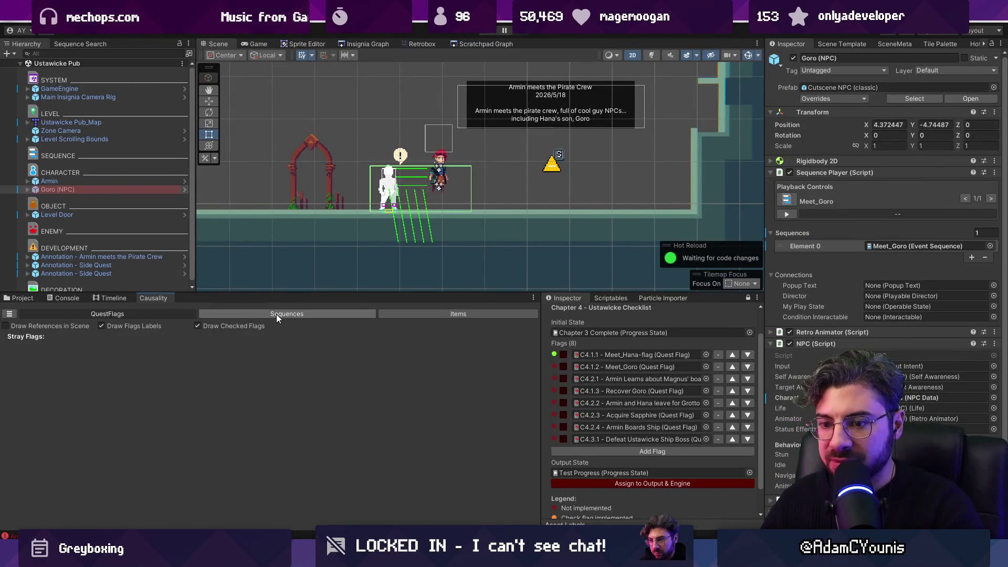
left_click(384, 313)
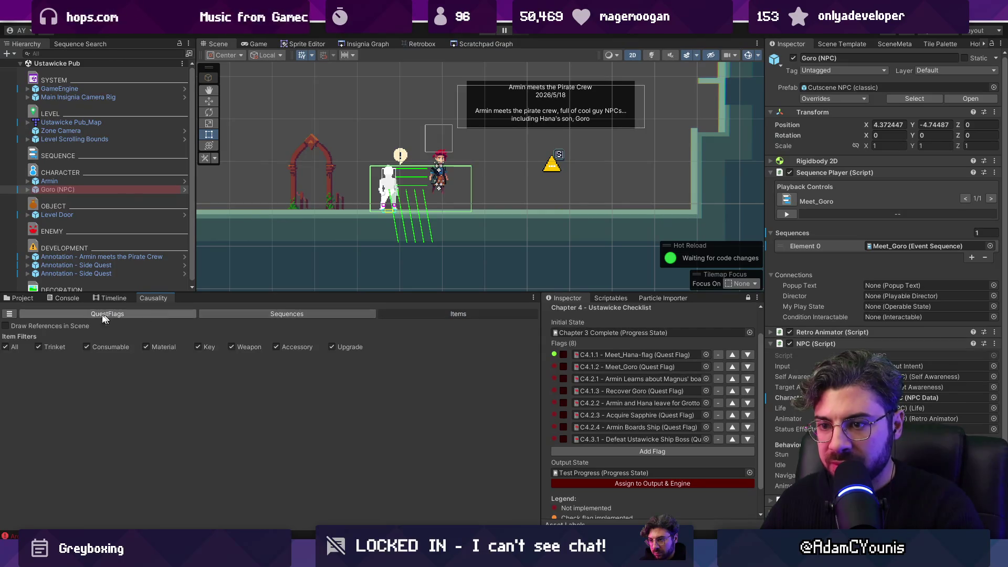
left_click(33, 314)
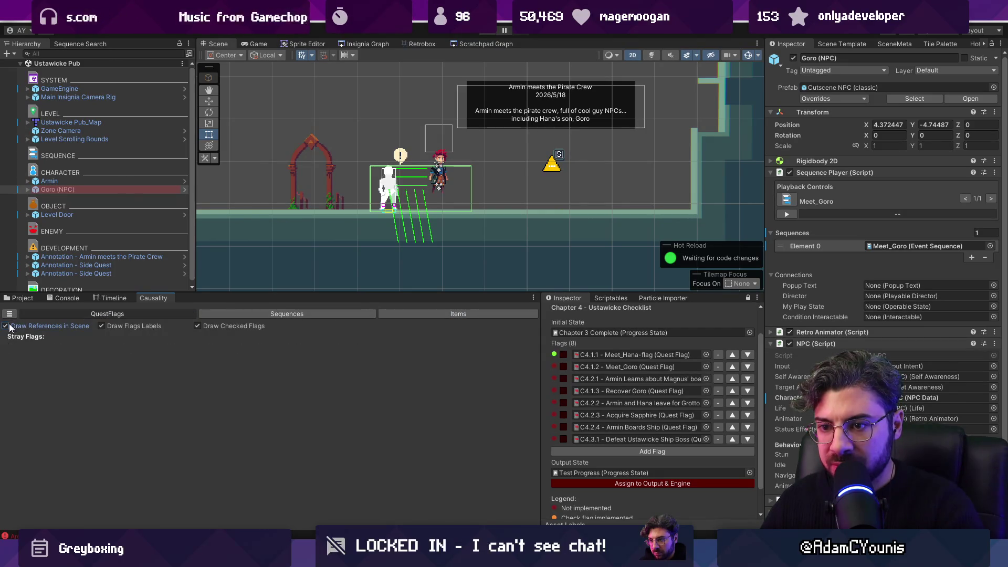
left_click(64, 298)
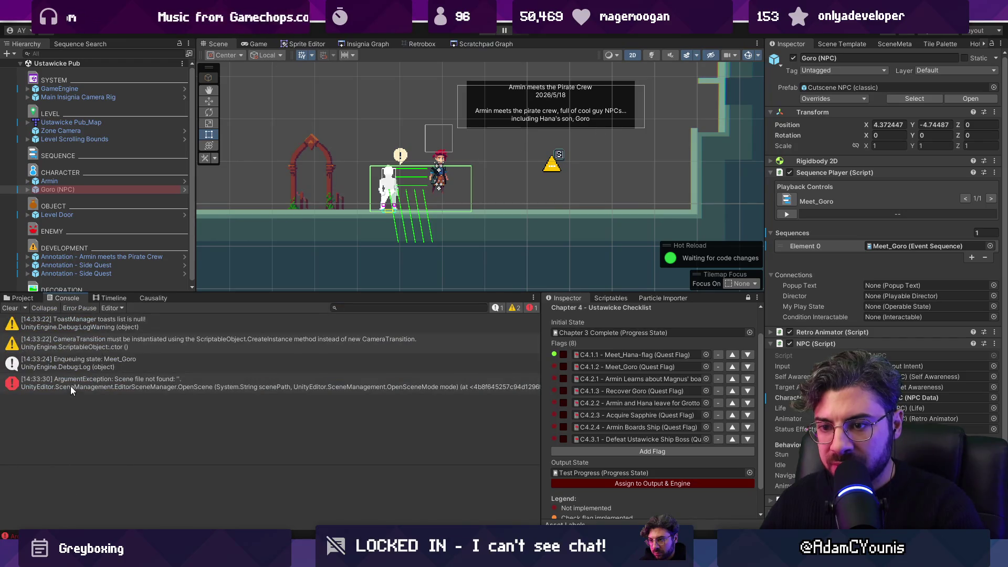
left_click(72, 389)
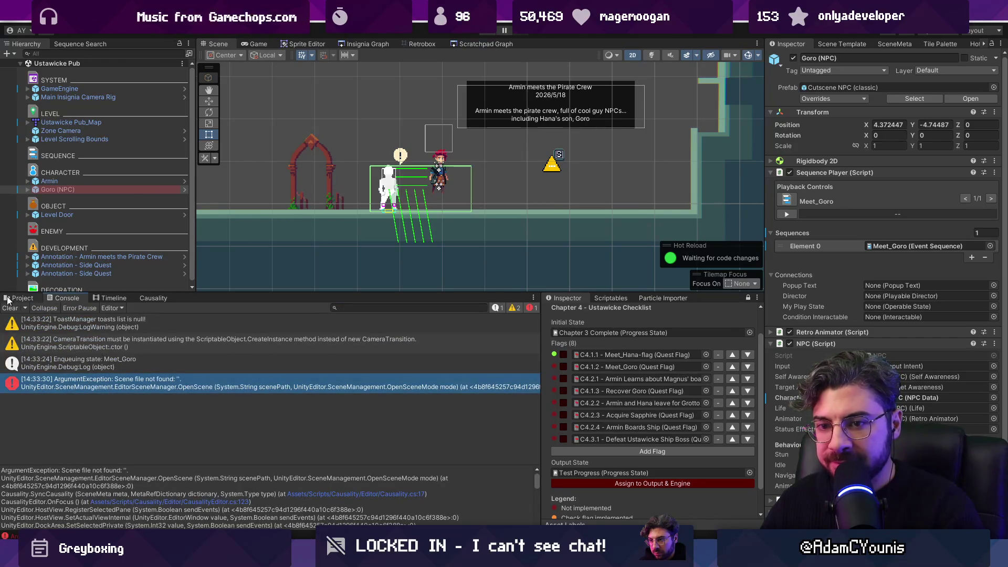
left_click(157, 299)
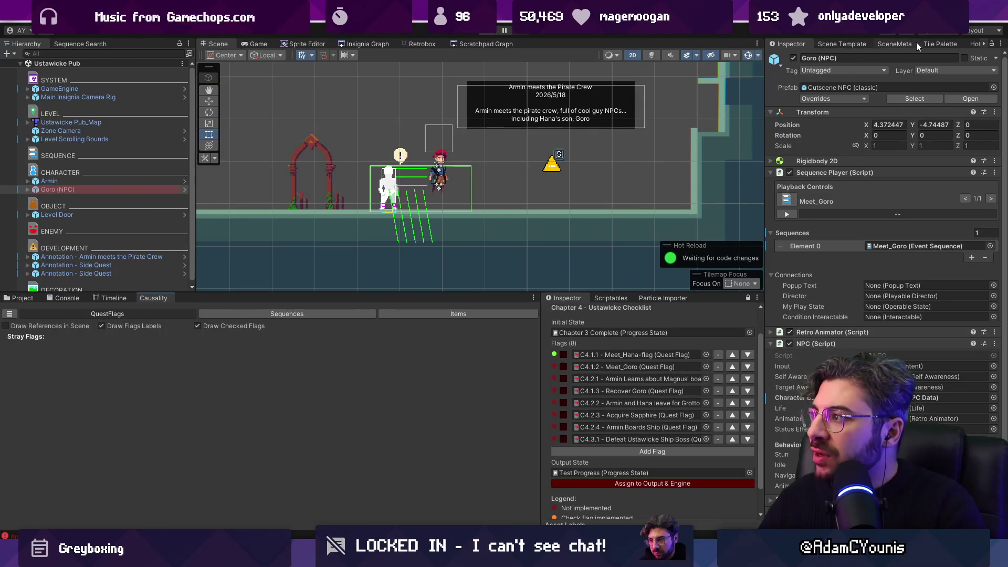
Look over the pub scene's metadata and template options, then return to Goro's component details
left_click(901, 44)
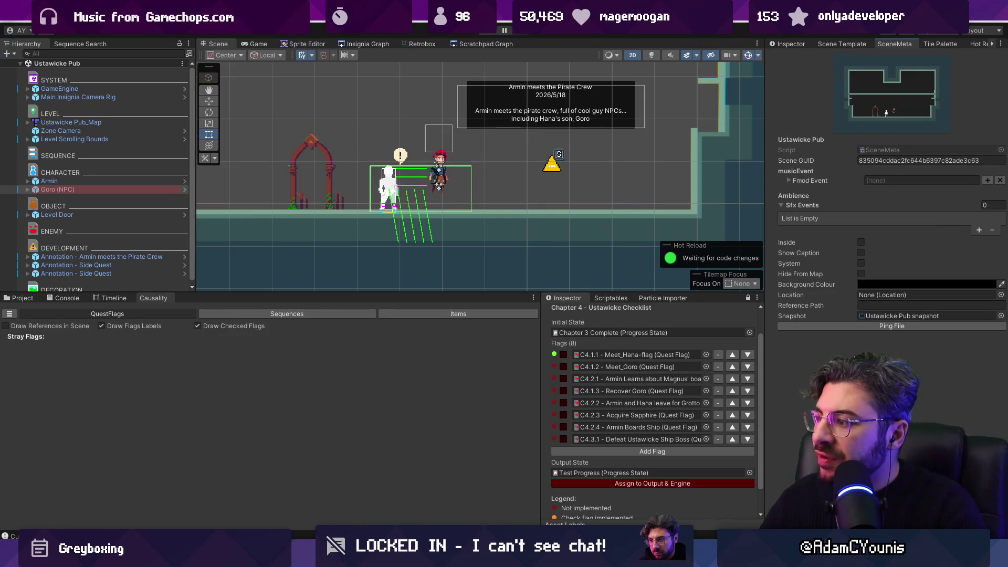
left_click(832, 46)
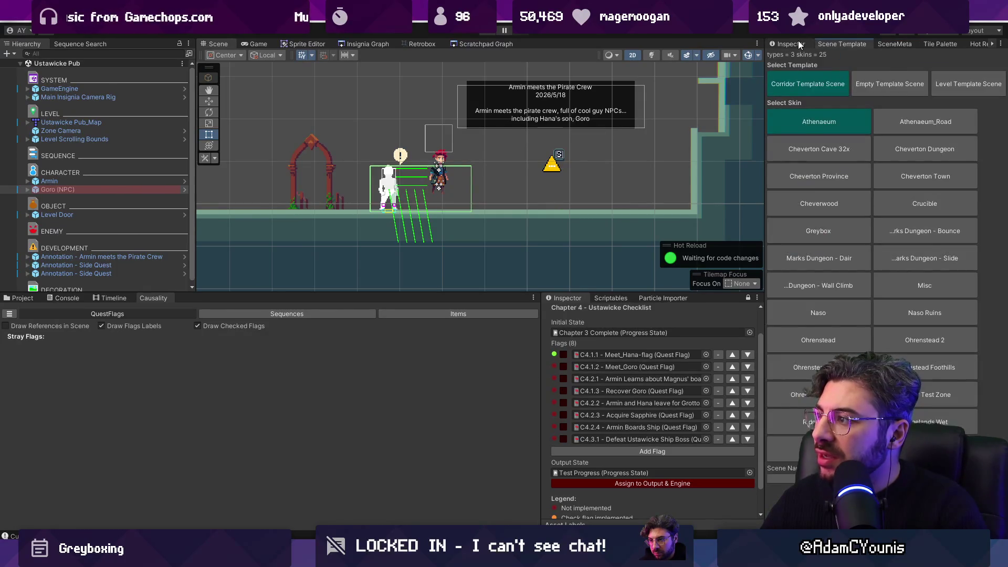
left_click(799, 44)
left_click(155, 371)
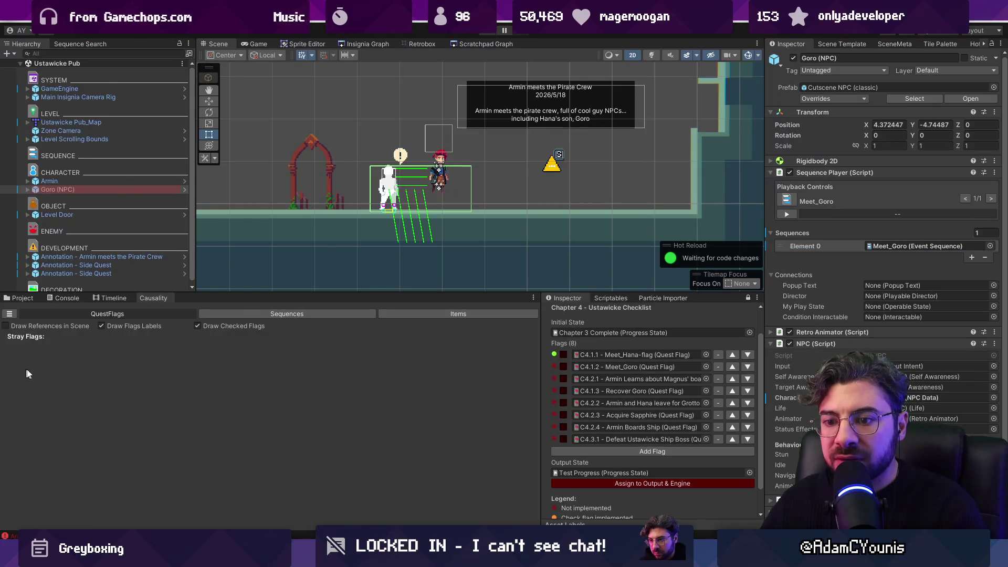
Enlarge the scene error's stack trace and open Causality.cs at the failing line
left_click(21, 298)
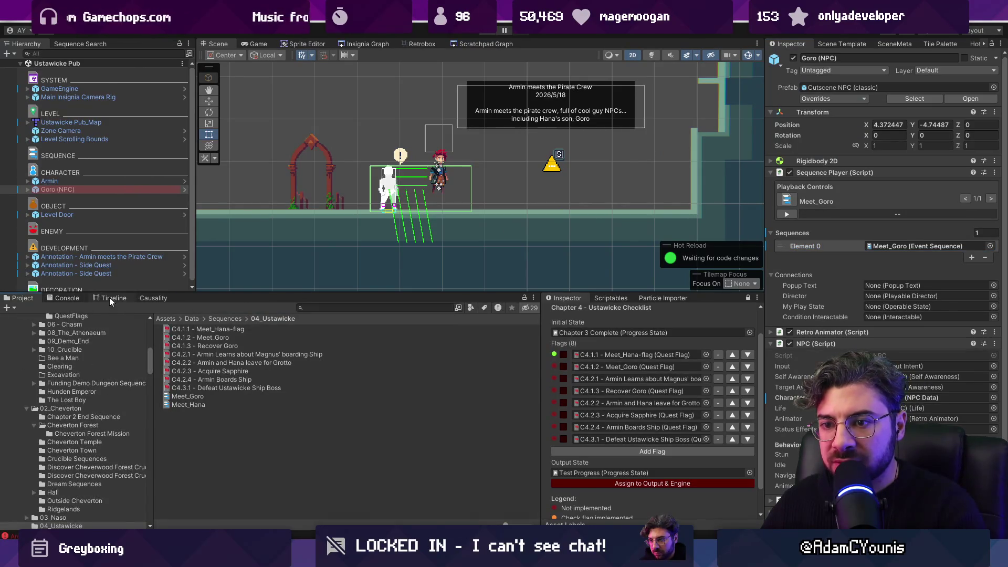
left_click(67, 298)
left_click(176, 329)
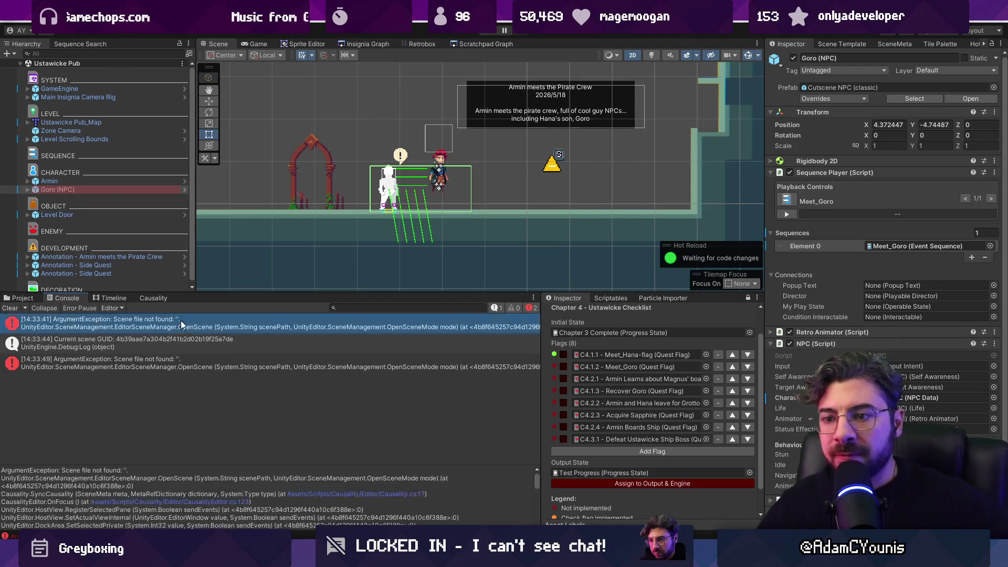
left_click_drag(218, 466, 222, 390)
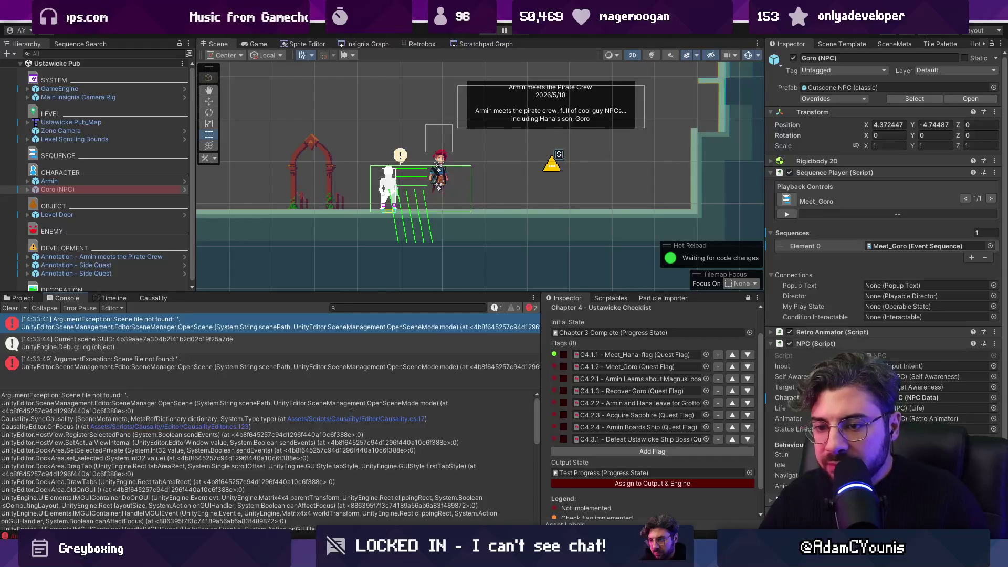
left_click(307, 420)
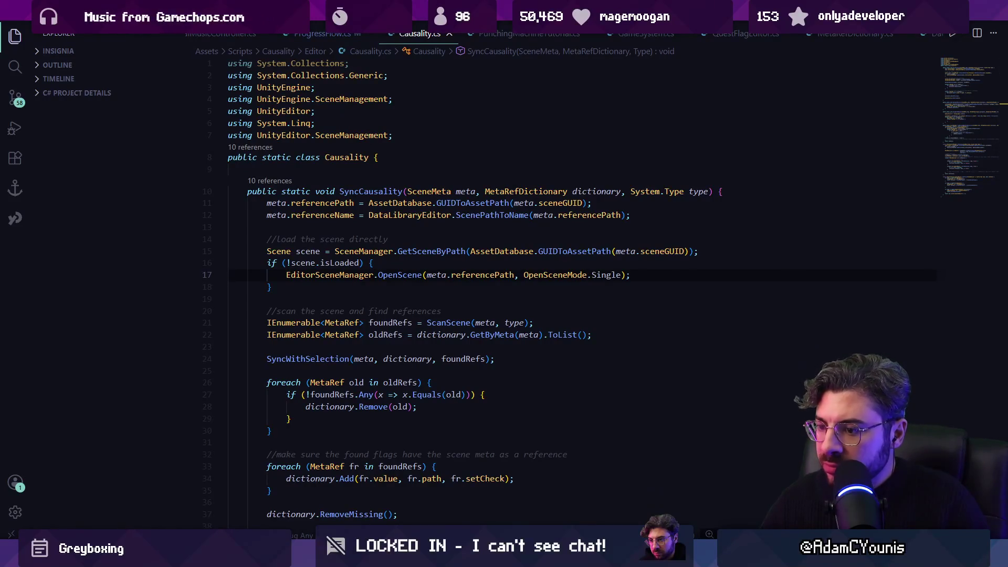
Leave VS Code for Unity and show the Project asset browser
key("alt+Tab")
left_click(18, 298)
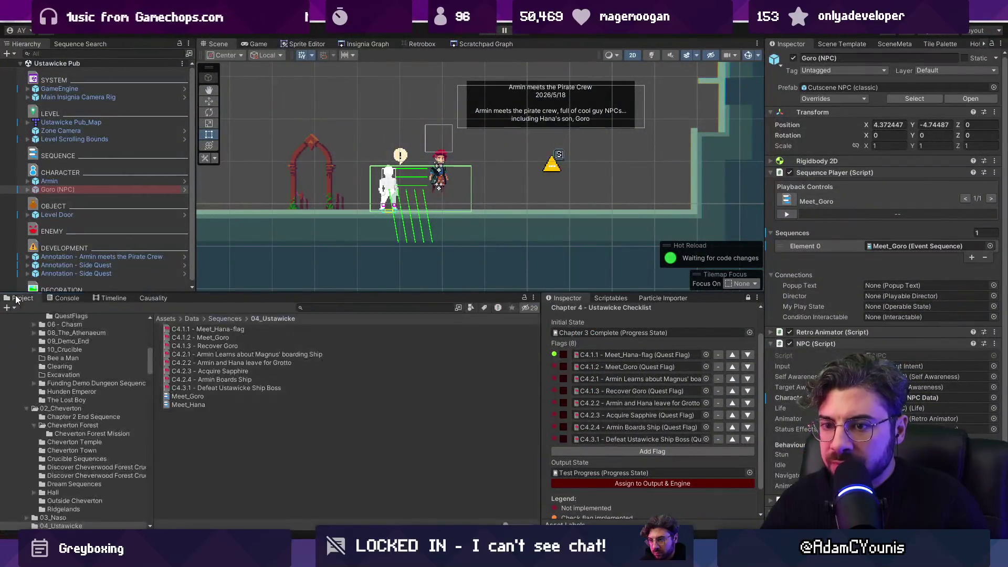
Find the SceneInstanceCollection asset, delete its 3 orphaned scene metas, and recheck causality data
type("s")
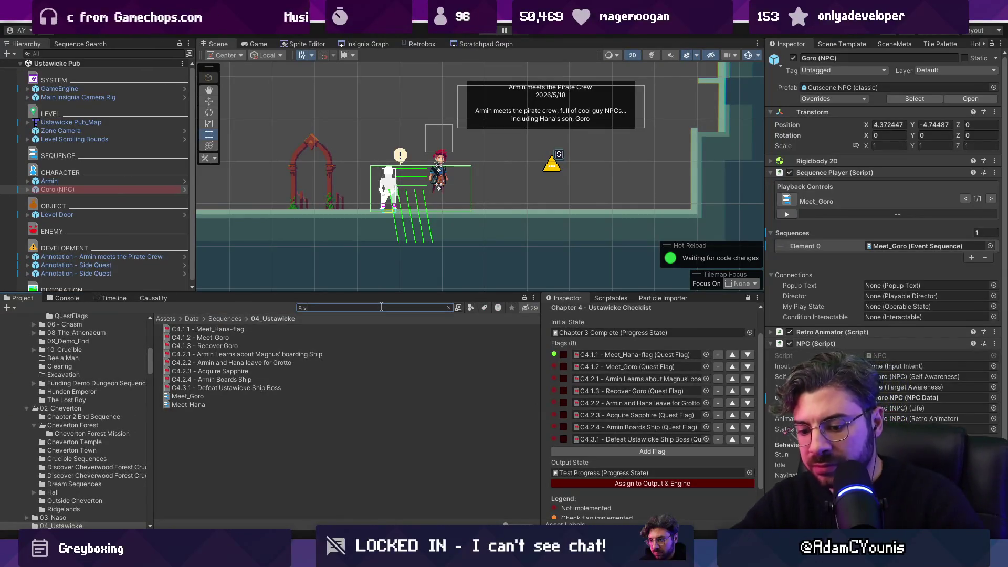
type("ceneinstancecollection")
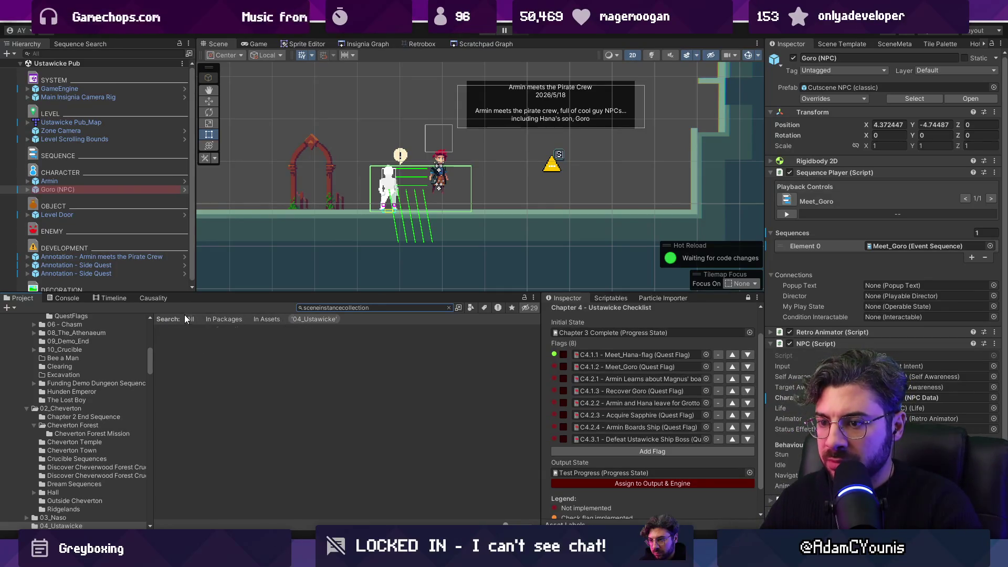
left_click(282, 330)
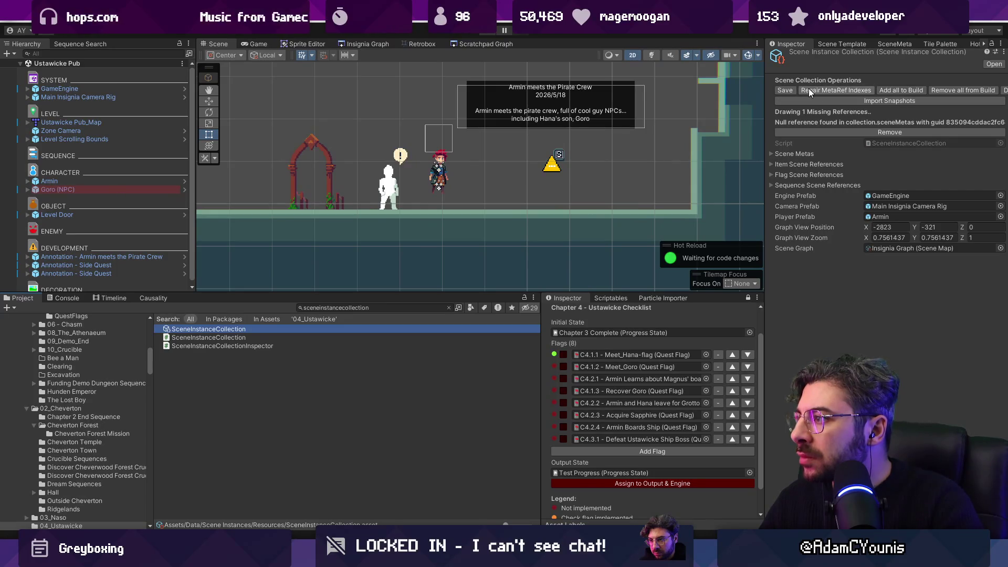
left_click_drag(765, 100, 648, 101)
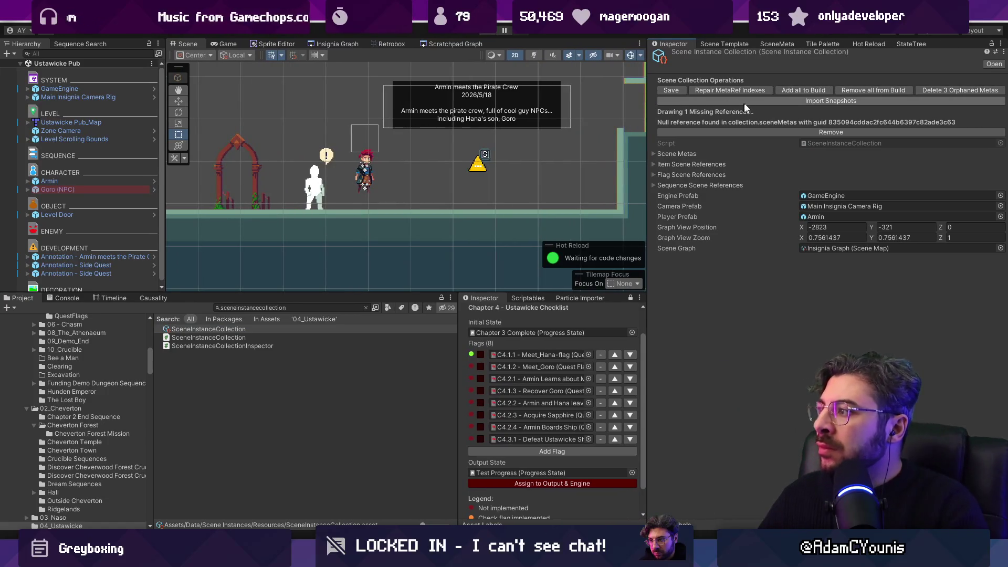
left_click(952, 89)
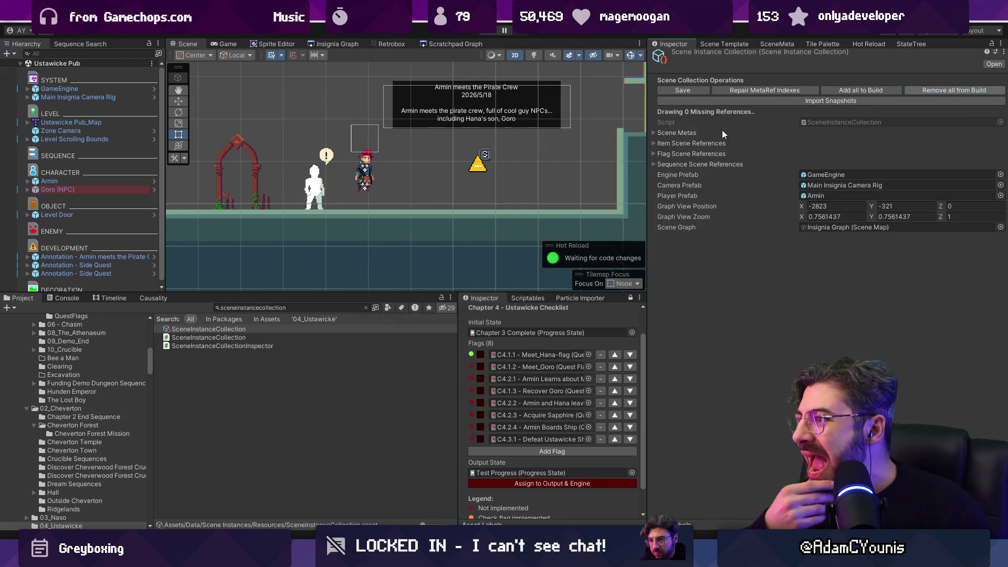
left_click(152, 298)
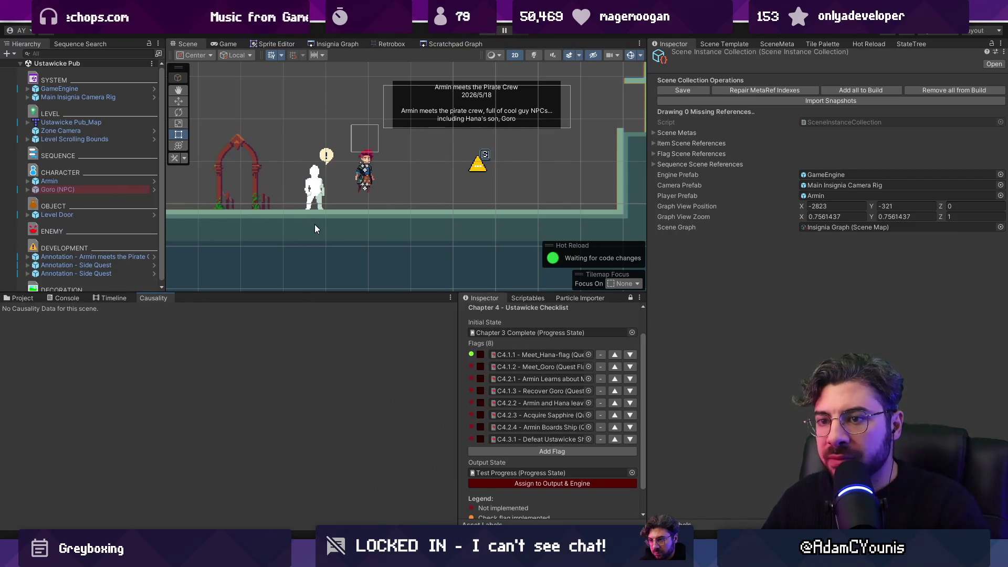
Verify SceneMeta and Flag Toggle show the C4.1.2 Meet_Goro flag set by Goro (NPC)
left_click(776, 43)
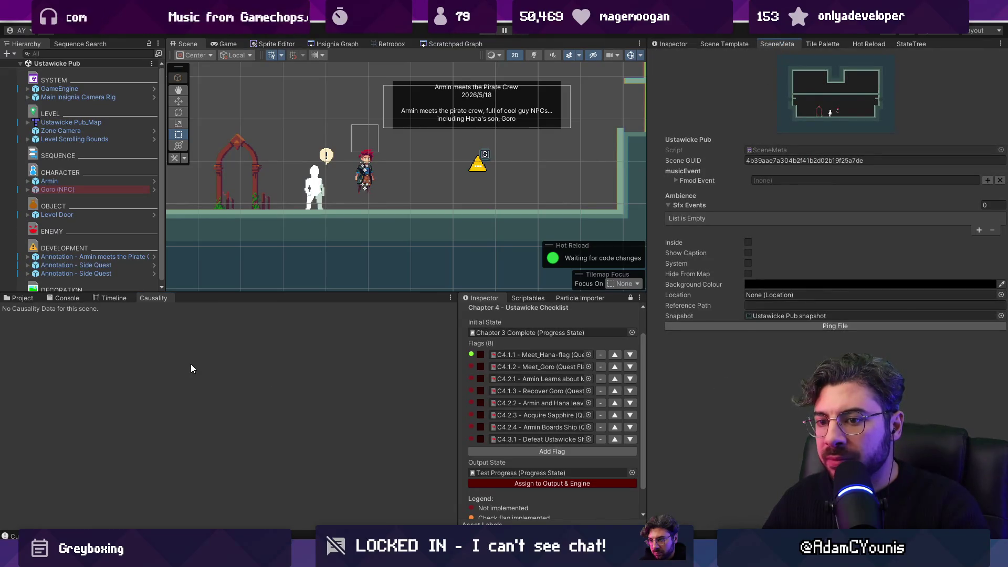
scroll(579, 152, "down", 3)
scroll(578, 152, "down", 2)
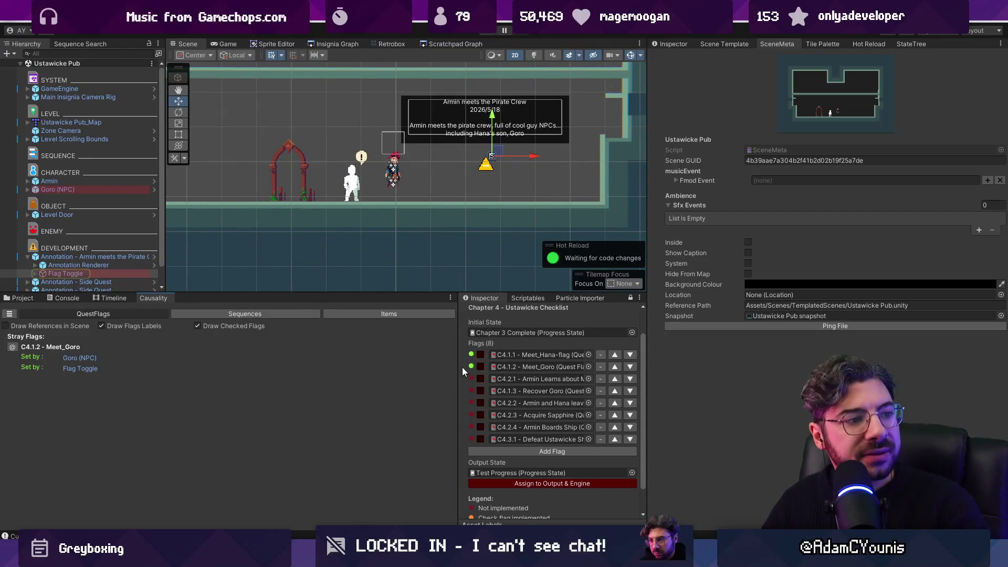
left_click(675, 44)
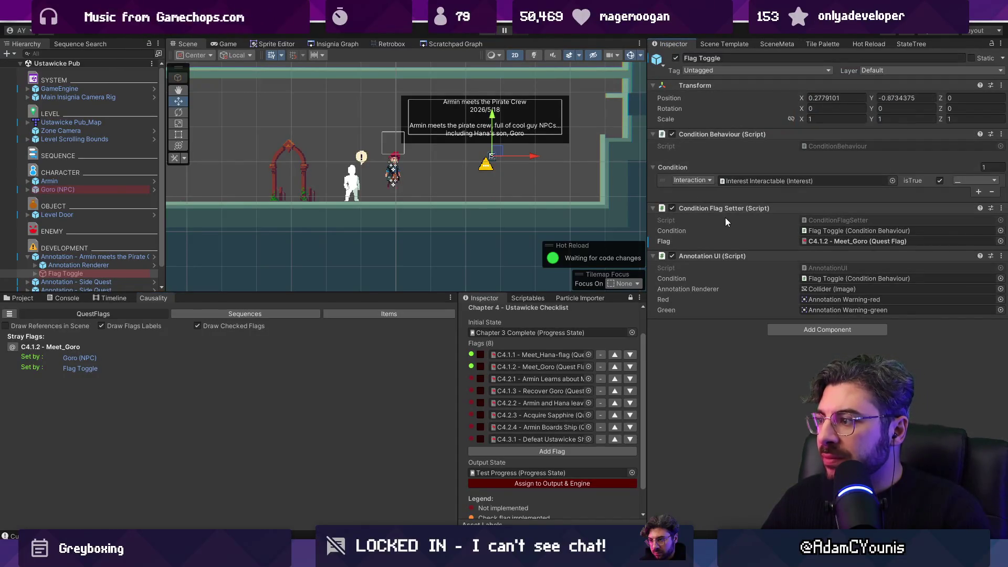
scroll(553, 192, "down", 1)
Play the pub scene, walk the player to Goro and talk to him
left_click(490, 33)
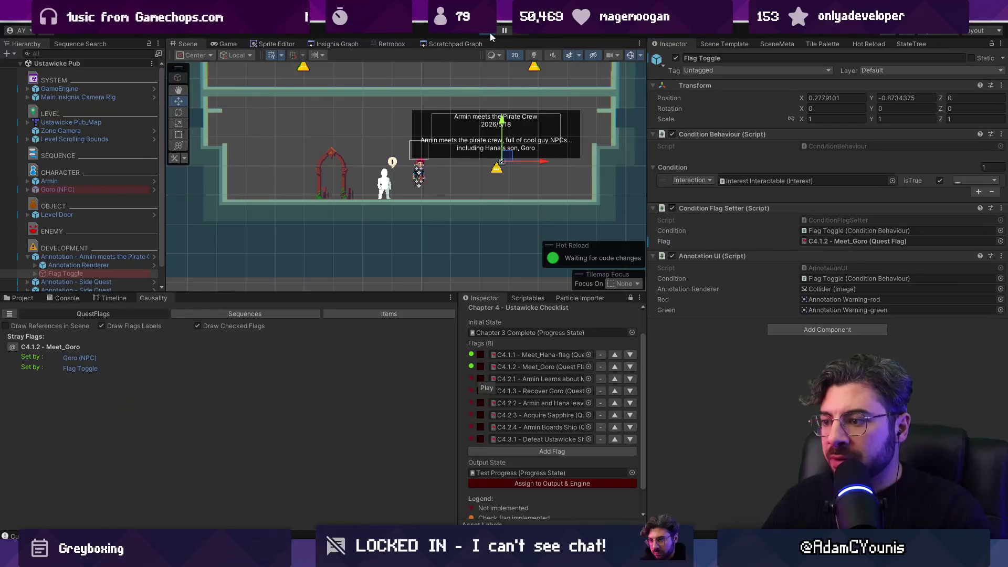
key("Left")
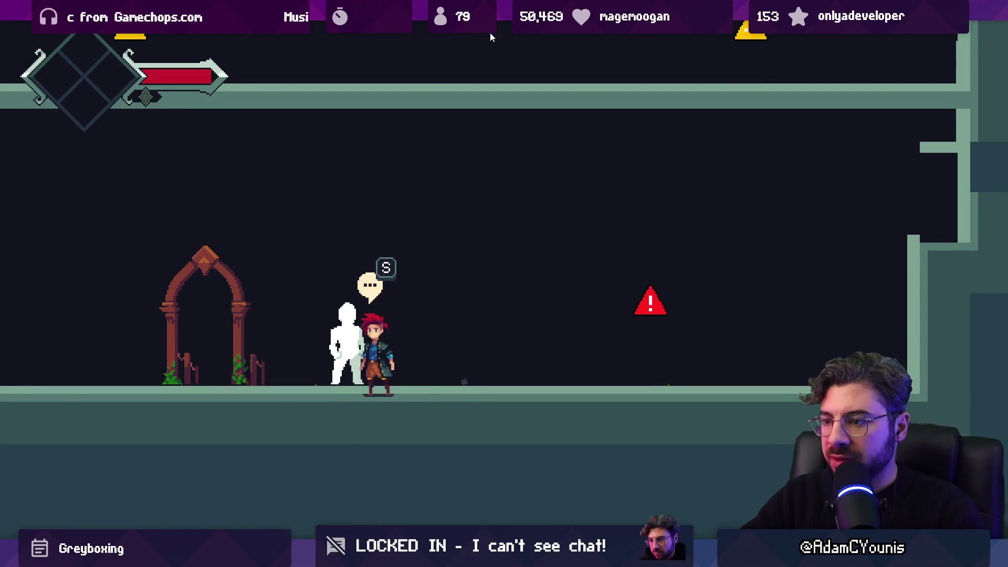
key("s")
key("shift+space")
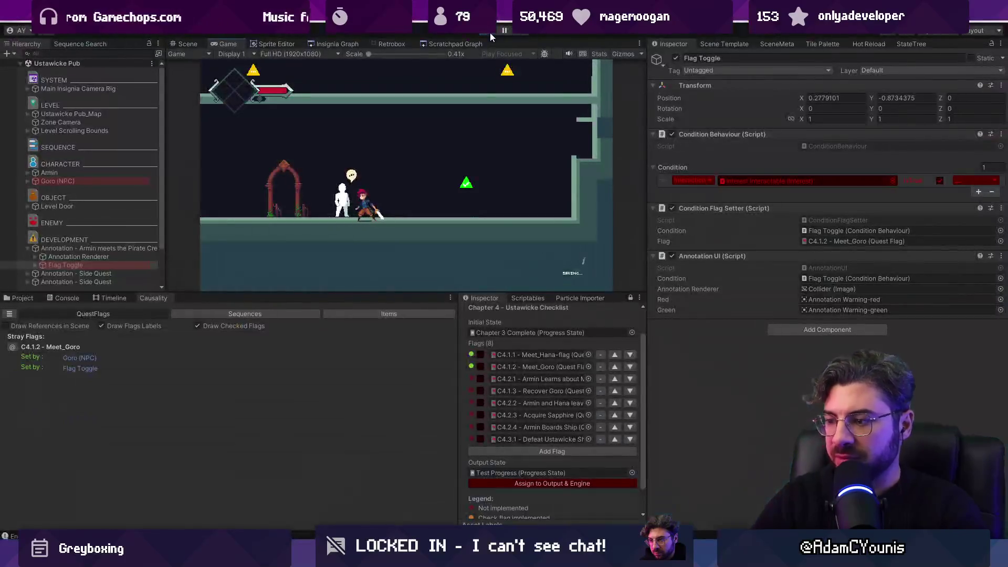
key("Right")
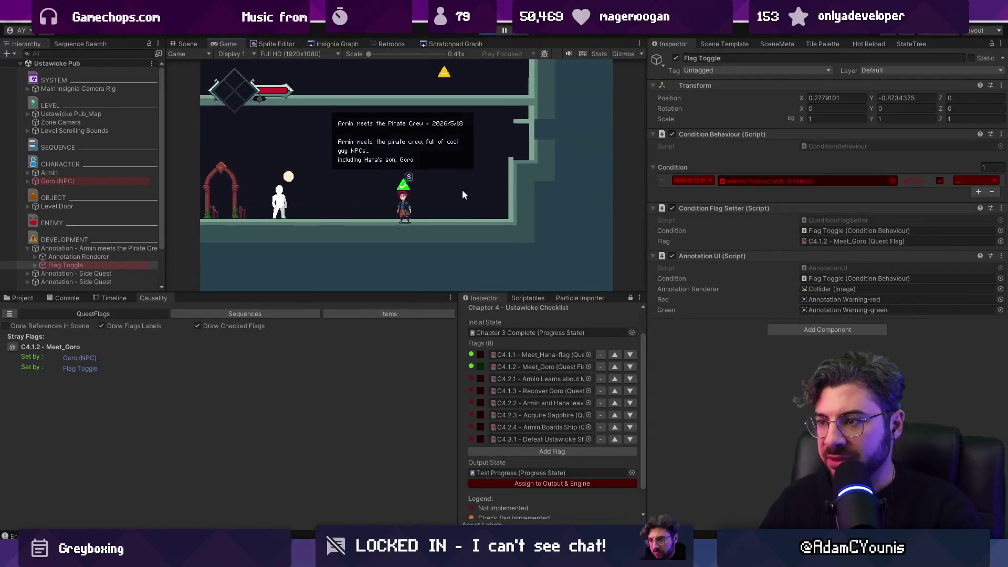
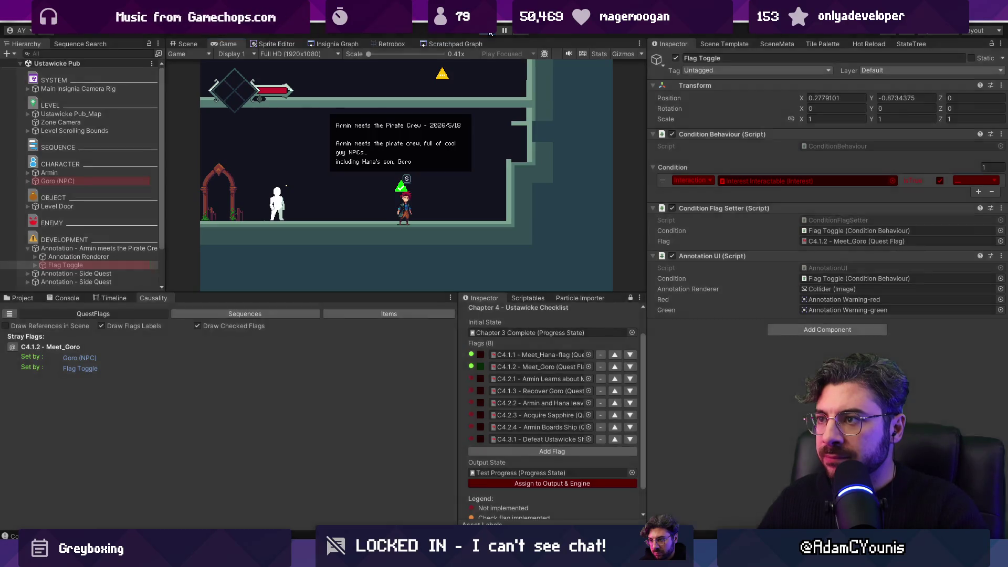
Stop Play mode and move the 'Armin meets the Pirate Crew' annotation left toward Goro
key("ctrl+p")
scroll(501, 147, "up", 3)
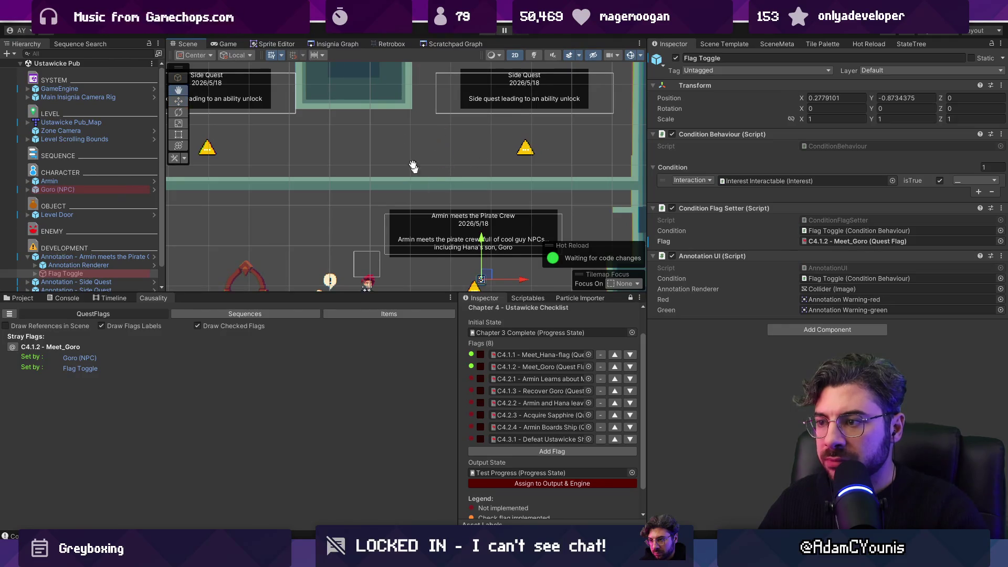
key("f")
left_click(424, 202)
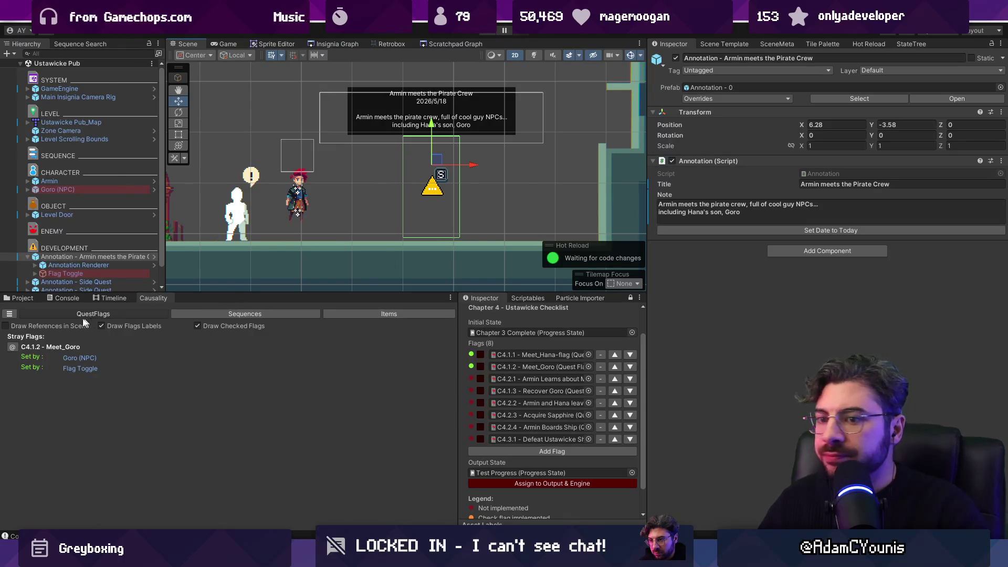
left_click(46, 274)
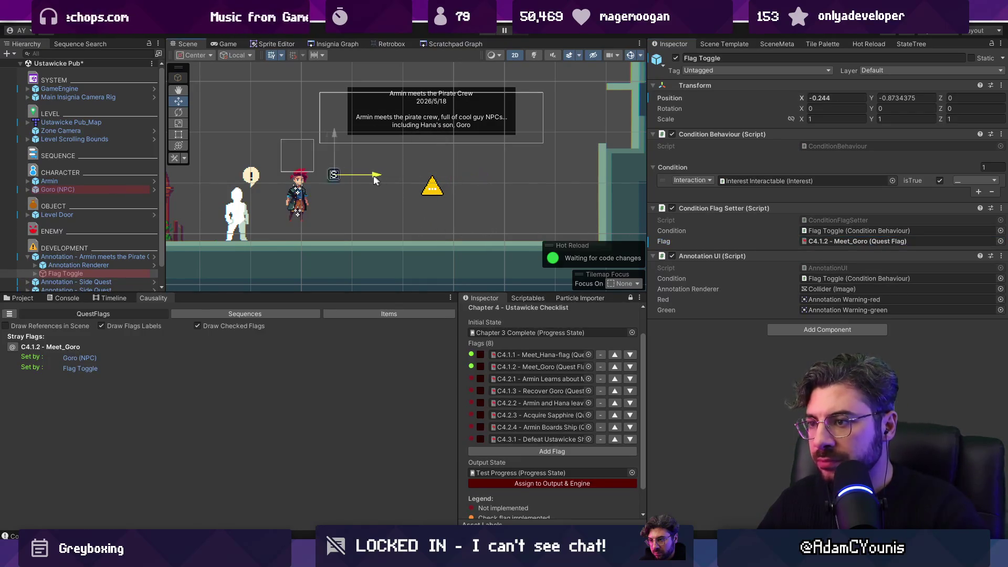
left_click(336, 138)
left_click_drag(470, 167, 313, 166)
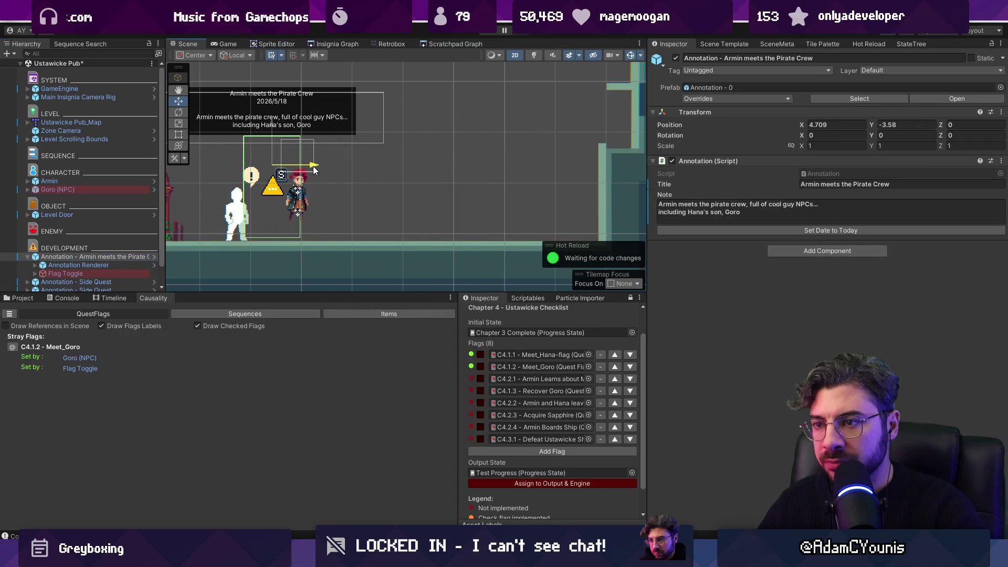
Deactivate the Flag Toggle object, then start the game to playtest
left_click(57, 273)
scroll(57, 273, "down", 1)
left_click(35, 254)
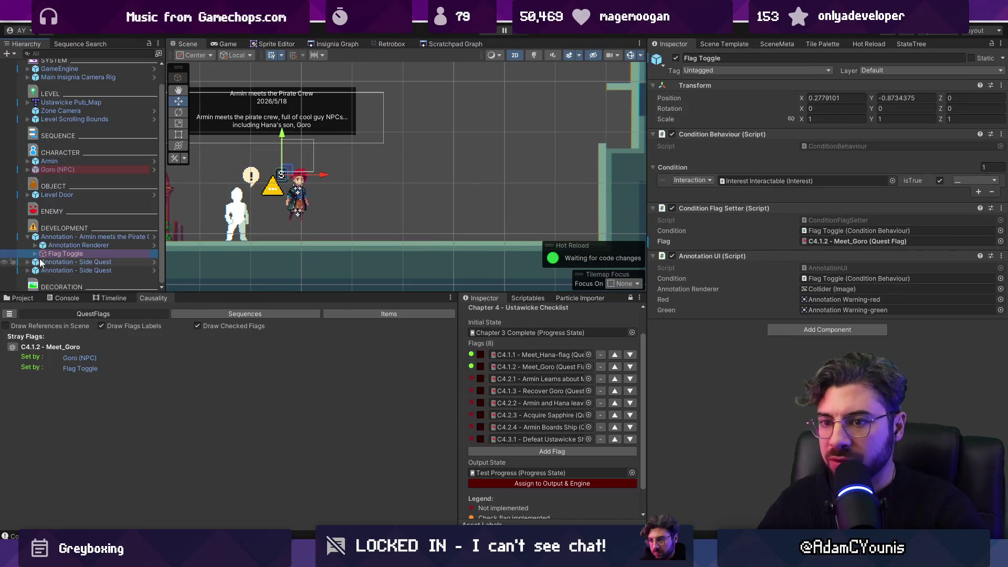
left_click(676, 58)
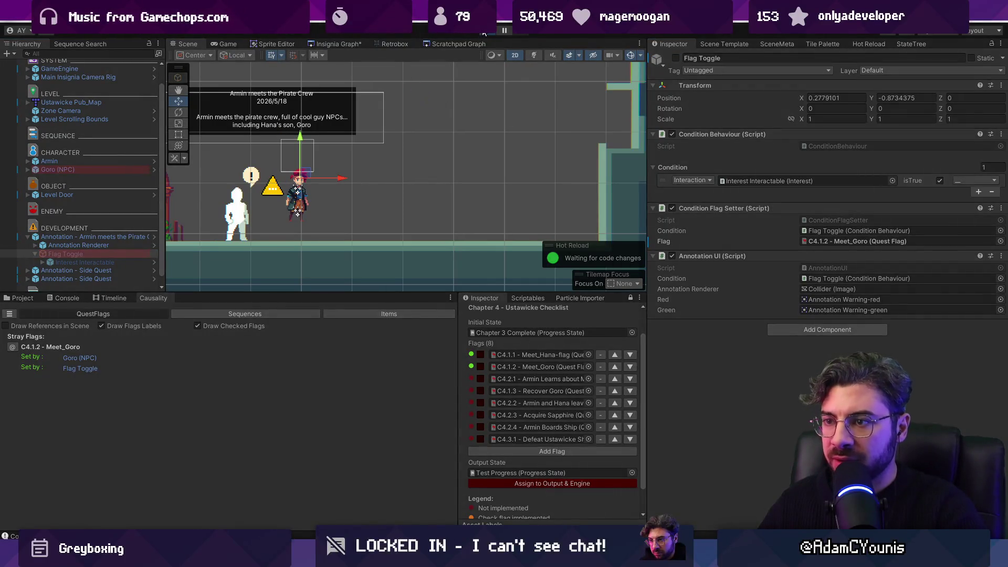
left_click(484, 32)
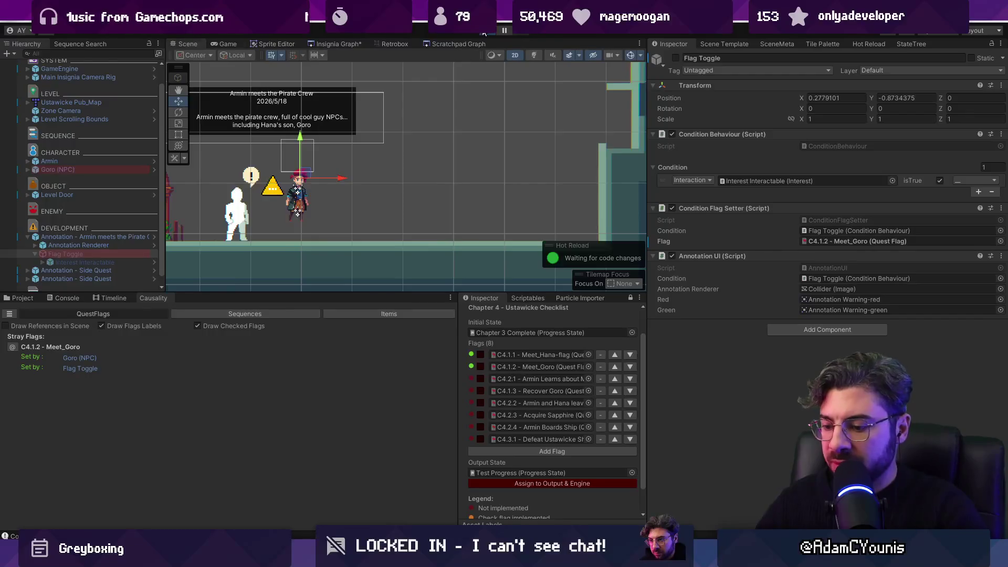
key("Left")
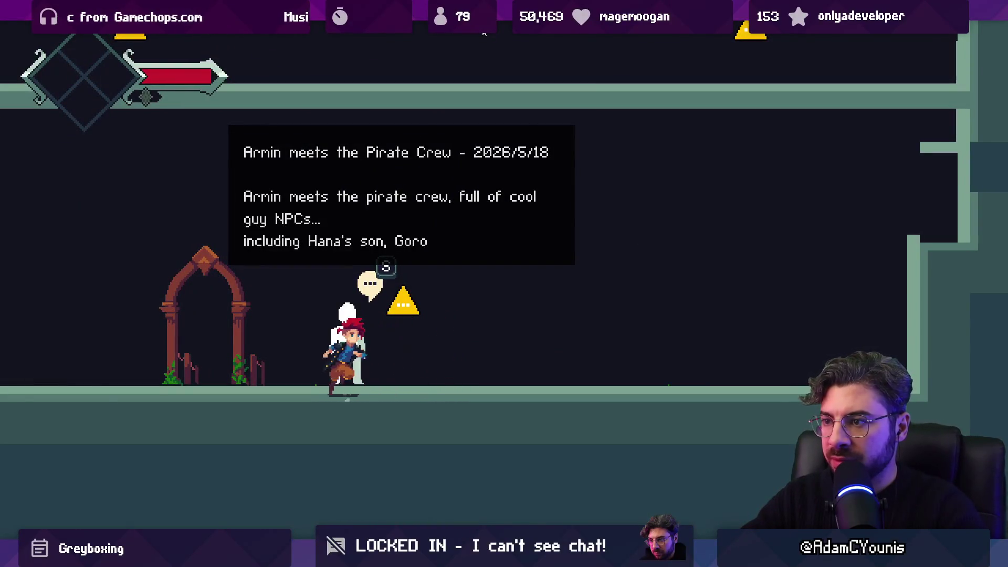
Walk Armin onto Goro, play through the dialogue, then swing the sword
key("Right")
key("s")
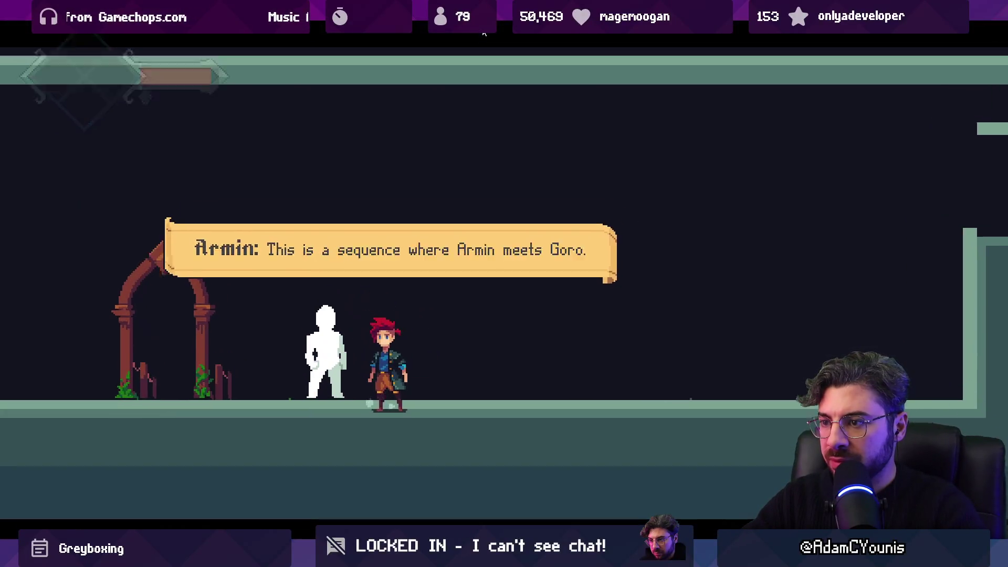
key("s")
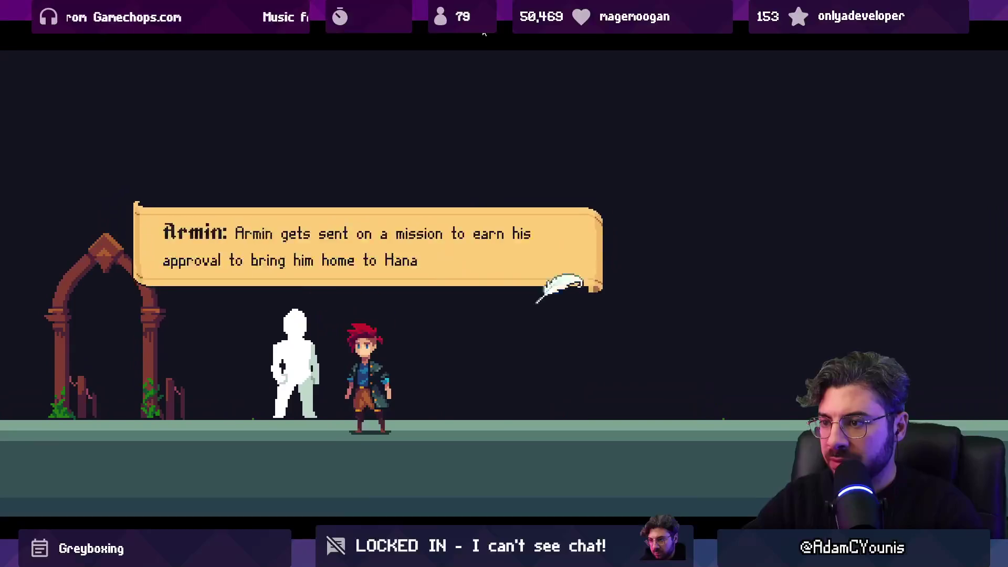
key("s")
key("Right")
key("a")
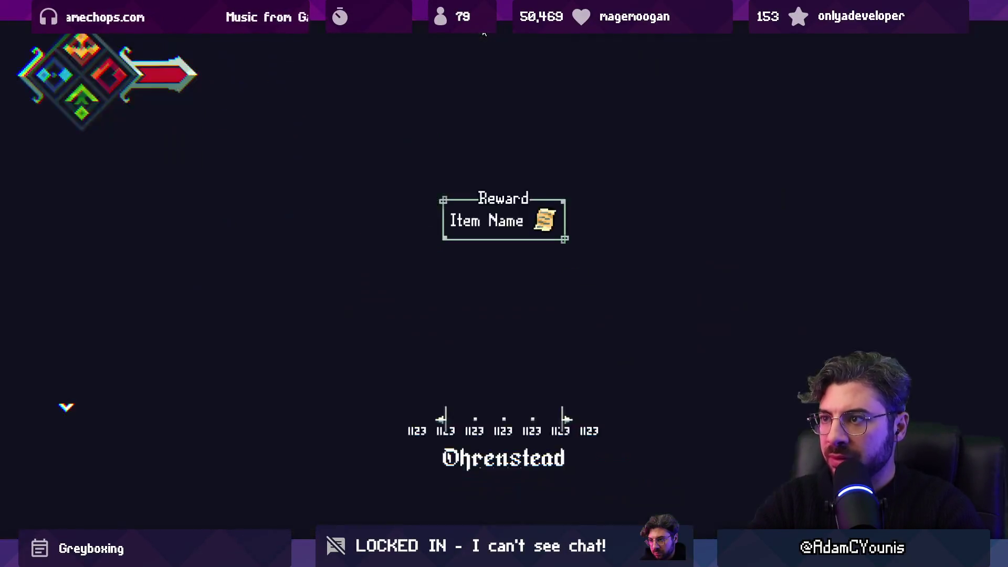
Stop the game and return to the level Scene view, panning to the arch
left_click(483, 33)
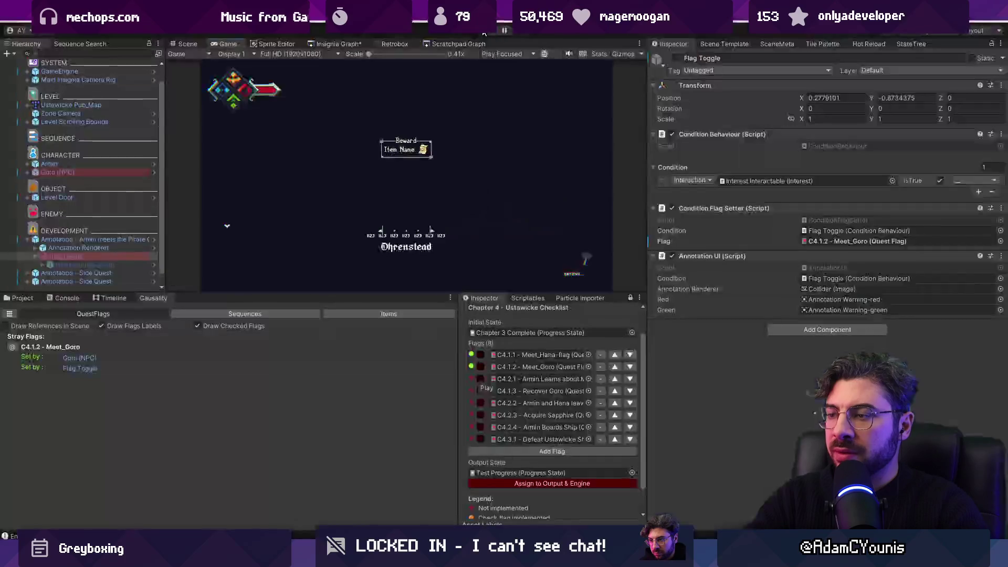
left_click(188, 42)
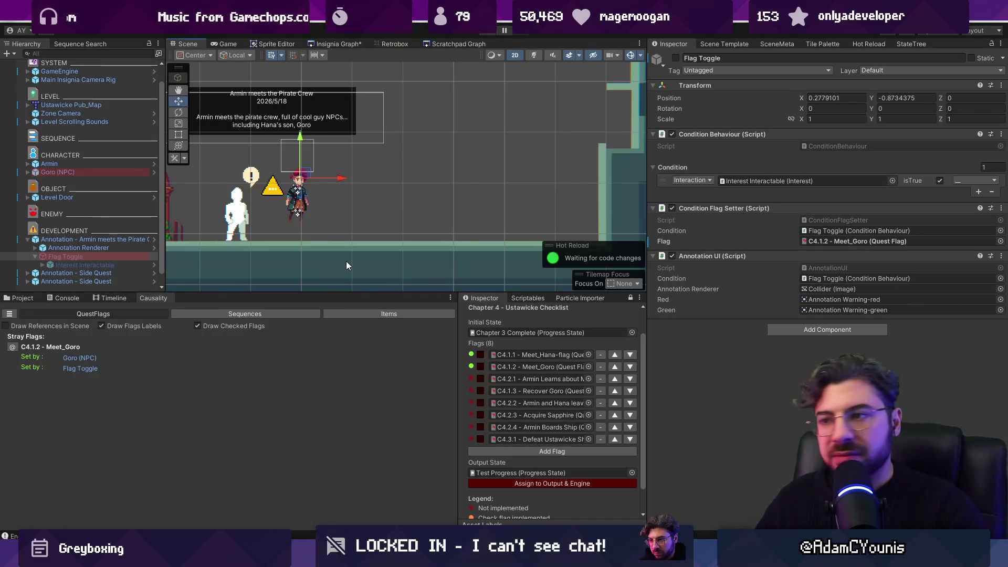
left_click_drag(345, 261, 381, 269)
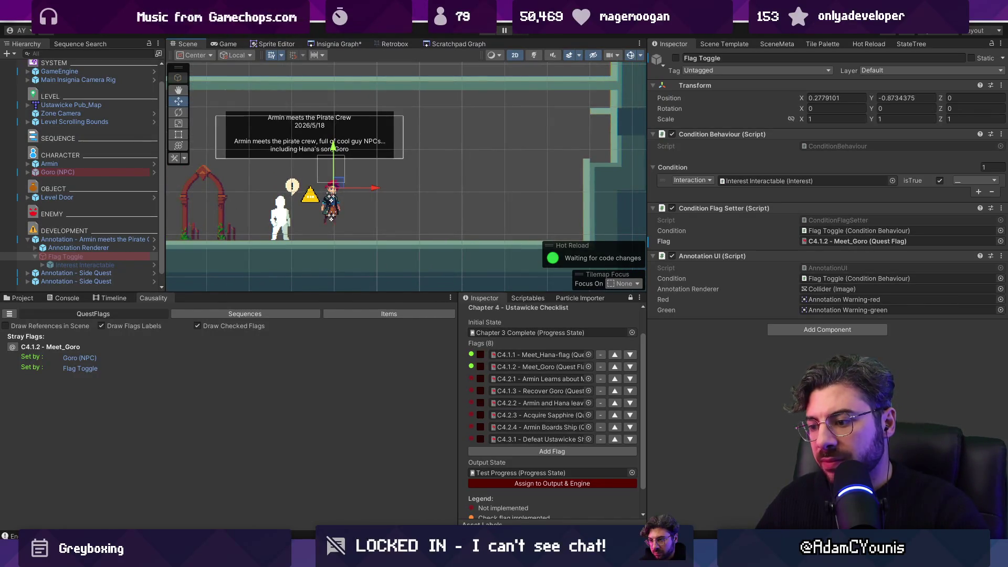
key("alt+Tab")
scroll(502, 283, "right", 5)
scroll(502, 284, "up", 3)
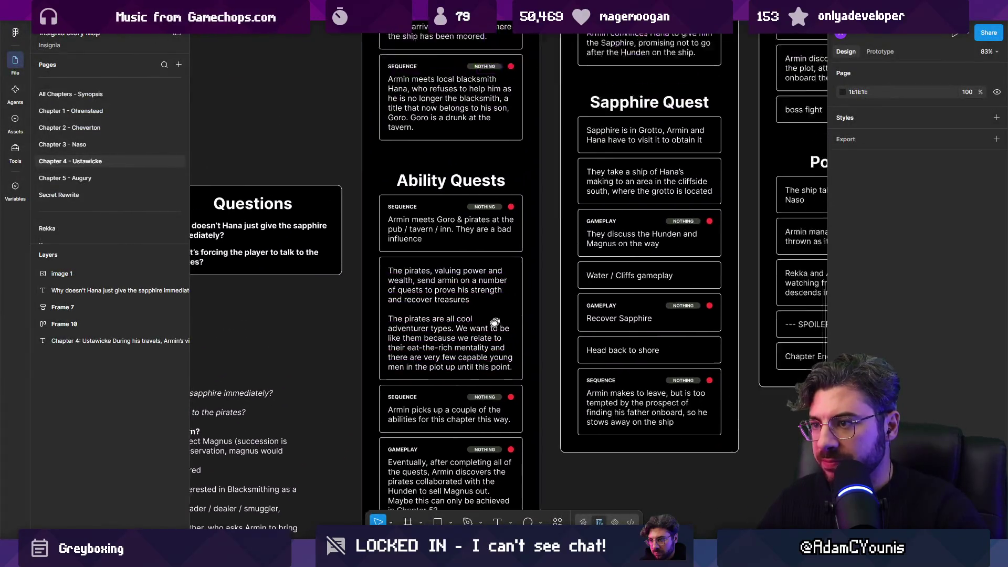
scroll(436, 369, "up", 5)
scroll(436, 368, "up", 5)
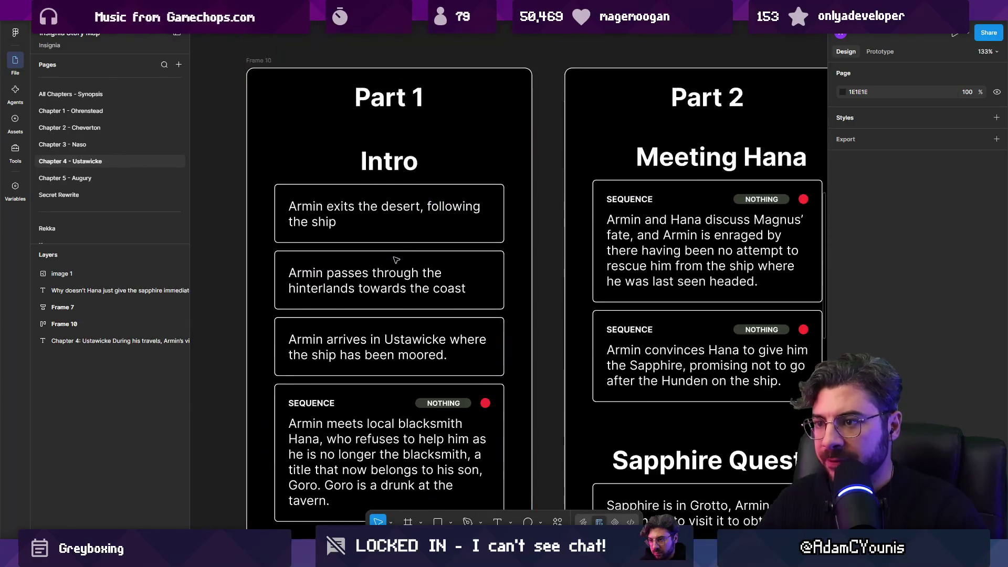
scroll(384, 236, "down", 2)
scroll(384, 236, "down", 1)
left_click(376, 388)
scroll(376, 388, "down", 2)
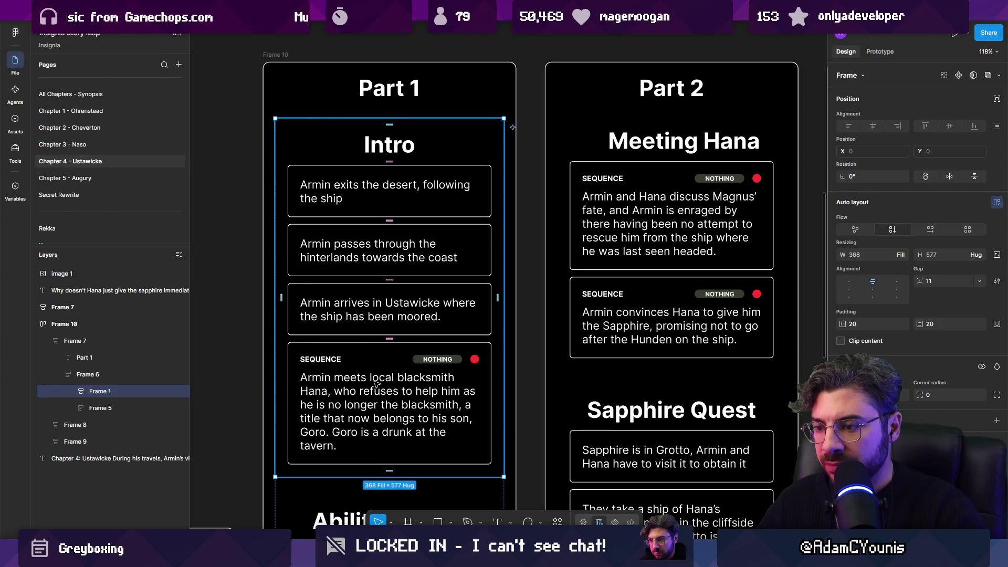
left_click(376, 389)
scroll(374, 341, "down", 5)
scroll(367, 283, "down", 3)
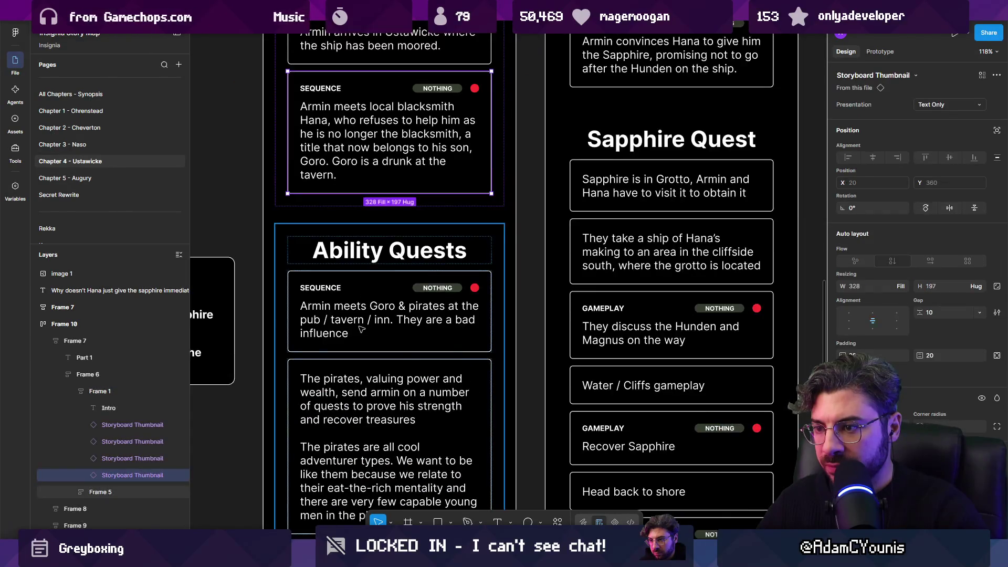
left_click(362, 329)
left_click(362, 329)
scroll(398, 325, "down", 1)
left_click(383, 336)
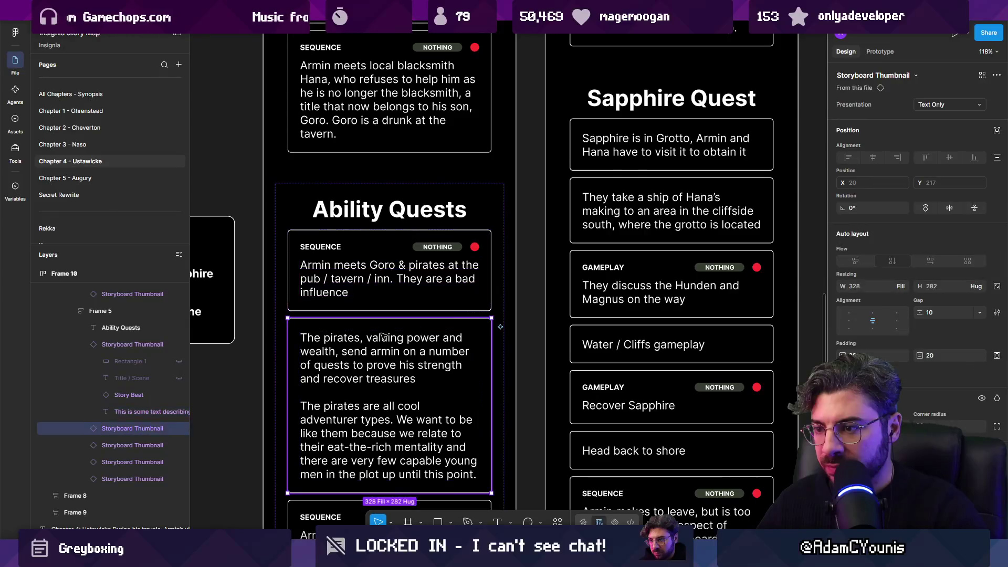
scroll(383, 332, "down", 2)
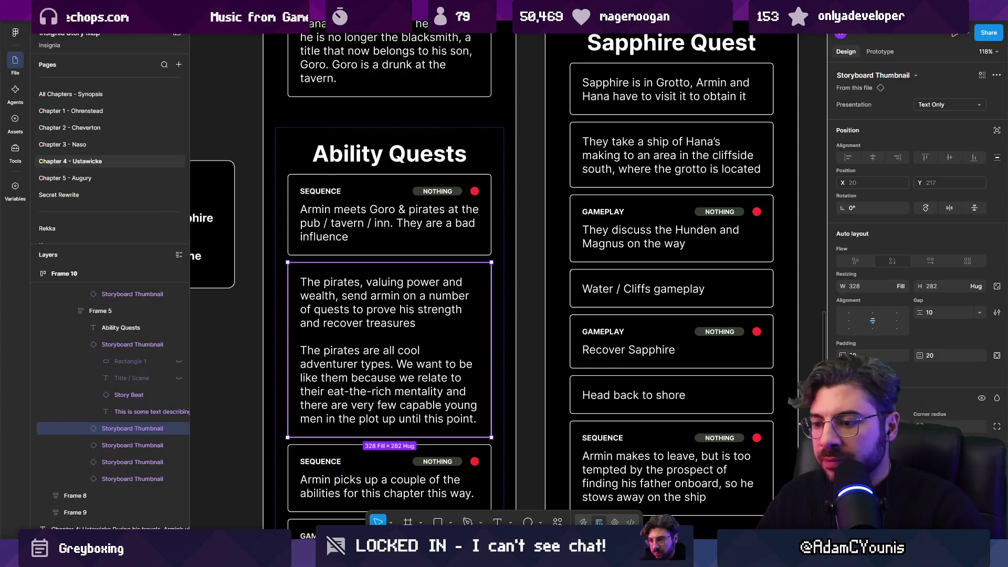
mouse_move(355, 557)
left_click(355, 507)
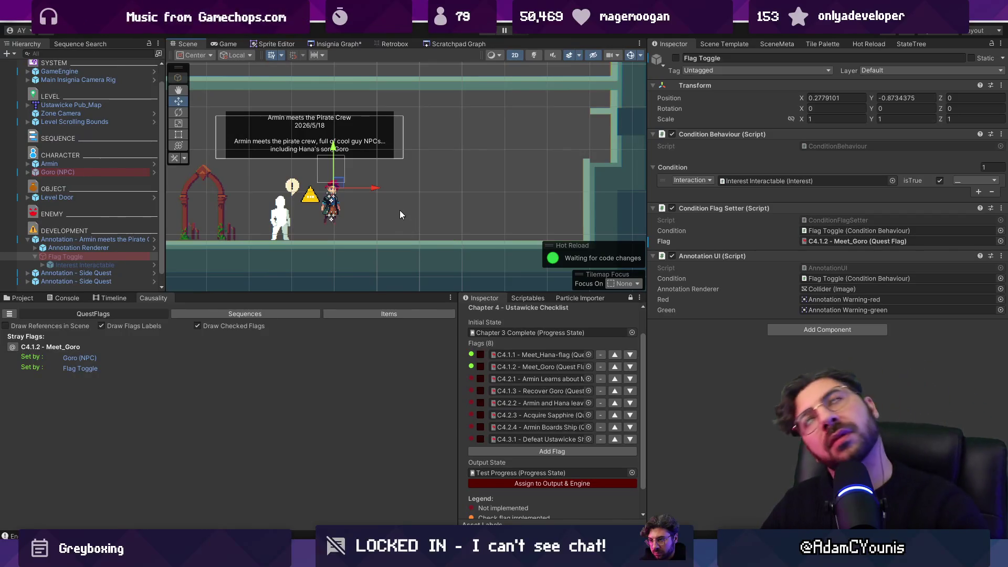
Zoom the Scene view out over the pub room and switch to the Project files panel
scroll(447, 207, "down", 3)
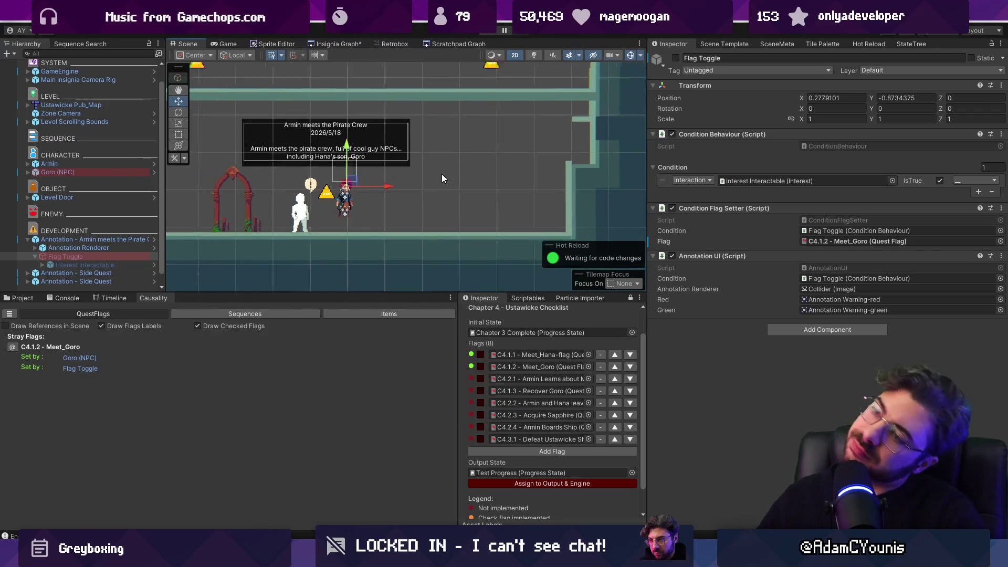
mouse_move(655, 556)
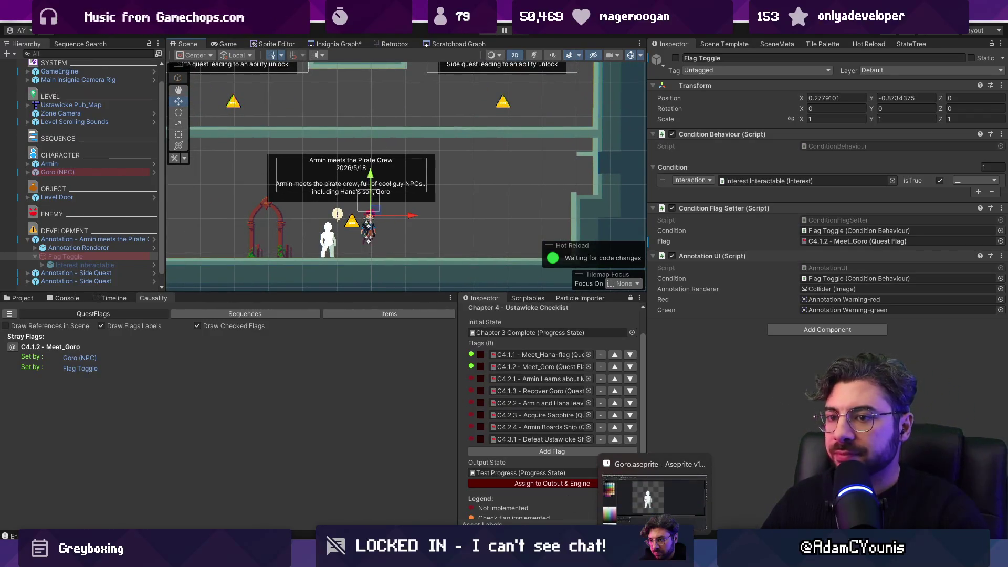
scroll(488, 211, "up", 3)
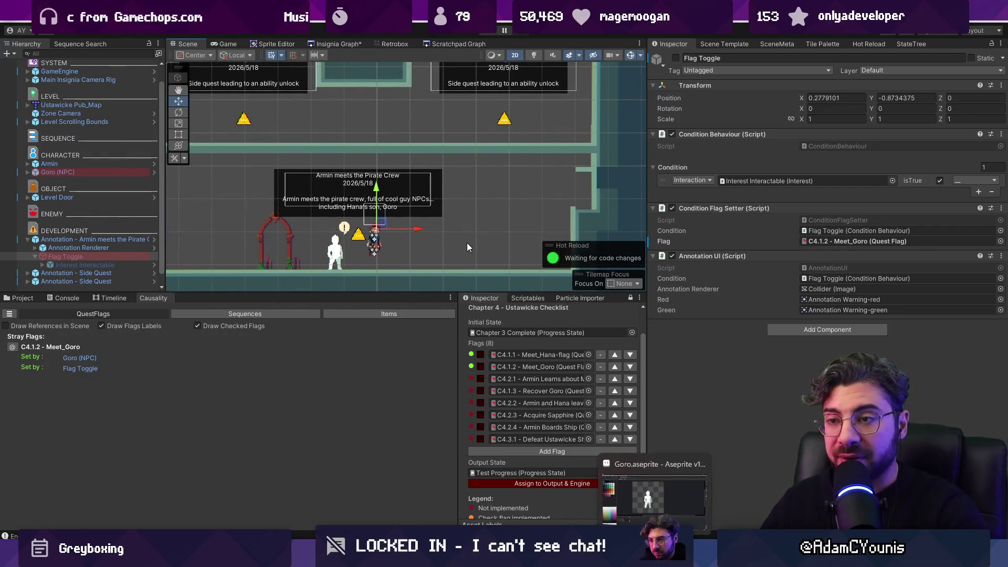
scroll(466, 242, "down", 3)
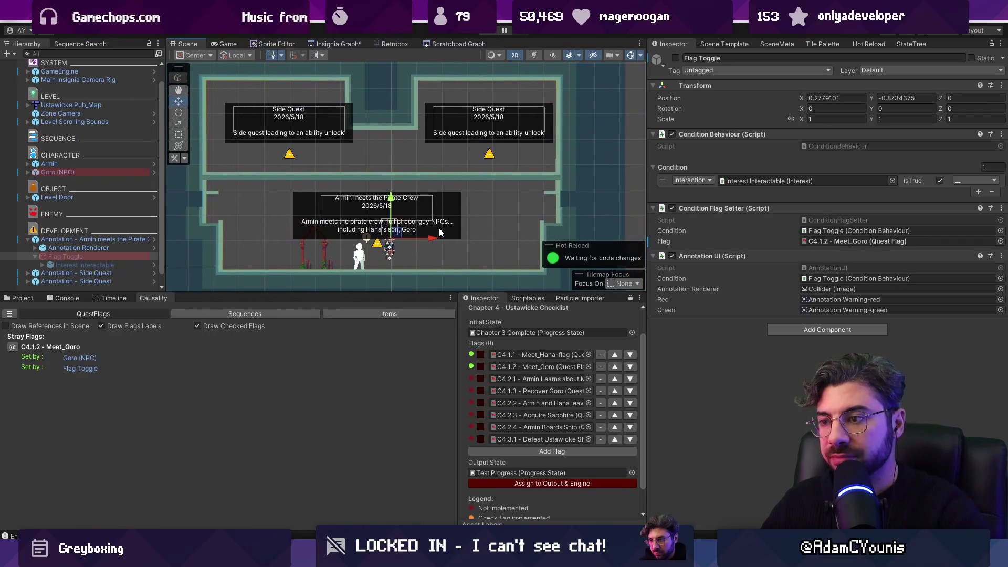
scroll(238, 197, "down", 3)
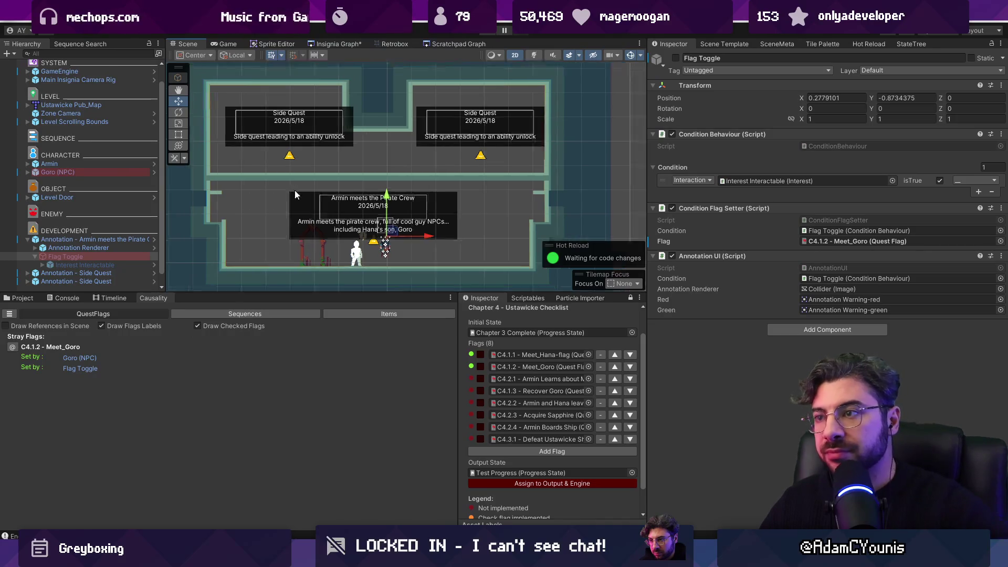
scroll(295, 190, "up", 2)
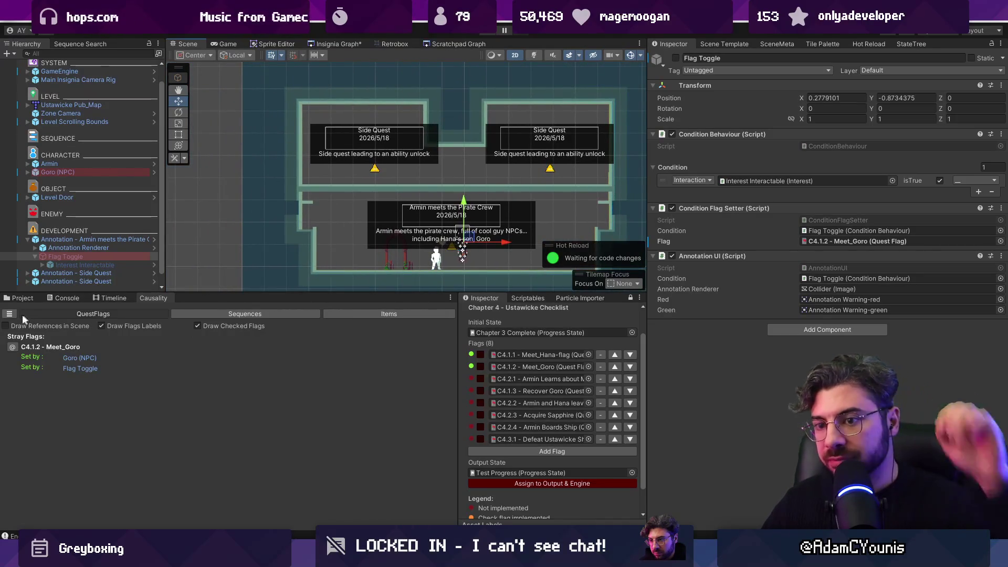
left_click(20, 298)
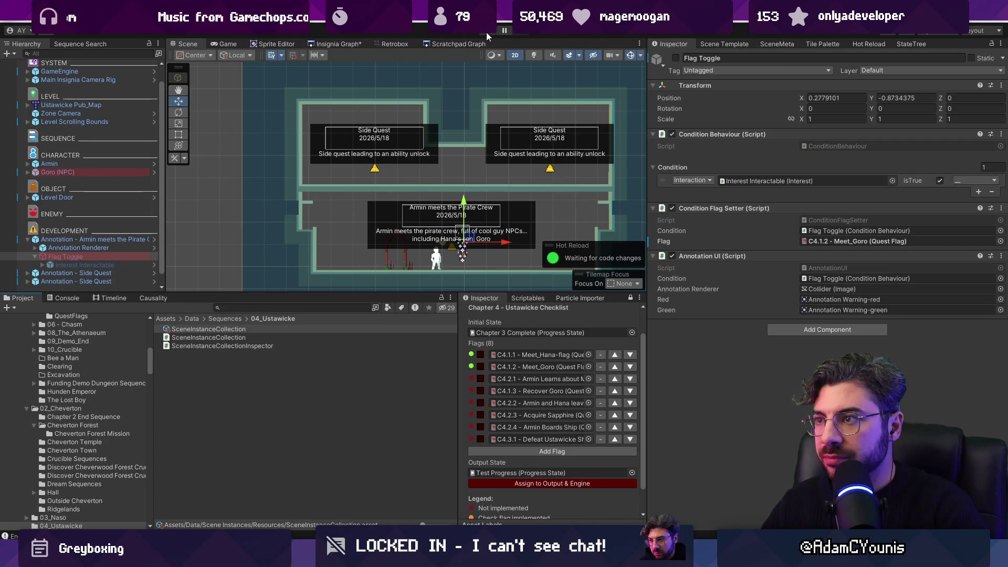
Search 'monkey', hang the Monkey Pirate Portrait on the pub wall on Middleground1, then start a turtle search
key("ctrl+p")
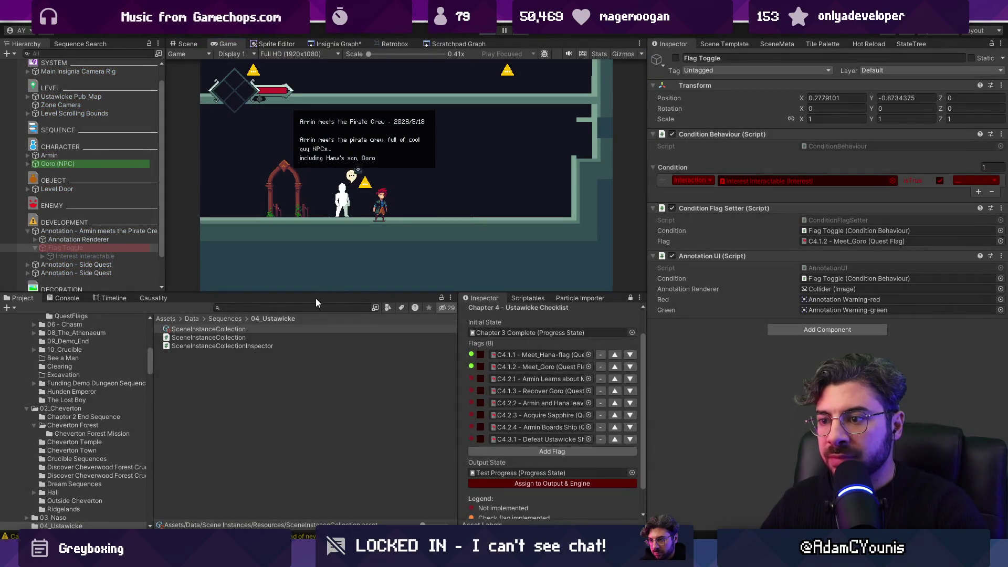
left_click(304, 307)
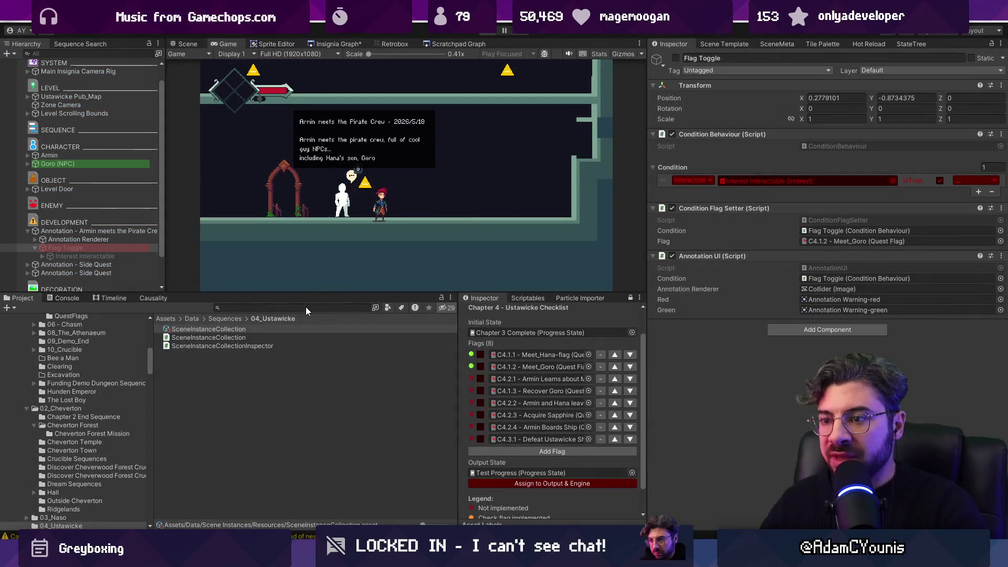
key("ctrl+p")
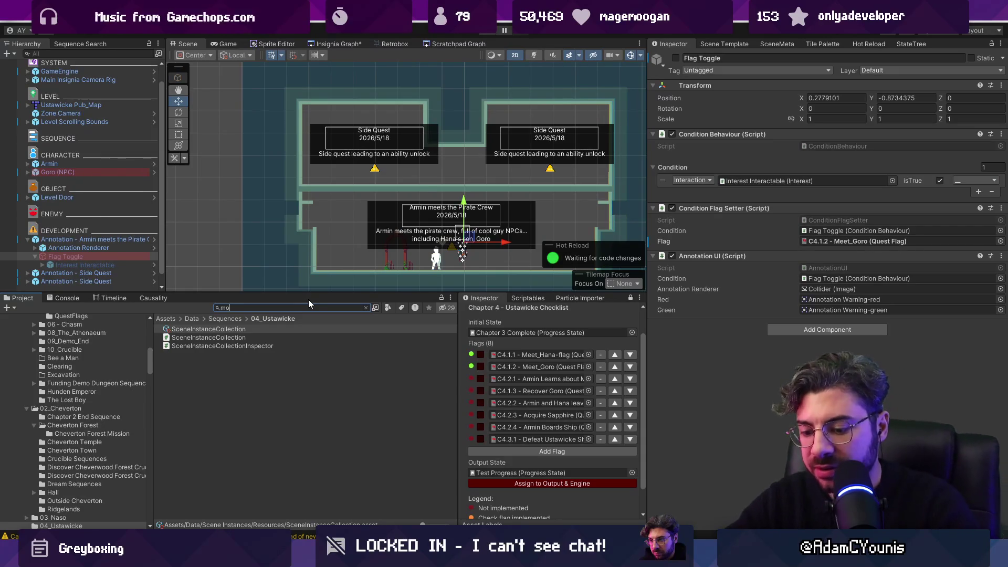
type("monkey")
left_click_drag(205, 337, 547, 221)
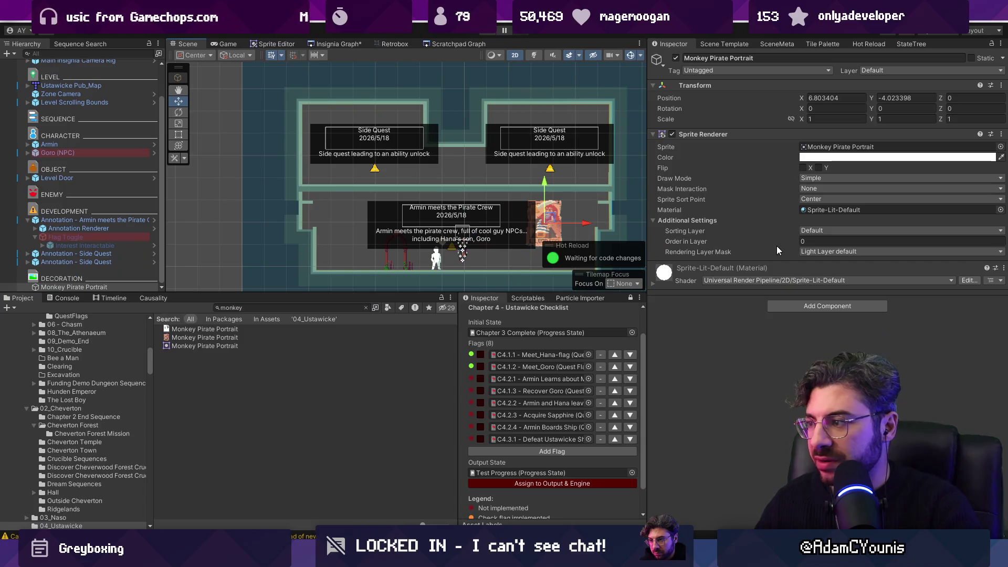
left_click(816, 231)
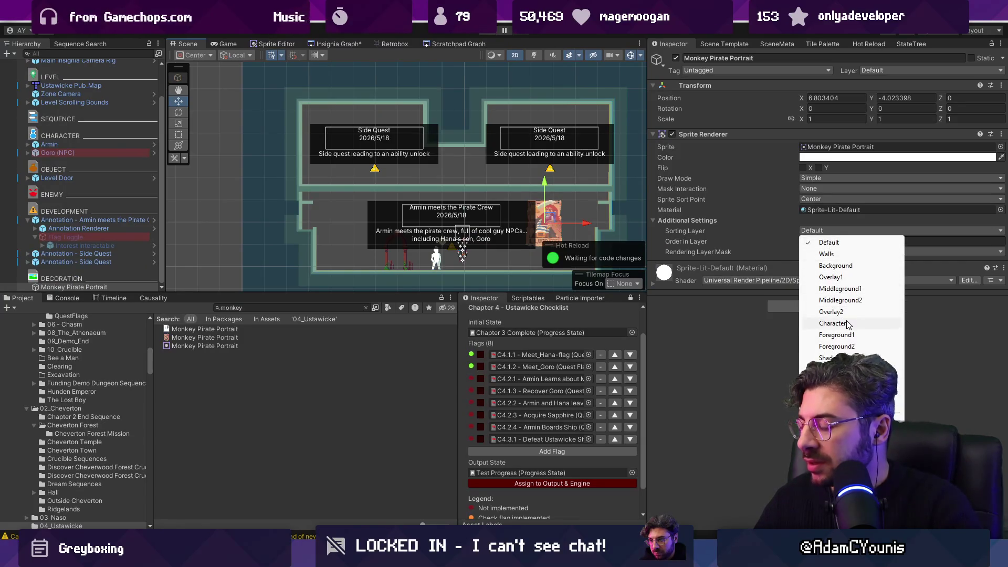
left_click(841, 288)
left_click(311, 308)
type("turtke")
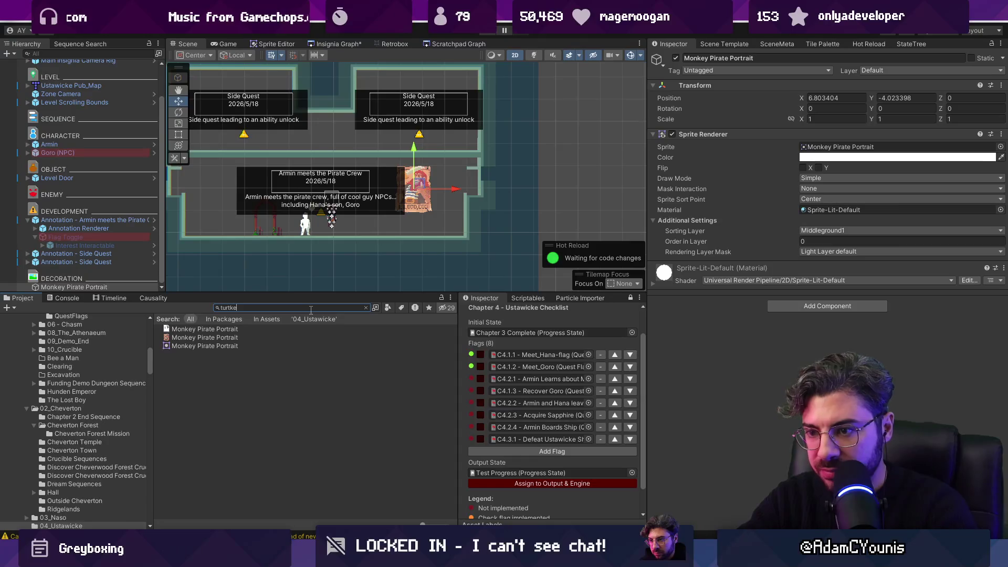
key("BackSpace")
type("l")
Place the Turtle in the pub and put it on the Character sorting layer
mouse_move(187, 339)
left_mouse_down()
mouse_move(441, 213)
mouse_move(380, 220)
left_mouse_up()
left_click(841, 231)
left_click(828, 324)
scroll(384, 218, "up", 5)
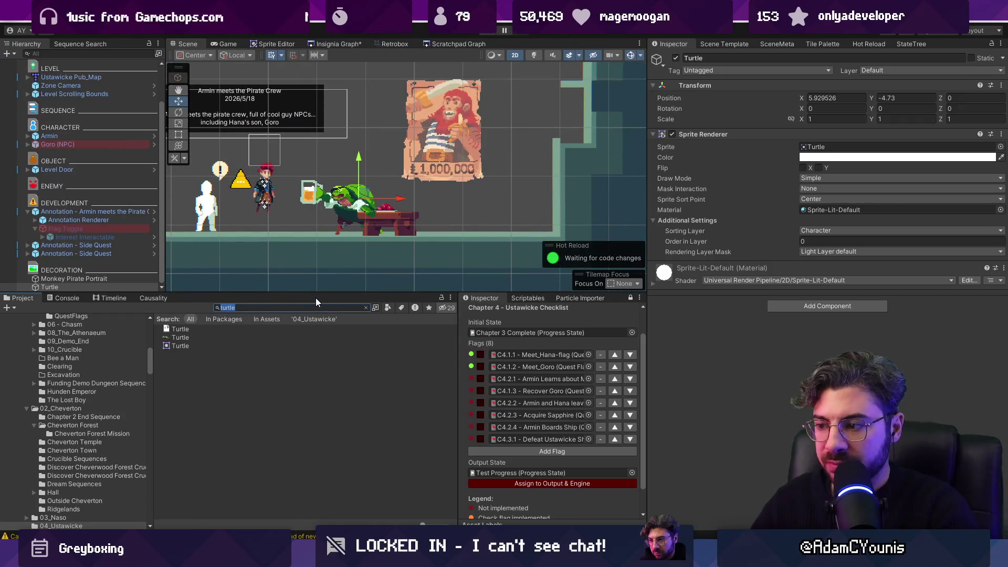
Find the Alligator, place it at the pub's right end, and flip it with Scale X -1
type("all")
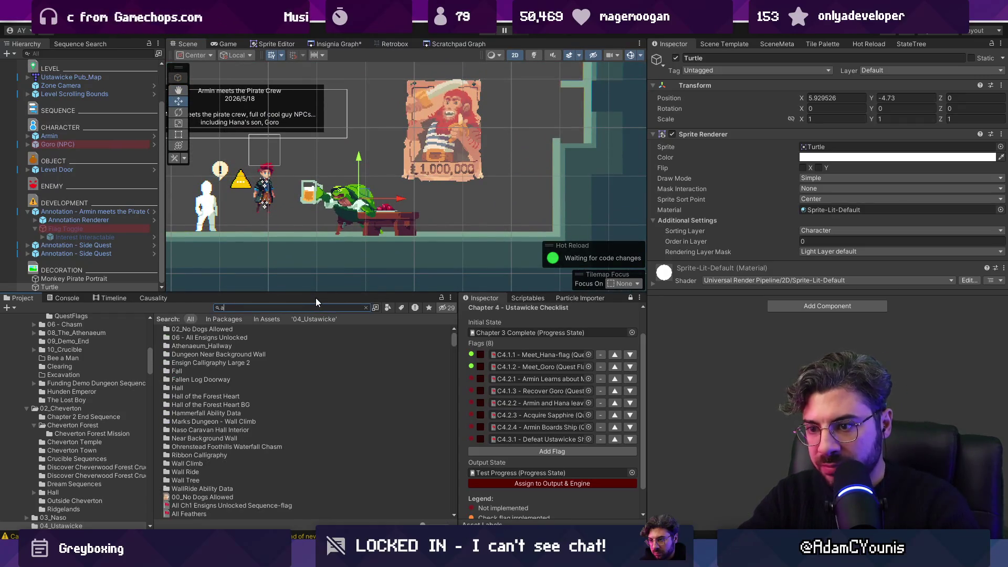
key("BackSpace")
type("crocodi")
key("ctrl+a")
type("alligat")
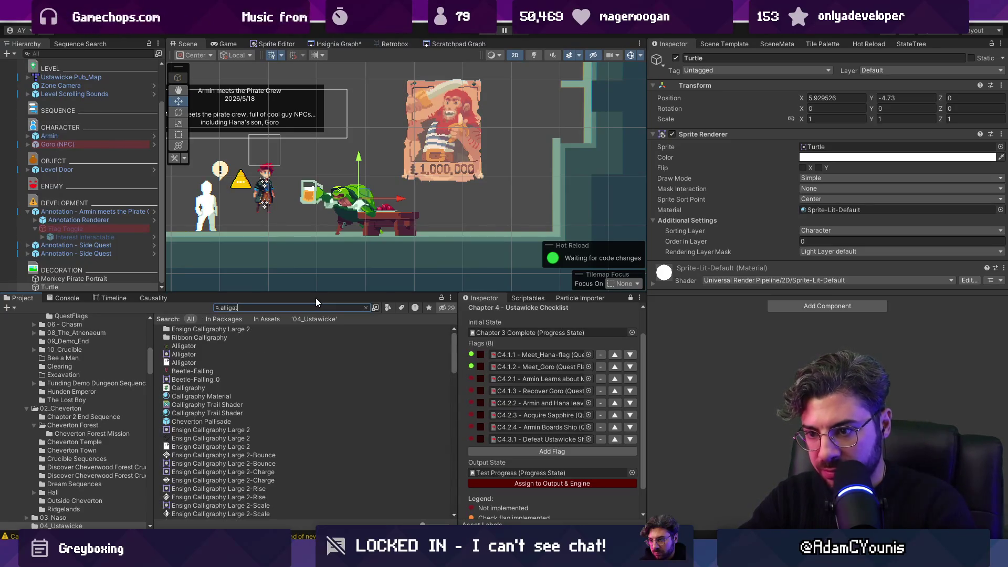
type("or")
mouse_move(495, 188)
left_mouse_down()
mouse_move(498, 178)
mouse_move(500, 189)
left_mouse_up()
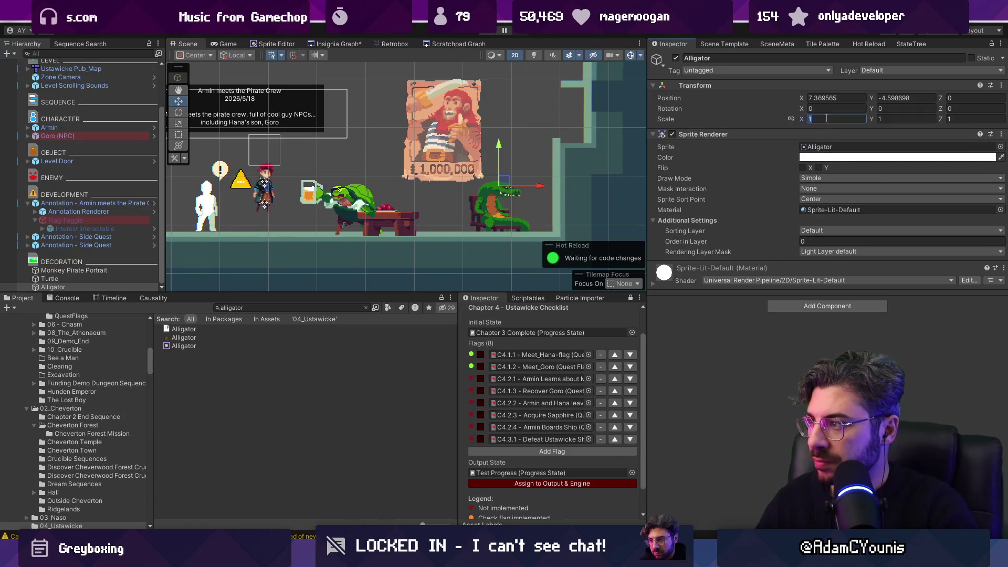
type("-1")
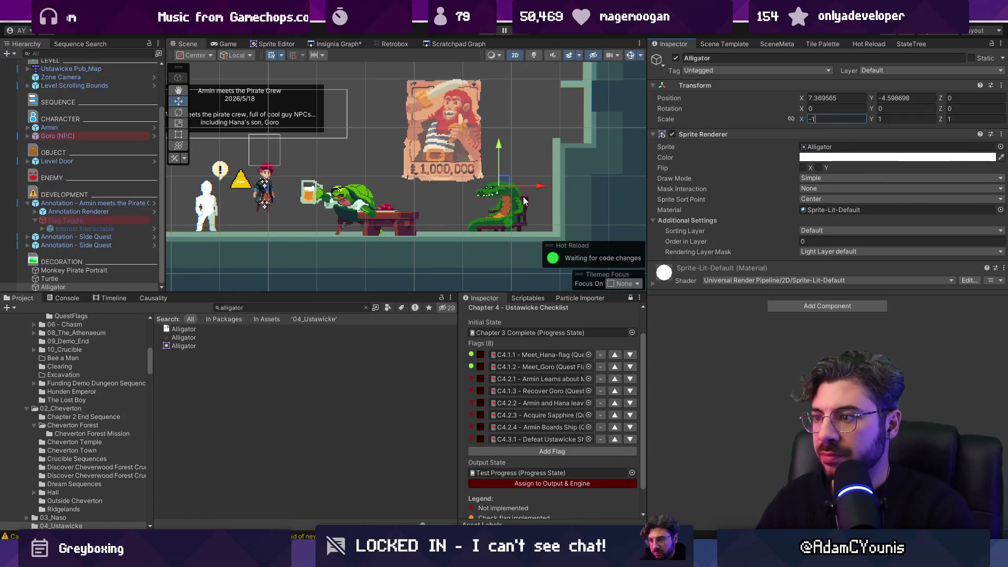
left_click_drag(492, 188, 511, 188)
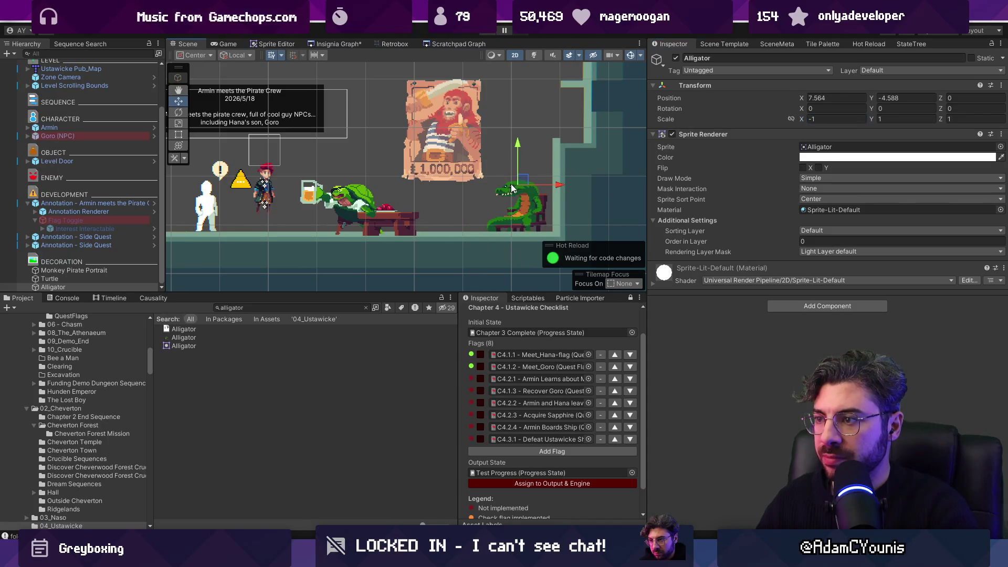
Start a new Project search for 'pirateen'
left_click(312, 302)
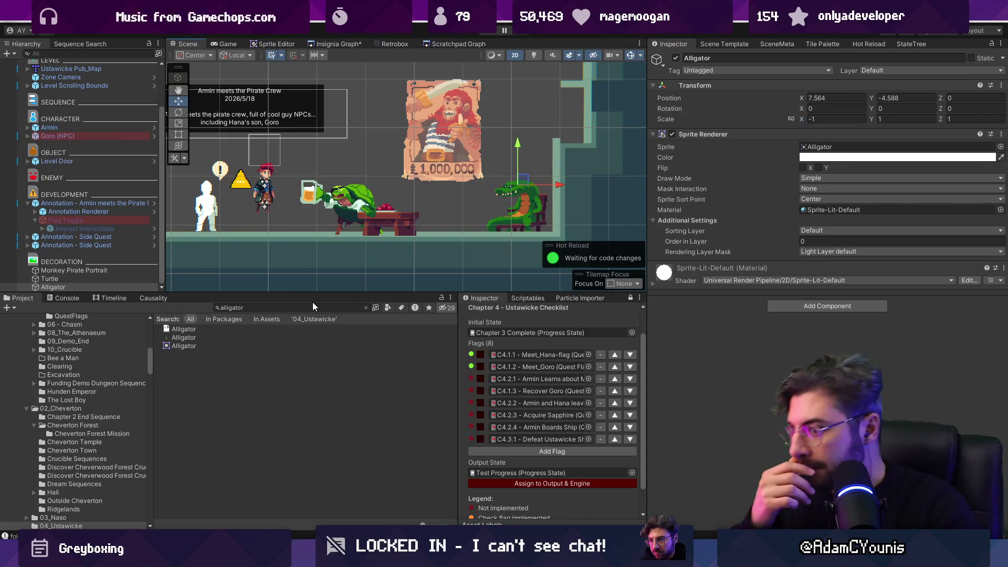
type("pirate")
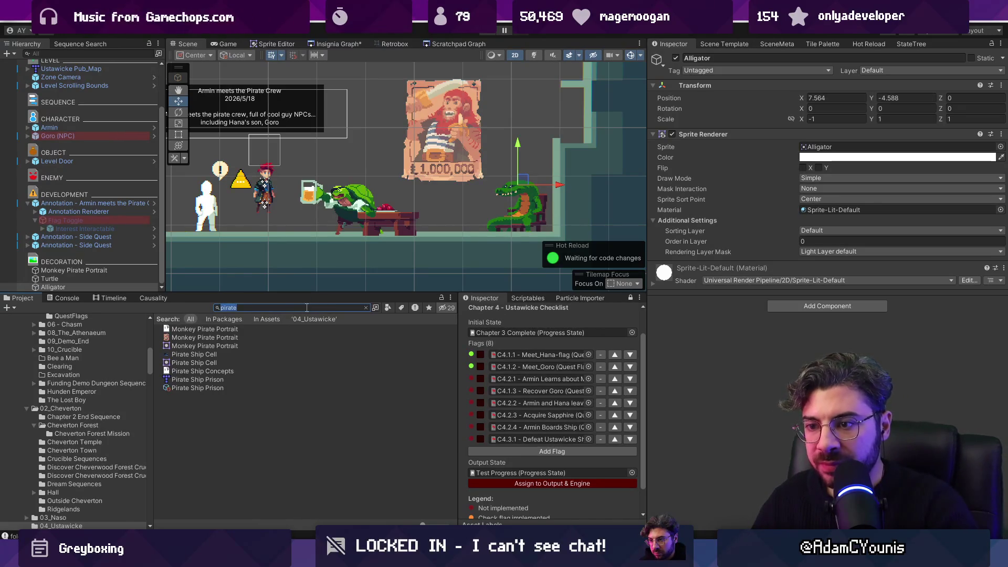
type("hunden")
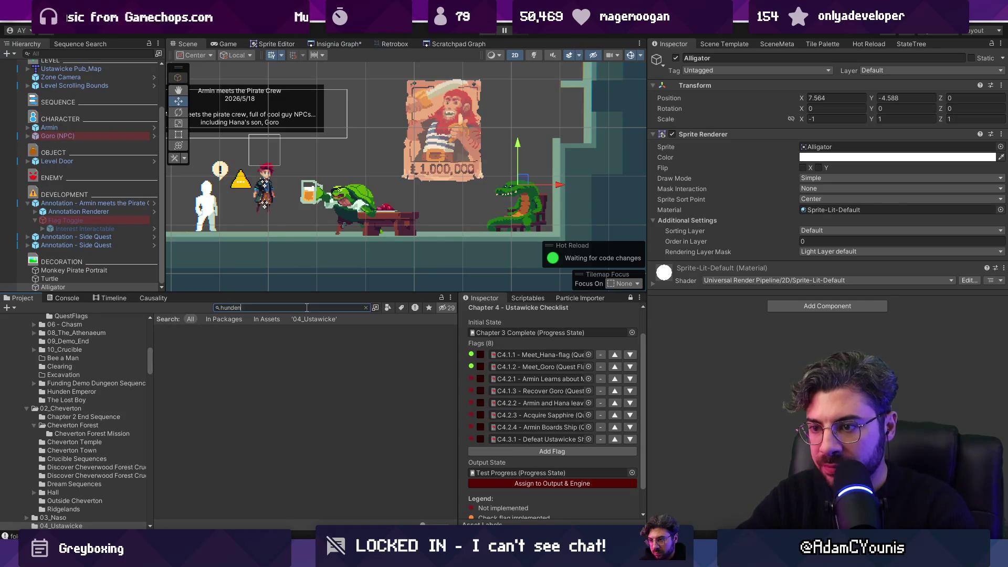
scroll(260, 381, "down", 5)
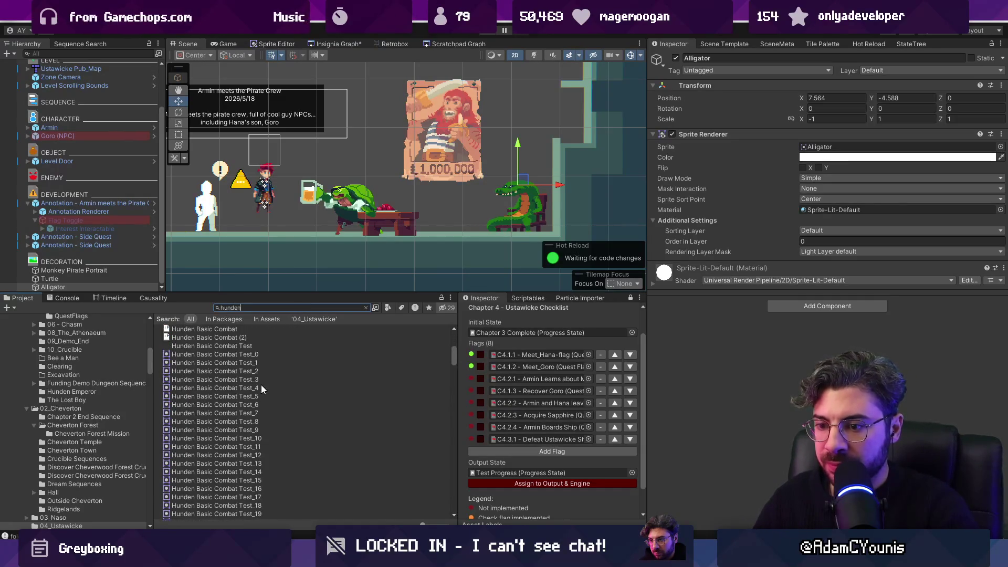
Browse the Hunden sprite thumbnails and place Hunden Basic Combat-Shoryuken_16 beside the alligator
scroll(260, 389, "up", 2, "ctrl")
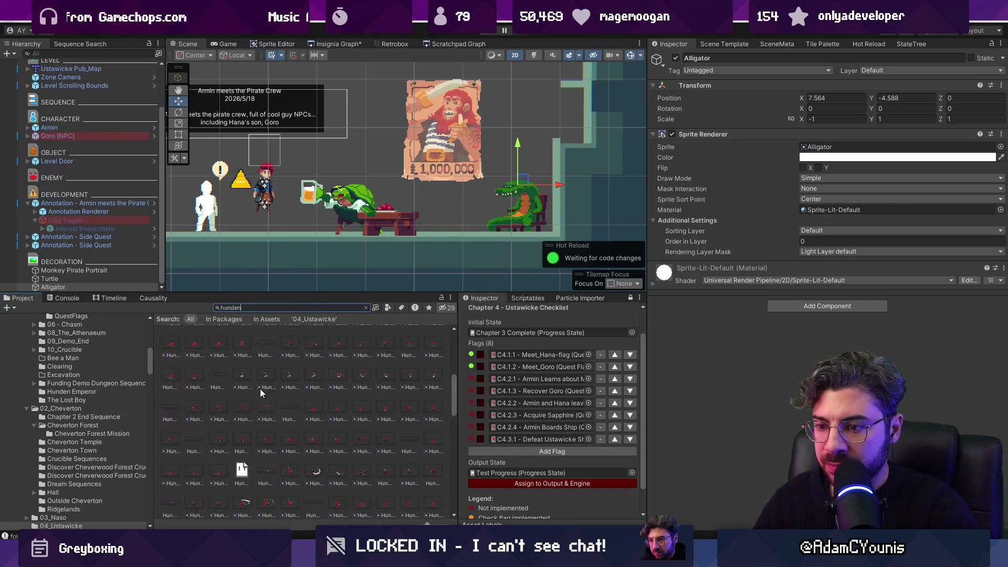
left_click(198, 408)
scroll(204, 406, "up", 4)
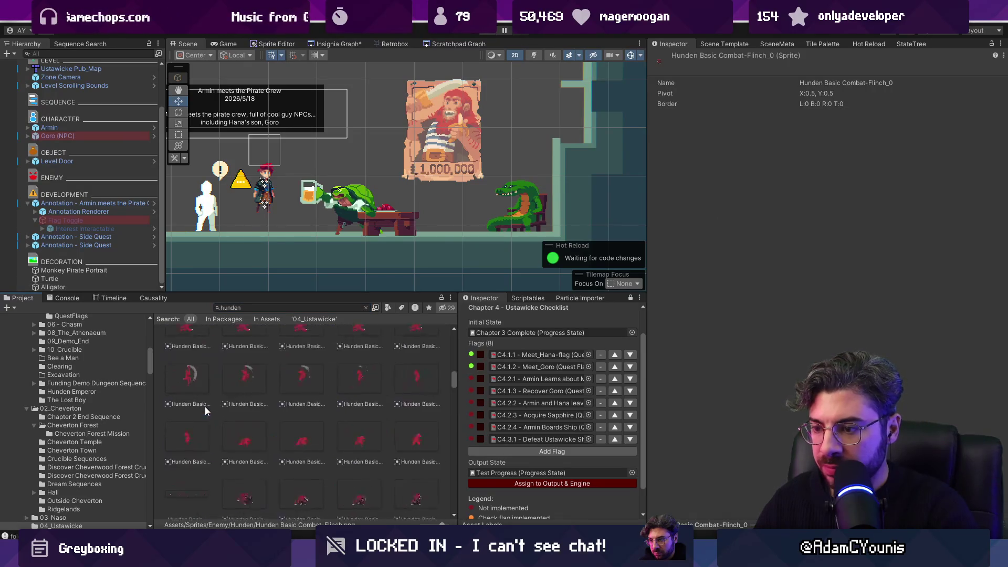
scroll(268, 405, "up", 1)
scroll(269, 405, "down", 5)
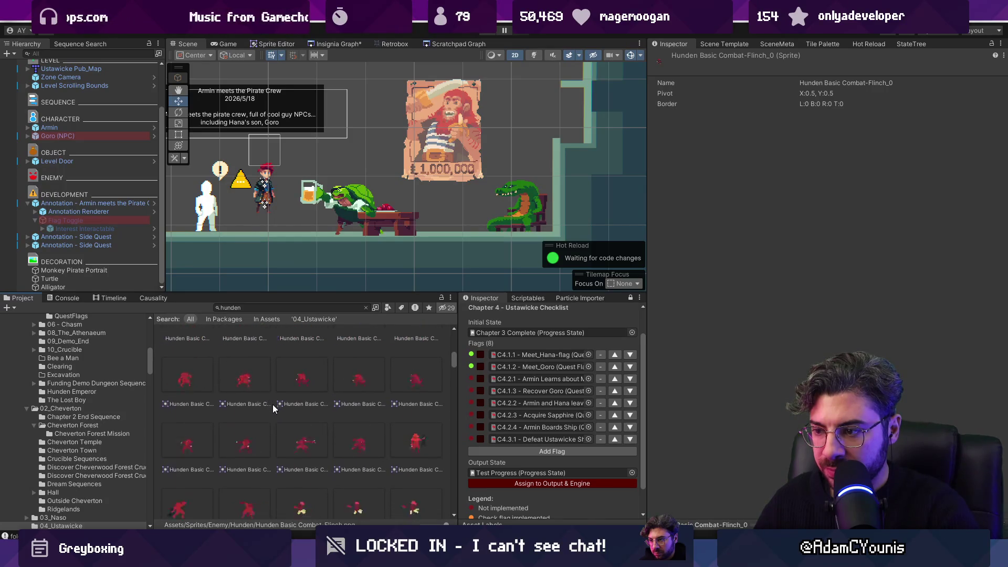
scroll(273, 404, "up", 10)
scroll(274, 404, "down", 10)
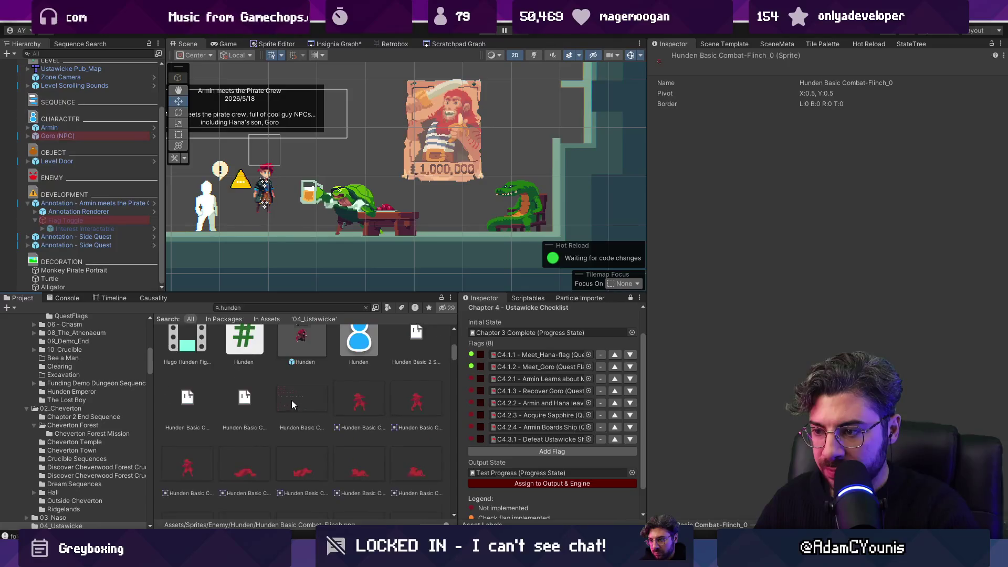
scroll(309, 402, "down", 3)
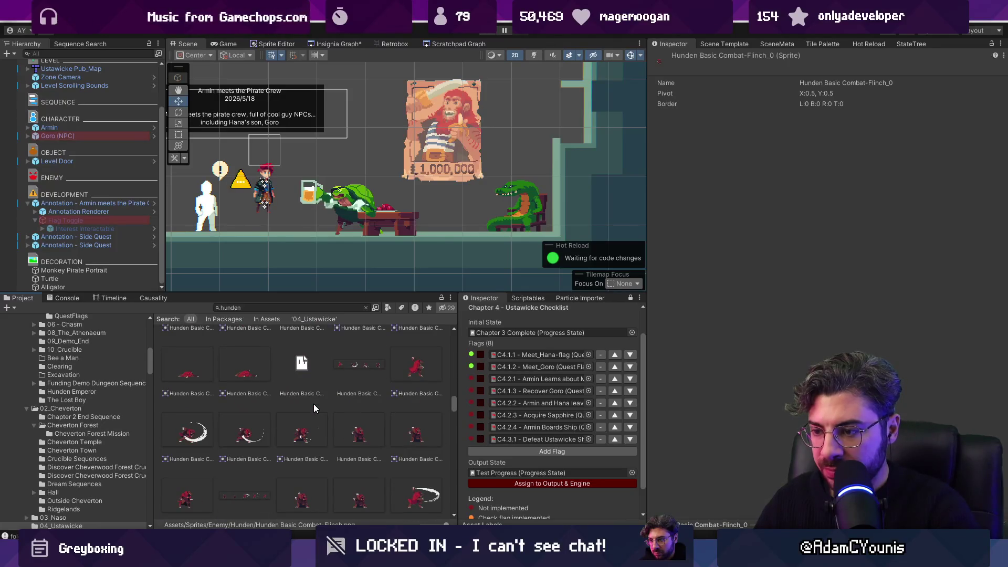
scroll(306, 429, "down", 2)
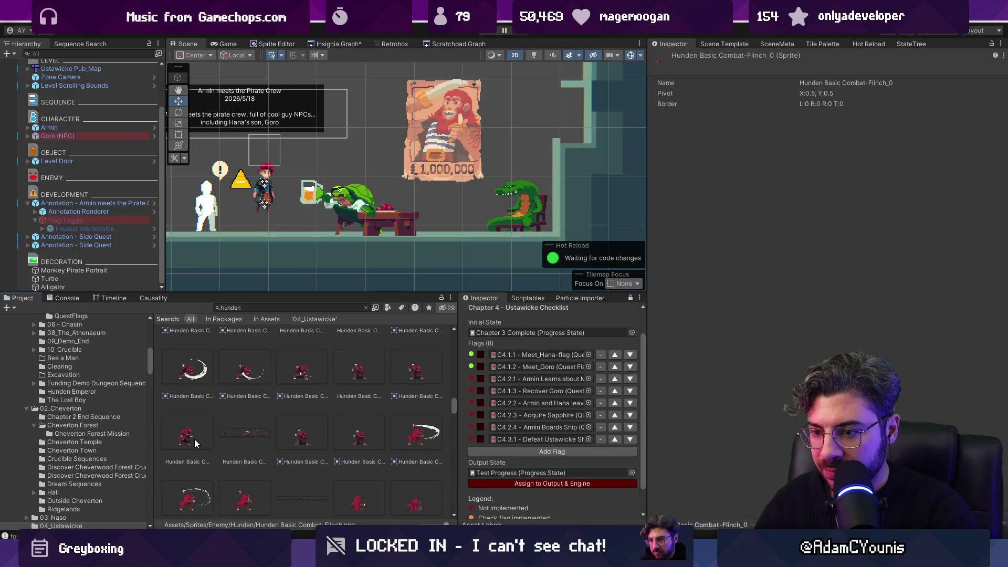
scroll(241, 432, "down", 2)
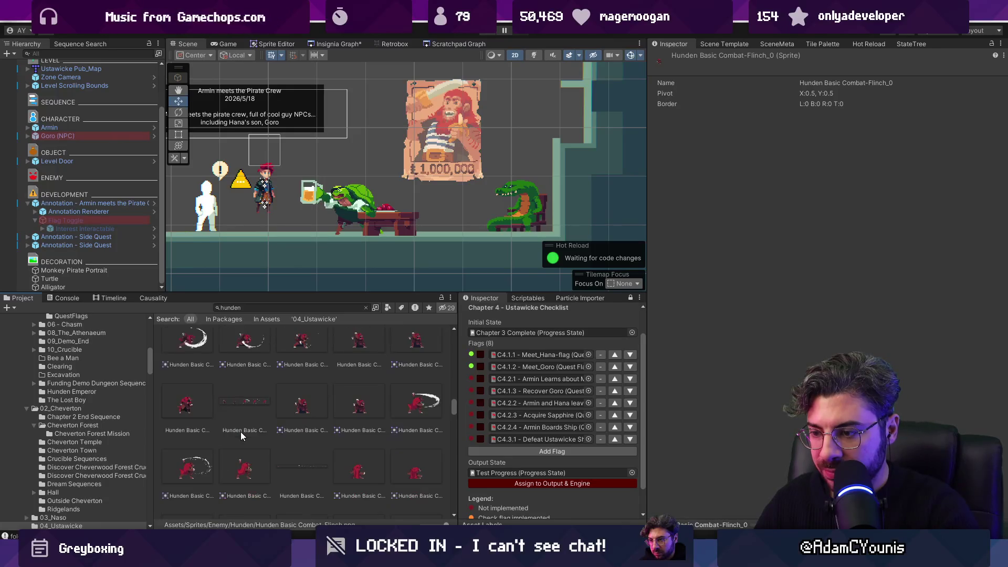
scroll(241, 431, "down", 2)
scroll(241, 434, "down", 2)
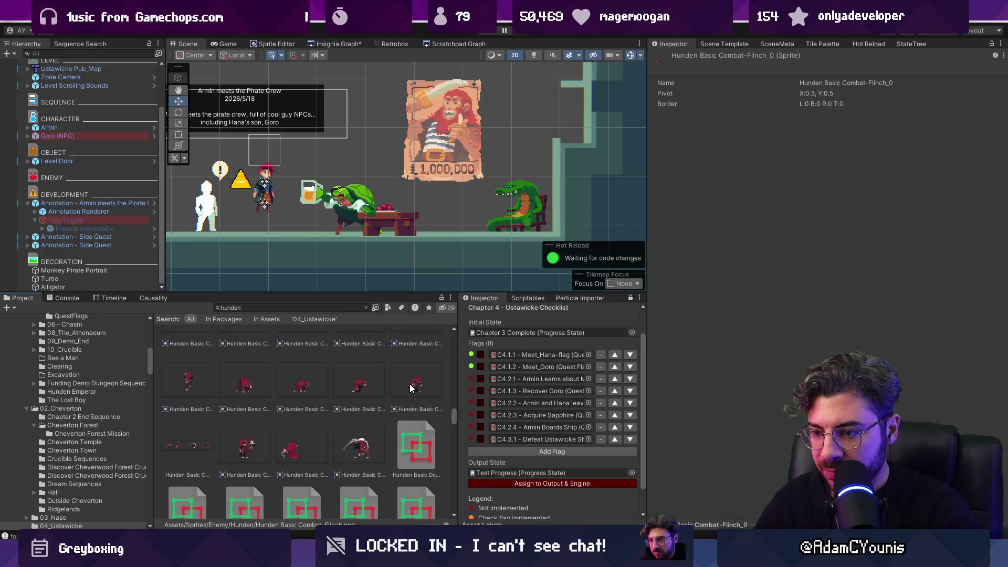
left_click_drag(415, 388, 460, 205)
Flip the Hunden sprite with Scale X -1, set it to Character, and move it toward the alligator
left_click(826, 123)
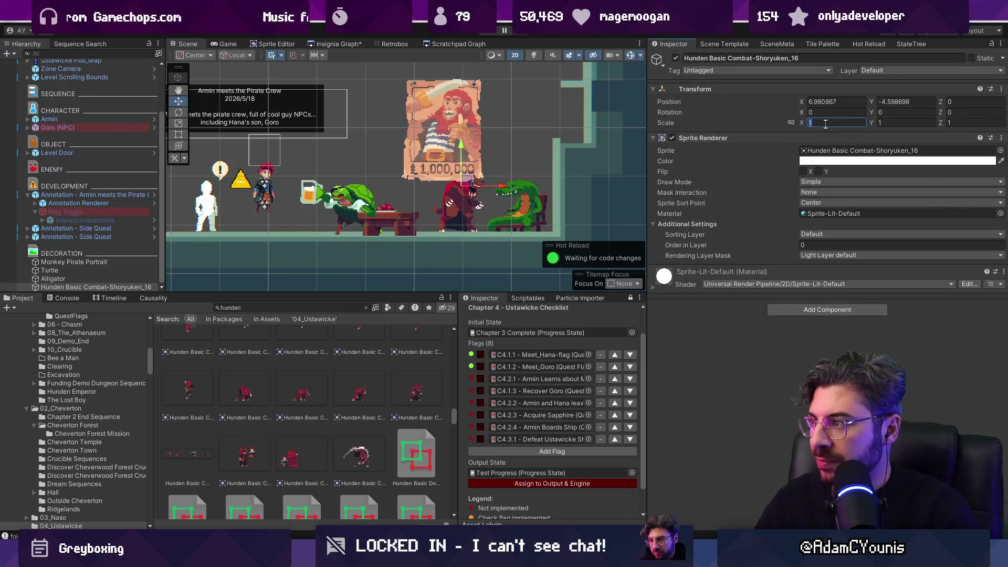
type("-1")
left_click(825, 237)
left_click(849, 321)
left_click_drag(503, 185, 547, 190)
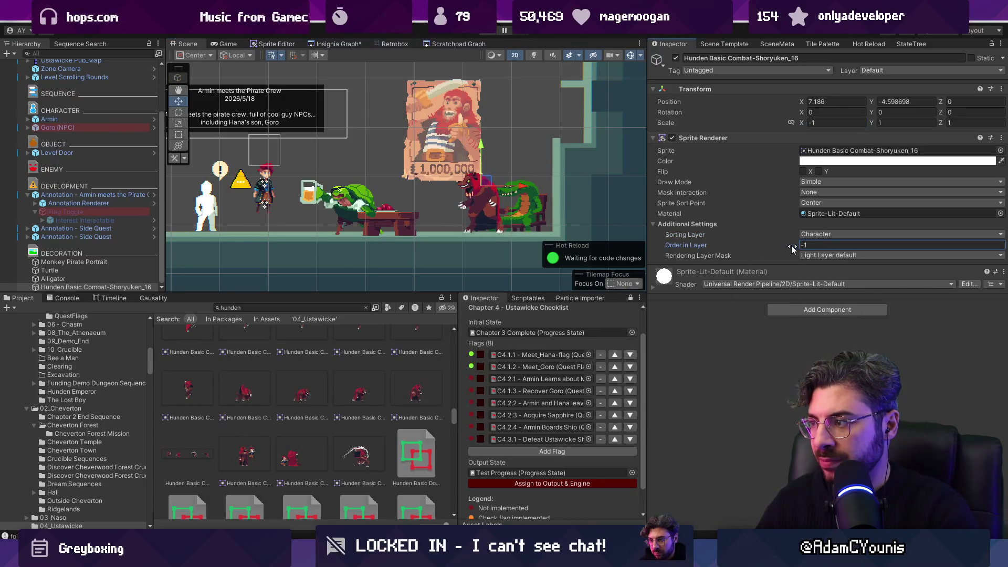
Put the alligator on the Character sorting layer
left_click(538, 197)
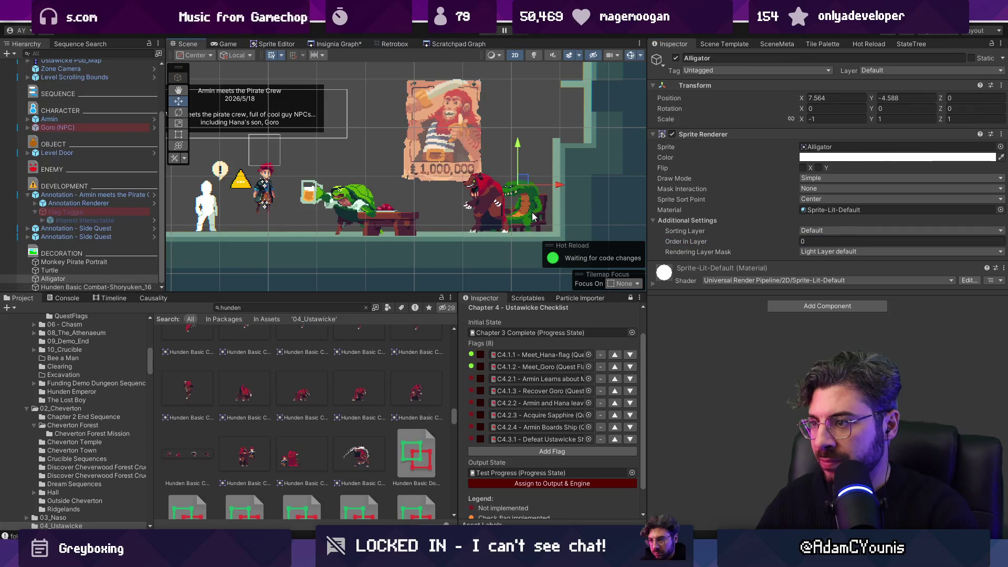
left_click(806, 231)
left_click(835, 322)
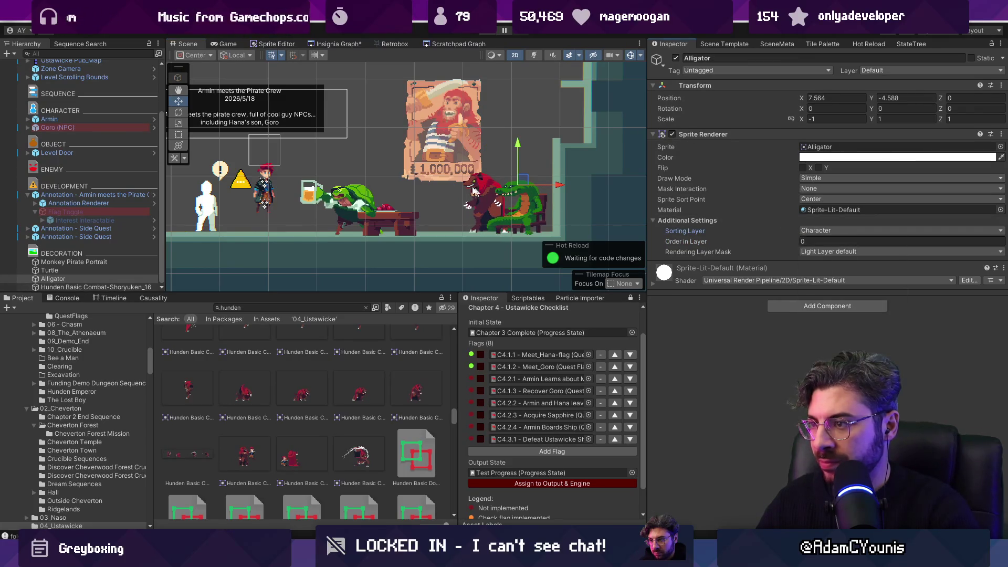
Duplicate the Hunden Shoryuken sprite and move the copy left beside the bar
left_click(351, 197)
left_click(487, 200)
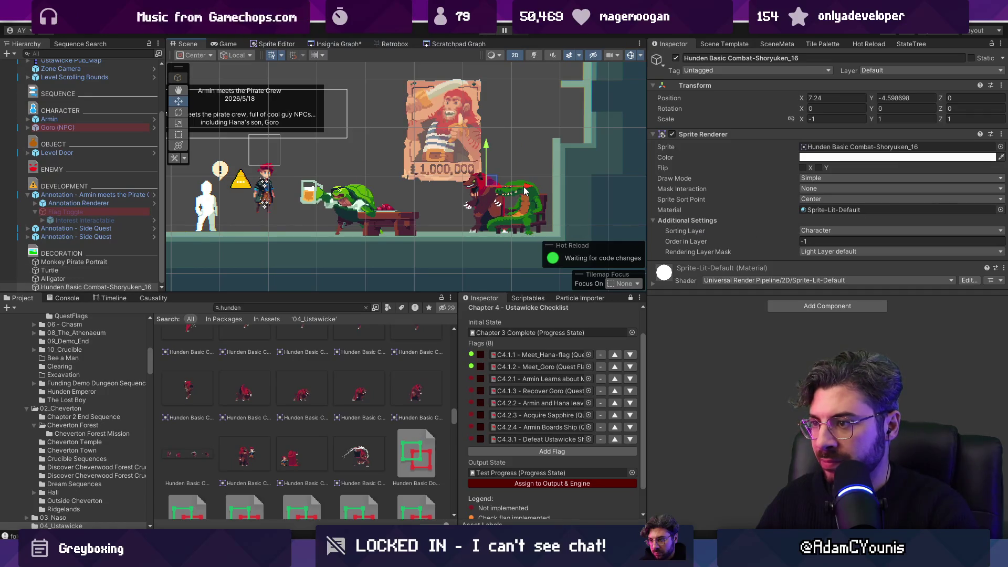
key("ctrl+d")
left_click_drag(522, 192, 429, 188)
scroll(362, 387, "down", 10)
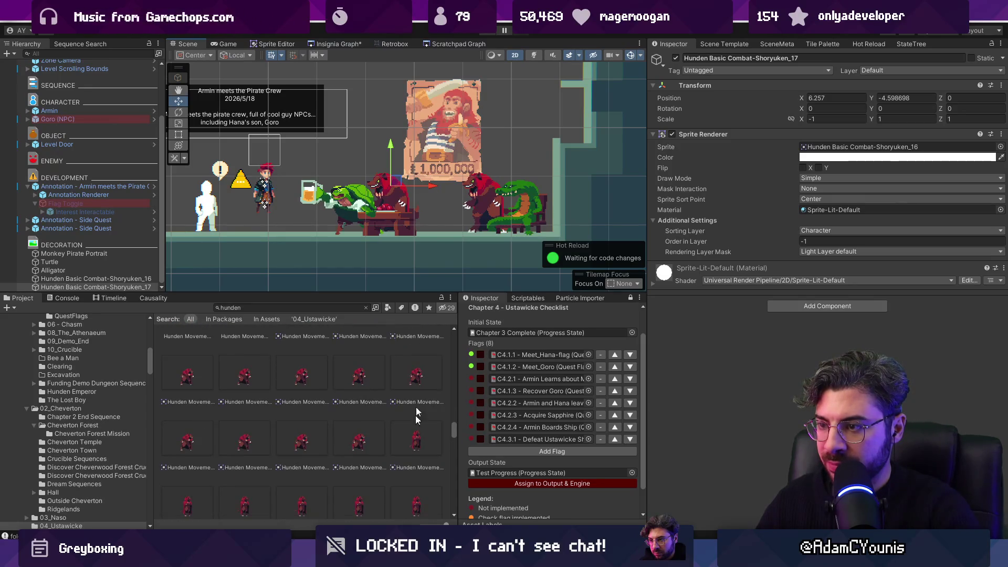
Swap the duplicate Hunden's sprite for an idle Hunden movement sprite
left_click(1001, 148)
type("hunde")
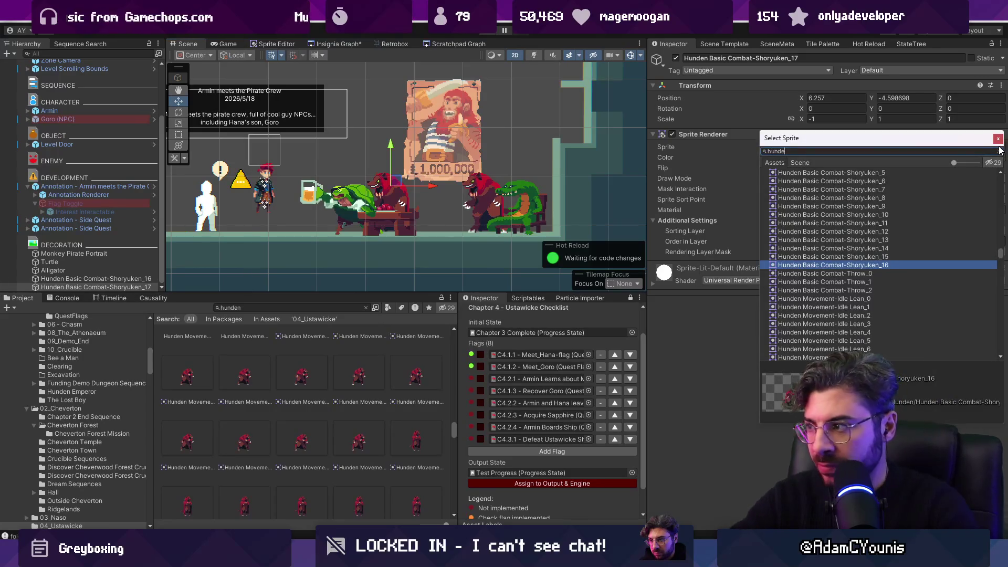
type("n move")
key("Down")
key("Down")
key("Down")
key("Down")
key("Up")
key("Up")
key("Up")
key("Return")
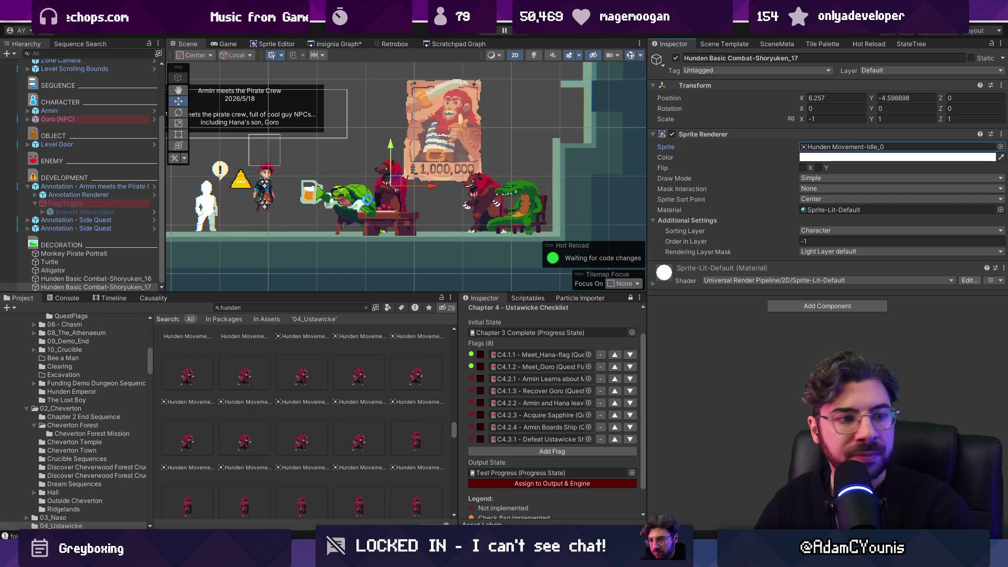
scroll(354, 395, "down", 5)
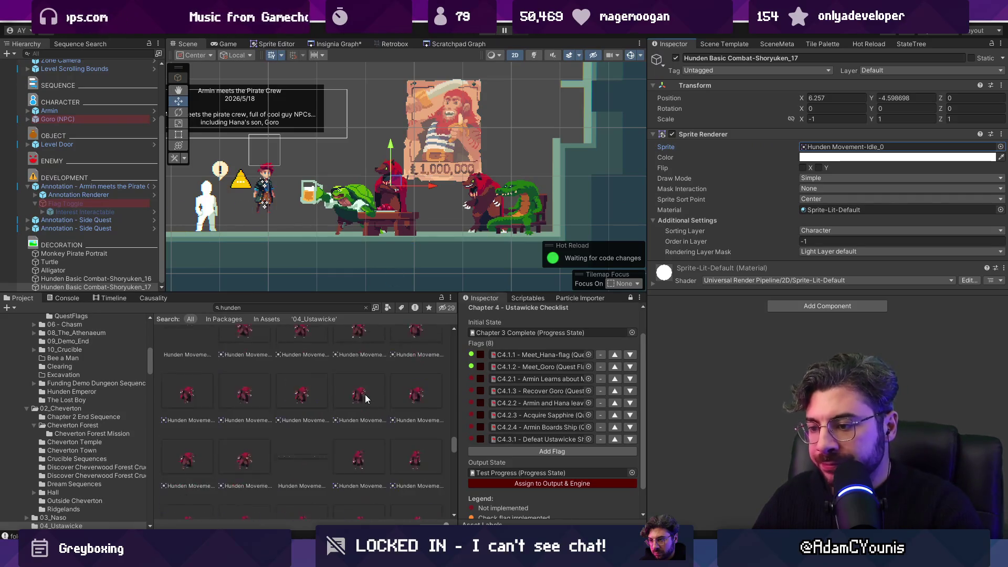
scroll(366, 397, "down", 10)
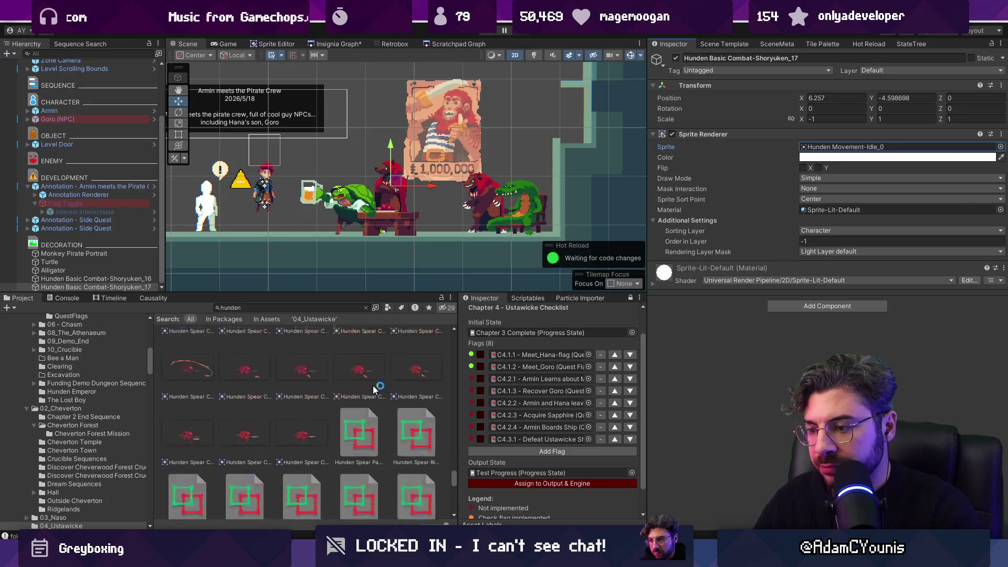
Search 'npc' and place the Lenxen-NPC-Chew sprite in the pub
left_click(317, 308)
type("npc")
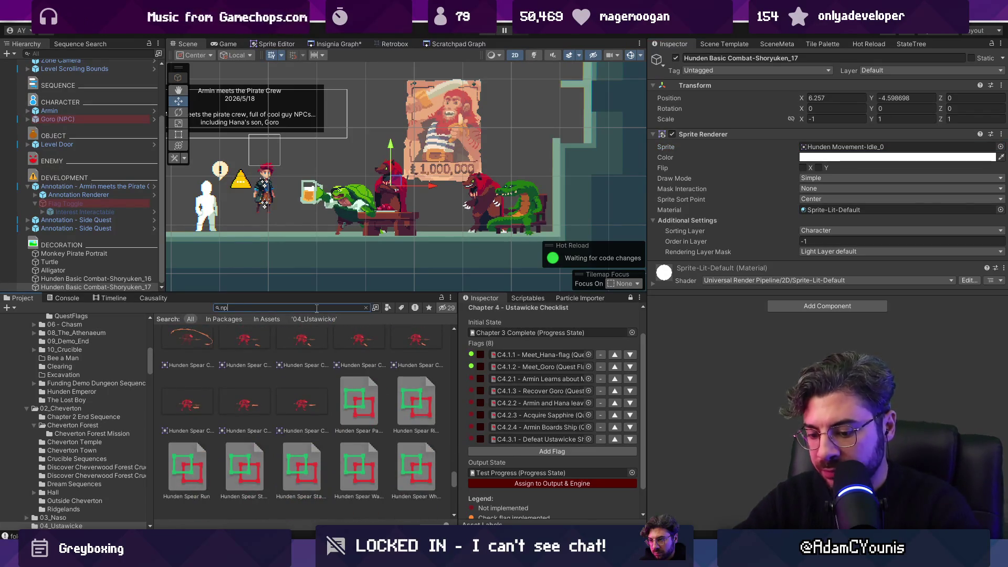
scroll(279, 392, "up", 10)
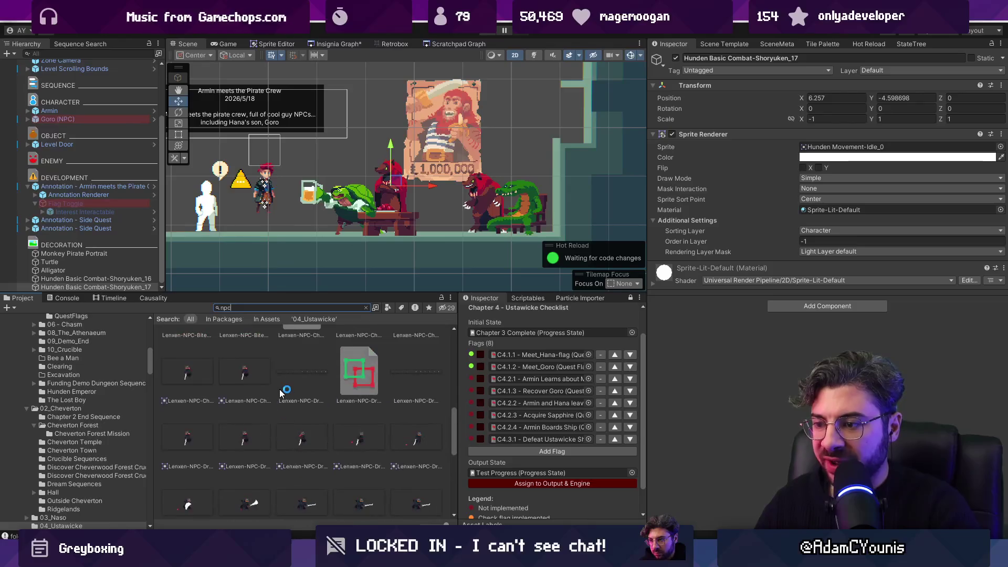
scroll(277, 390, "up", 2)
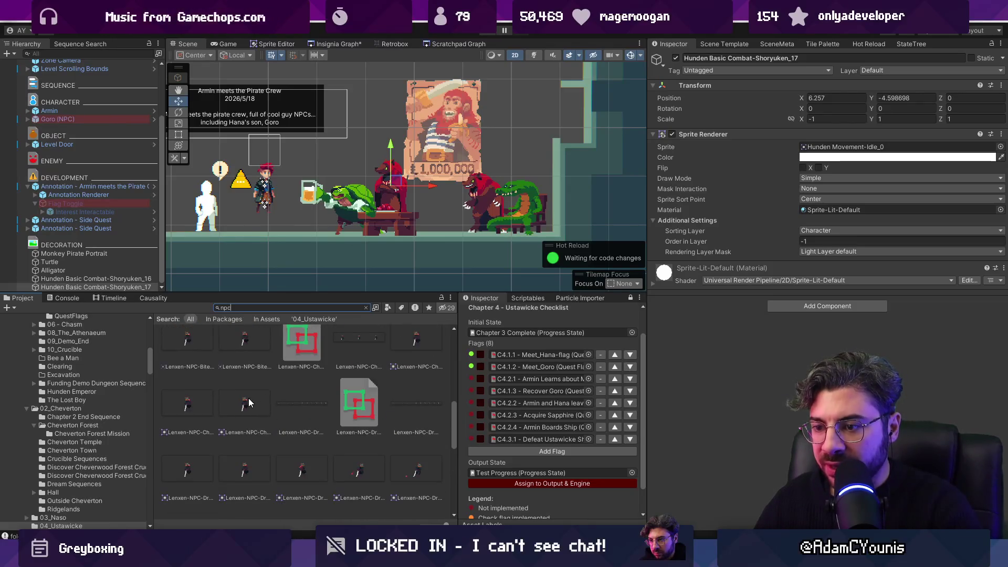
mouse_move(453, 234)
left_mouse_down()
mouse_move(427, 211)
mouse_move(441, 203)
left_mouse_up()
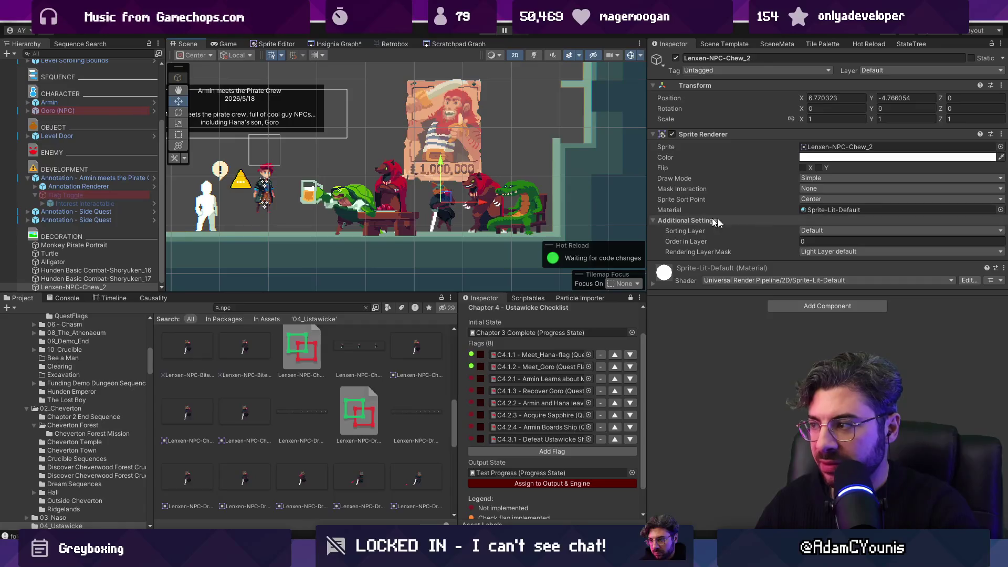
Put the Lenxen sprite on the Character layer with Order in Layer -1
left_click(893, 230)
left_click(820, 321)
left_click(817, 242)
type("-1")
left_click(822, 116)
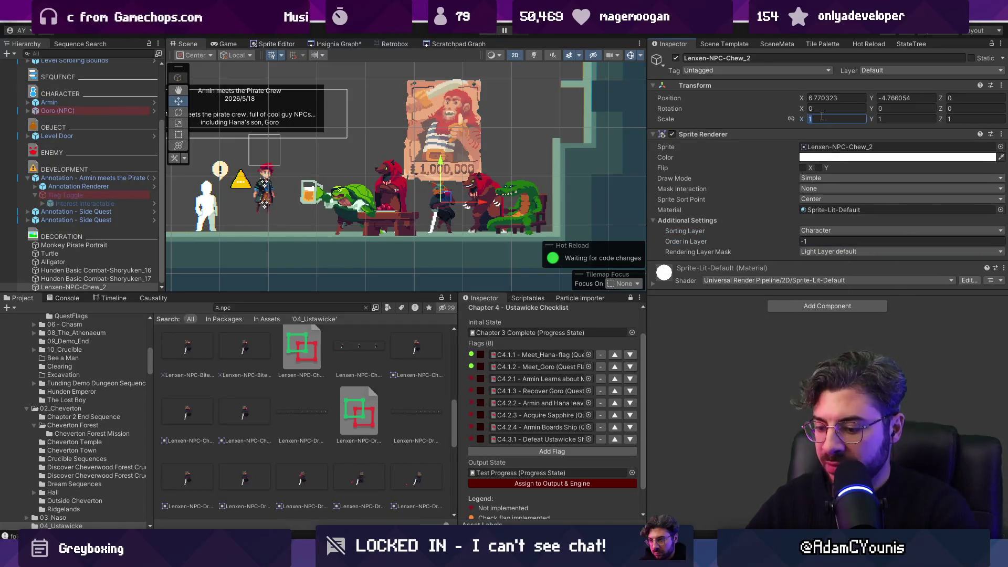
Slide the Lenxen sprite further left toward the pub's left end, then select Goro
mouse_move(490, 192)
left_mouse_down()
mouse_move(496, 218)
mouse_move(610, 218)
mouse_move(238, 217)
mouse_move(390, 216)
mouse_move(341, 216)
left_mouse_up()
mouse_move(520, 217)
left_mouse_down()
mouse_move(373, 217)
mouse_move(430, 227)
left_mouse_up()
left_click(374, 217)
scroll(374, 217, "down", 2)
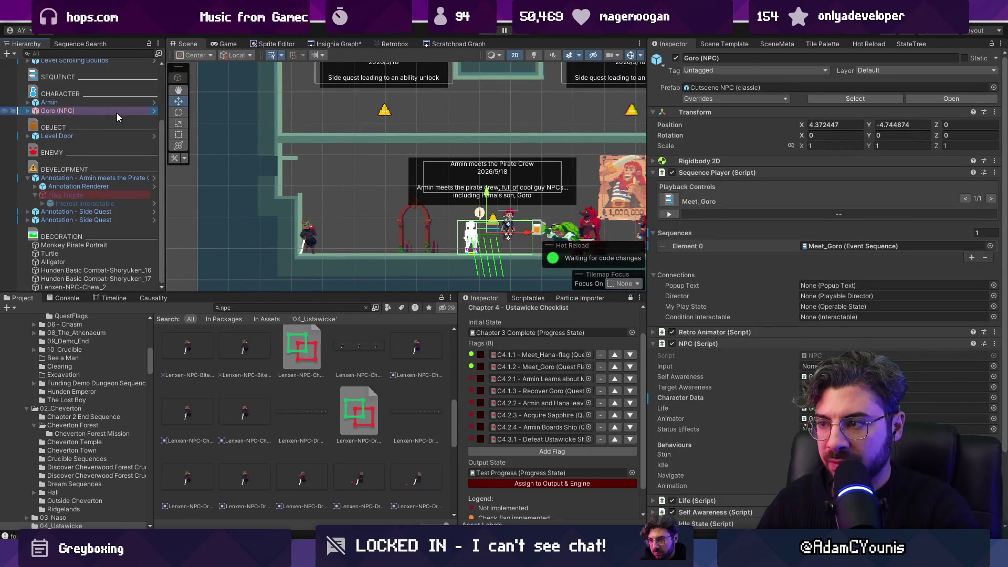
Drag Goro left to about X 2.302 and widen the Ustawicke quest checklist panel
left_click(84, 178, "ctrl")
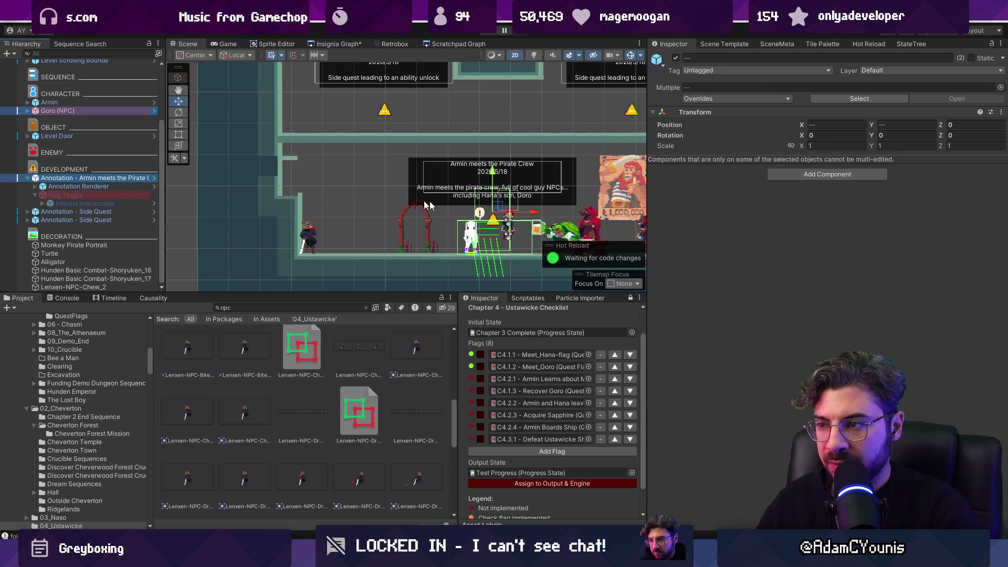
left_click(58, 110)
mouse_move(528, 234)
left_mouse_down()
mouse_move(392, 232)
mouse_move(401, 232)
left_mouse_up()
scroll(406, 177, "right", 3)
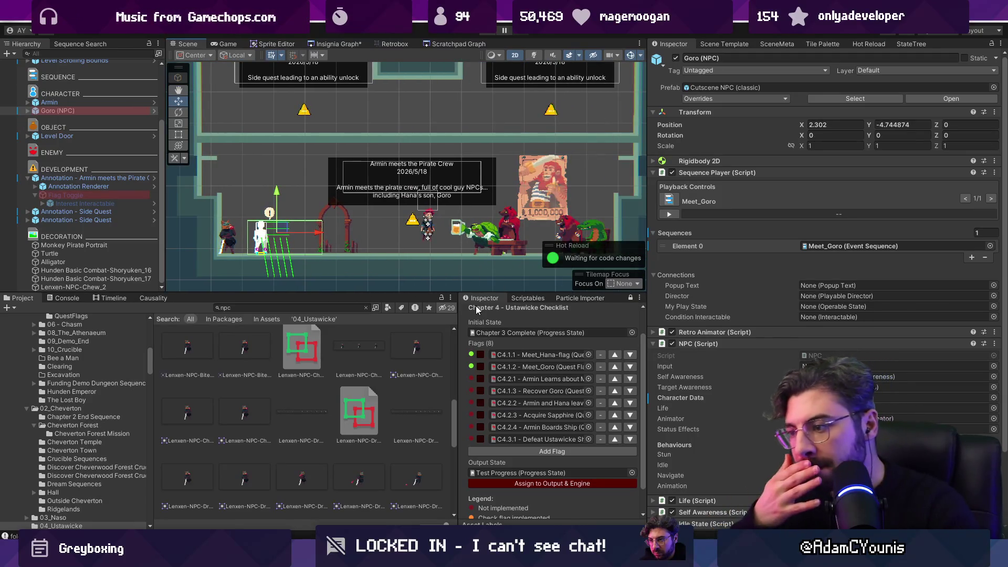
mouse_move(457, 376)
left_mouse_down()
mouse_move(368, 376)
mouse_move(461, 377)
mouse_move(418, 378)
left_mouse_up()
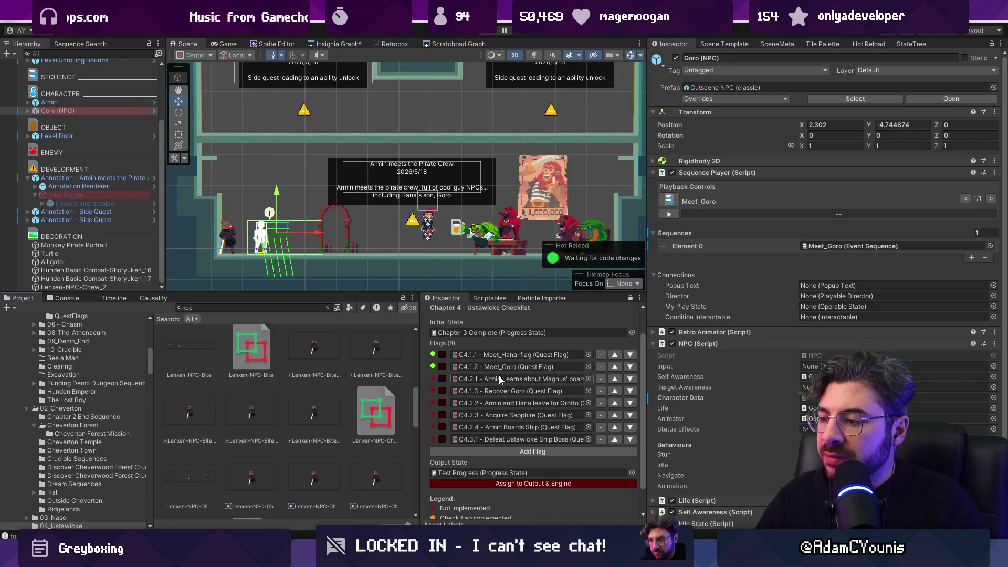
Locate the quest flag assets and rename 'C4.1.3 - Recover Goro' to 'C4.1.5 - Recover Goro'
left_click(498, 376)
left_click(494, 366)
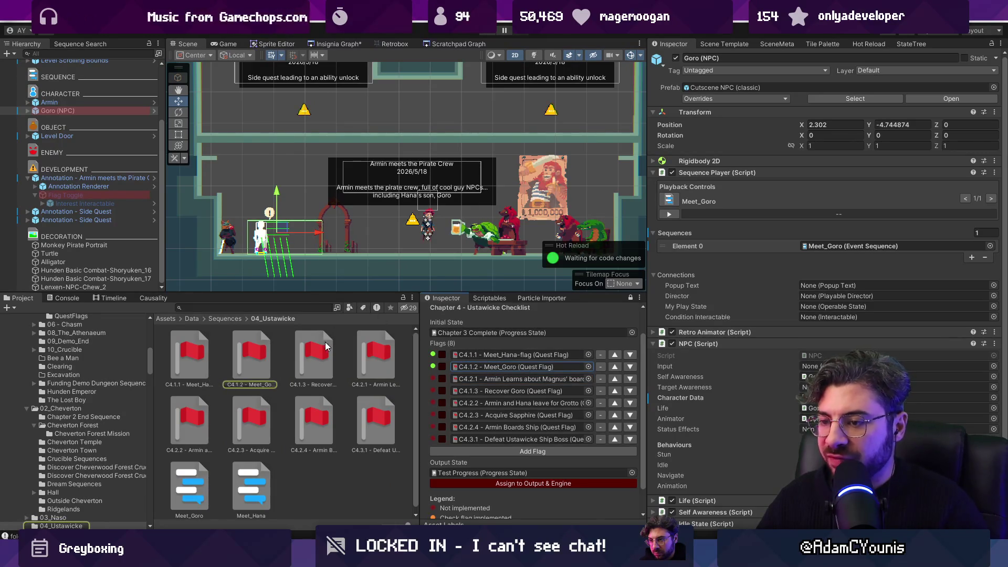
scroll(302, 365, "down", 5, "ctrl")
scroll(190, 361, "up", 1, "ctrl")
scroll(190, 360, "up", 1, "ctrl")
scroll(190, 361, "down", 3, "ctrl")
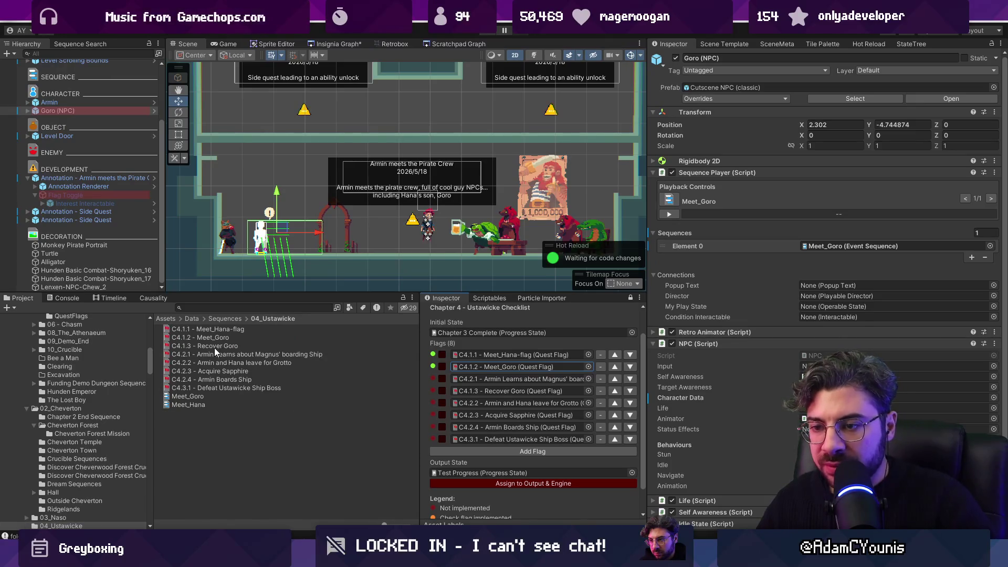
left_click(253, 345)
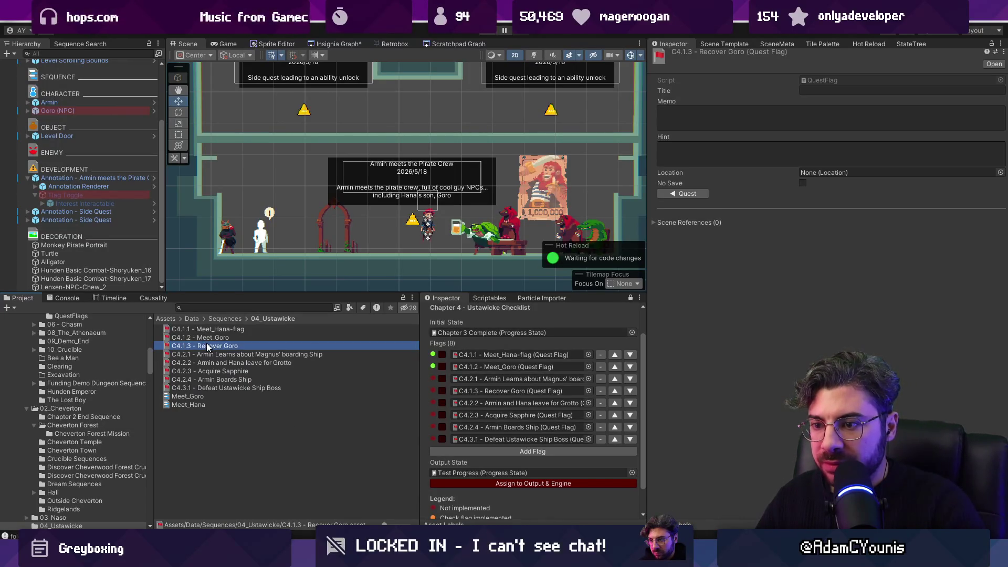
left_click(190, 347)
key("BackSpace")
type("5")
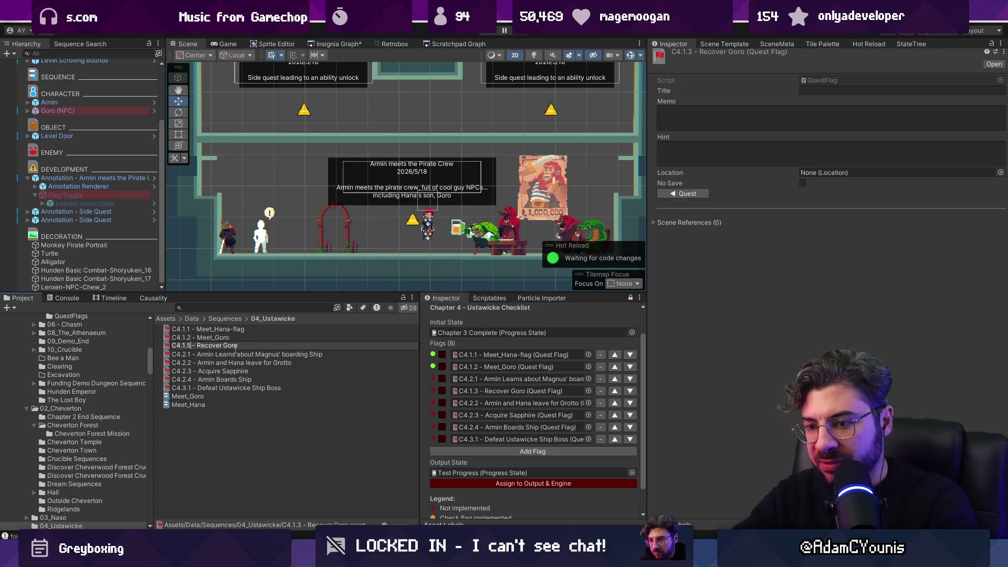
key("Return")
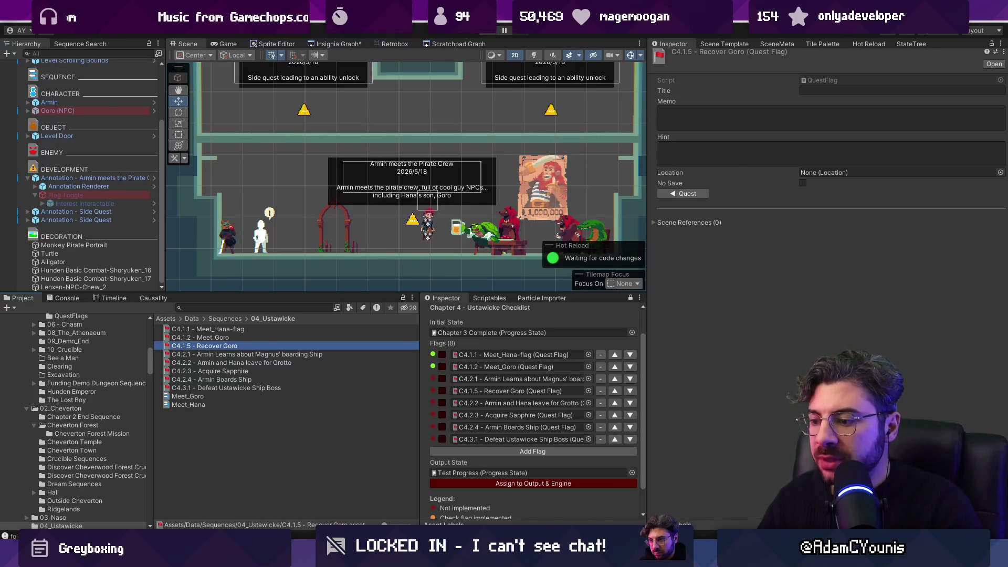
Switch to the Figma story map's Chapter 4 - Ustawicke page
key("alt+Tab")
scroll(369, 358, "down", 5)
scroll(370, 358, "up", 5)
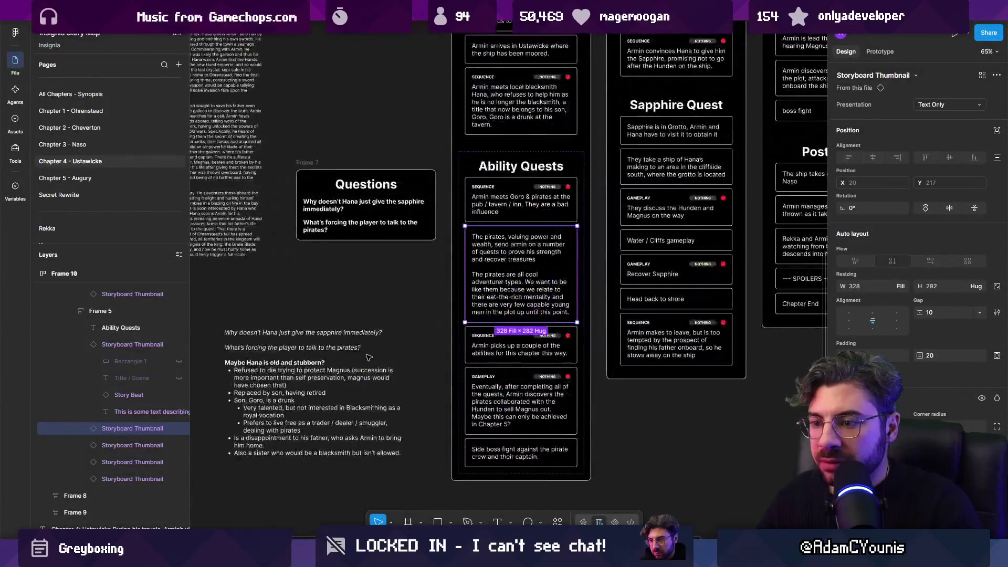
Zoom in on the Figma Ability Quests storyboard cards to read them, then return to Unity
scroll(507, 284, "up", 5)
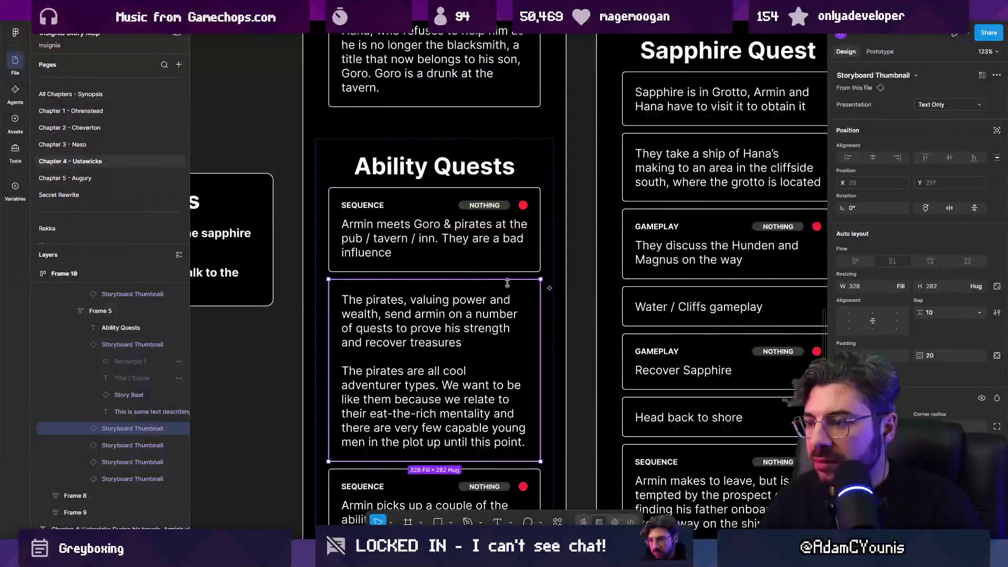
scroll(508, 284, "down", 2)
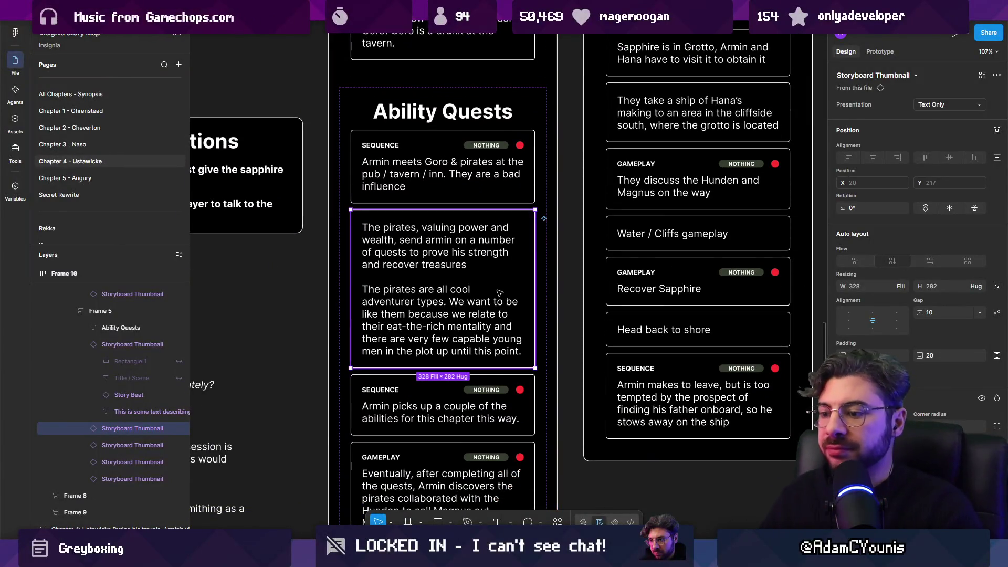
left_click(471, 556)
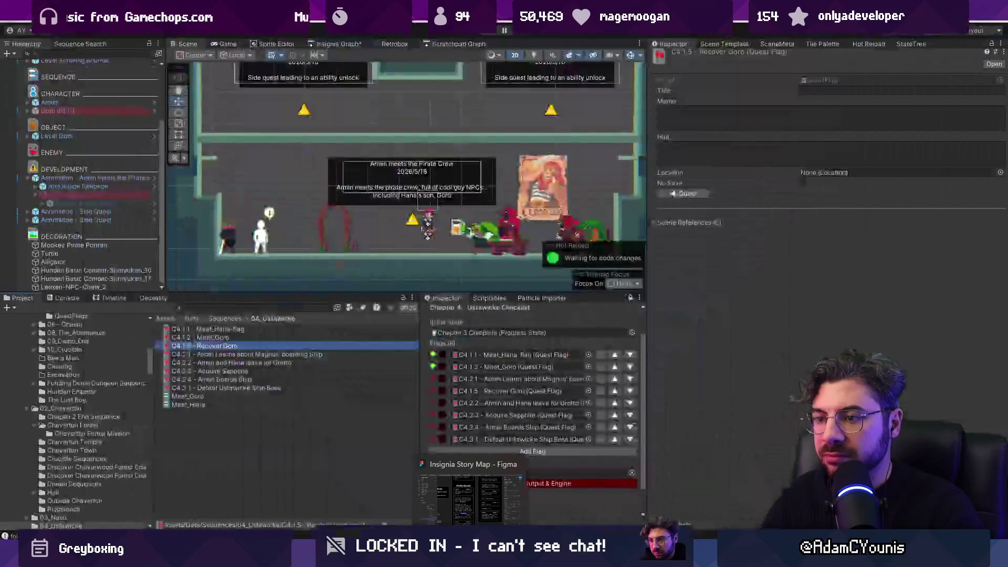
Duplicate the Recover Goro quest flag asset and name the copy Meet Pirates
left_click(228, 347)
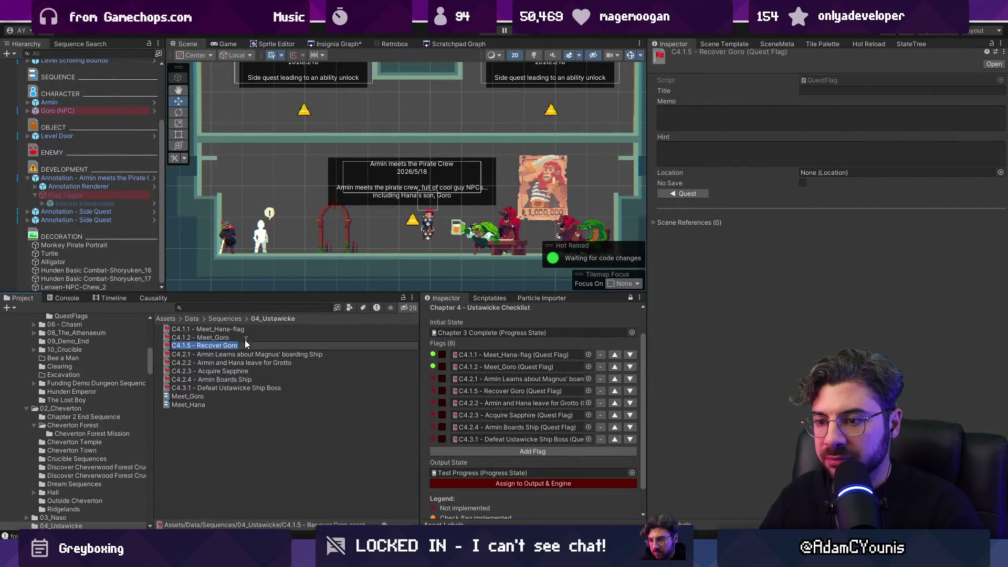
key("ctrl+d")
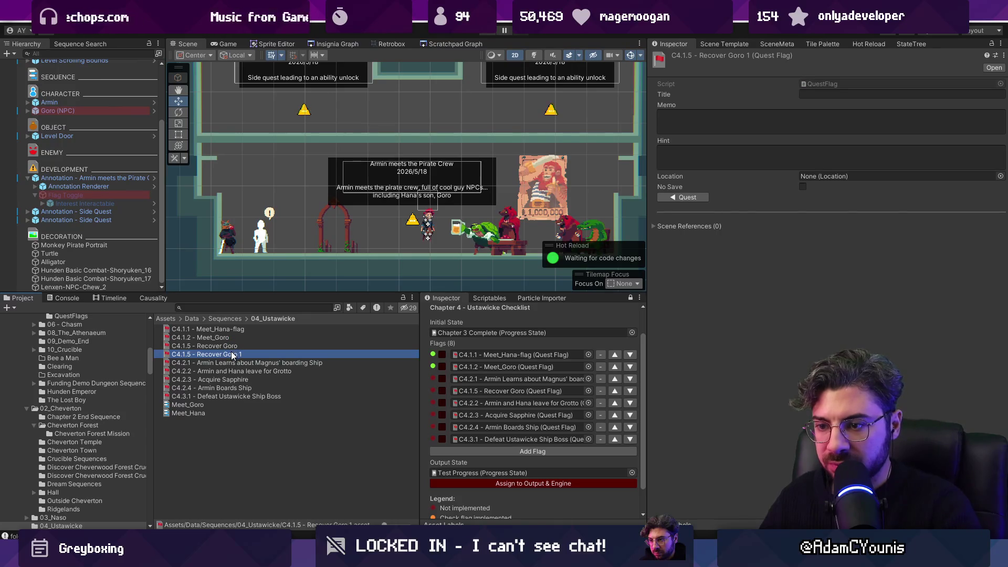
left_click(215, 355)
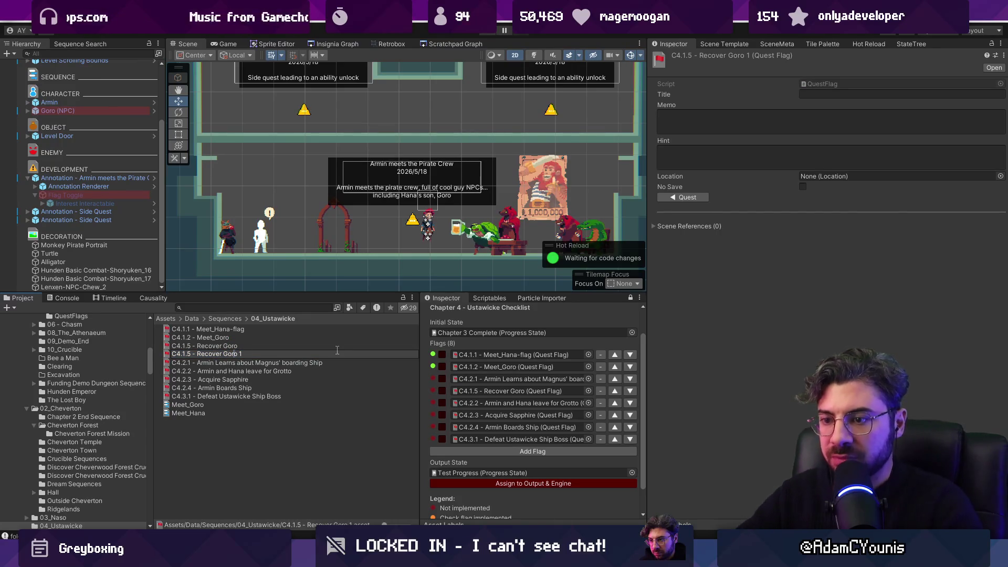
key("BackSpace")
key("BackSpace")
key("BackSpace")
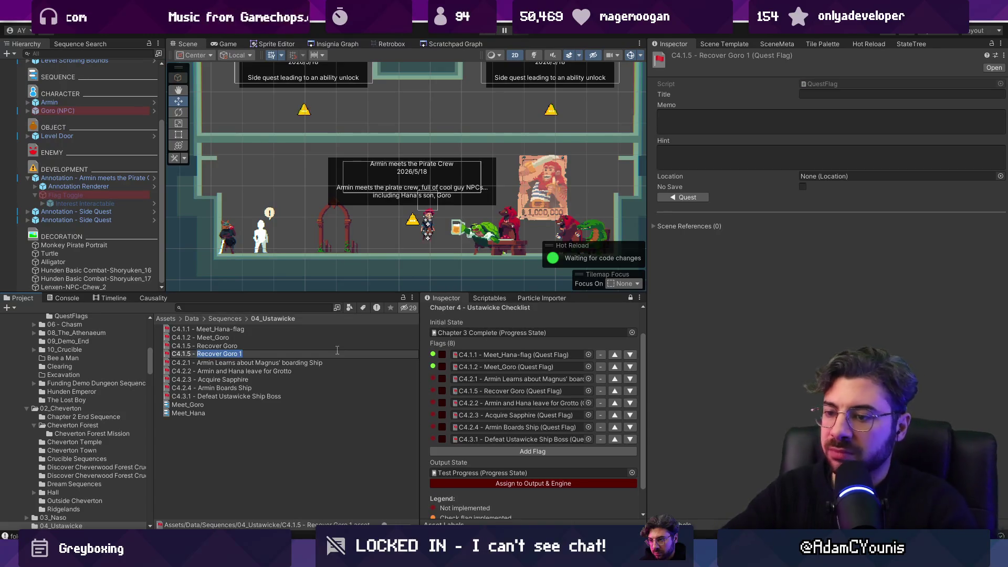
type("Meet Pirates")
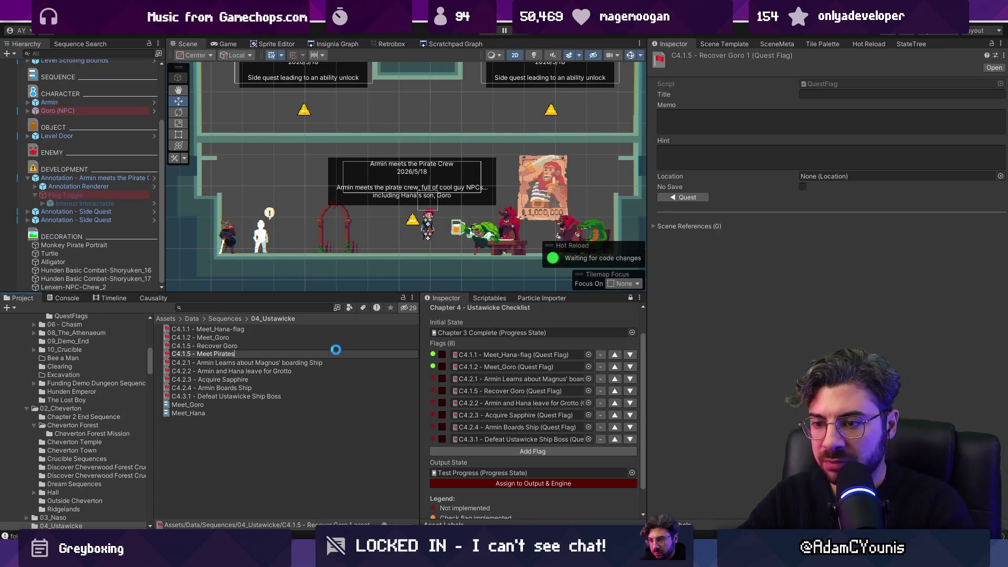
key("Return")
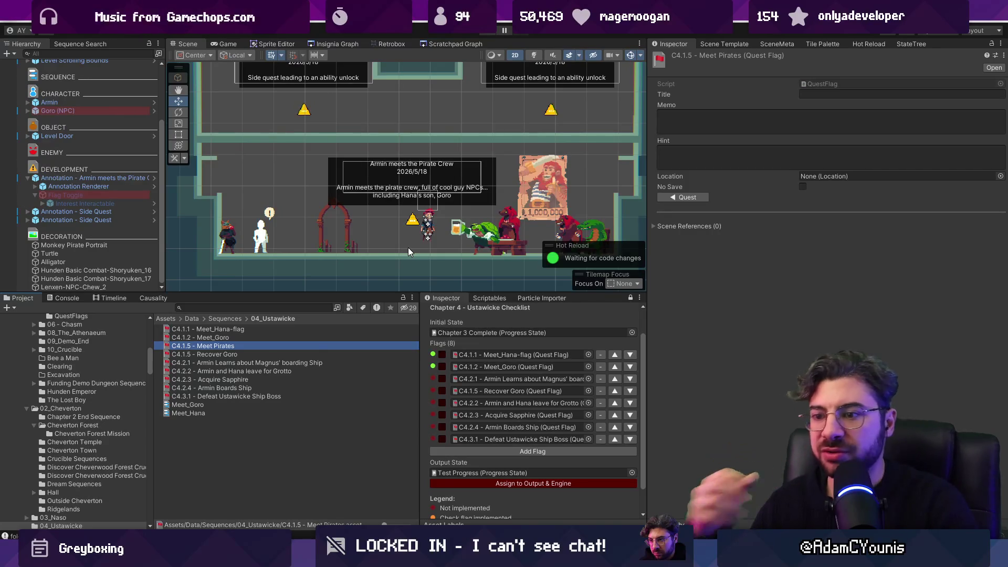
Rename the duplicated flag to C4.1.3 - Do Pirate Business
left_click(216, 345)
double_click(216, 345)
key("Left")
key("ctrl+shift+Left")
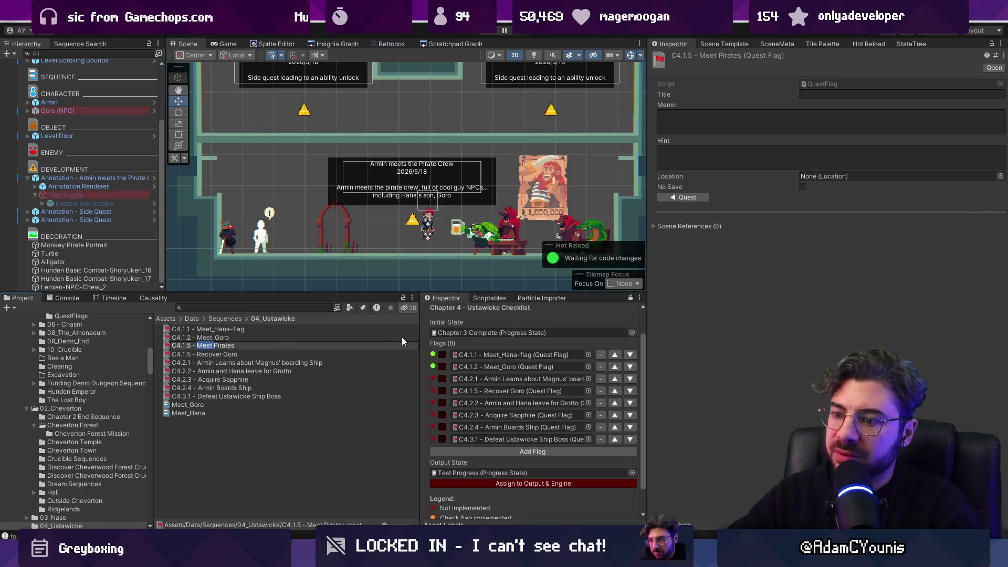
type("Do ")
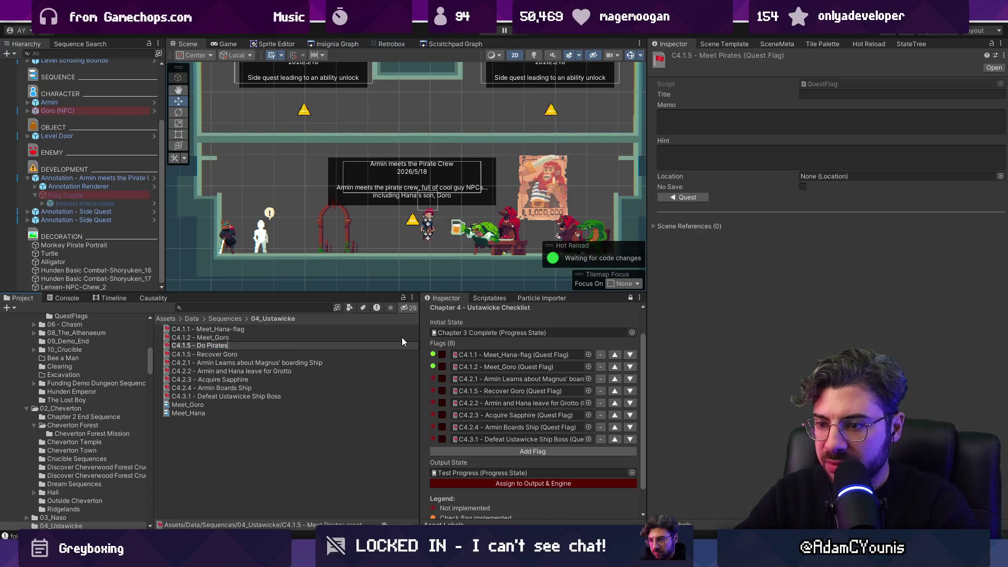
type("iness")
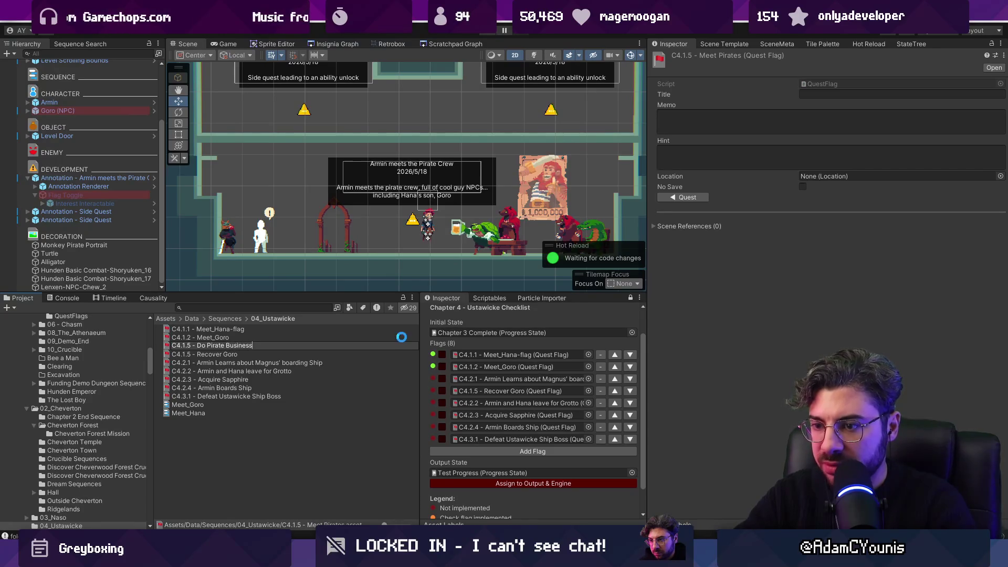
key("Return")
double_click(191, 346)
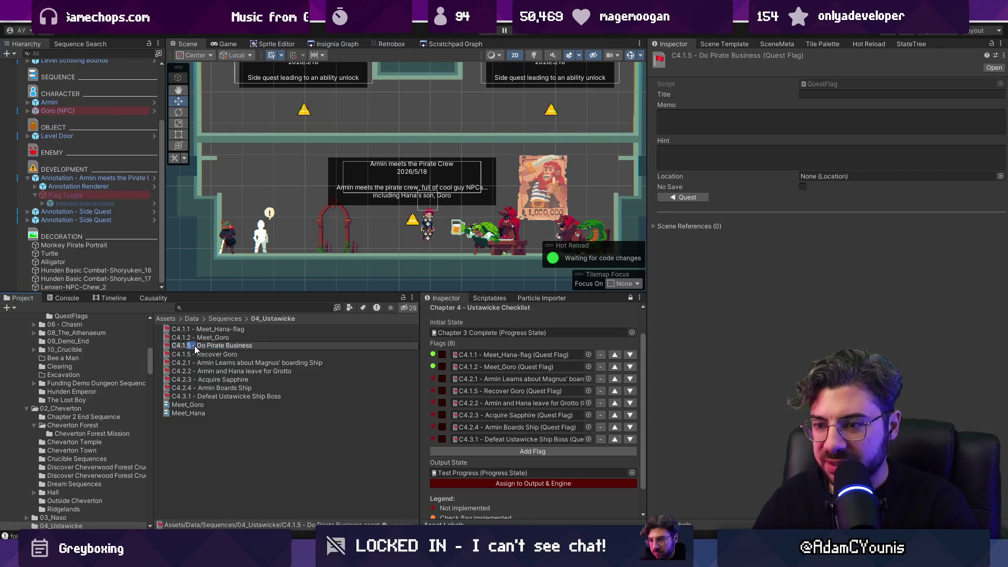
type("3 -")
key("Return")
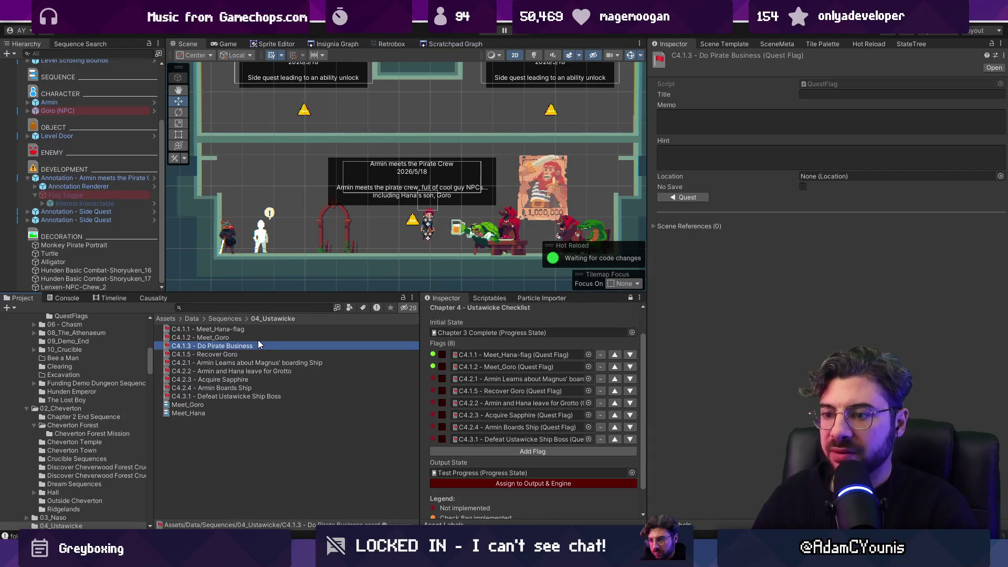
Add an empty checklist slot, move it to third place, and assign C4.1.3 - Do Pirate Business
left_click(528, 453)
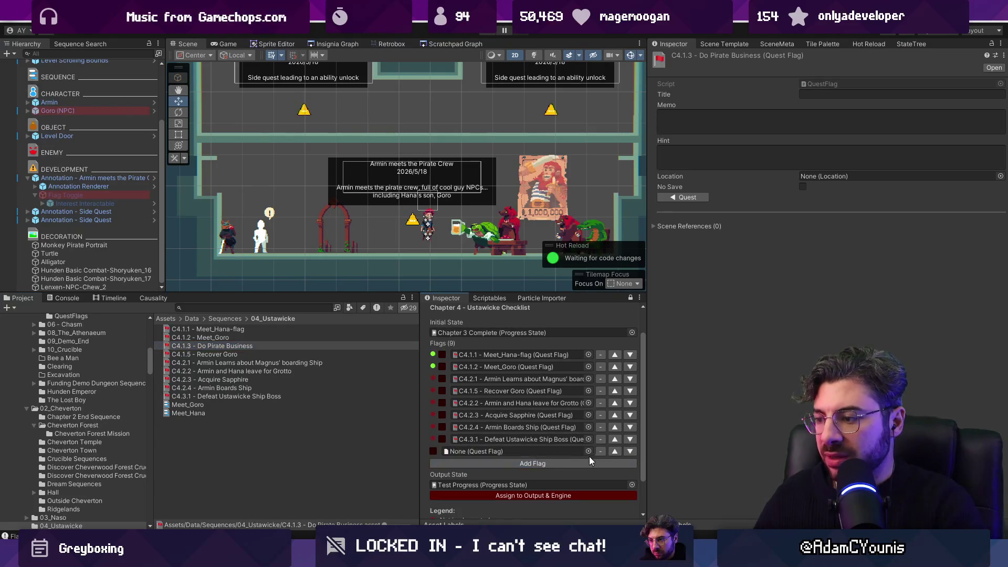
left_click(612, 451)
left_click(615, 439)
left_click(616, 426)
left_click(616, 414)
left_click(617, 402)
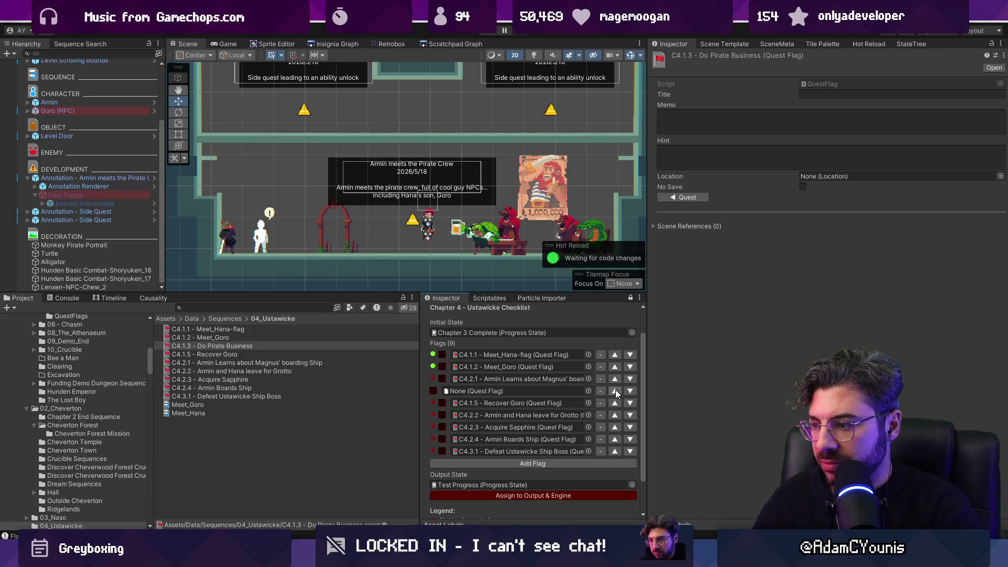
left_click(616, 390)
left_click_drag(210, 346, 494, 380)
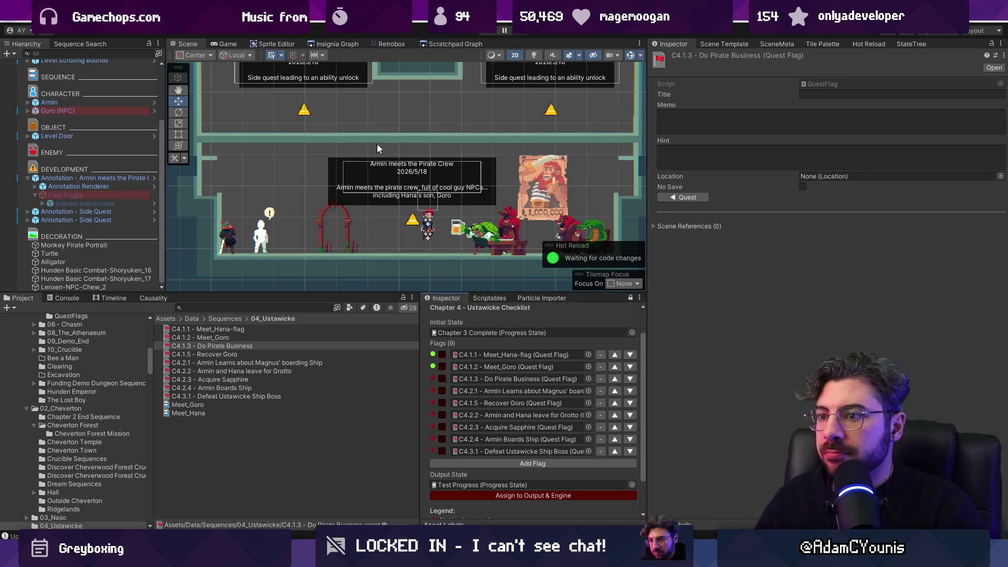
left_click(413, 226)
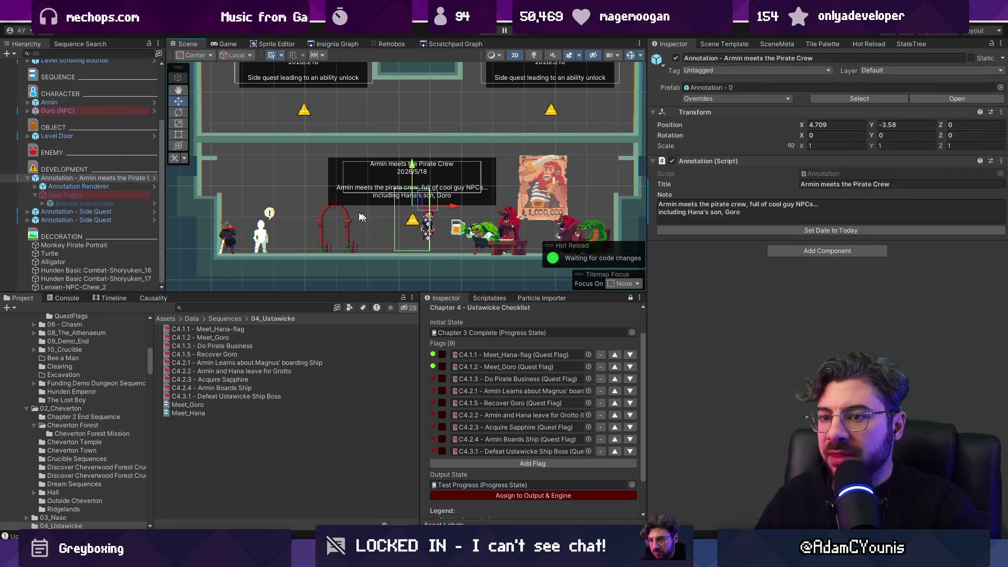
Duplicate the Armin meets the Pirate Crew annotation in the widened hierarchy
left_click(27, 178)
left_click_drag(165, 195, 234, 195)
left_click(136, 204)
key("ctrl+d")
key("F2")
key("ctrl+BackSpace")
key("ctrl+BackSpace")
key("ctrl+BackSpace")
type("Does")
key("Escape")
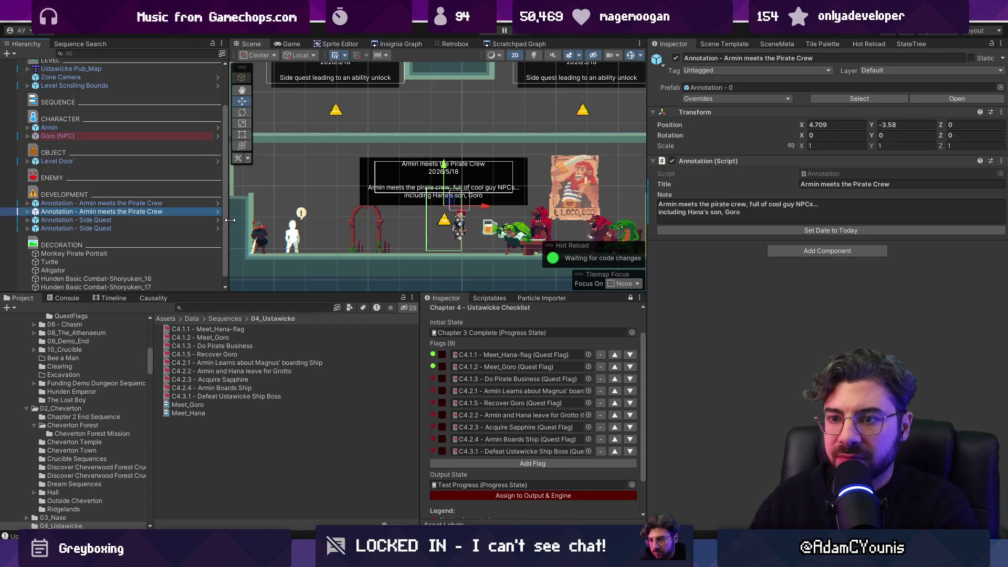
Change the duplicate's title to 'Armin Does Pirate Business'
left_click(841, 210)
left_click(846, 186)
key("ctrl+Left")
key("ctrl+Left")
key("shift+End")
type("Does Pirate Busines")
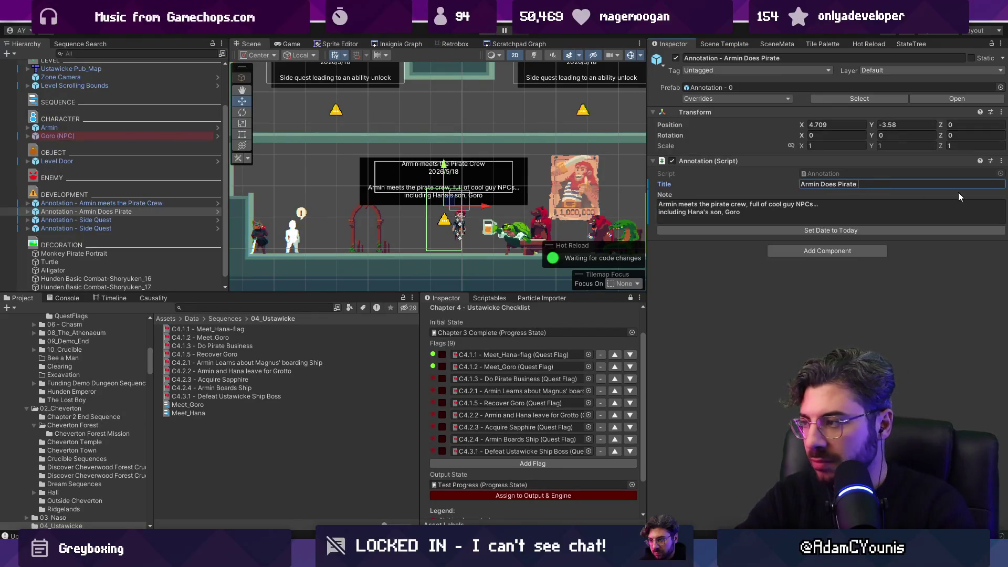
type("s")
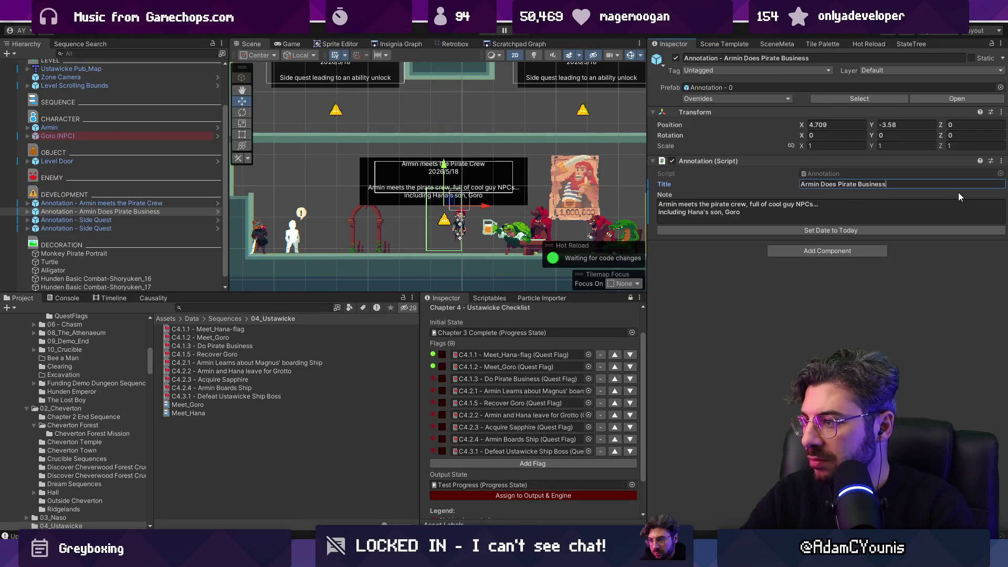
key("Tab")
Write the annotation's note about Armin's deeds and Goro accompanying him
type("The p")
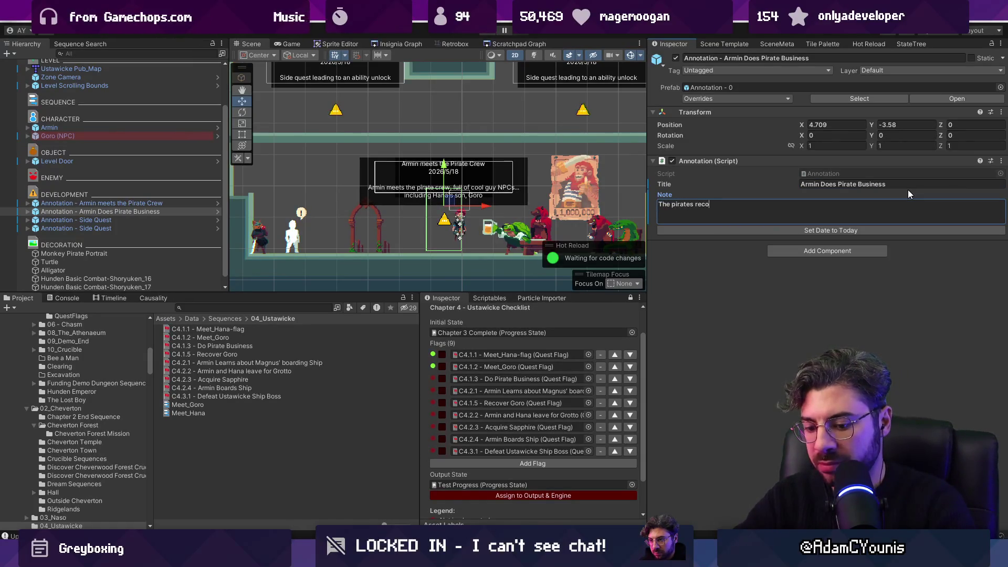
type("rmin's")
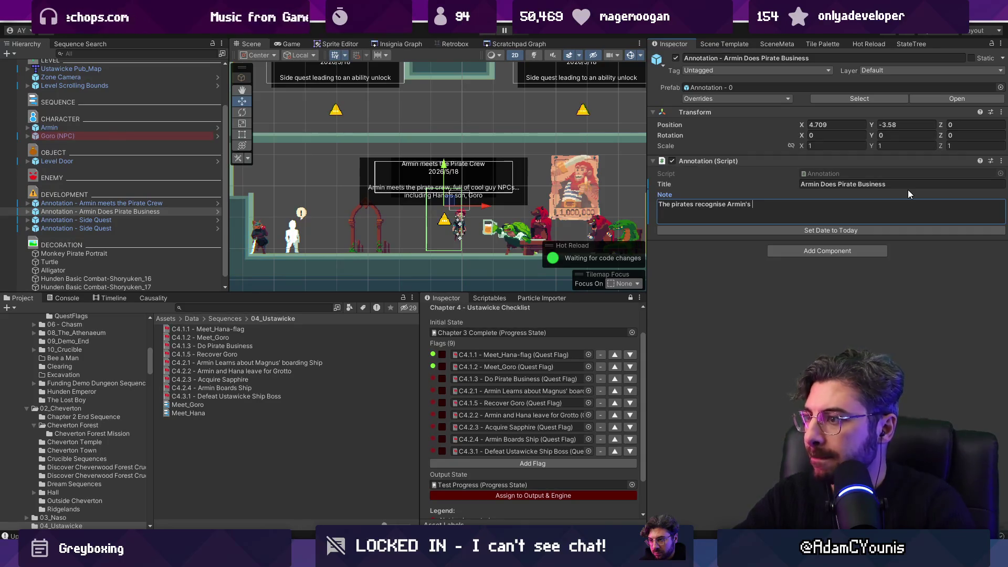
key("BackSpace")
key("BackSpace")
key("BackSpace")
type("for his deeds and Goro accompanies him home.")
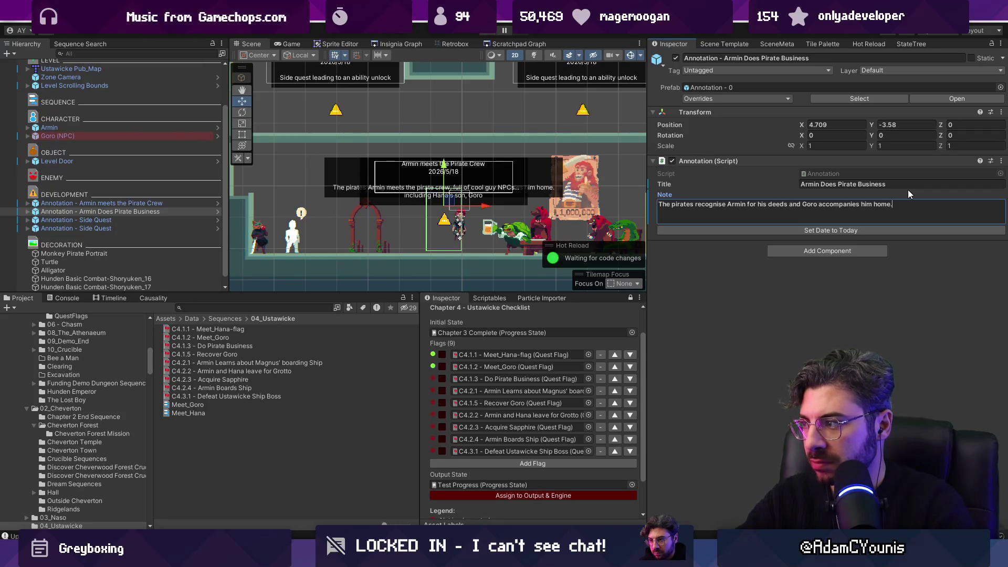
key("ctrl+shift+Left")
key("BackSpace")
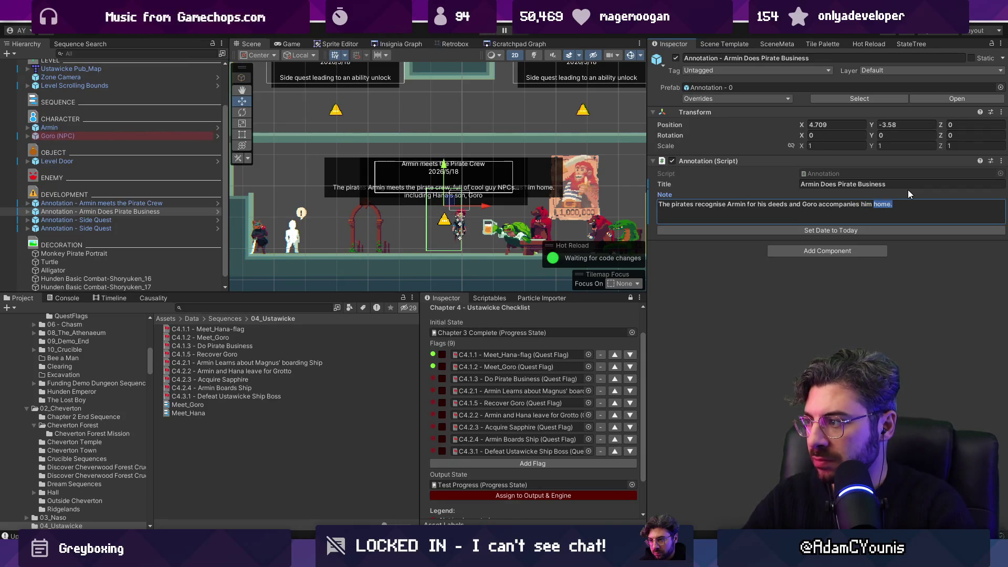
type(".")
key("ctrl+shift+Left")
key("ctrl+shift+Left")
key("ctrl+shift+Left")
key("Left")
key("BackSpace")
type(".")
key("Return")
key("BackSpace")
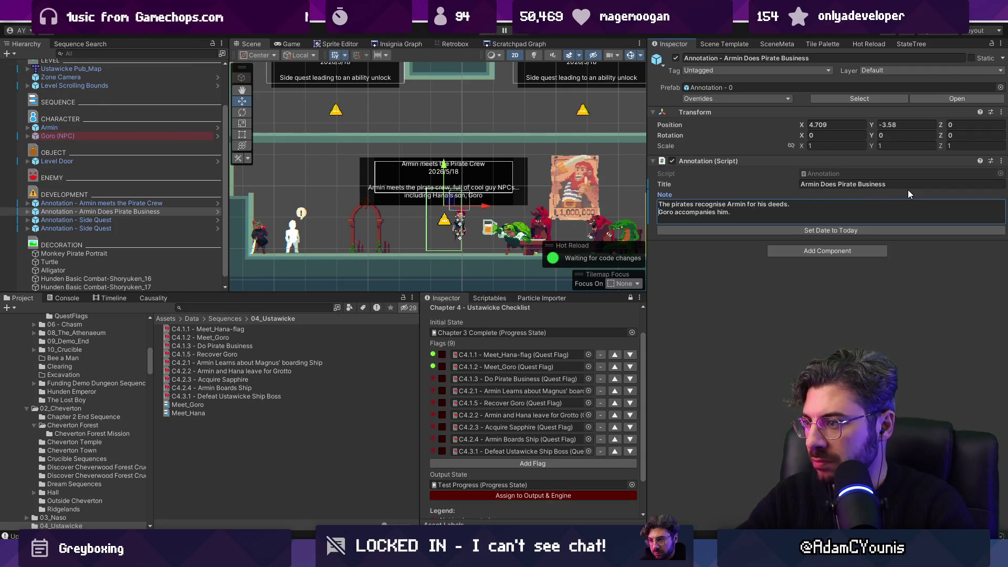
Set the annotation's Flag Toggle to C4.1.3 - Do Pirate Business and enable it
left_click_drag(100, 211, 100, 201)
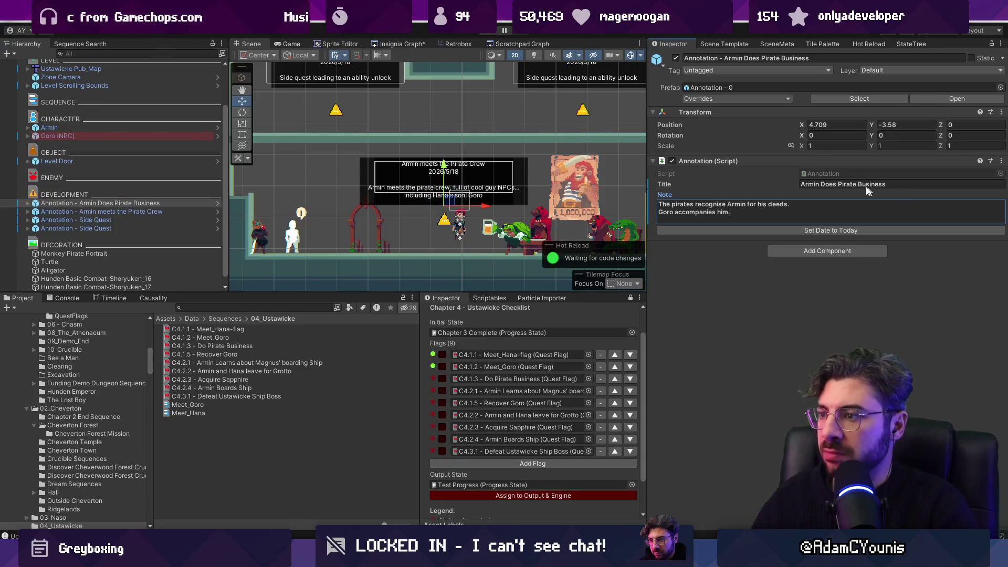
left_click(79, 203)
left_click(27, 203)
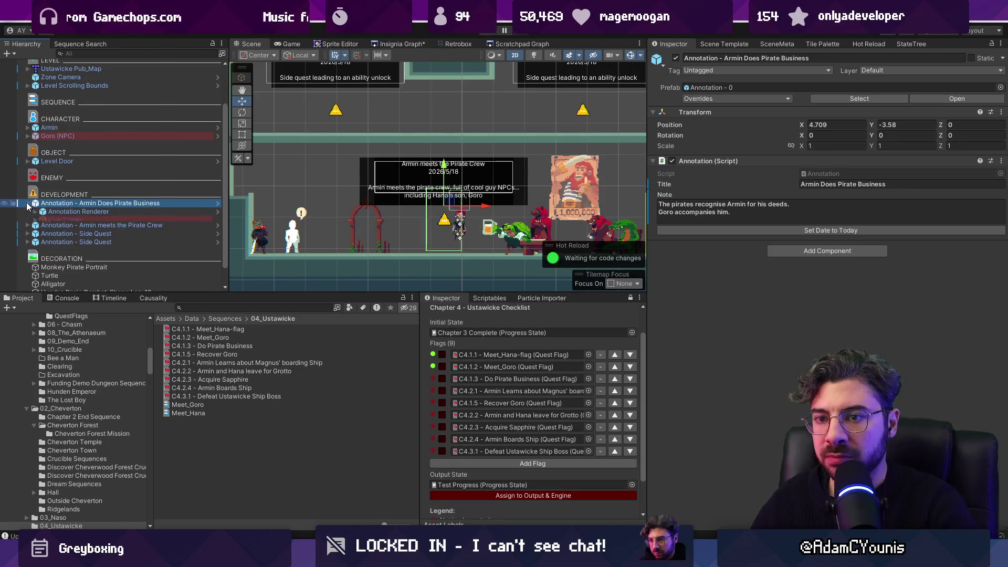
key("Down")
key("Down")
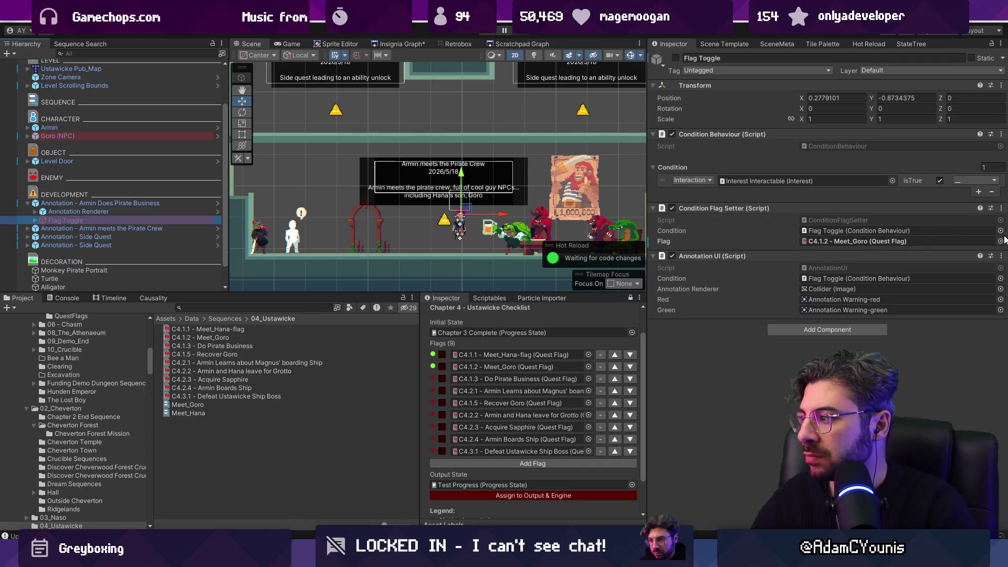
left_click(1001, 242)
key("Down")
key("Return")
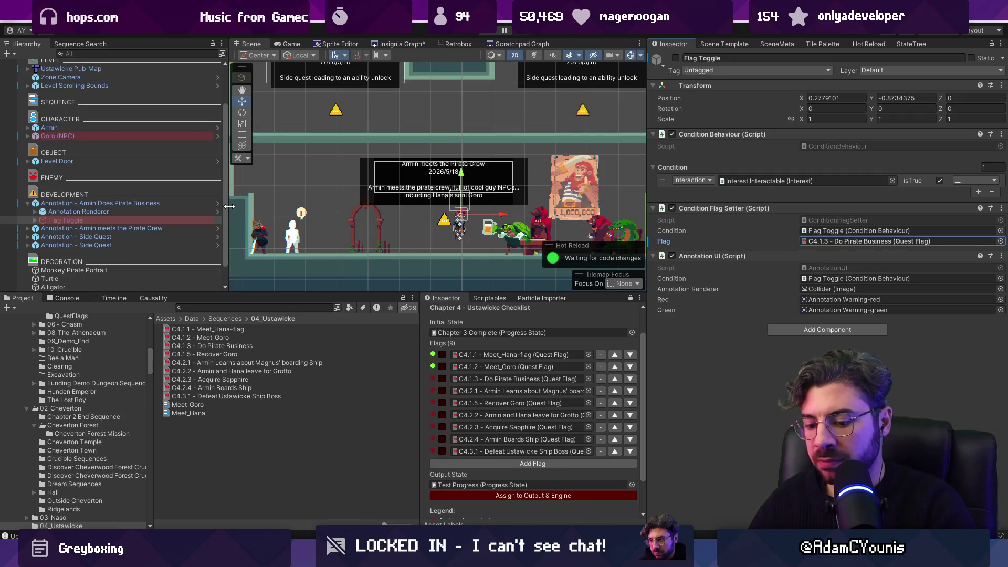
key("alt+shift+a")
Move the new annotation over the pirate portrait, shift the crew annotation left, and start Play
left_click(129, 203)
left_click_drag(483, 217, 644, 206)
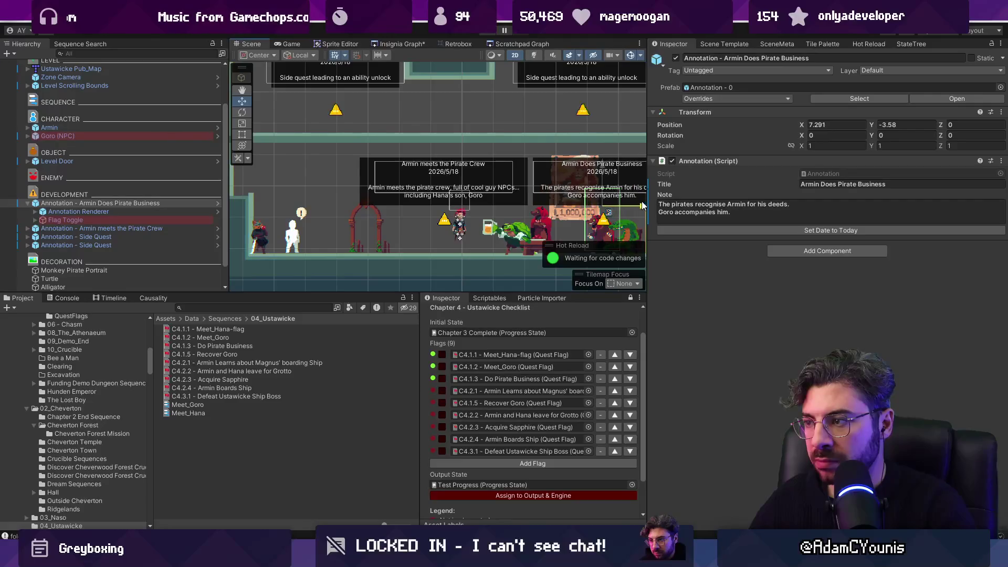
scroll(467, 198, "down", 2)
left_click_drag(449, 216, 344, 215)
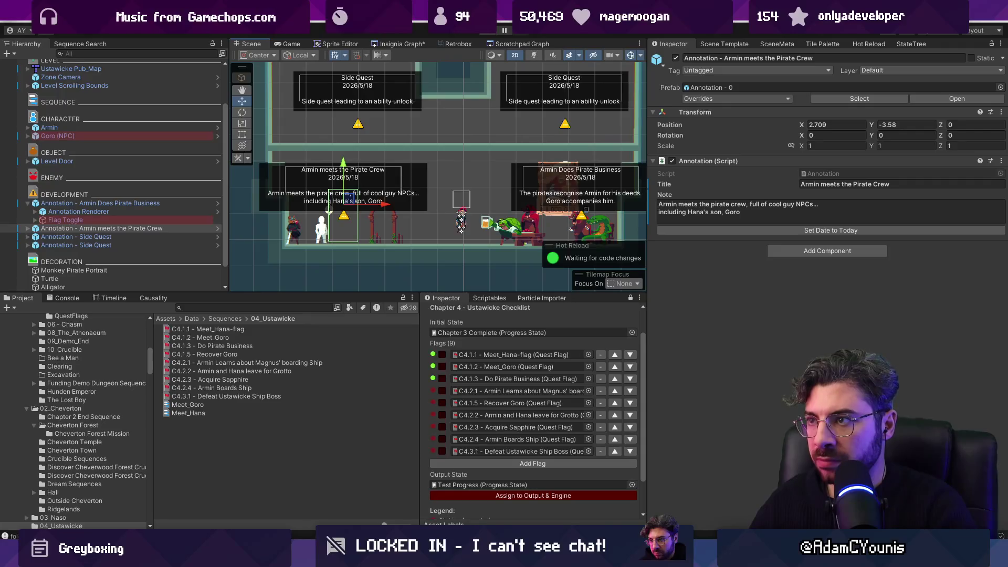
left_click(484, 34)
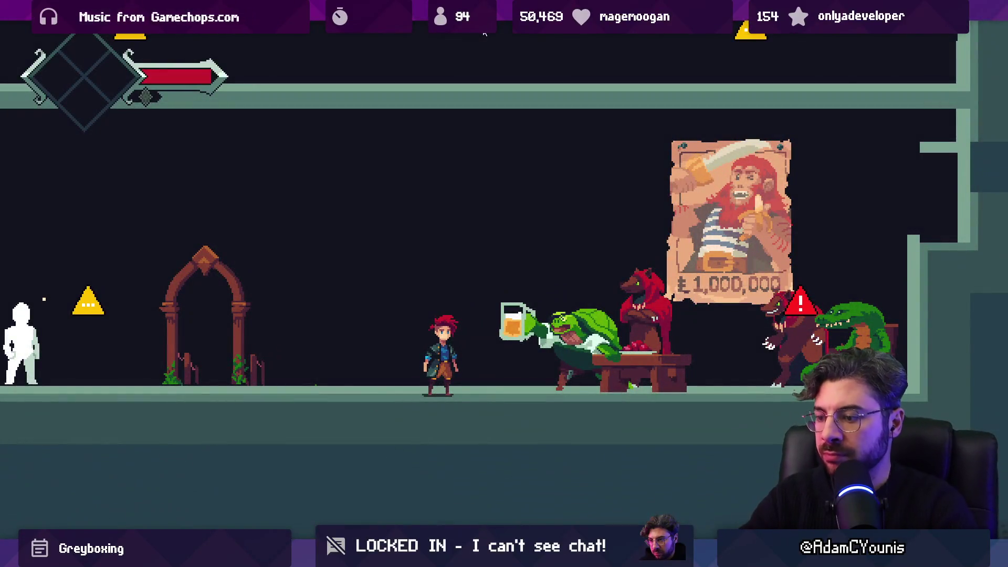
Restart Play mode, run through Ustawicke into Hana's Shop, and talk to Hana
left_click(484, 33)
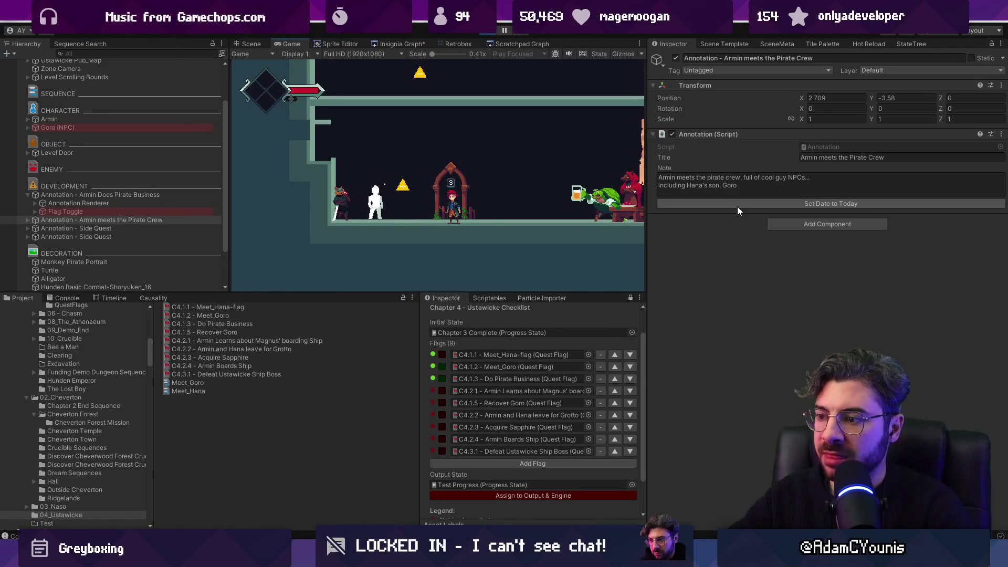
key("s")
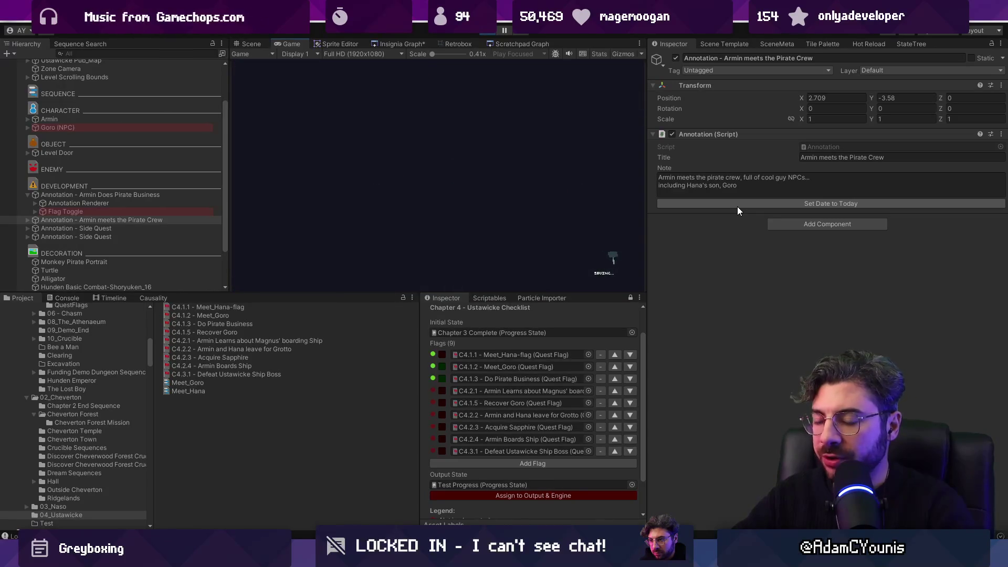
key("Left")
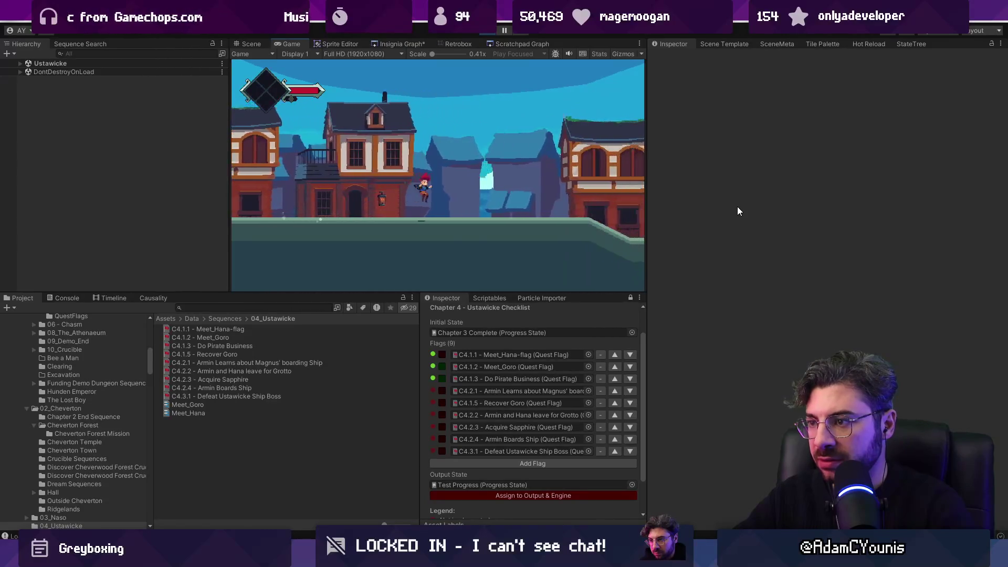
key("space")
key("Left")
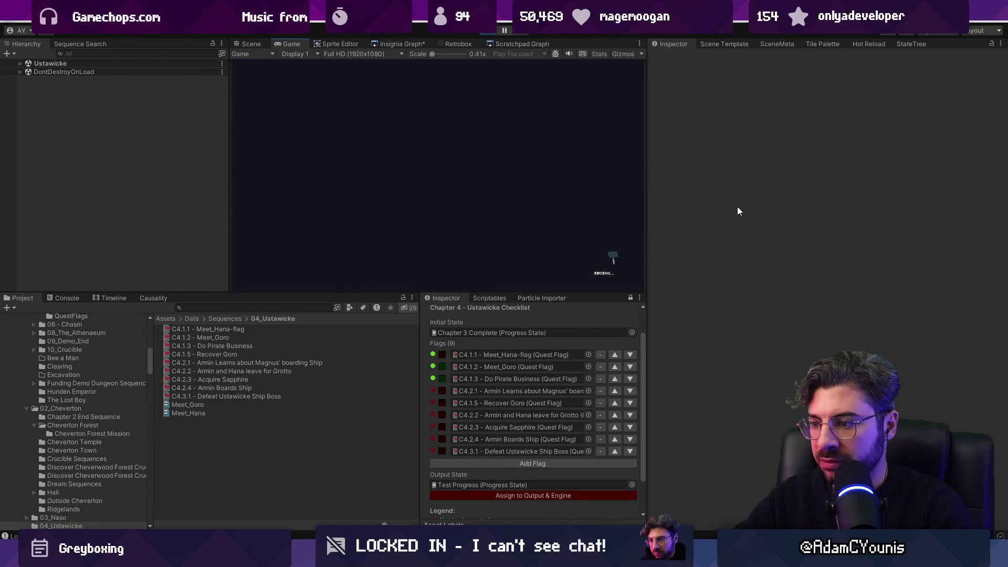
key("Right")
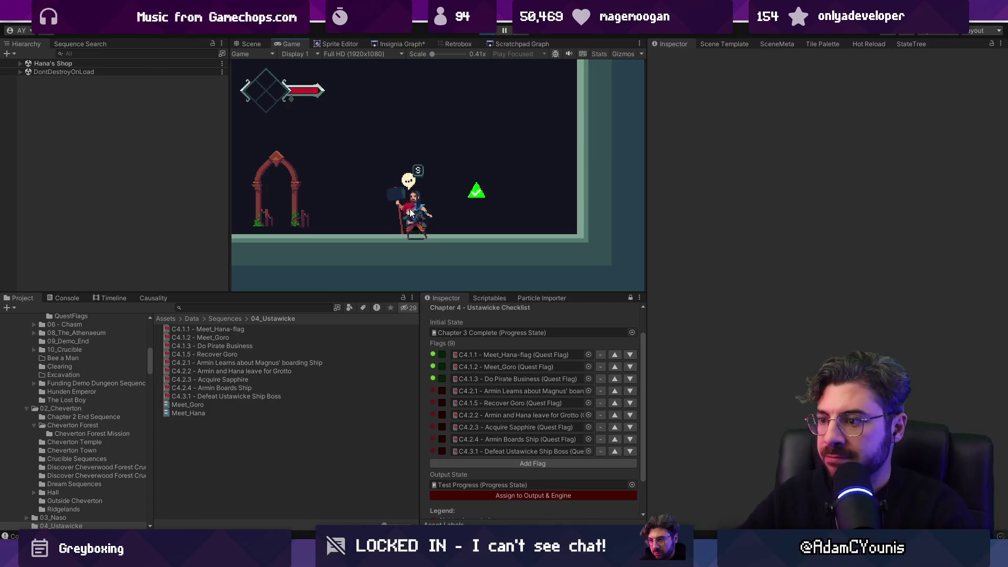
key("Left")
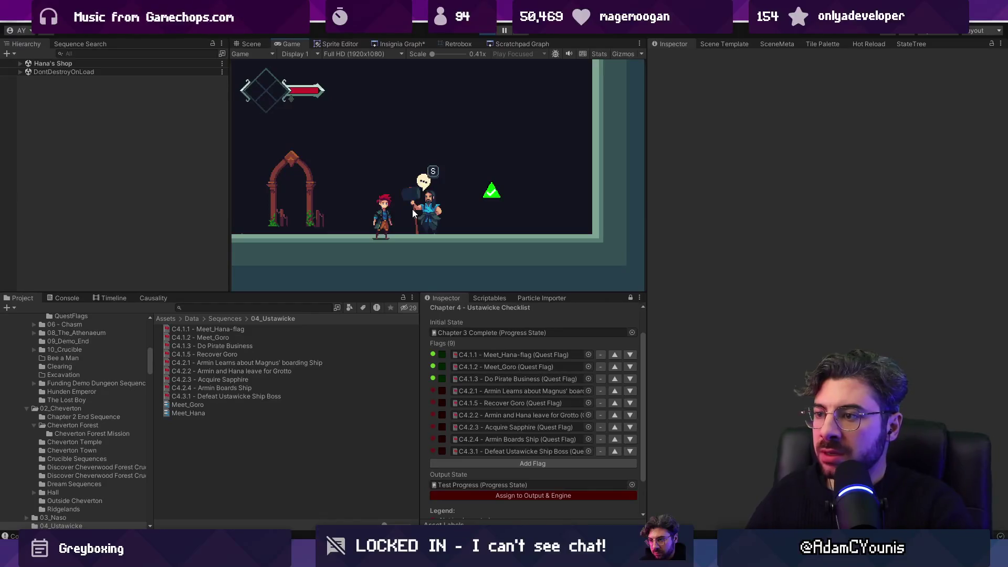
key("s")
key("s")
key("s")
key("s")
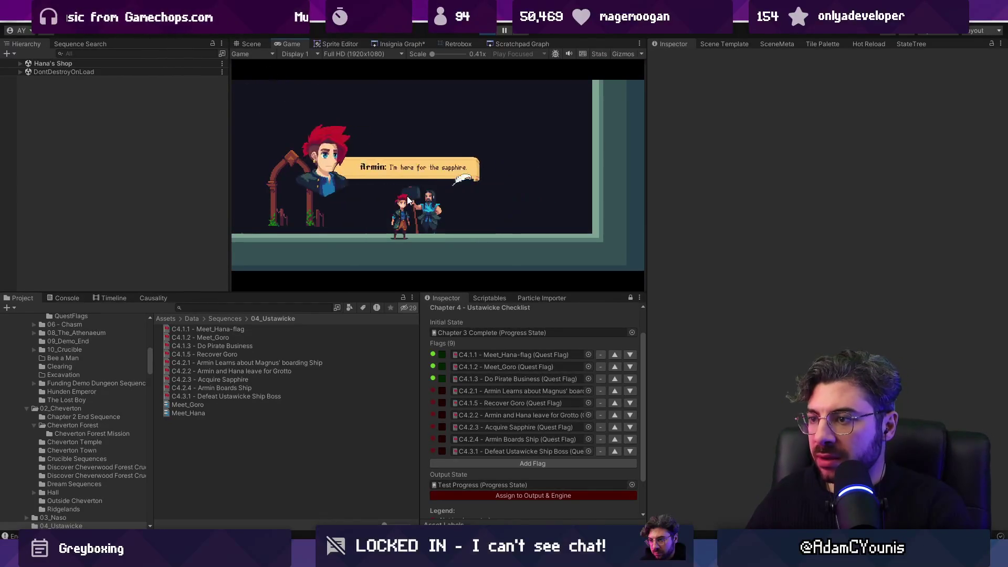
key("Left")
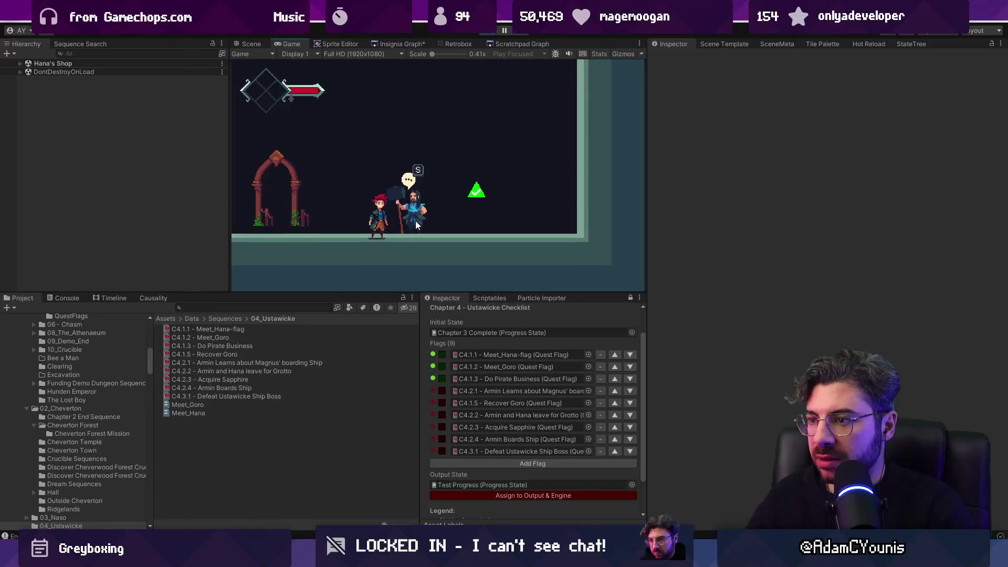
left_click(505, 352)
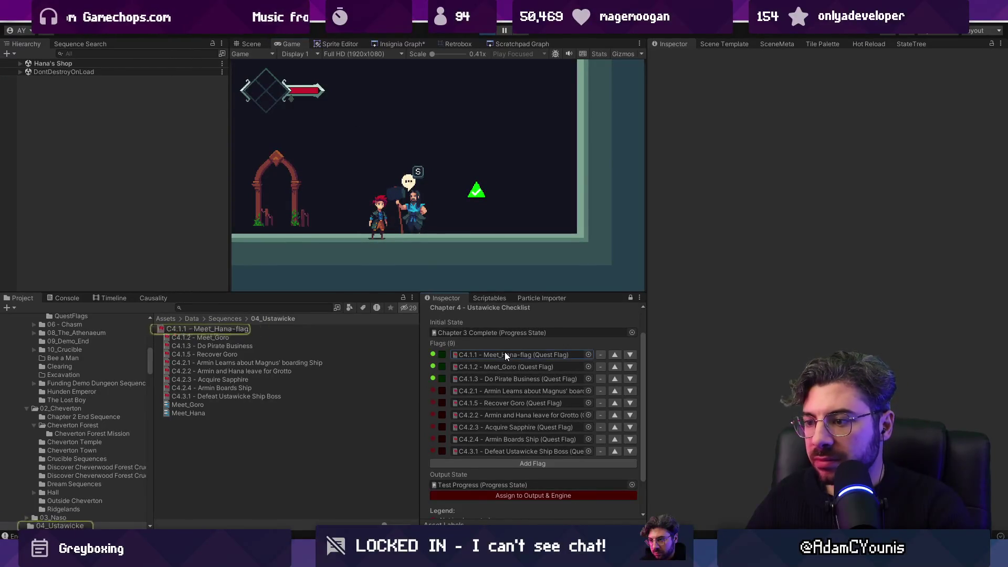
Fix Armin's first Meet_Hana line to read 'Are you Hana?' and save the sequence
left_click(234, 329)
left_click(669, 228)
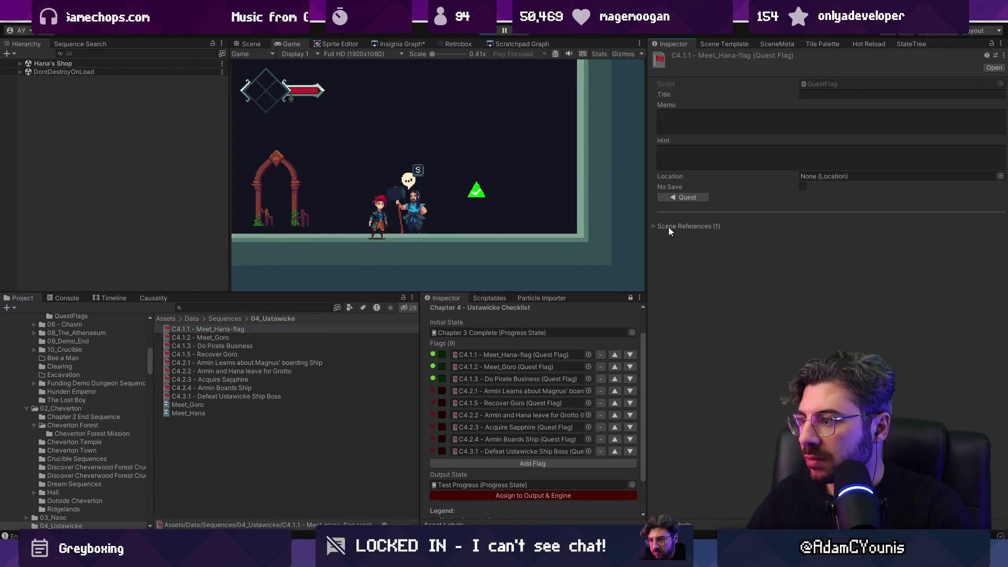
left_click(245, 329)
left_click(158, 298)
left_click(22, 298)
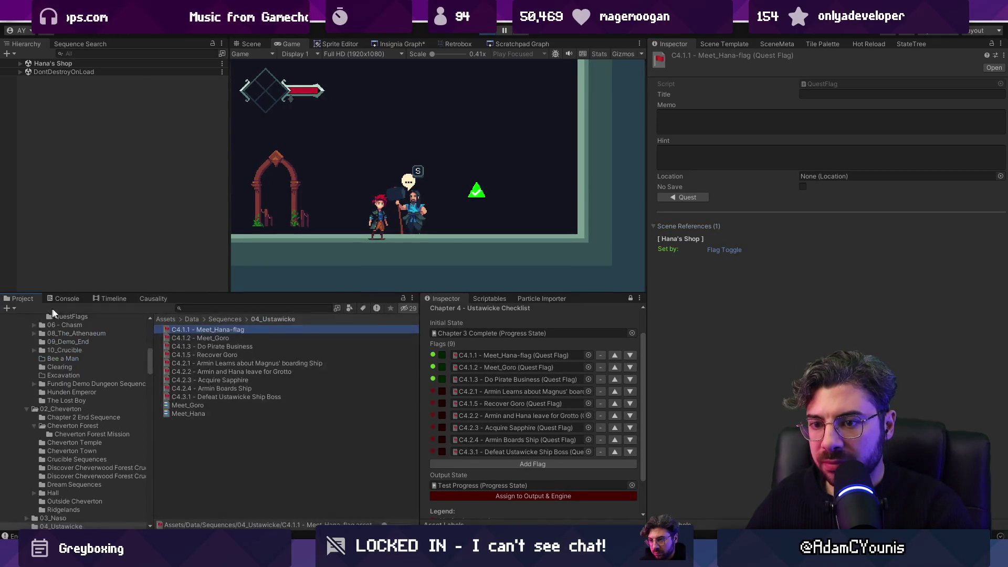
left_click(206, 415)
double_click(780, 367)
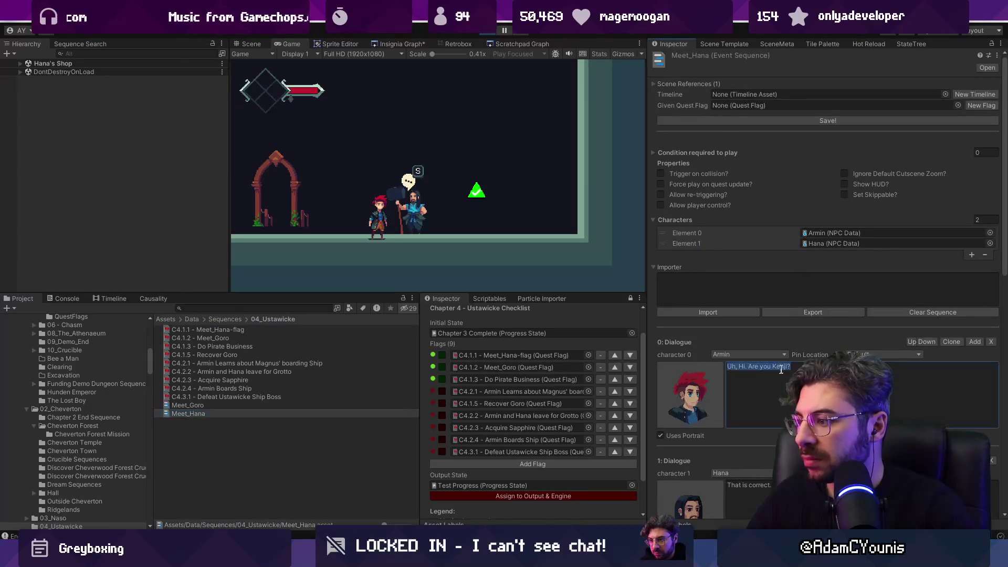
type("Hana")
left_click(895, 122)
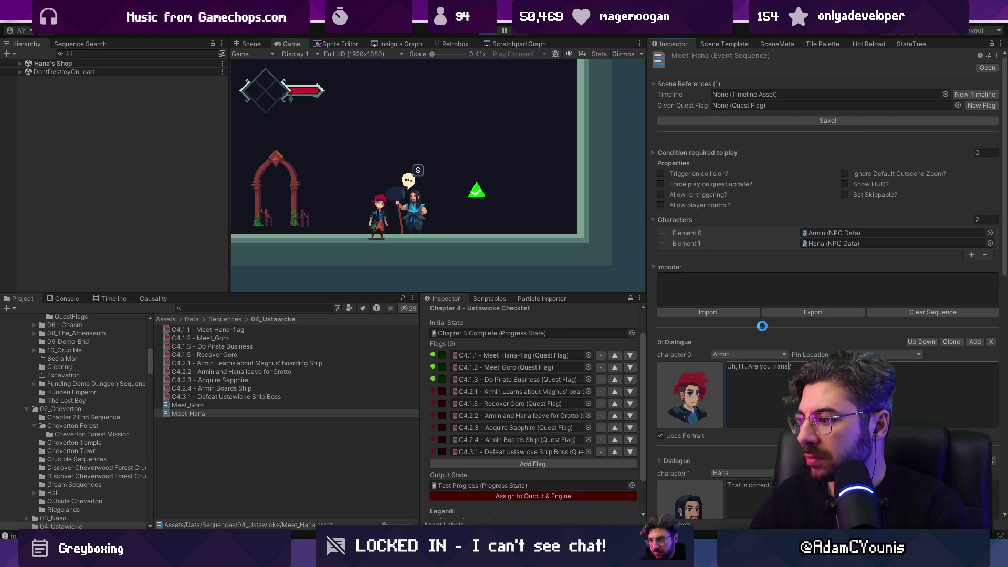
Save the scene and stop the running game
scroll(765, 327, "down", 5)
scroll(764, 324, "down", 5)
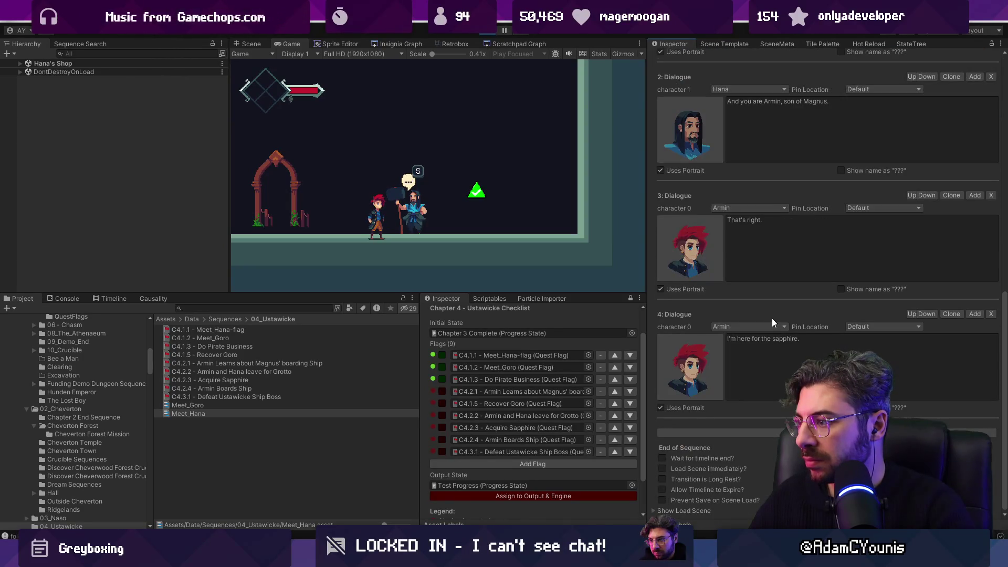
scroll(772, 318, "up", 3)
key("ctrl+s")
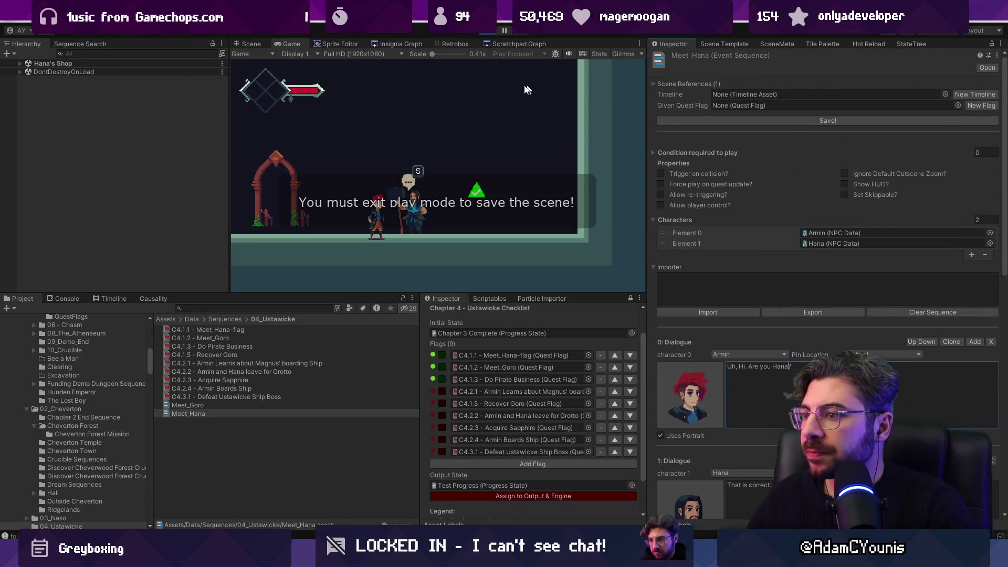
left_click(488, 31)
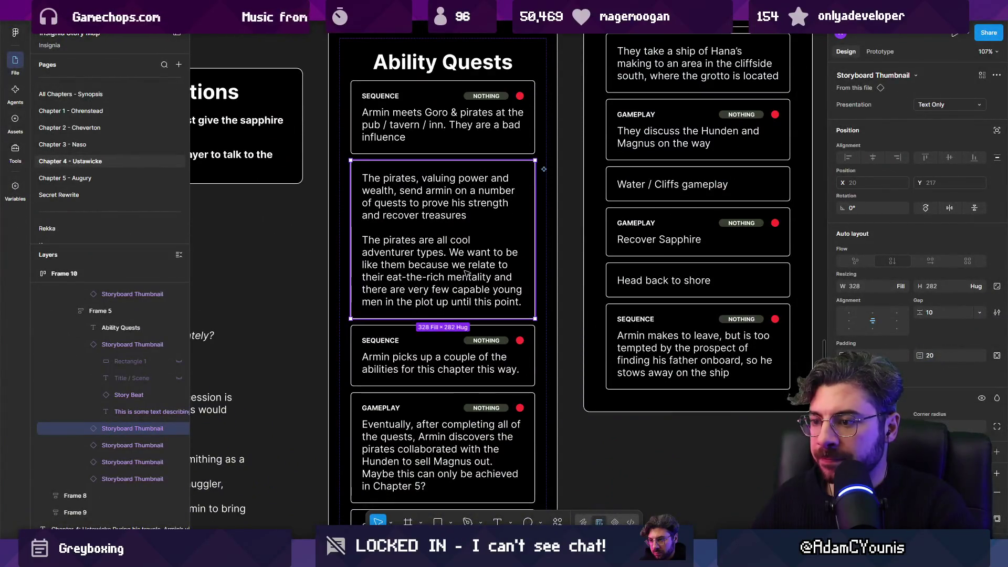
Browse the Chapter 4 Ability Quests cards in Figma, then switch back to Unity
scroll(467, 273, "down", 1)
key("Escape")
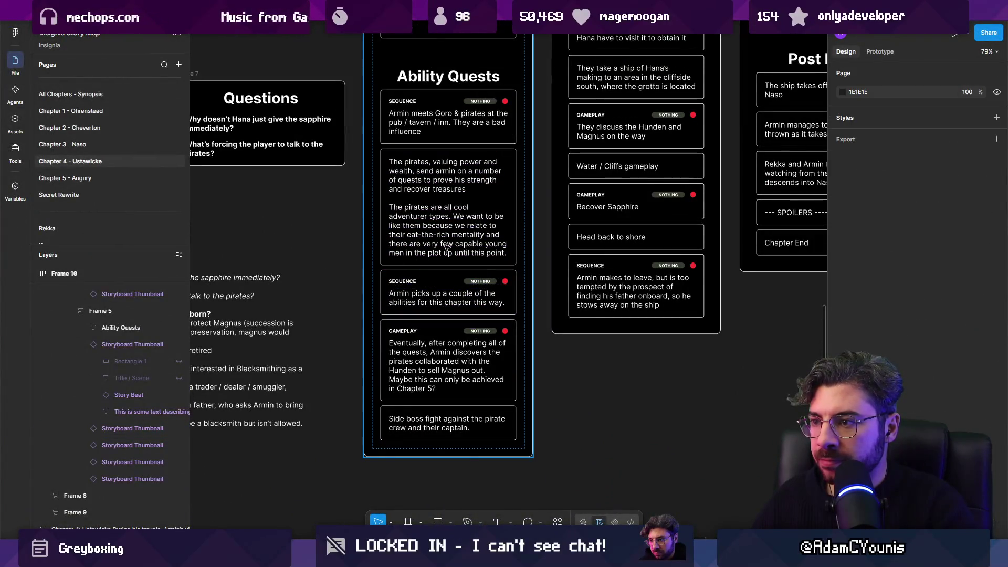
left_click(452, 346)
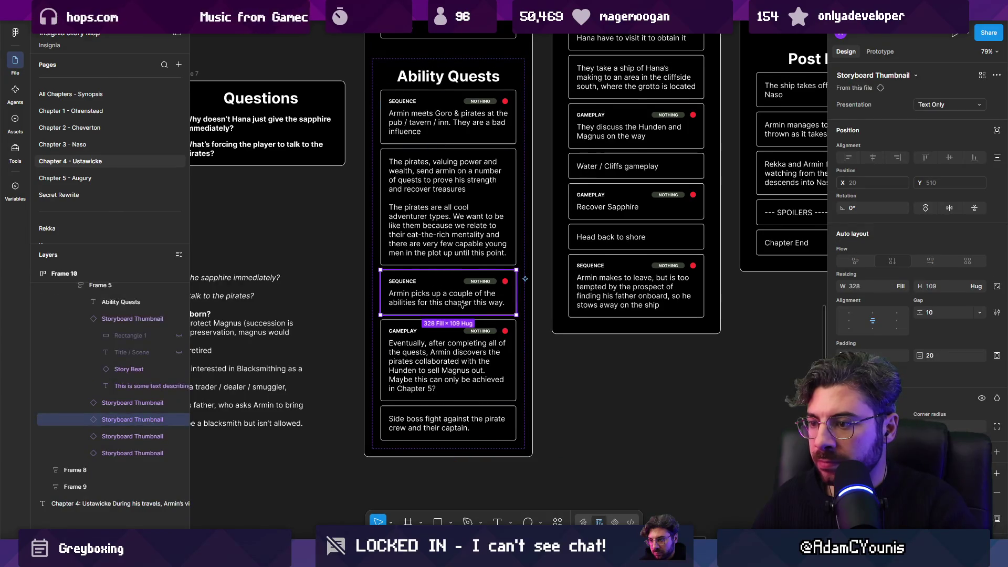
scroll(457, 362, "down", 1)
scroll(466, 377, "up", 3)
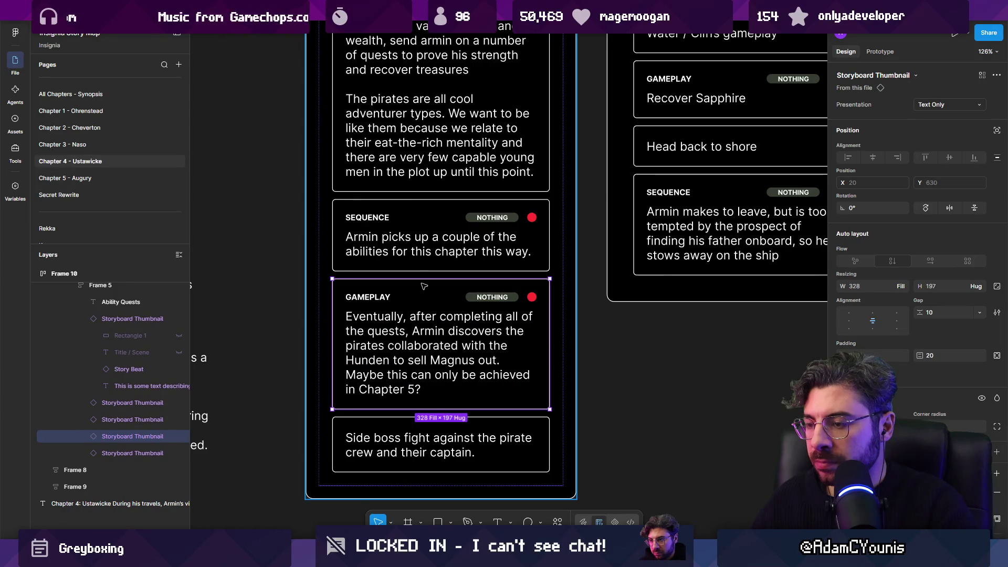
scroll(532, 334, "down", 2)
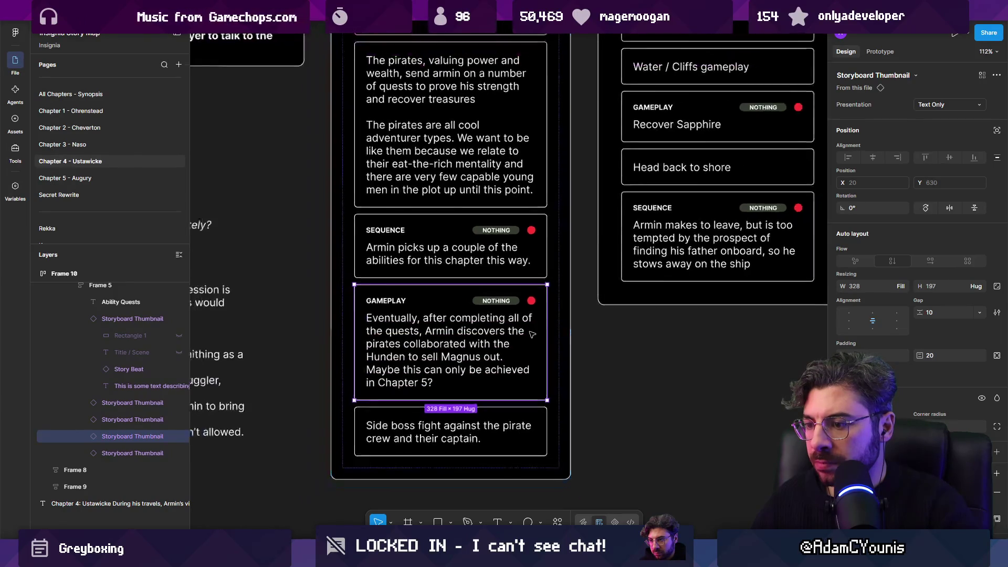
scroll(532, 334, "down", 3)
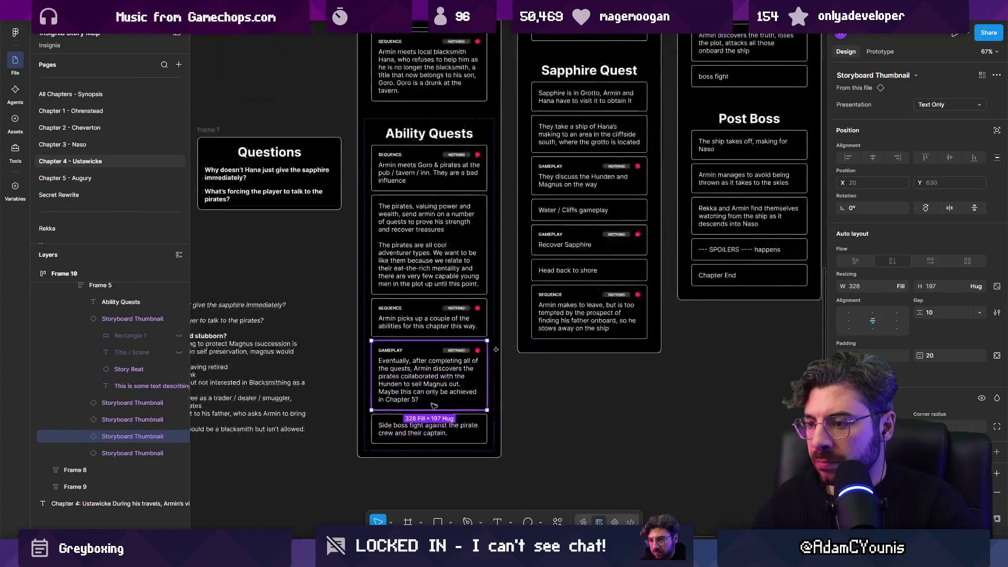
scroll(412, 238, "up", 3)
scroll(412, 238, "up", 4)
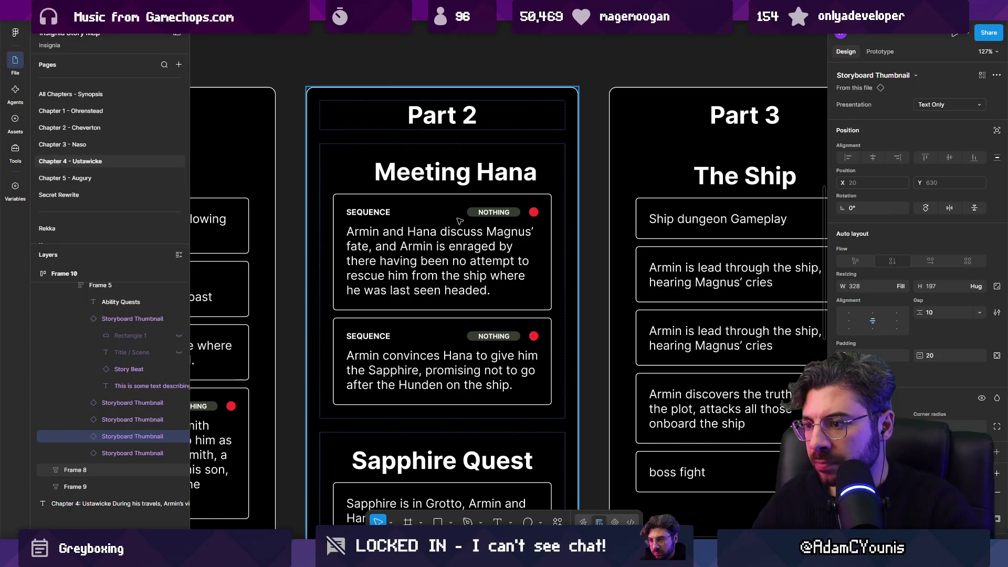
key("alt+Tab")
left_click_drag(478, 233, 412, 241)
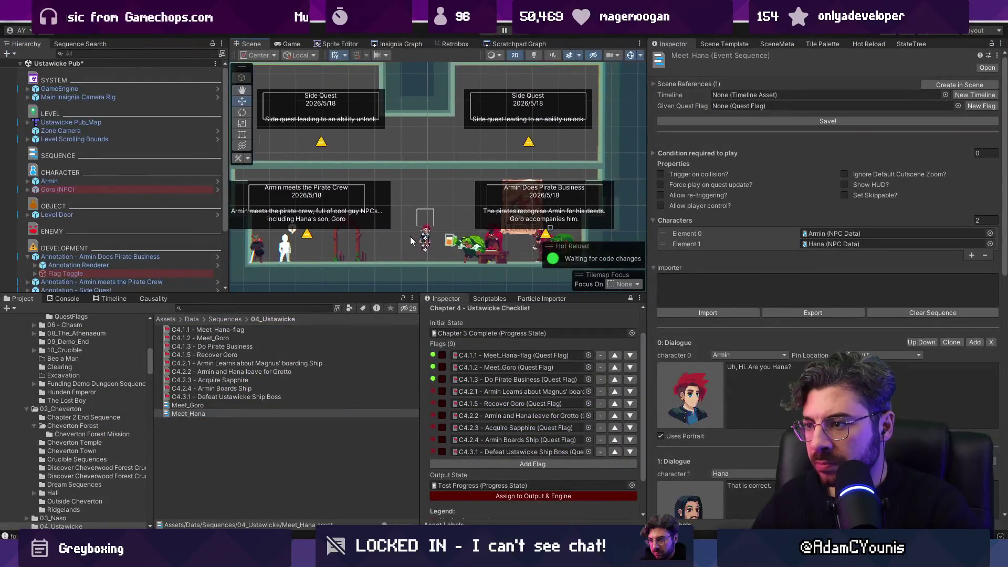
Load the Hana's Shop room from the Insignia Graph, saving the current scene at the prompt
left_click(384, 44)
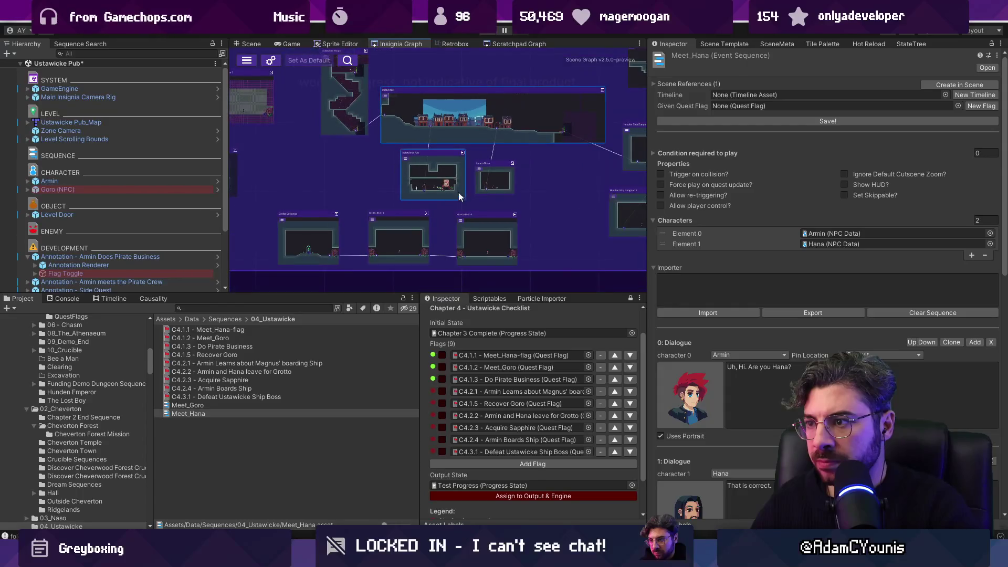
scroll(488, 176, "up", 3)
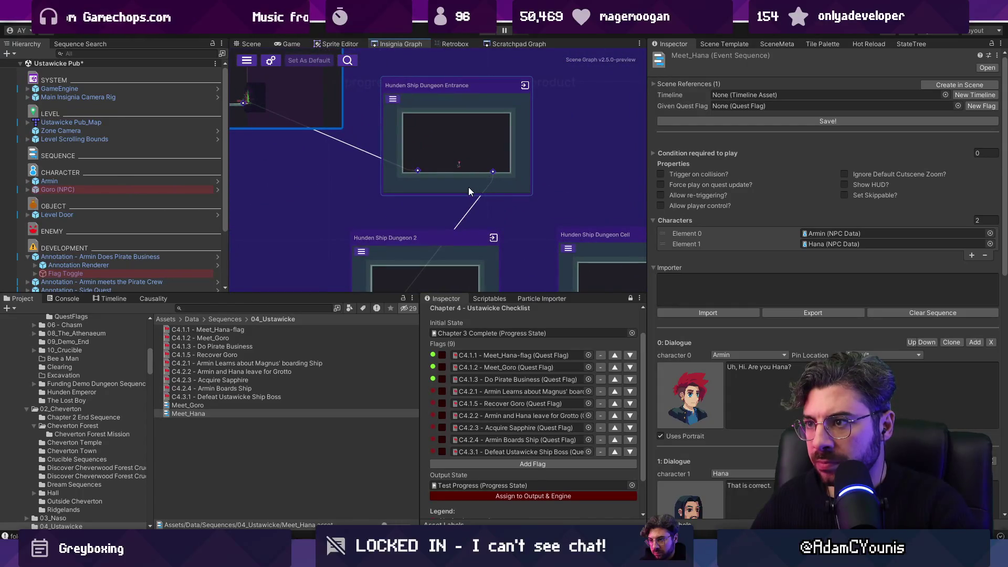
left_click_drag(347, 68, 604, 214)
scroll(604, 213, "down", 2)
scroll(428, 240, "up", 3)
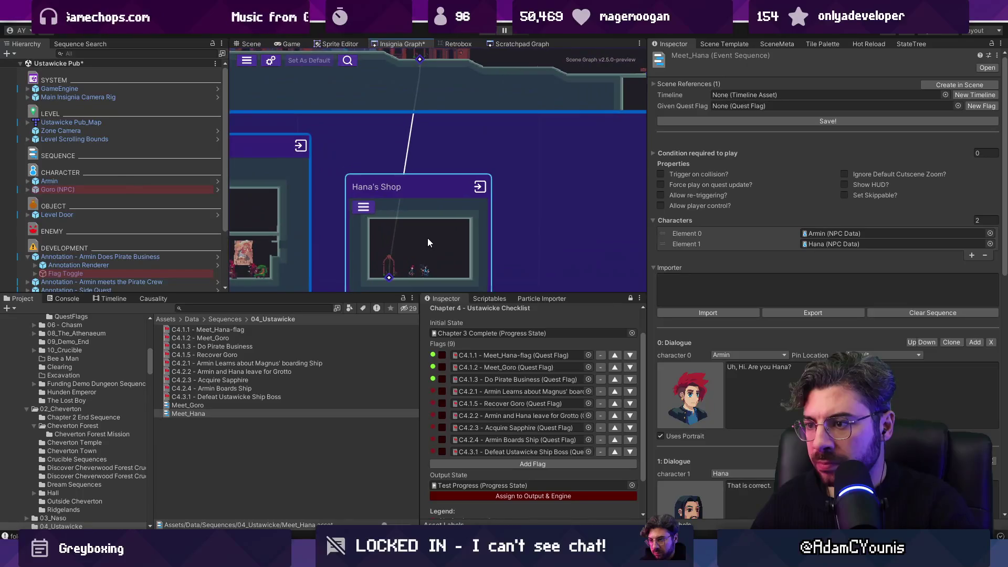
double_click(427, 241)
left_click(493, 300)
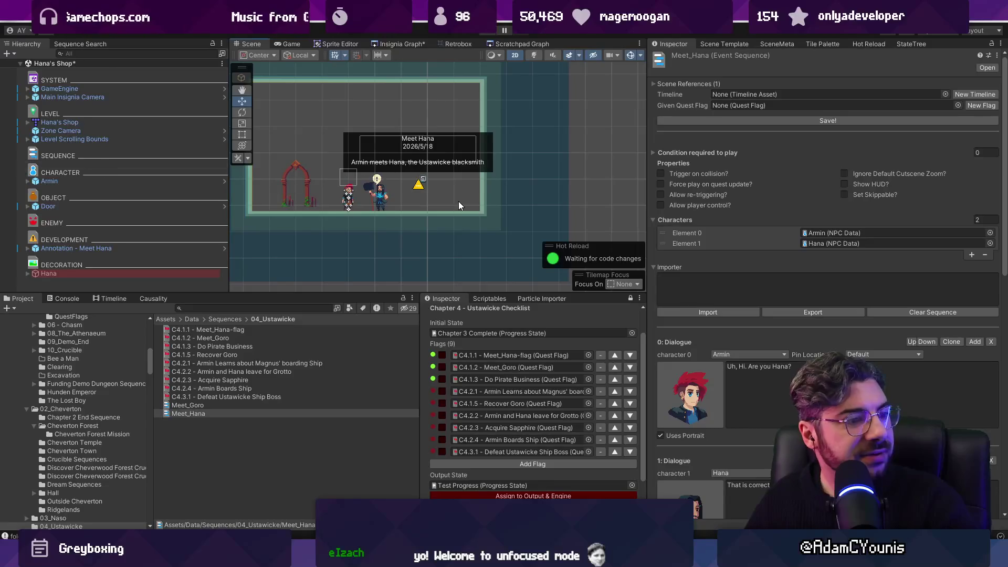
Locate Hana's C4.2.1 flag, abandon a rename to keep its name, and select the Meet Hana annotation
scroll(426, 188, "up", 3)
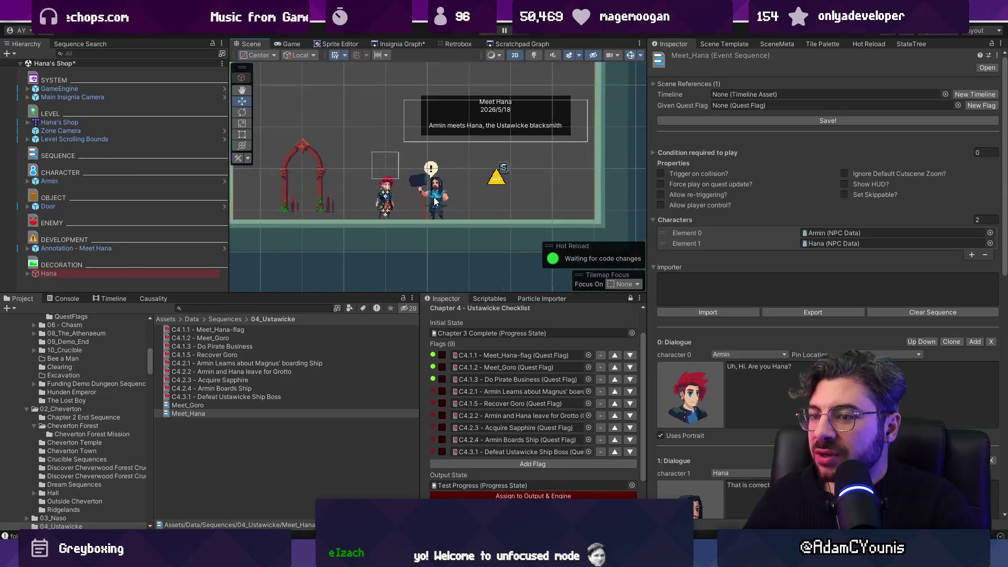
left_click(434, 197)
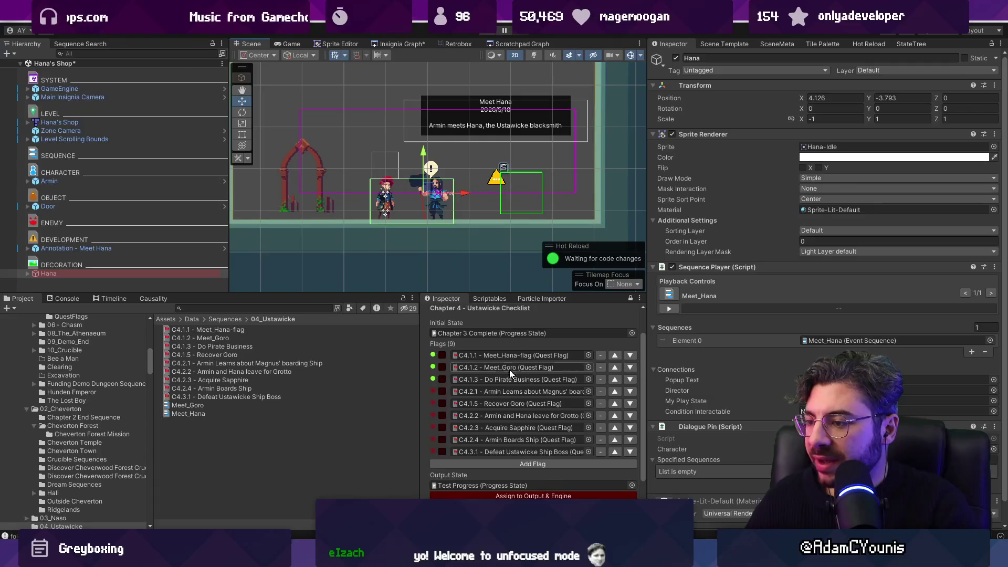
left_click(504, 392)
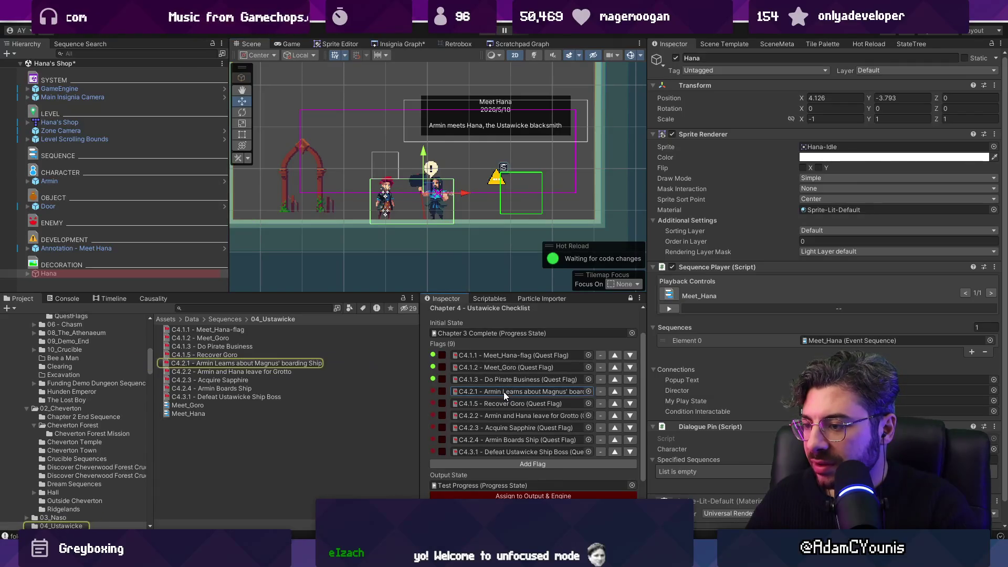
left_click(273, 364)
left_click(212, 364)
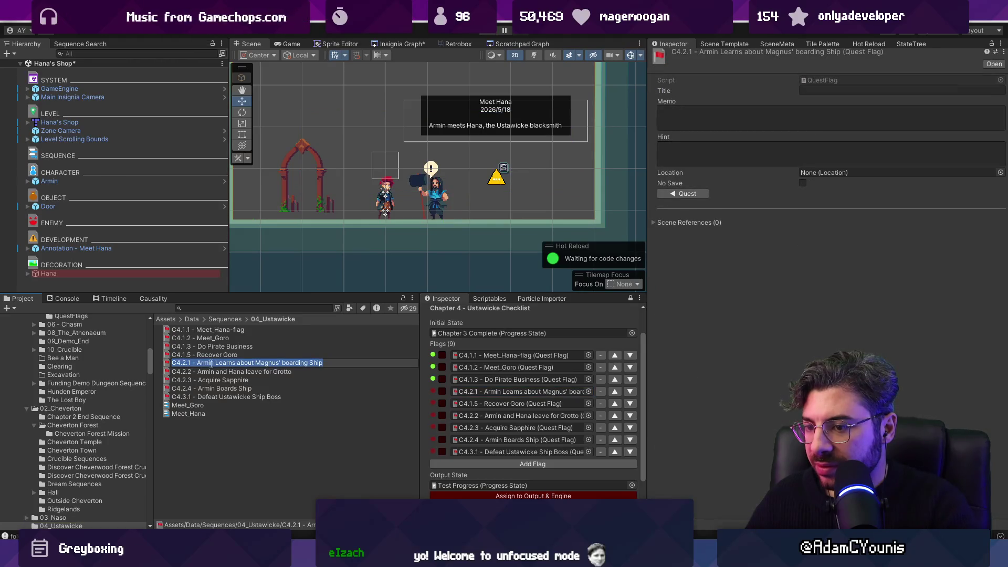
left_click(198, 364)
type("Return to Han")
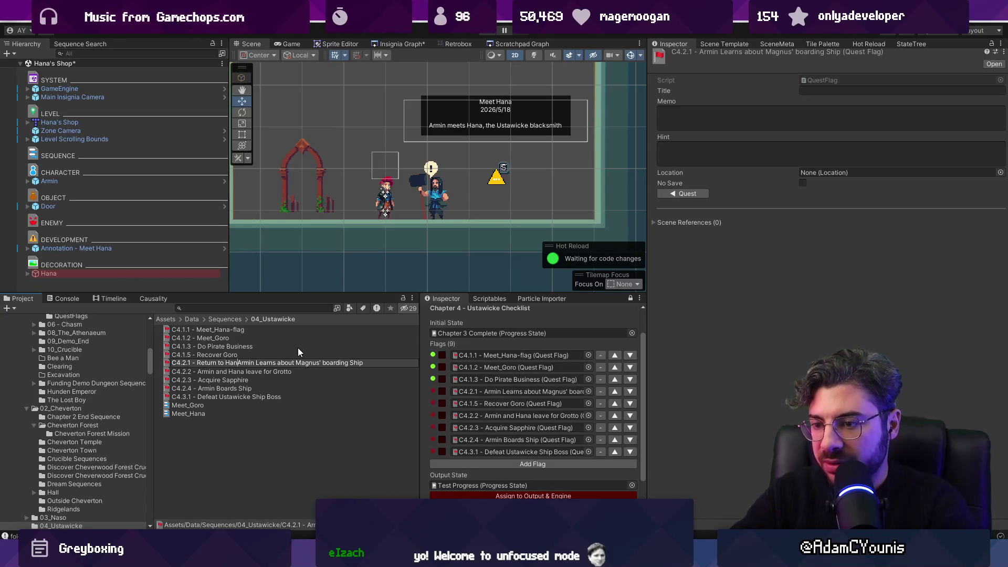
key("BackSpace")
key("BackSpace")
key("BackSpace")
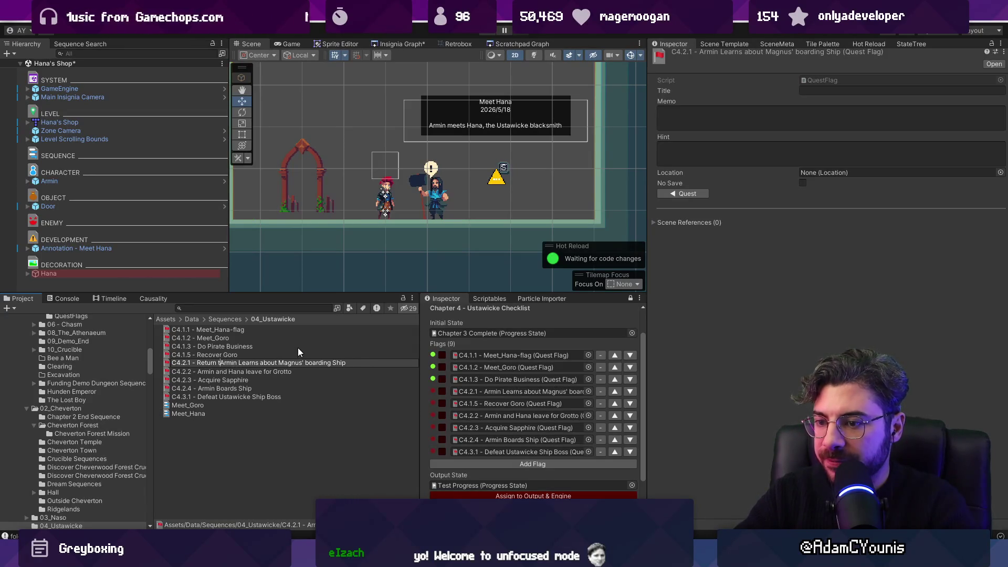
key("BackSpace")
key("Return")
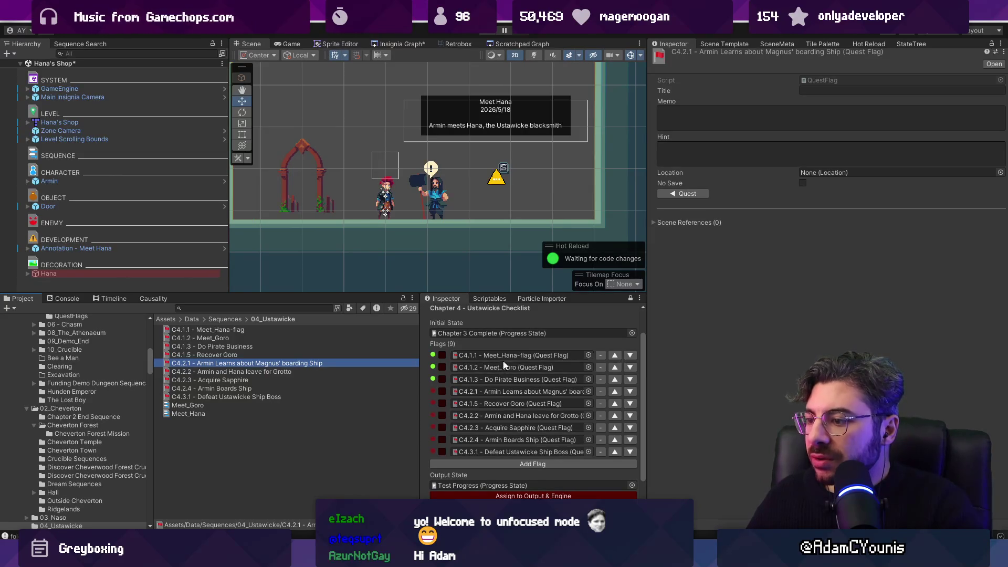
left_click(506, 391)
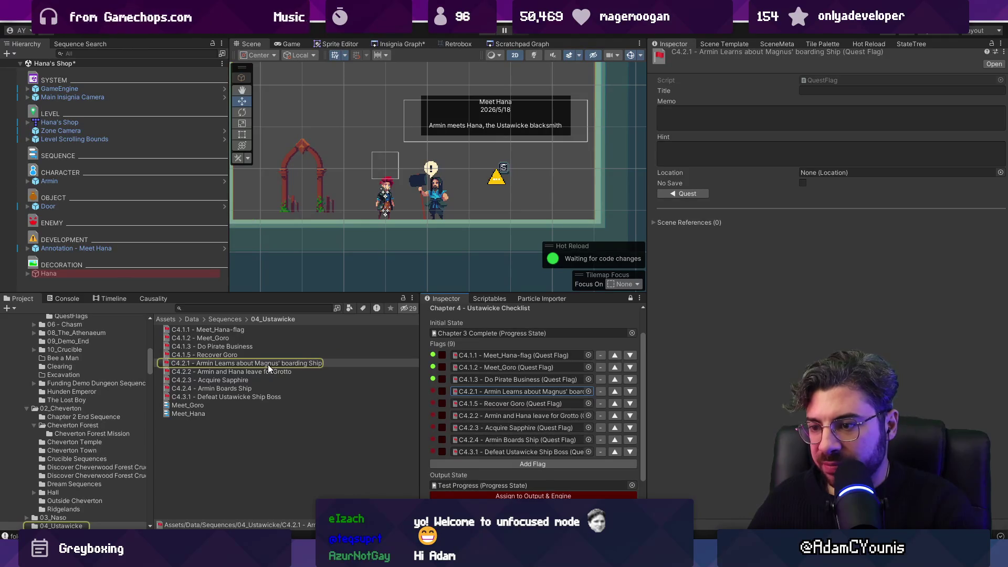
left_click(497, 181)
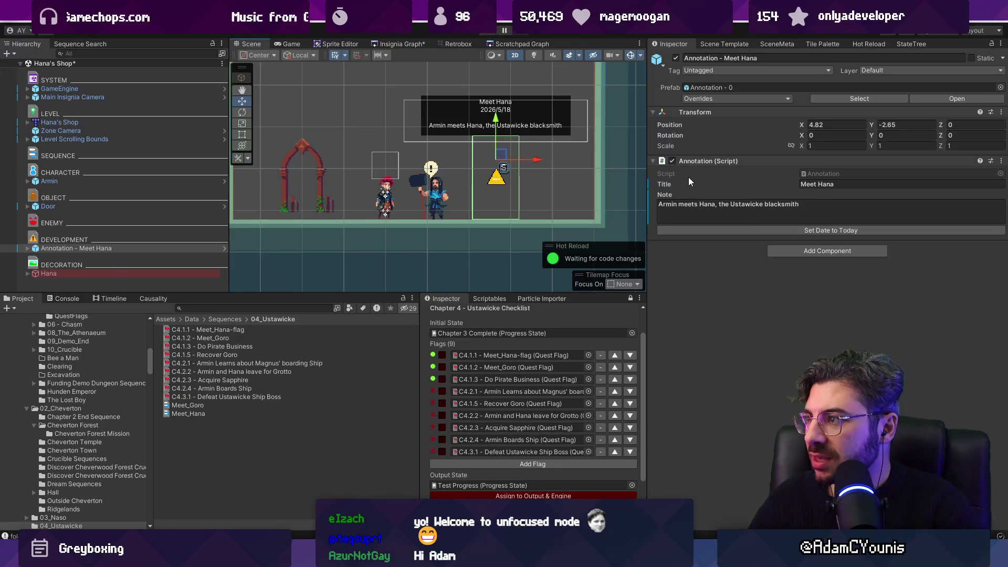
Find the Meet Hana annotation via the quest-flag causality overview, duplicate it, then delete the copy
left_click(148, 299)
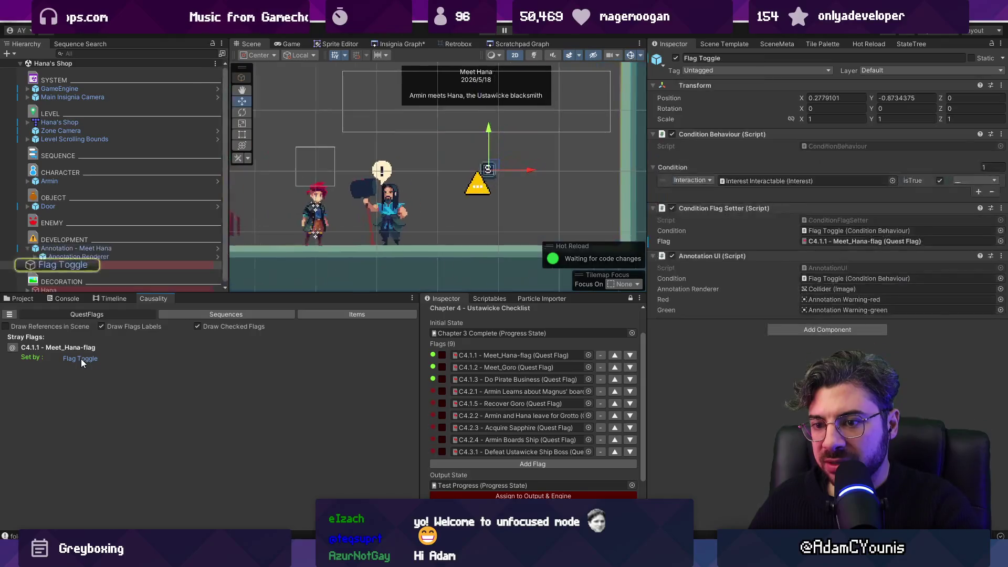
left_click(81, 358)
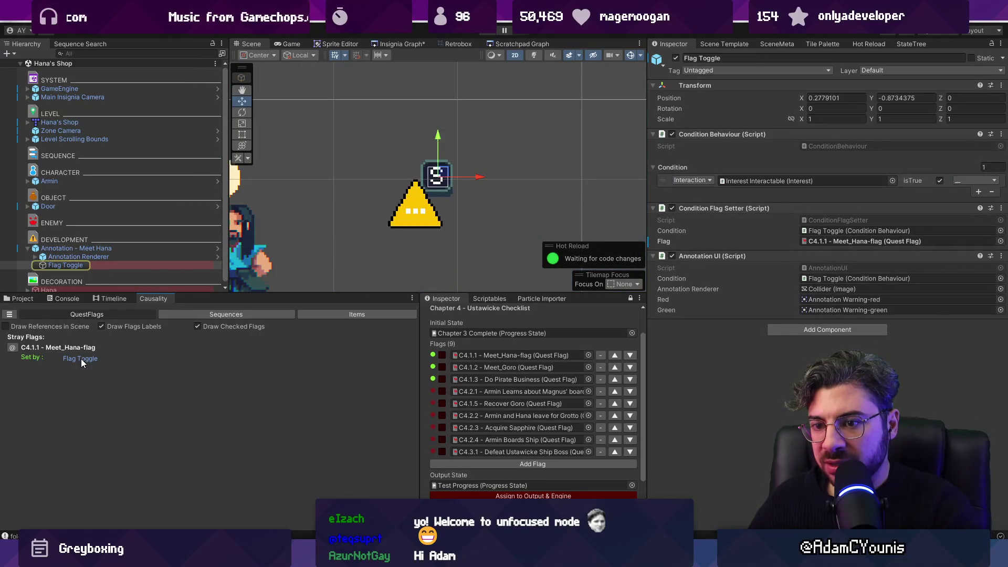
scroll(478, 209, "down", 5)
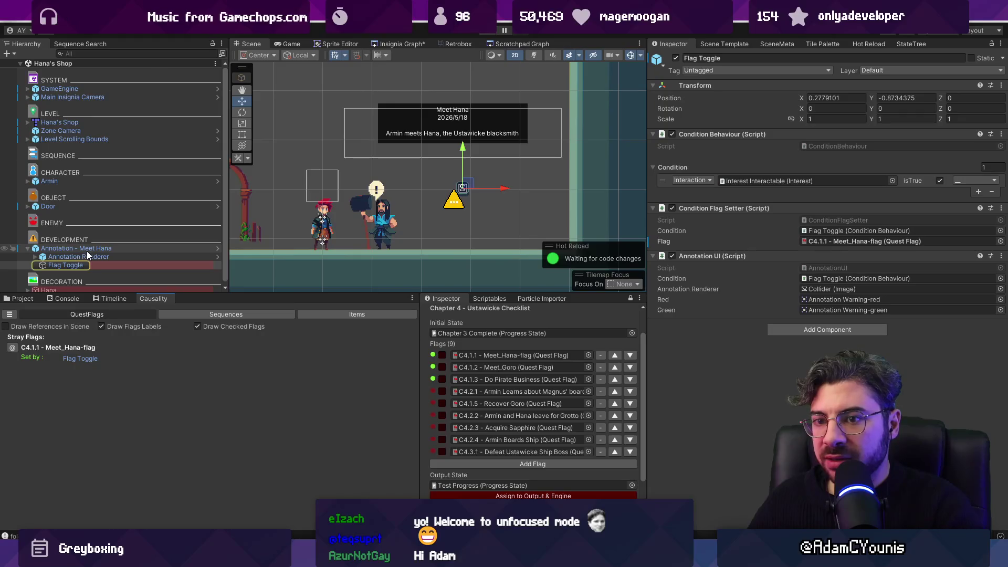
left_click(86, 249)
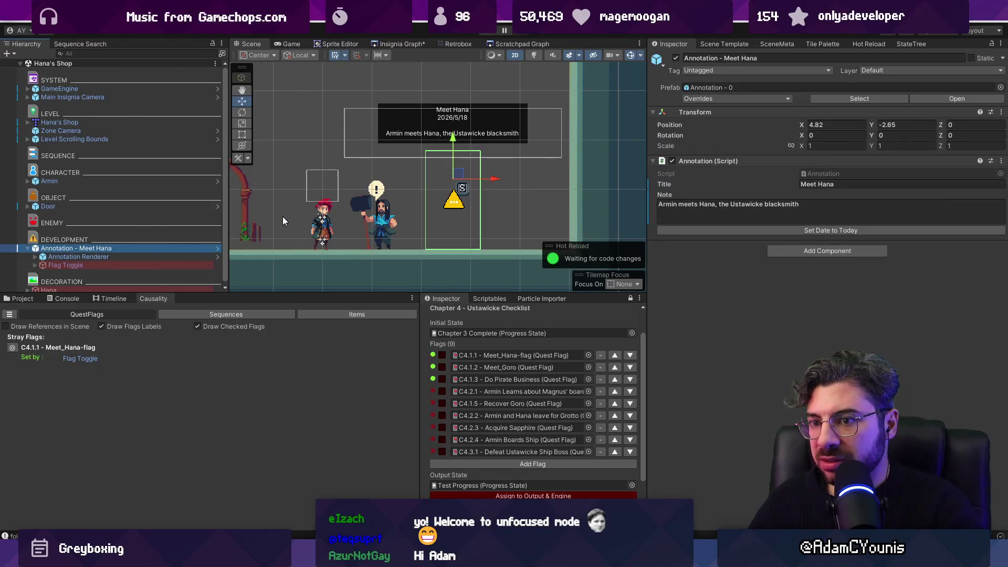
key("ctrl+d")
scroll(501, 211, "down", 2)
left_click_drag(509, 189, 355, 190)
key("Delete")
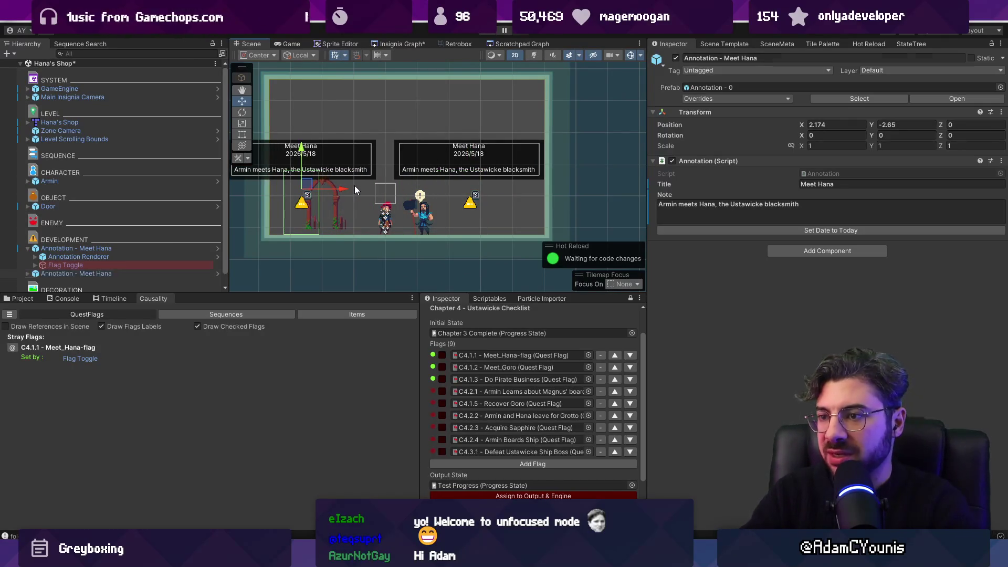
Select Hana and bring up her Meet_Hana sequence in the 04_Ustawicke folder
left_click(423, 219)
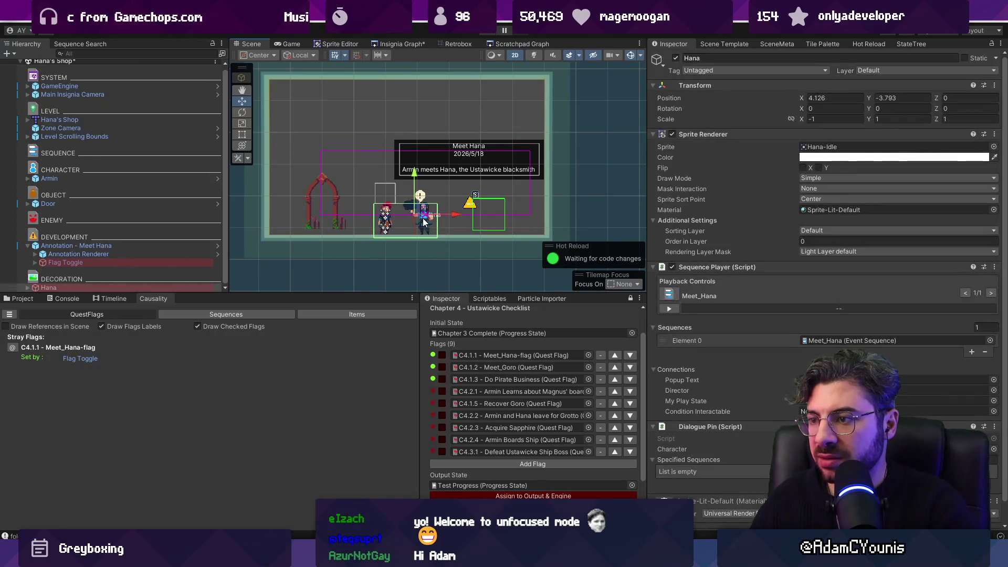
left_click(22, 298)
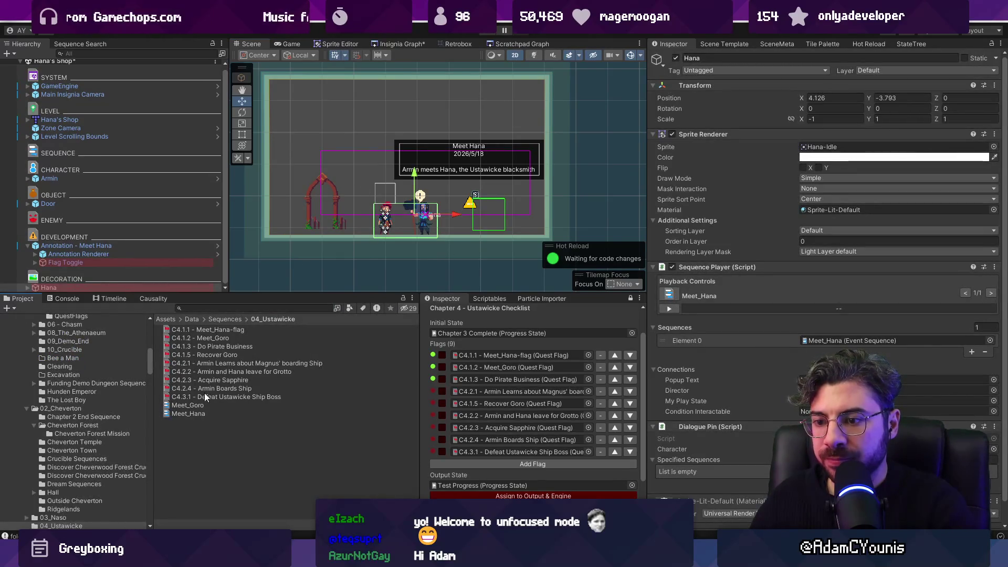
left_click(199, 413)
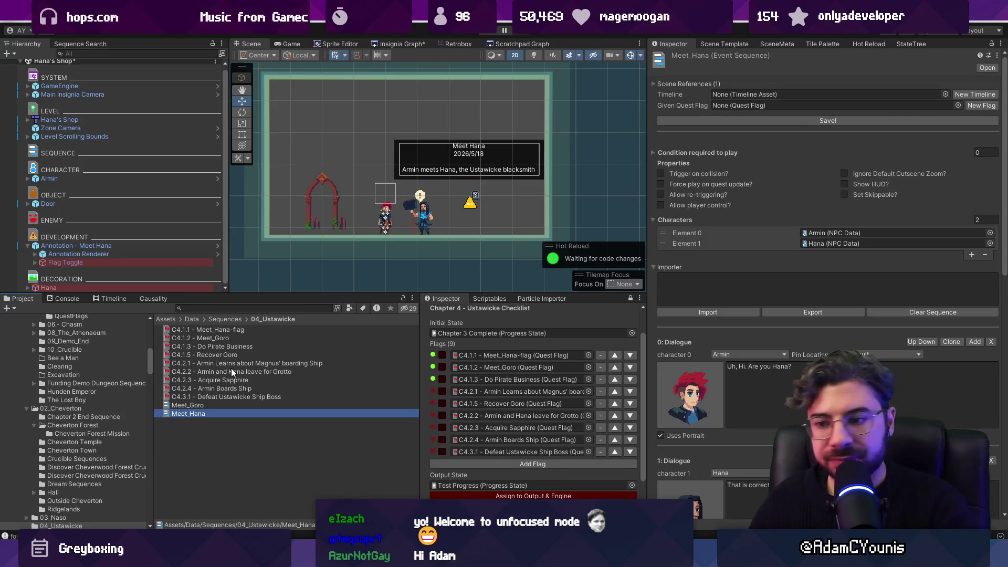
Duplicate the Meet_Hana sequence and rename the copy to start with 'C4.2.1 - Armin'
key("ctrl+d")
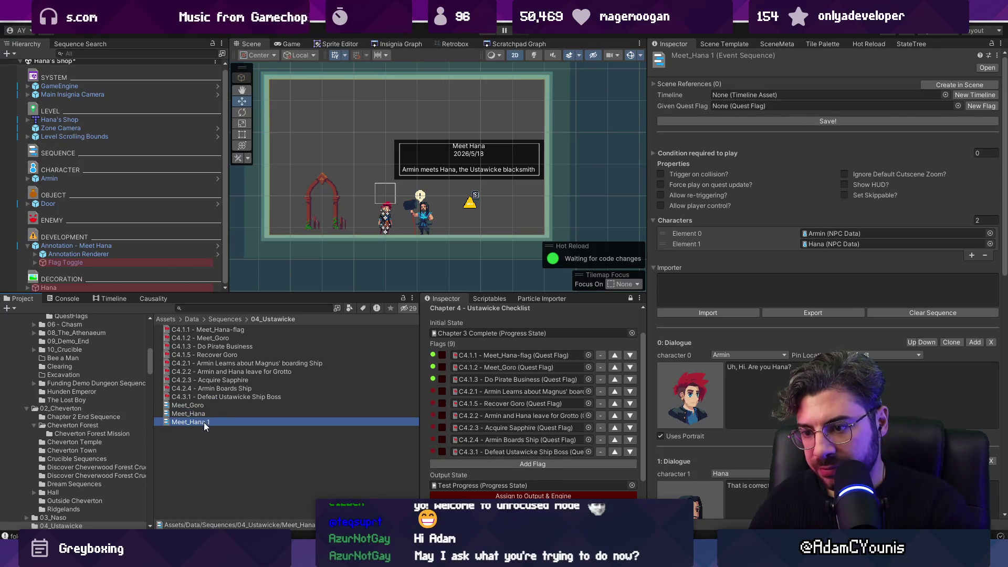
key("F2")
type("Armiun")
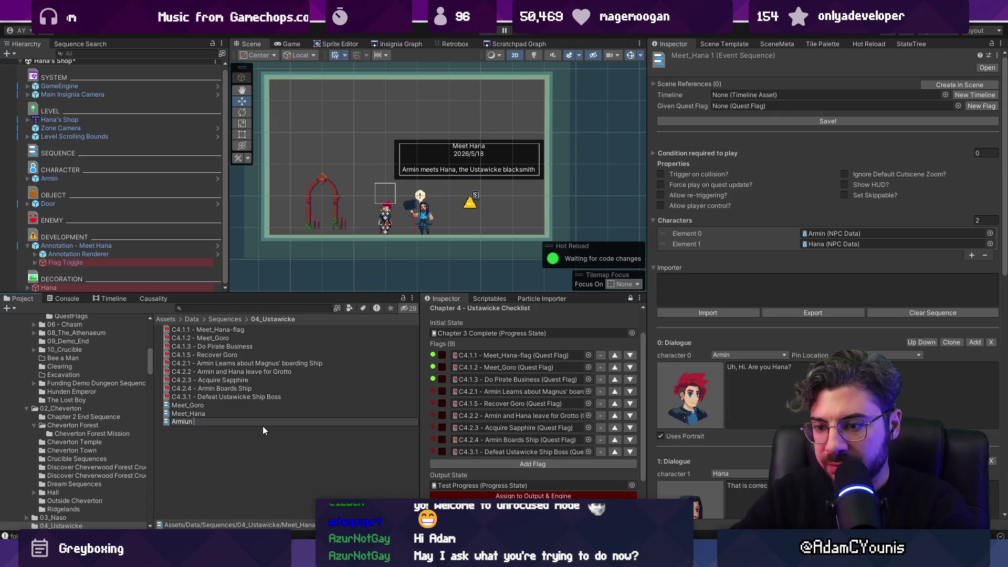
key("BackSpace")
type("n Learne")
key("ctrl+a")
type("C4.2.")
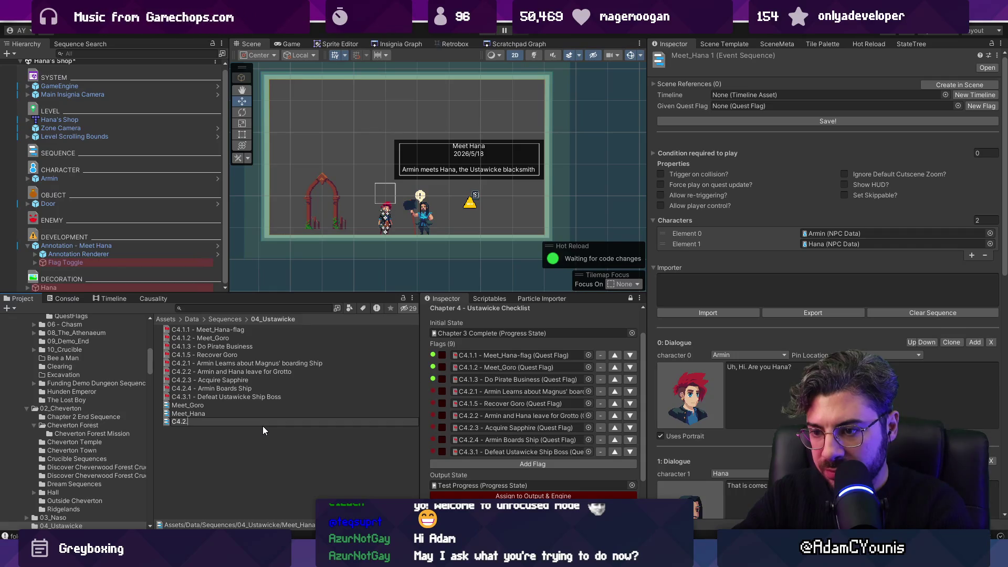
type("1 - Armin")
key("Return")
Check the C4.2.1 quest flag and finalize the name 'C4.2.1 - Hana - Armin Learns about Magnus' boarding Ship'
left_click(247, 373)
left_click(204, 365)
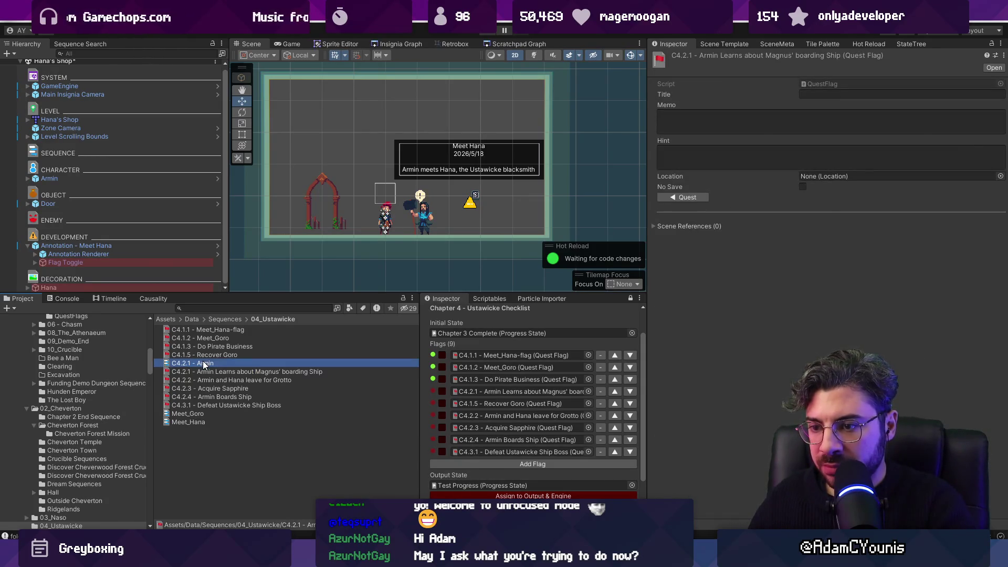
left_click(232, 366)
type("C4.2.1 - Armin Learns about Magnus' boarding Ship")
left_click(198, 363)
type("H")
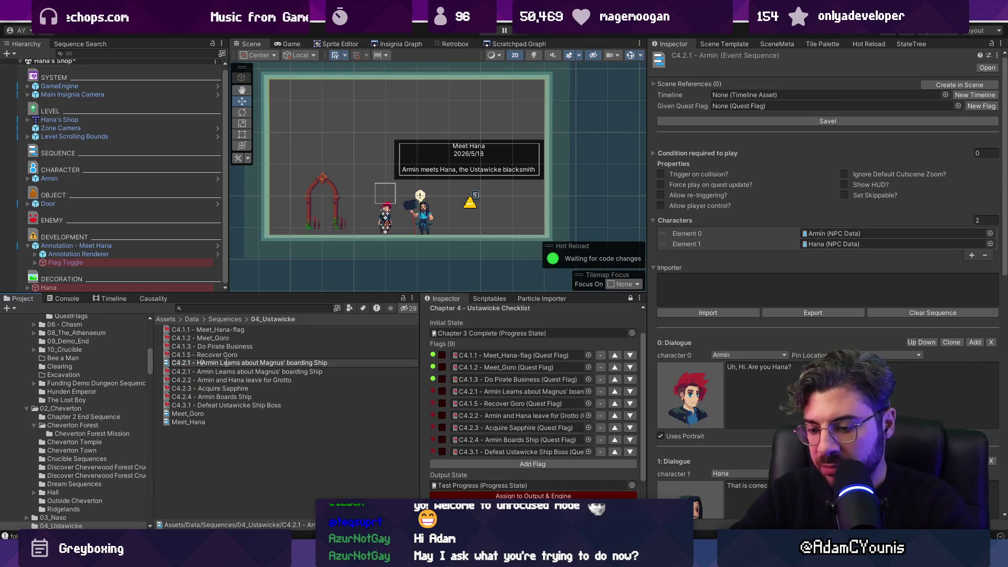
type("ana -")
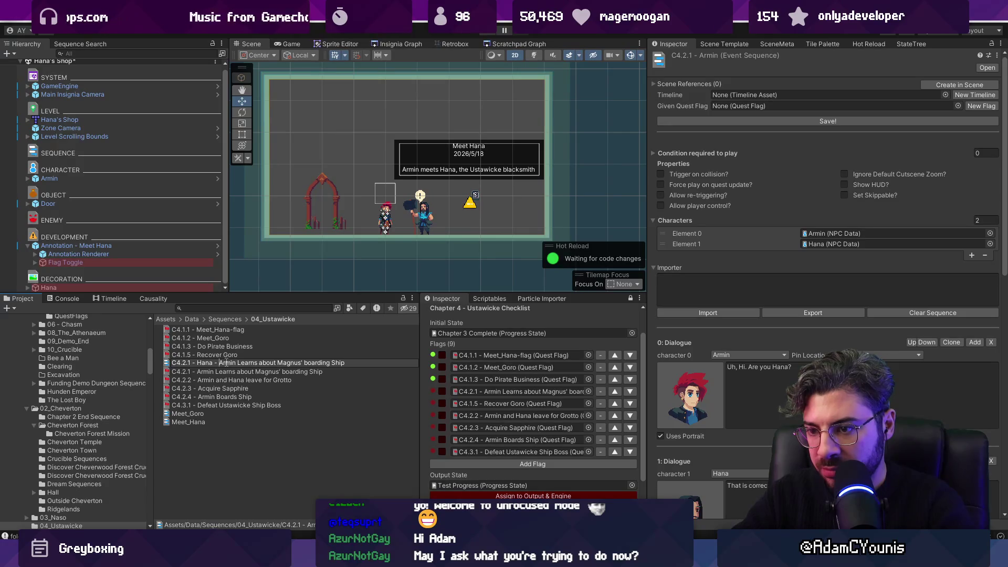
key("Return")
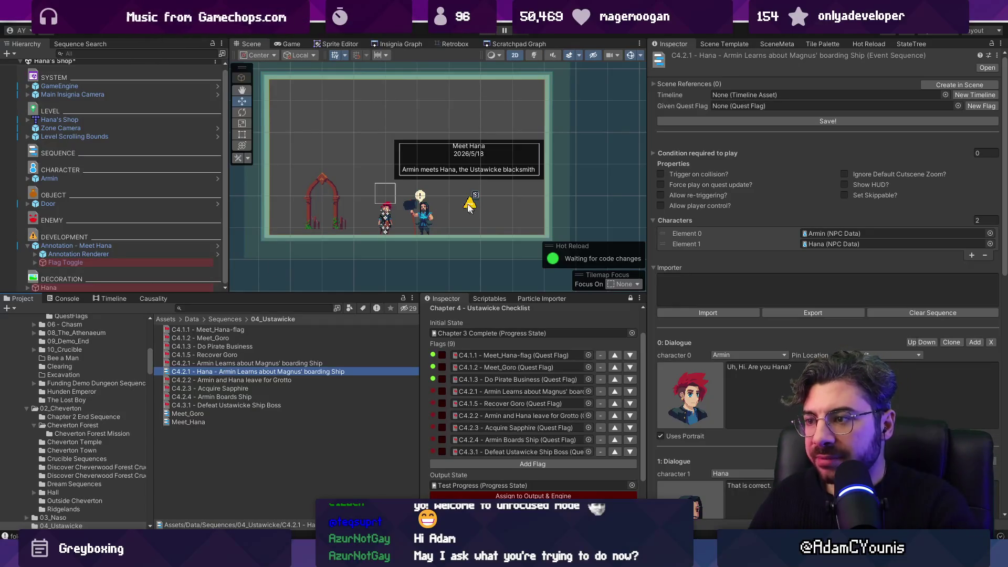
left_click(419, 223)
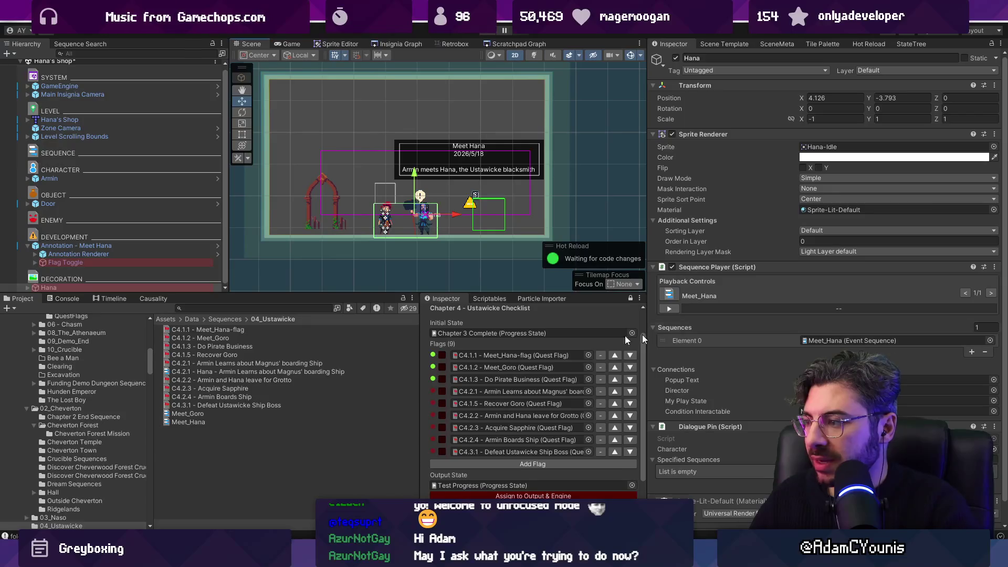
Add C4.2.1 as Hana's second sequence, grant the C4.2.1 Armin Learns flag, save, and review Causality
mouse_move(205, 372)
left_mouse_down()
mouse_move(399, 362)
mouse_move(805, 317)
mouse_move(762, 326)
left_mouse_up()
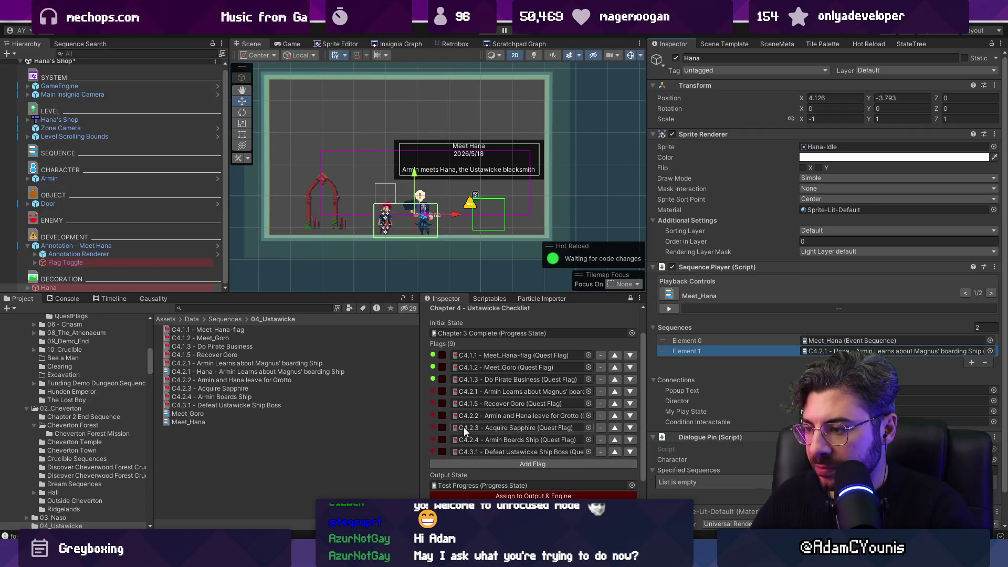
left_click_drag(422, 414, 358, 413)
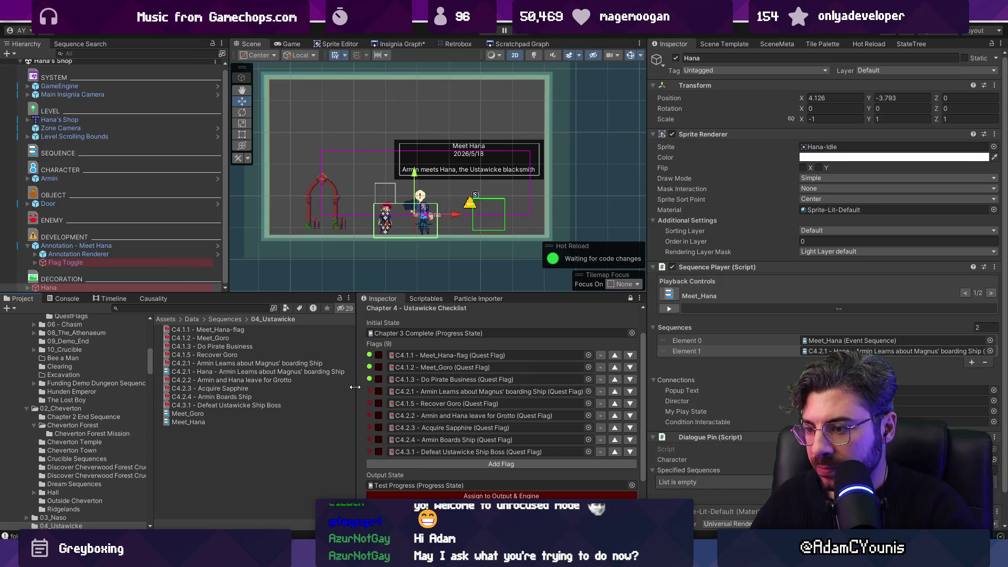
double_click(892, 351)
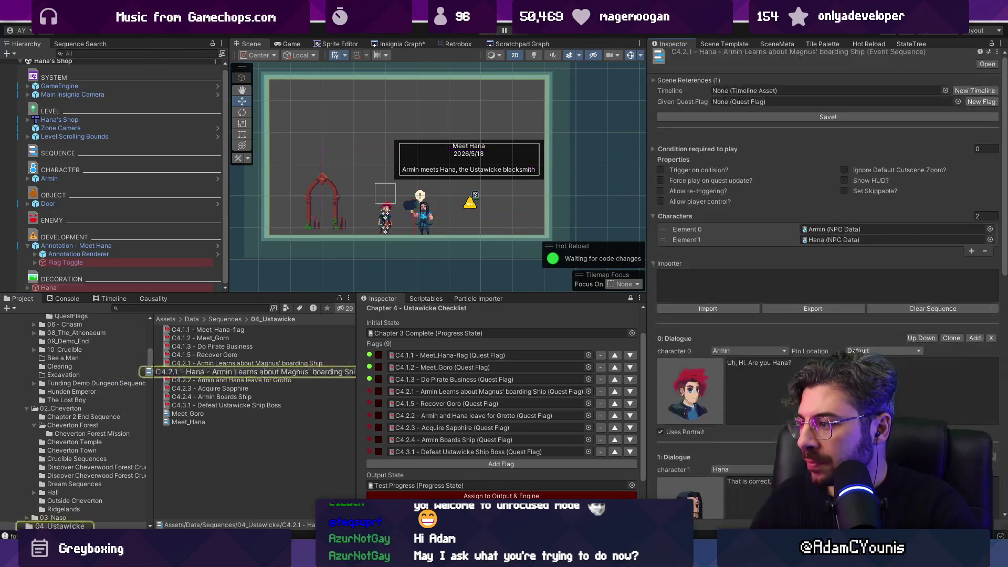
left_click(958, 102)
type("armin leas")
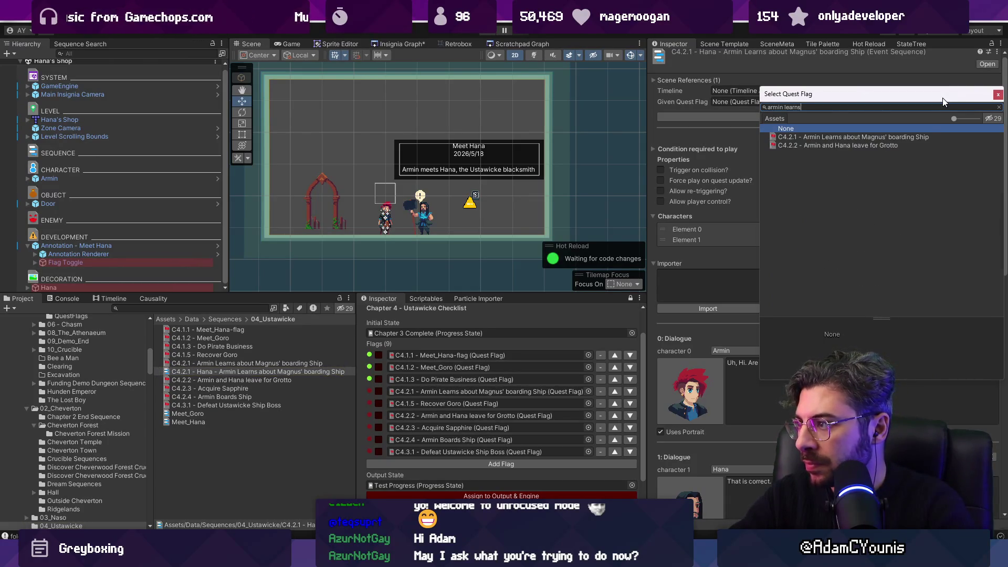
key("Return")
left_click(904, 115)
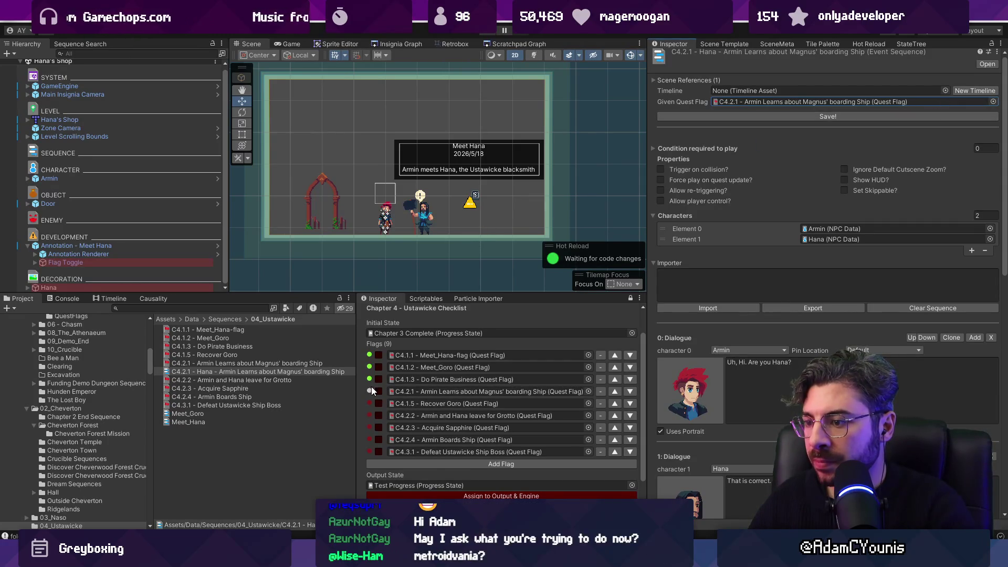
left_click(160, 300)
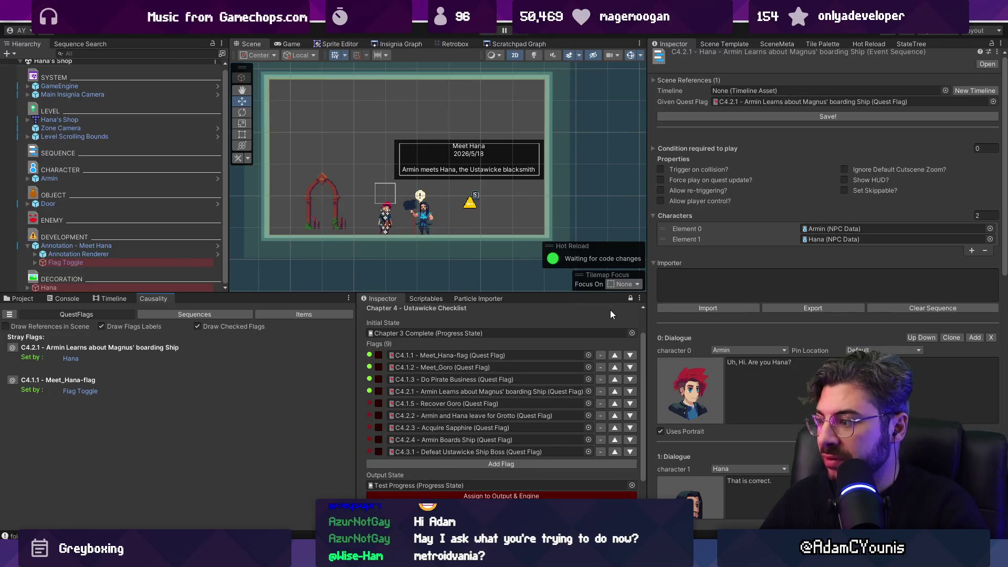
scroll(770, 210, "down", 3)
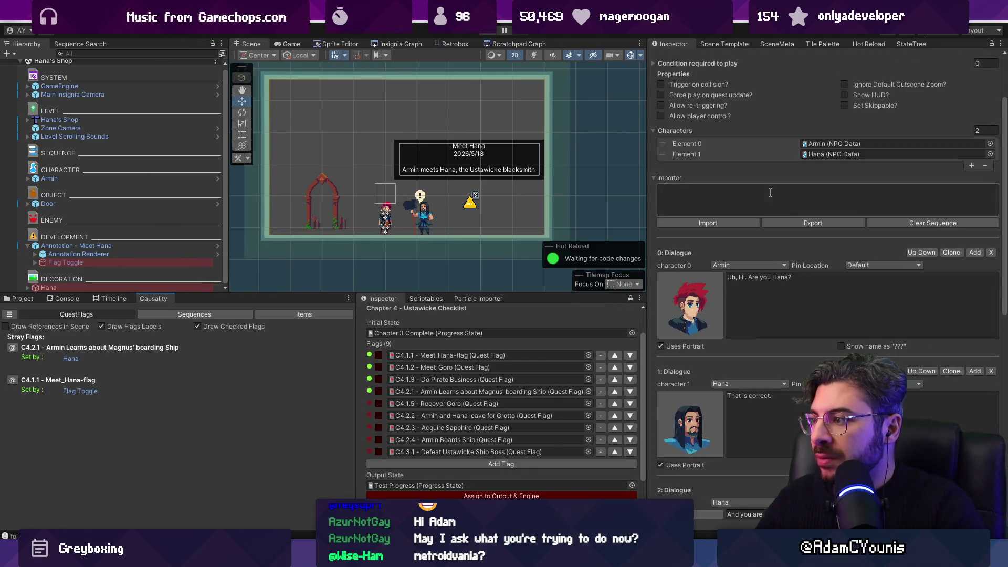
Rewrite the importer script with 'Armin: I bring Goro back', 'Goro: Uninterested' and 'Hana: Grateful'
left_click(893, 223)
left_click(751, 286)
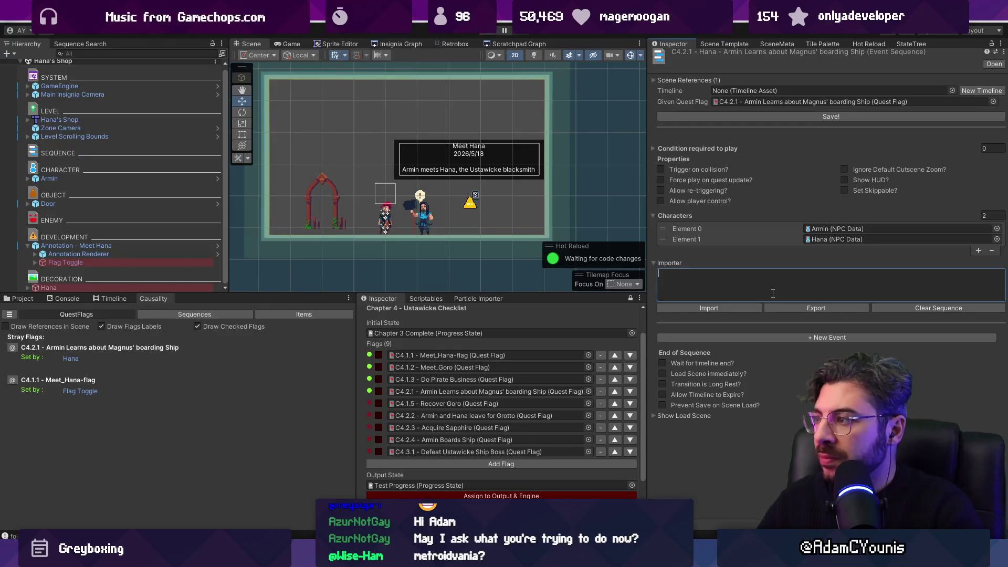
type("Armin: I learn about Ma")
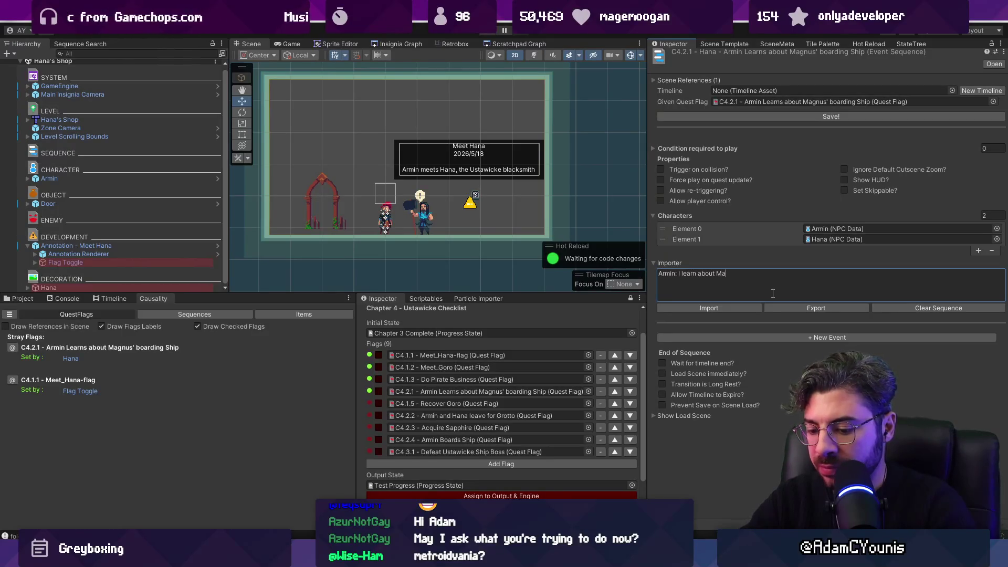
key("BackSpace")
key("BackSpace")
type("rmin: I bring Goro ")
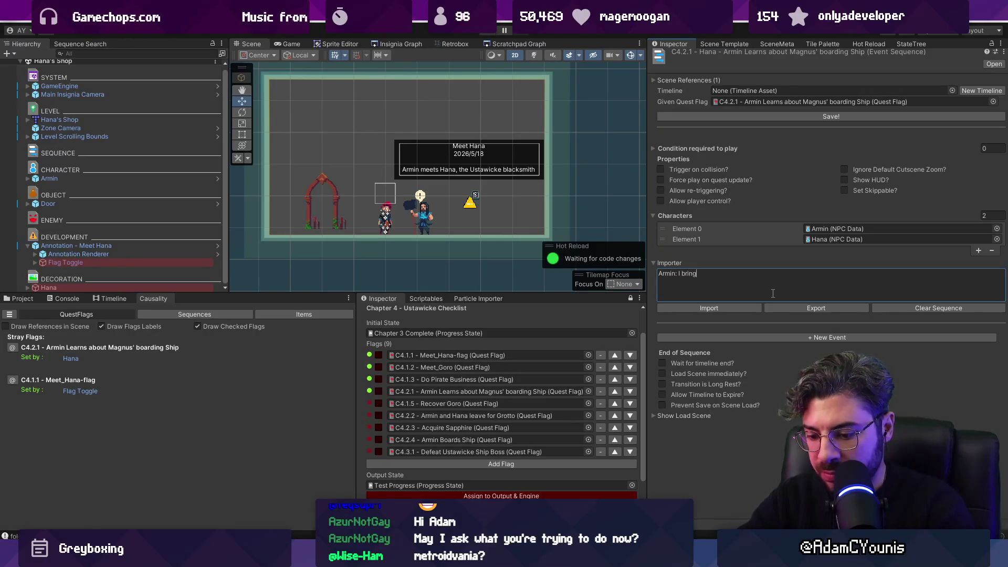
type("back ")
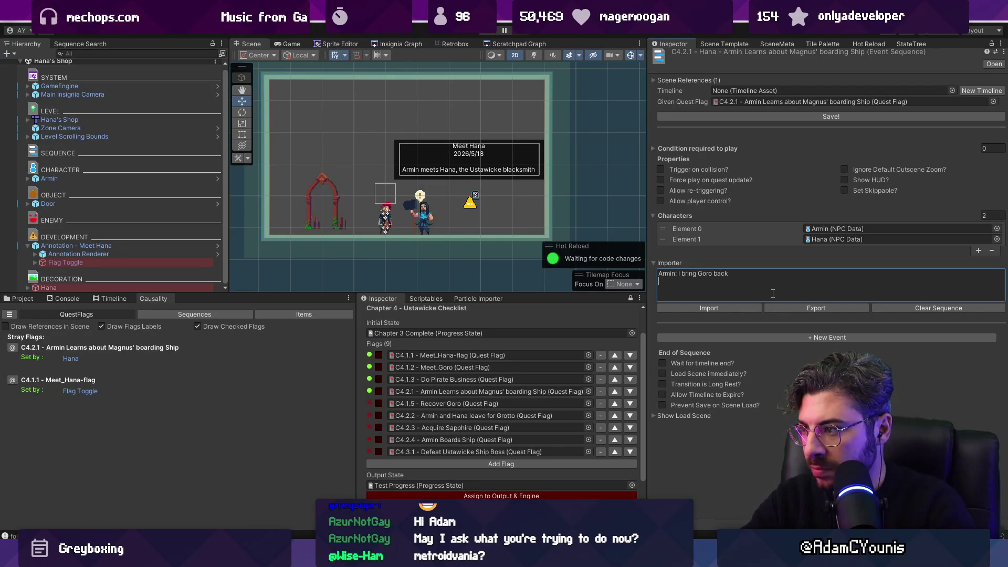
type("G")
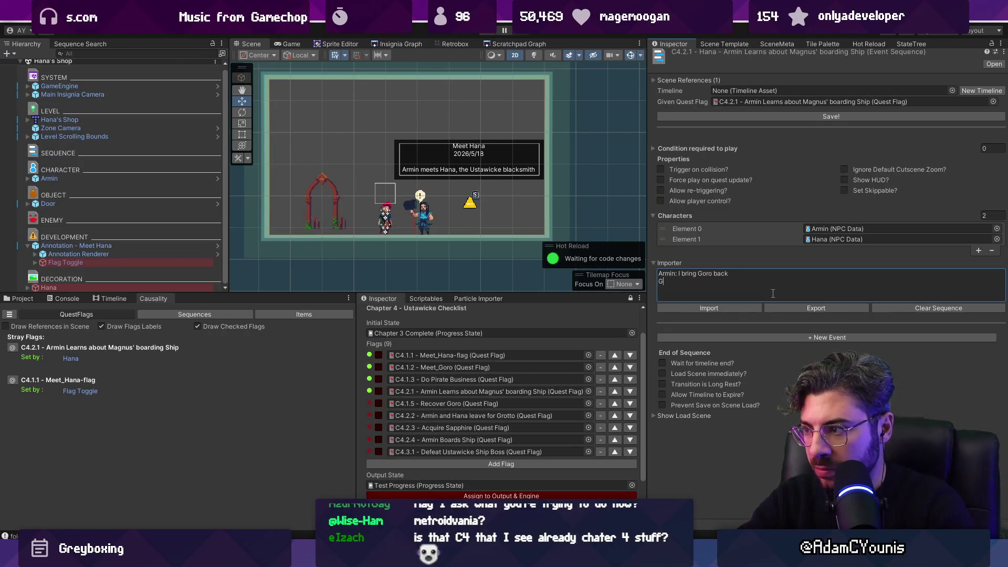
type("oro: Uninterested ")
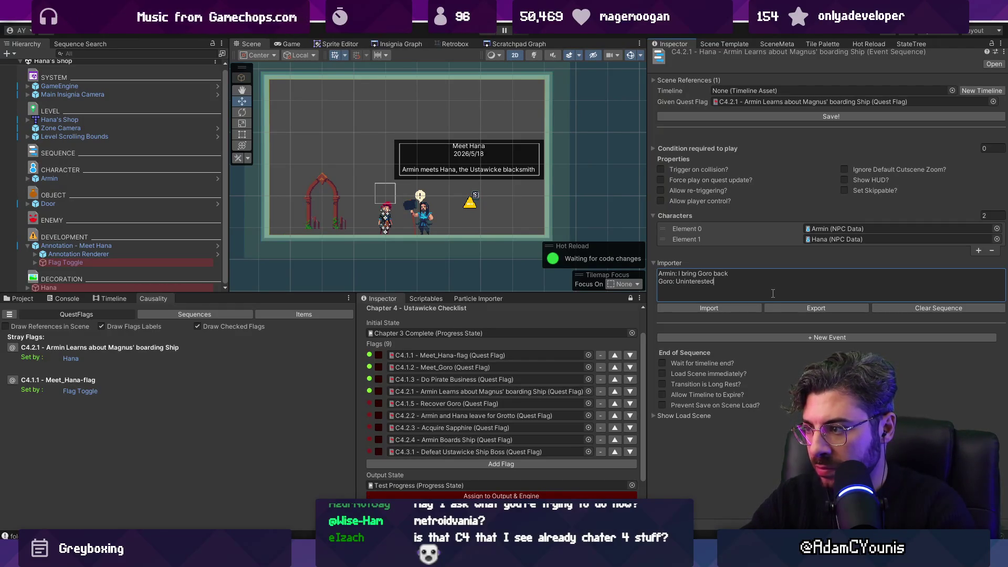
type("Hana: ")
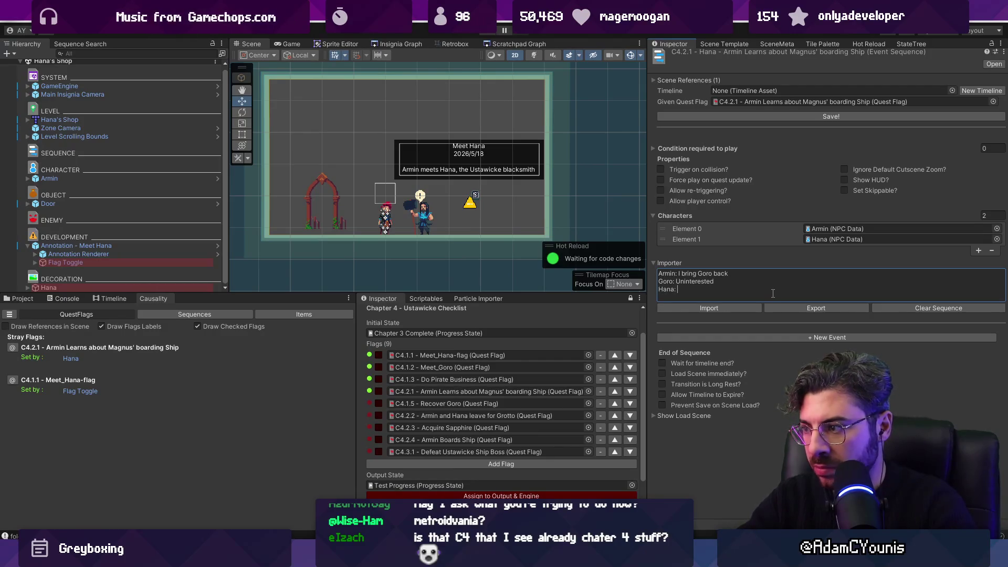
type("Grateful to Arm")
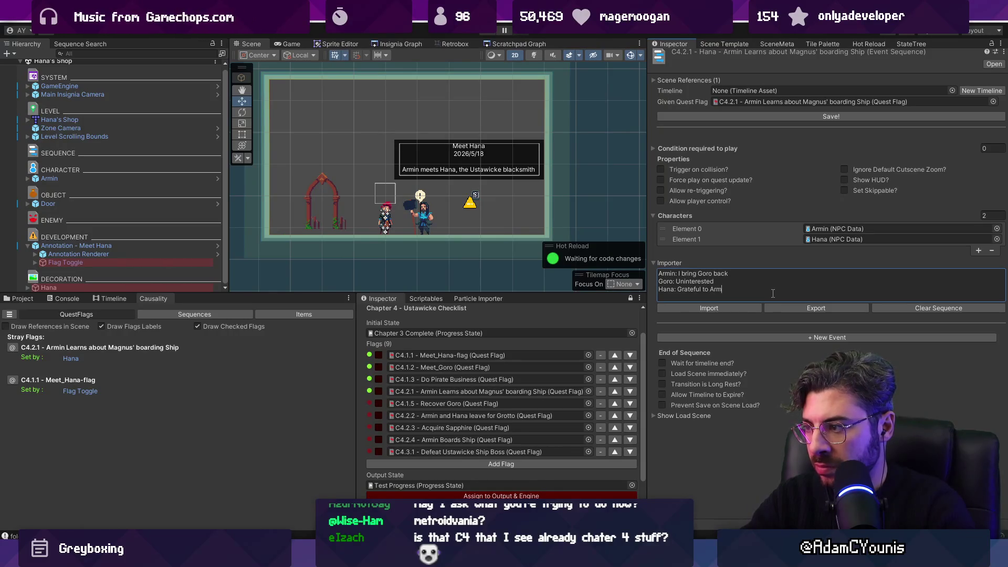
key("BackSpace")
key("BackSpace")
key("BackSpace")
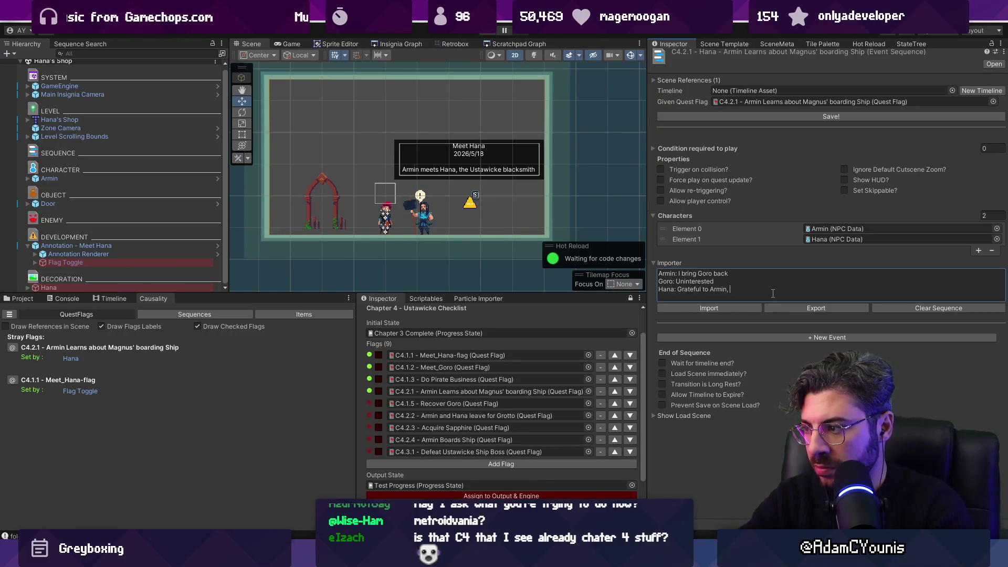
type("tells him stuff")
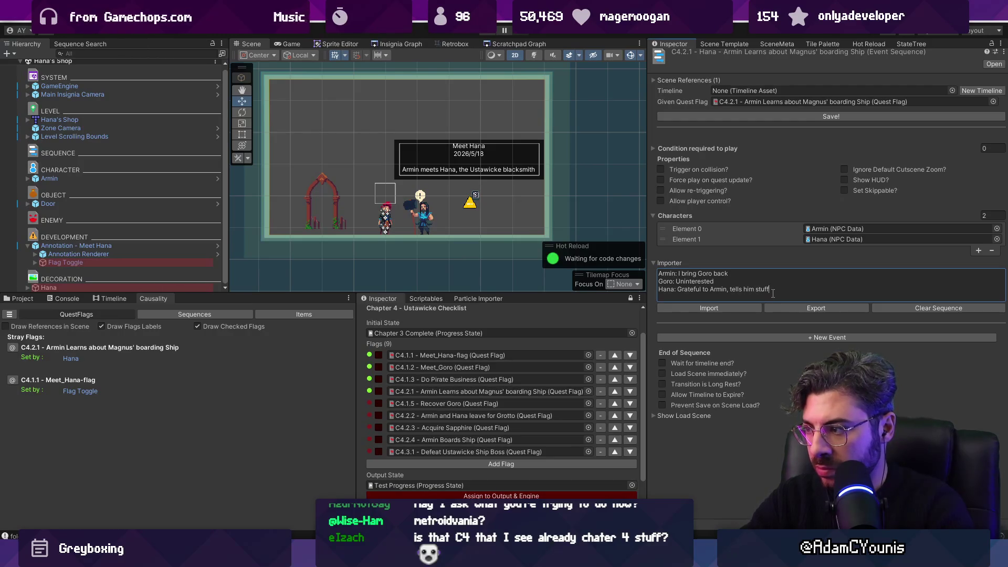
type(" Armin")
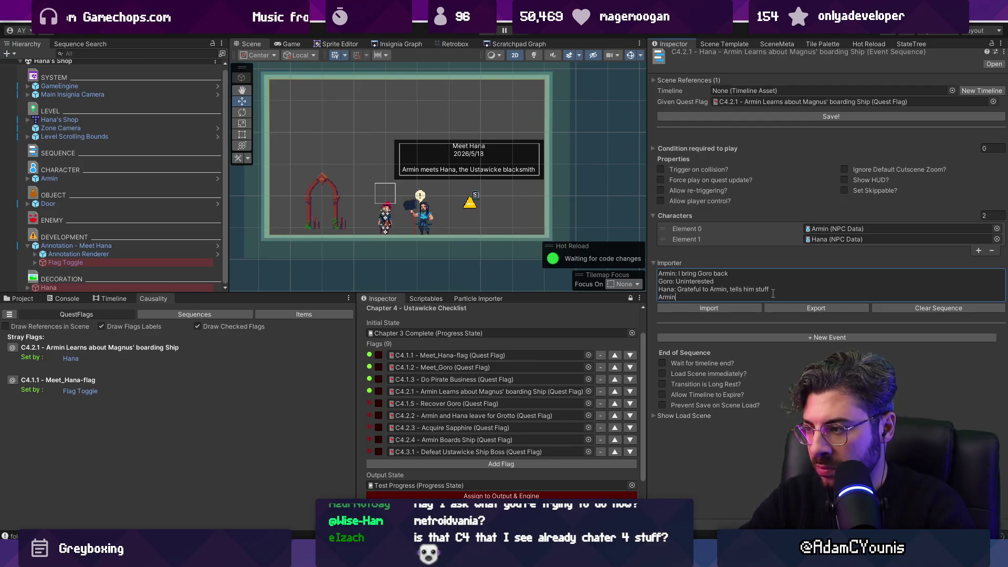
Add Goro's line 'Tells about Magnus' fate' and Armin's line 'Upset' to the script
key("BackSpace")
key("BackSpace")
key("BackSpace")
type("Goro: ")
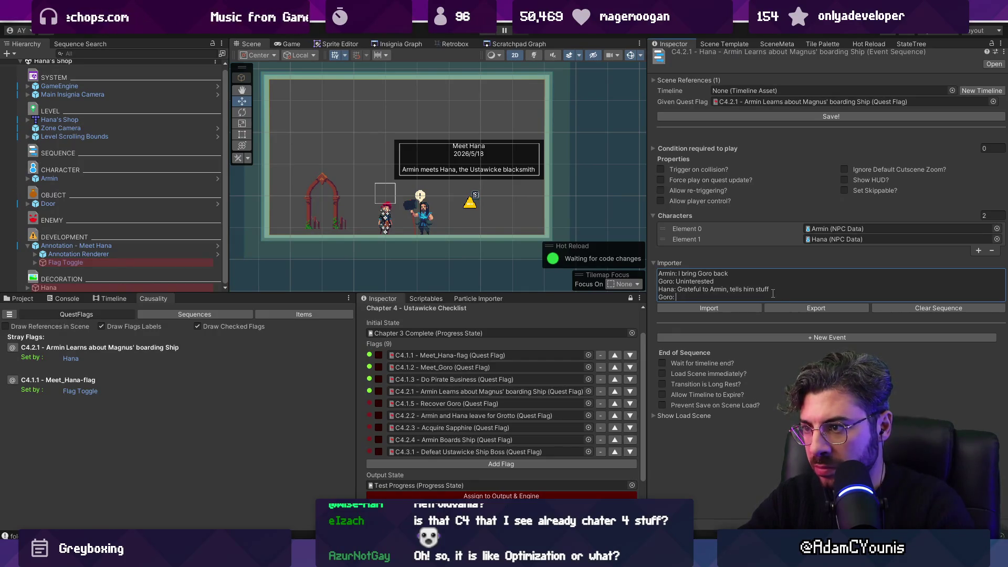
type("Tell")
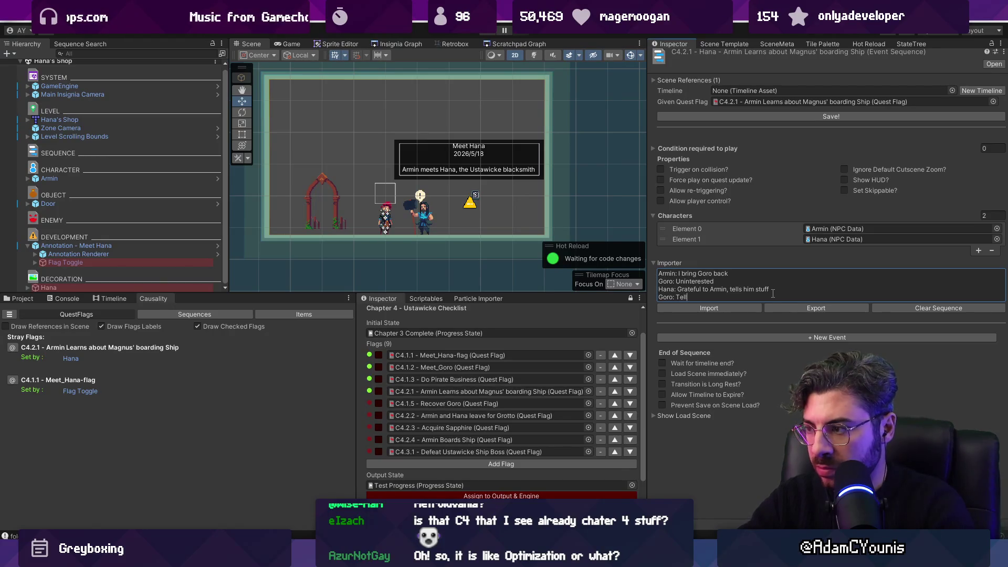
type("s on Hana")
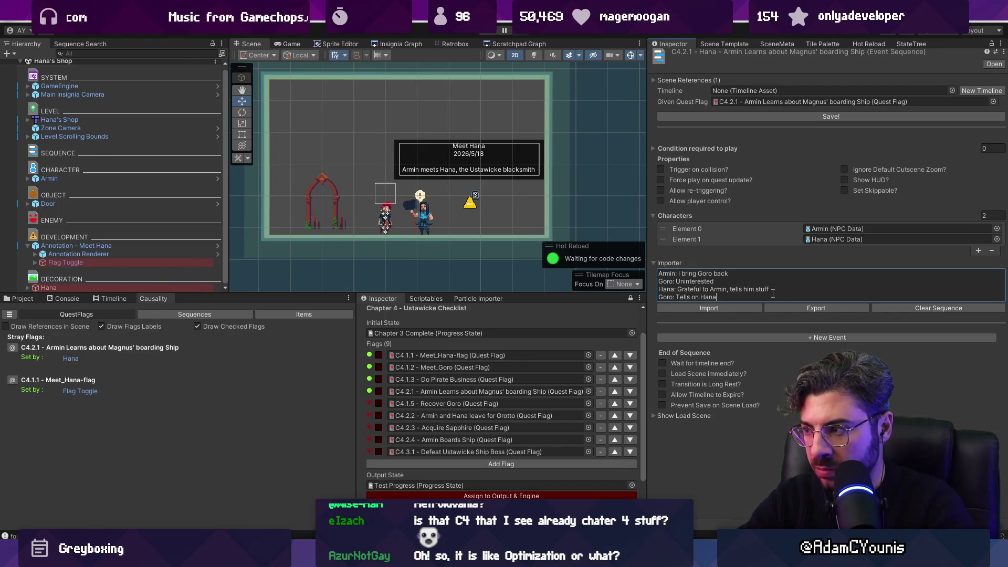
key("ctrl+shift+Left")
key("ctrl+shift+Left")
key("ctrl+shift+Left")
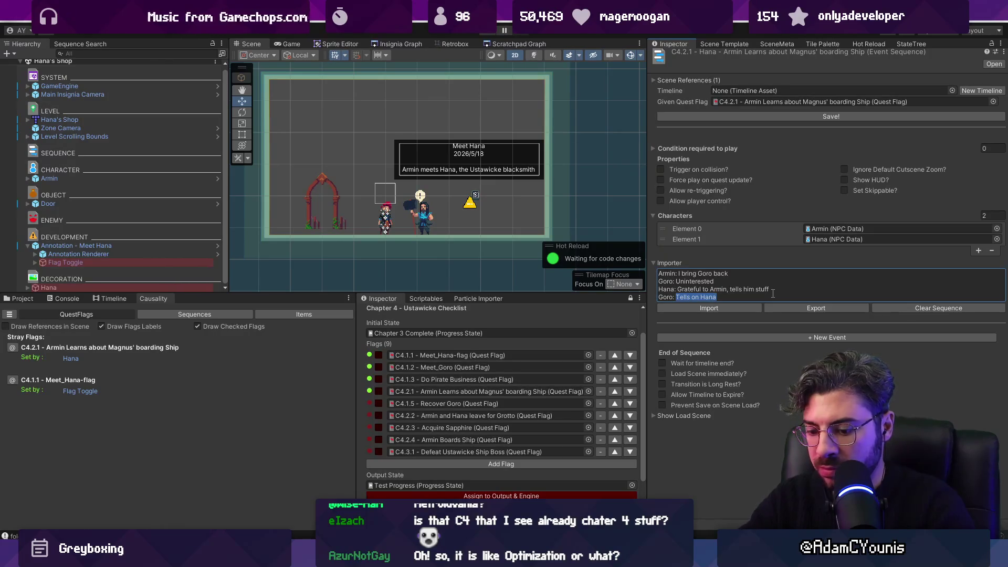
type("Sp")
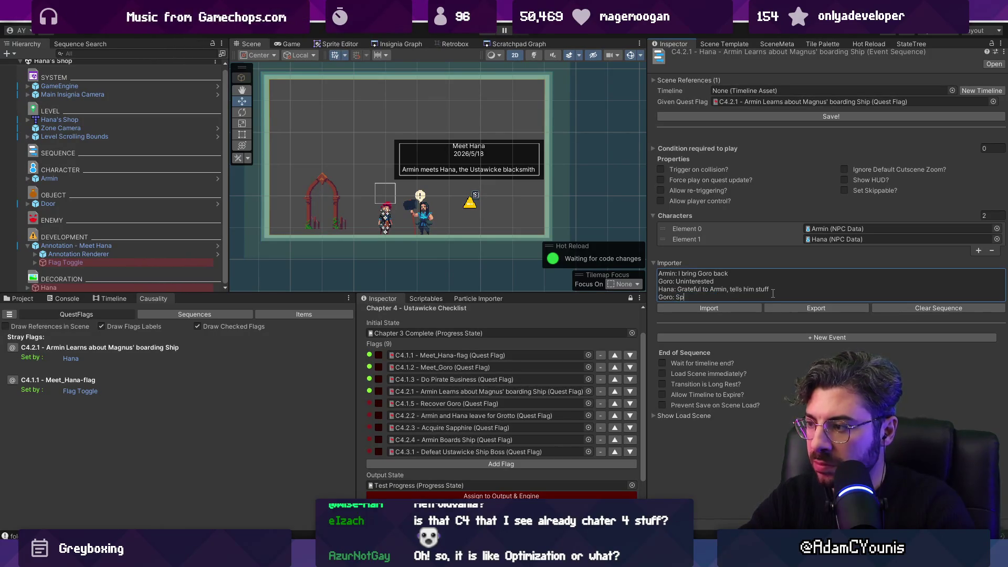
key("BackSpace")
key("BackSpace")
type("s on ")
type("about Magnus' fate")
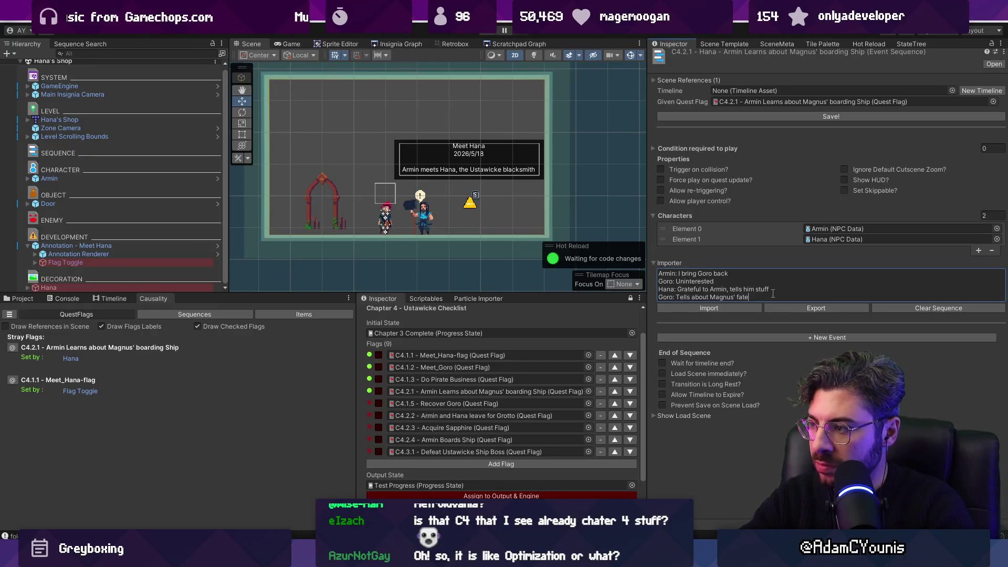
key("Return")
type("Armin")
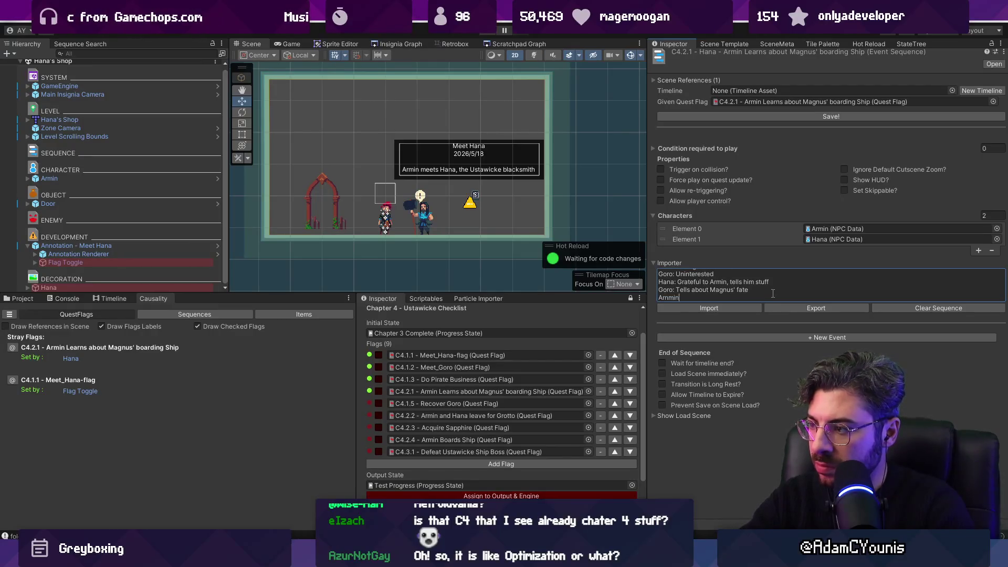
type(": Upset")
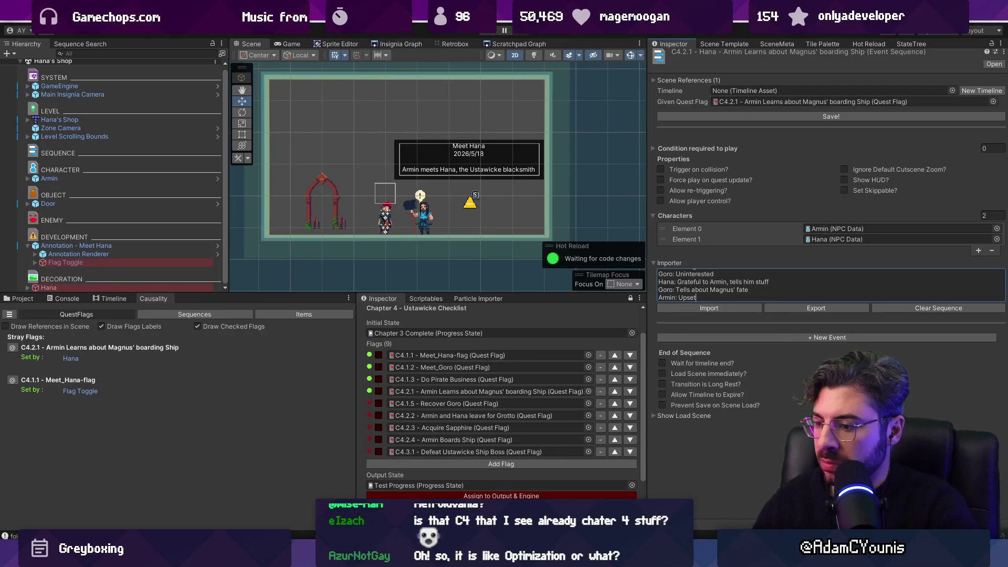
key("alt+Tab")
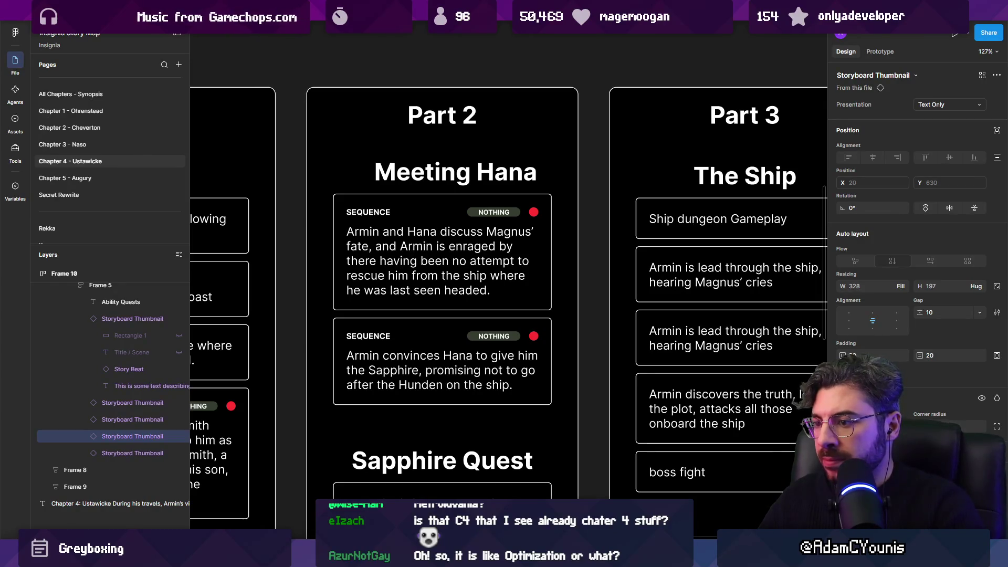
Review the Part 2 Meeting Hana beats in the Figma storyboard, then return to Unity
mouse_move(471, 557)
key("alt+Tab")
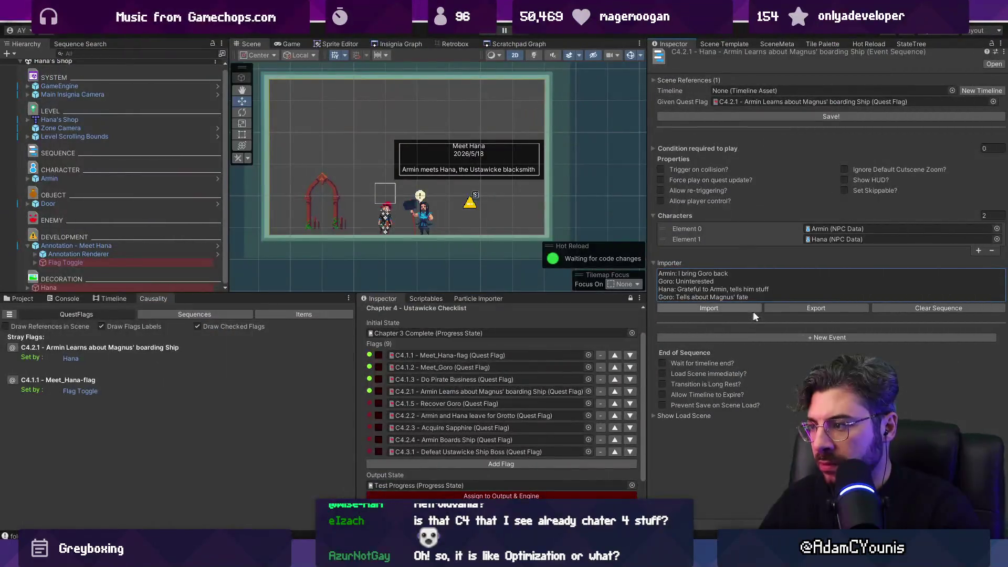
Append 'Armin: Upset, demands the sapphire' to the script and import it as dialogue entries
left_click(757, 294)
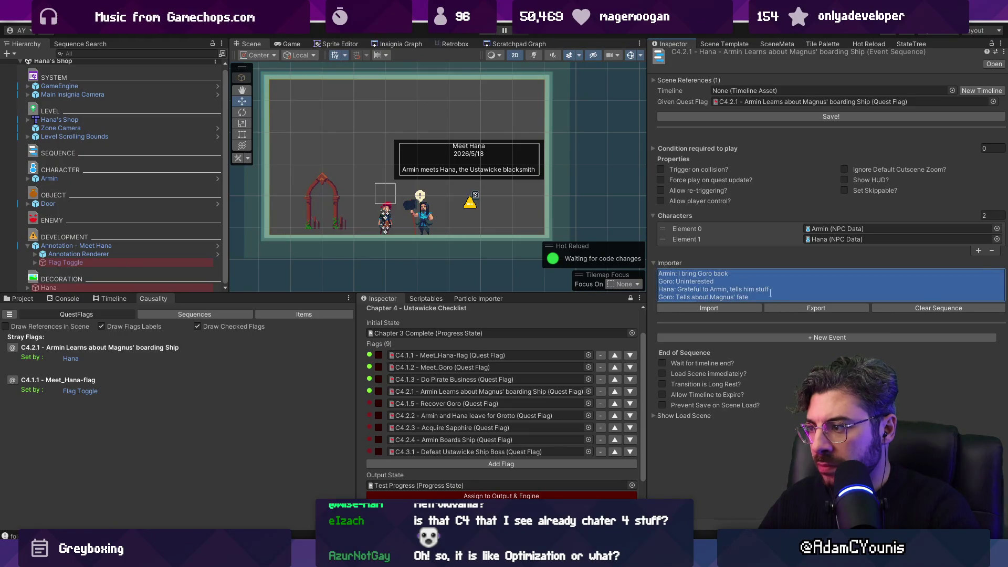
left_click(764, 298)
key("Return")
type("Armin: Upset")
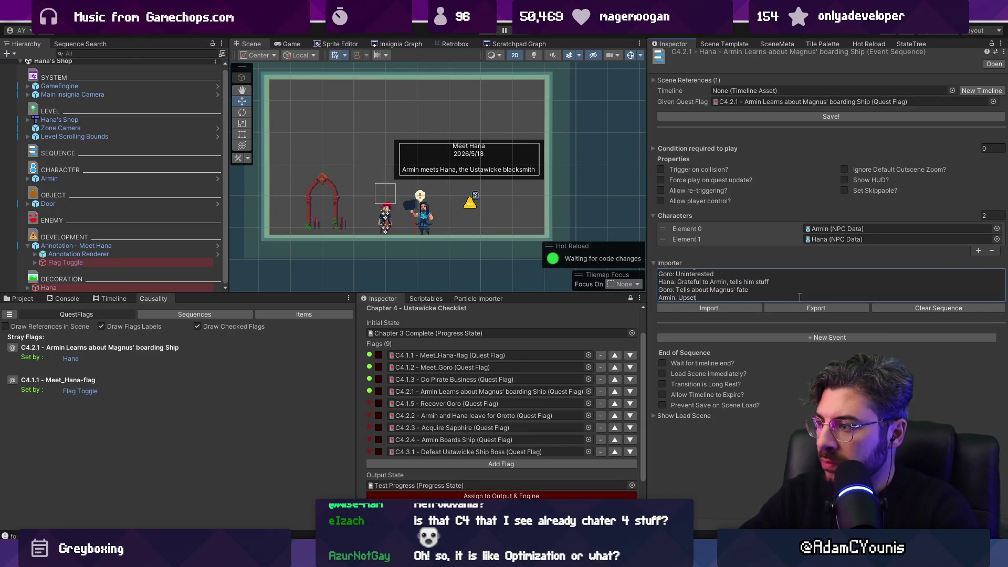
type(", demands the sapphi")
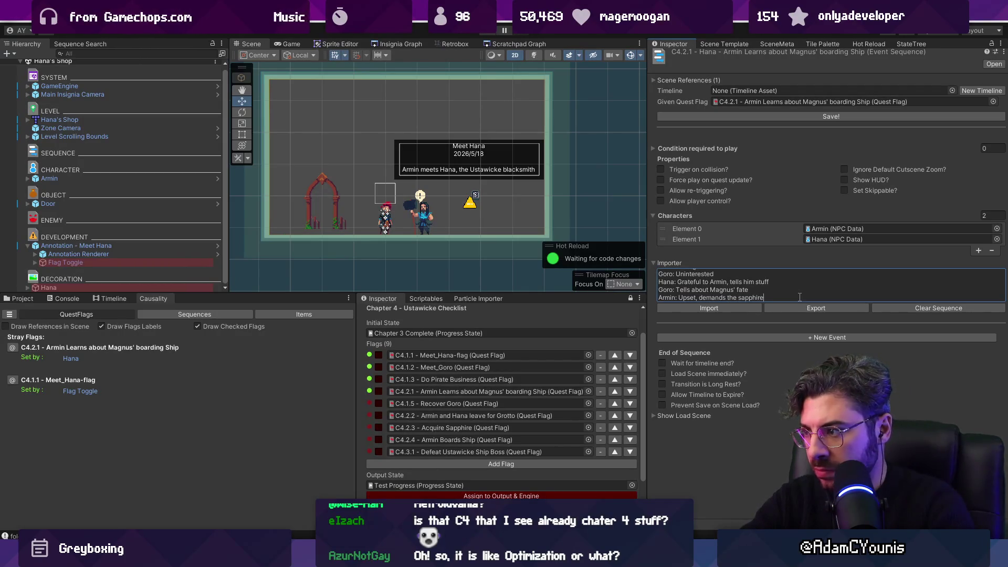
type("re")
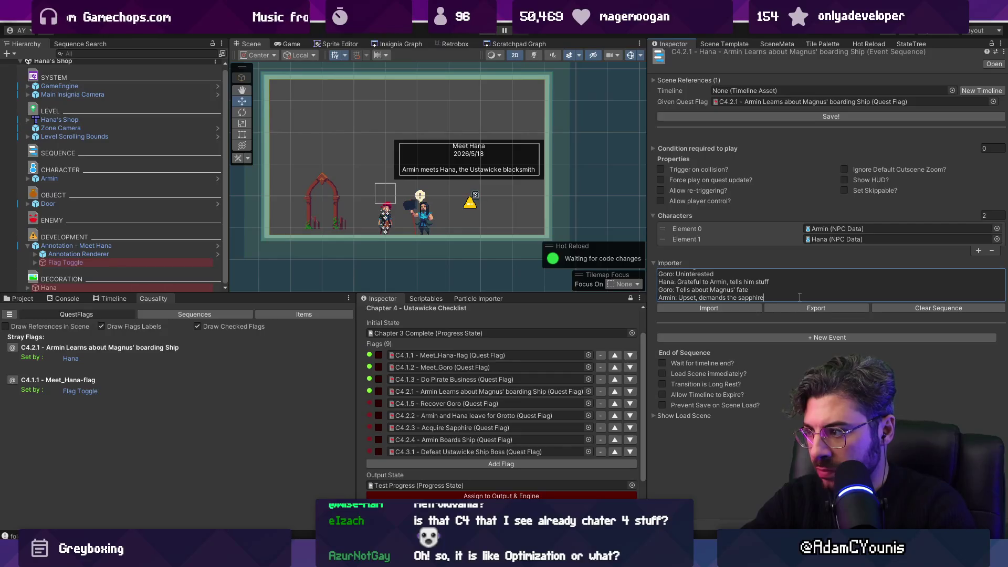
left_click(695, 310)
Enlarge the Scene view and Hierarchy and widen the Causality panel
scroll(717, 374, "down", 10)
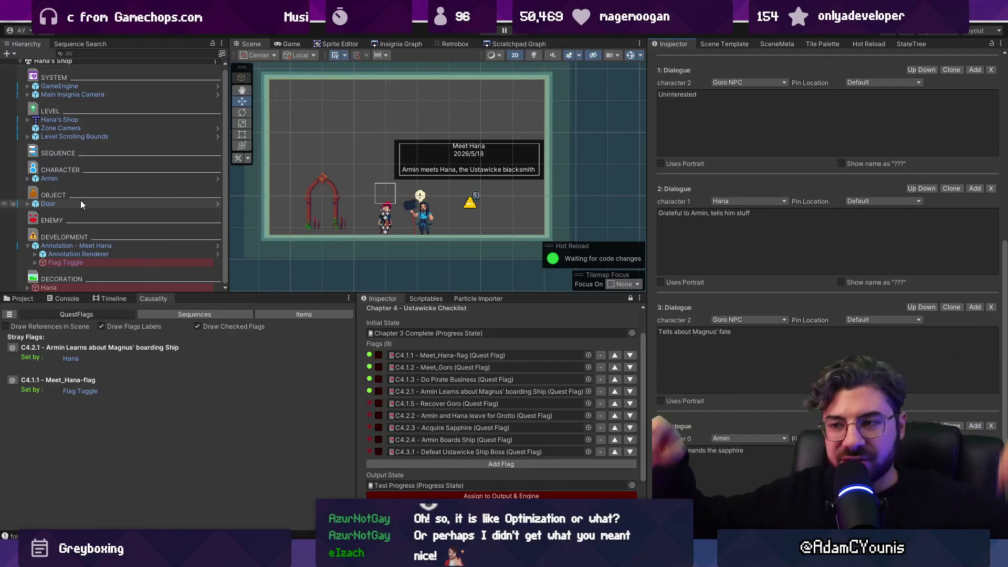
scroll(533, 209, "down", 2)
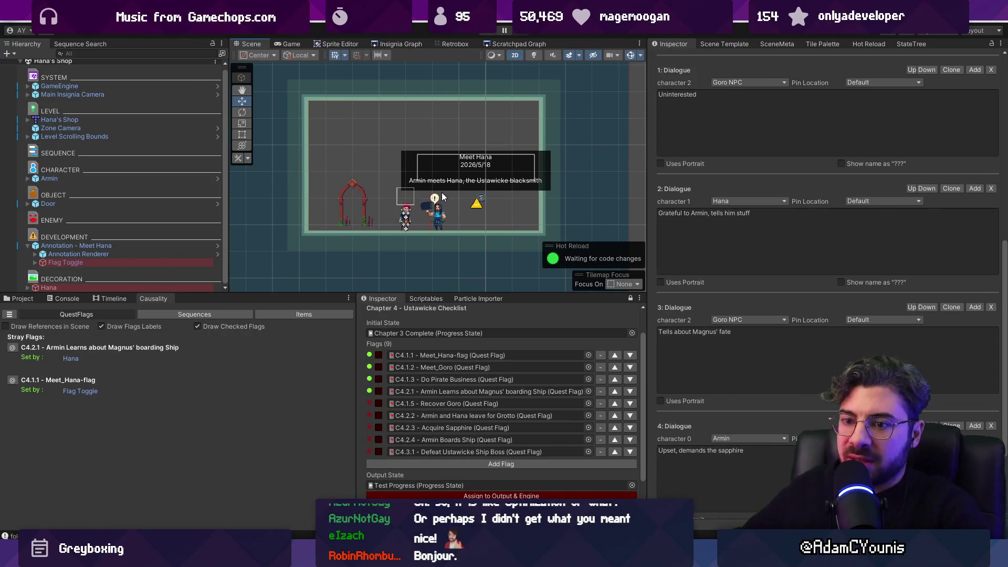
mouse_move(342, 293)
left_mouse_down()
mouse_move(359, 346)
mouse_move(347, 304)
left_mouse_up()
left_click_drag(354, 348, 406, 345)
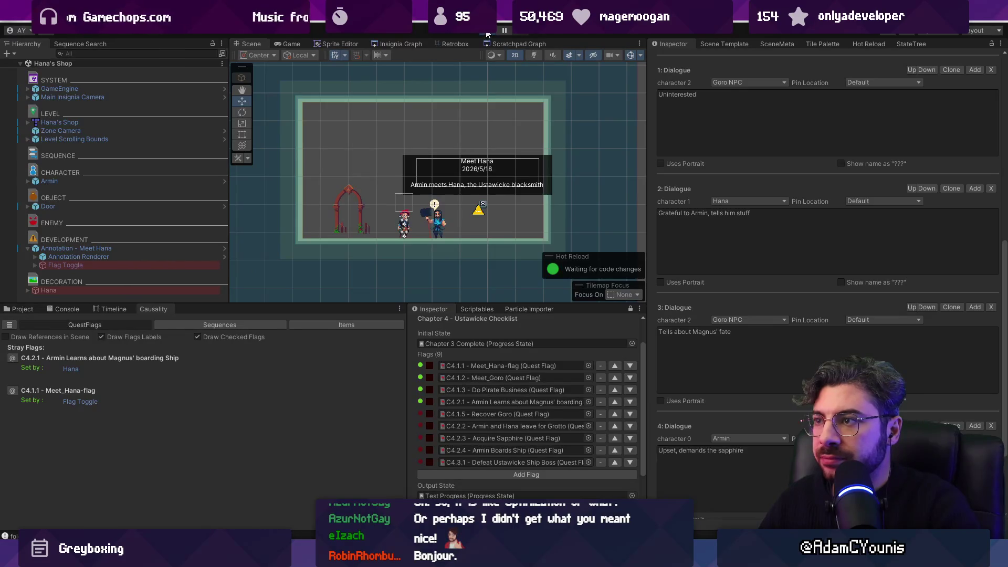
Add the C4.1.5 - Recover Goro flag as the sequence's required play condition
left_click(487, 35)
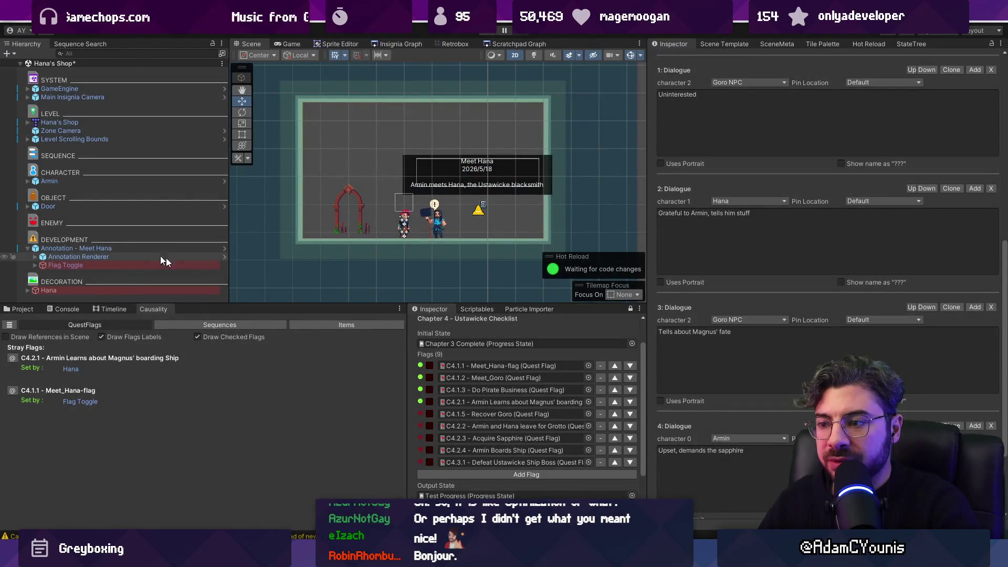
scroll(823, 226, "up", 10)
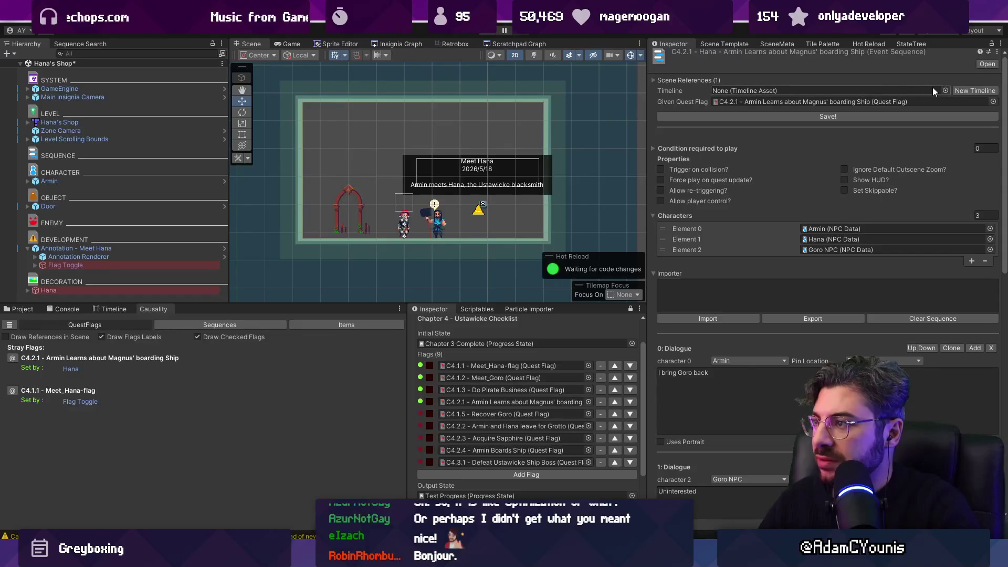
left_click(654, 149)
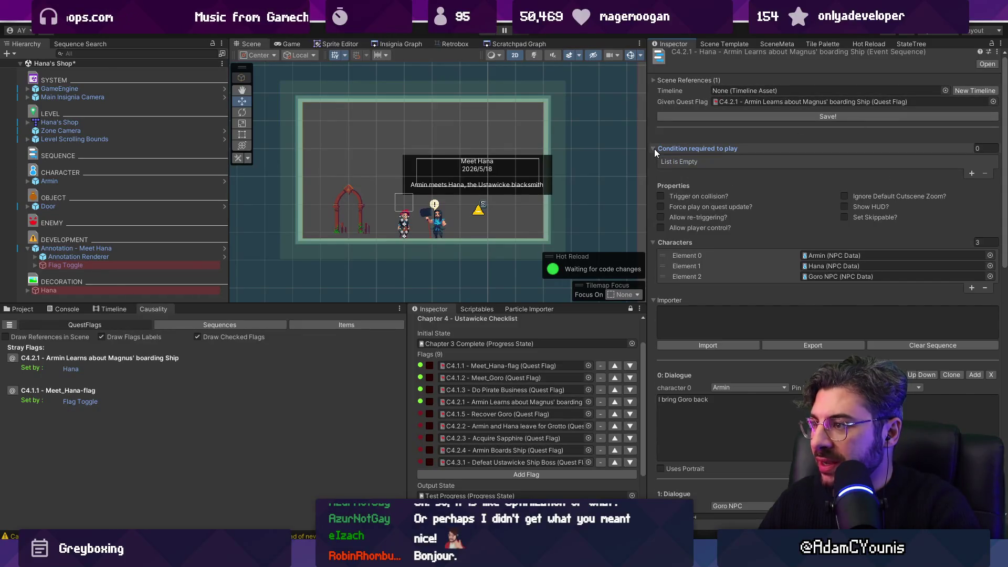
left_click(971, 174)
left_click(887, 162)
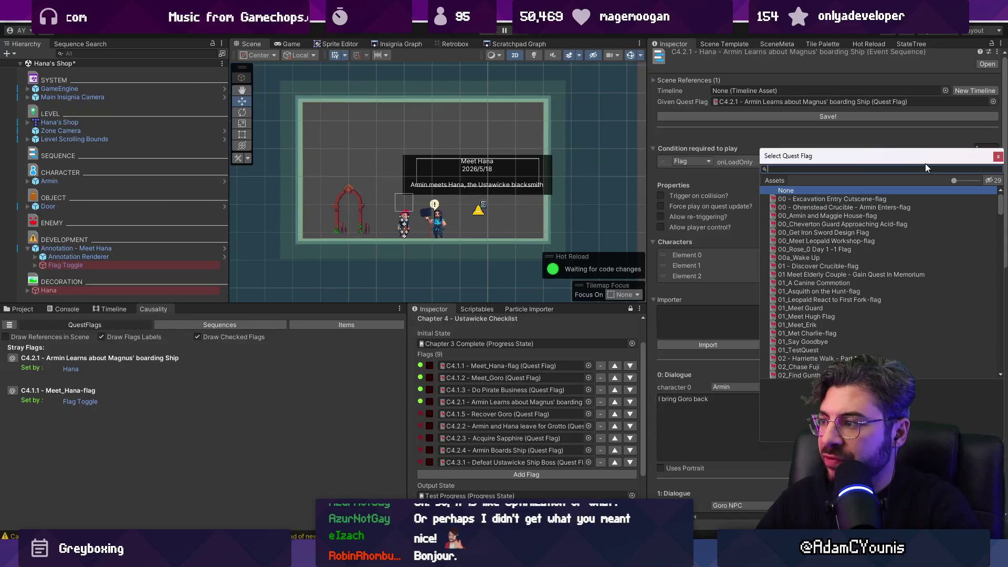
type("goro")
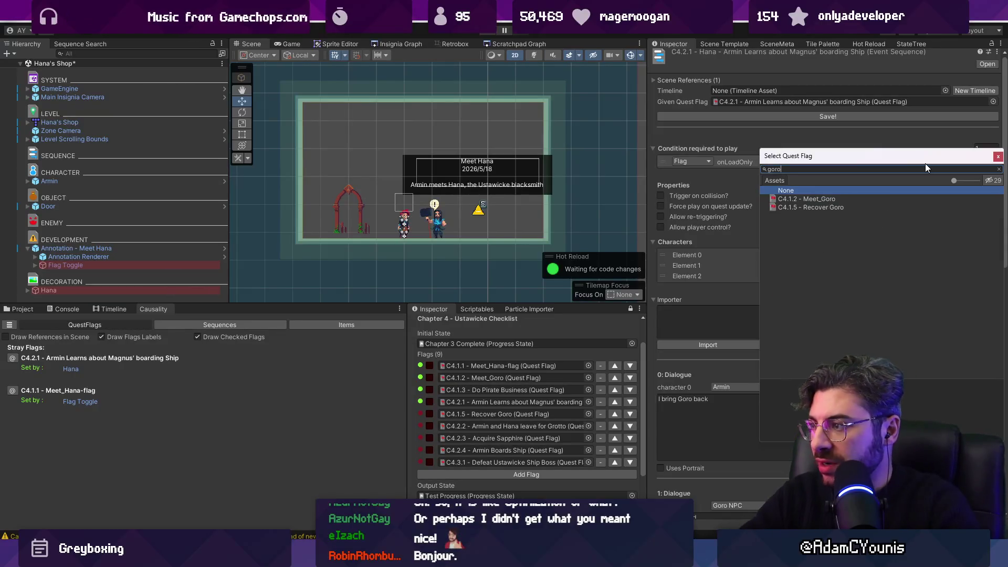
key("Down")
key("Down")
key("Return")
Save the scene, run a quick play test, and stop it
key("ctrl+s")
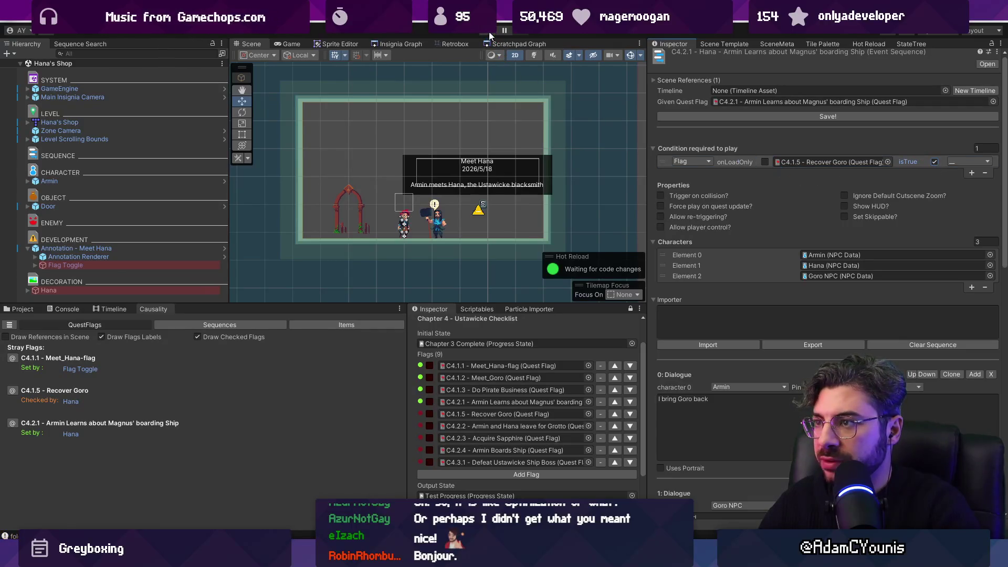
left_click(490, 33)
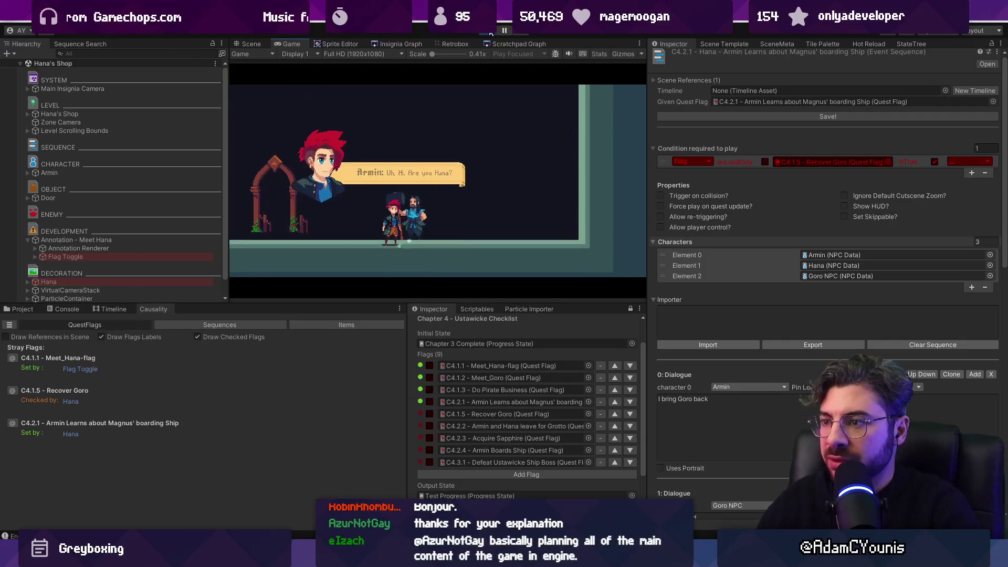
left_click(490, 33)
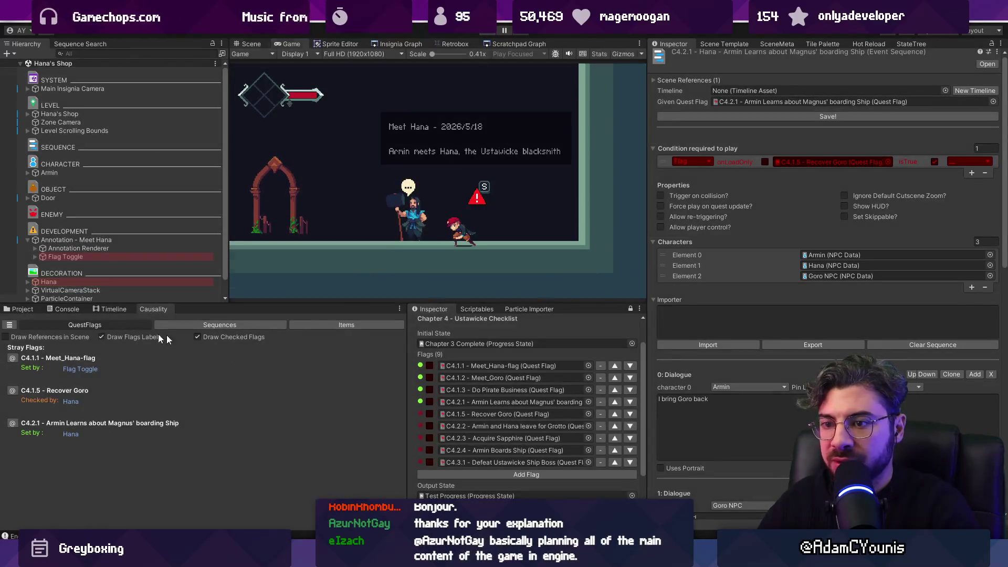
left_click(79, 248)
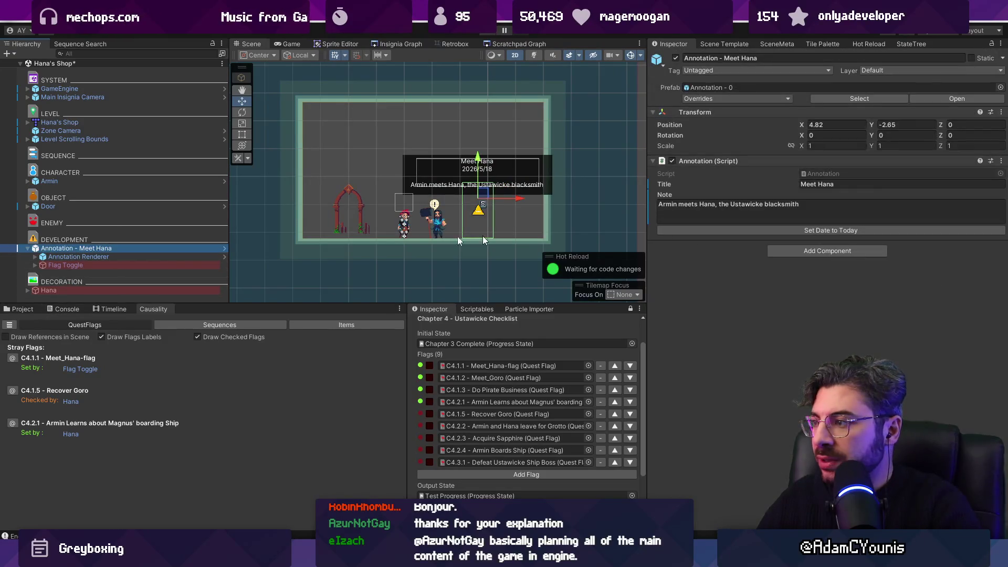
Inspect the Meet Hana annotation, Armin and Hana, then try moving Hana under CHARACTER and undo
left_click(107, 97)
left_click(97, 197)
left_click(99, 241)
left_click(100, 248)
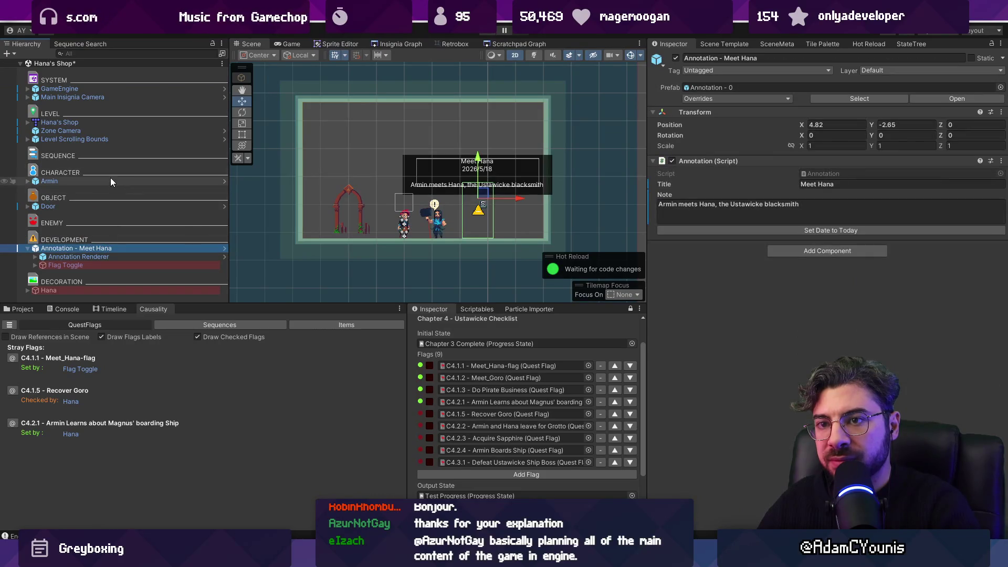
left_click(100, 179)
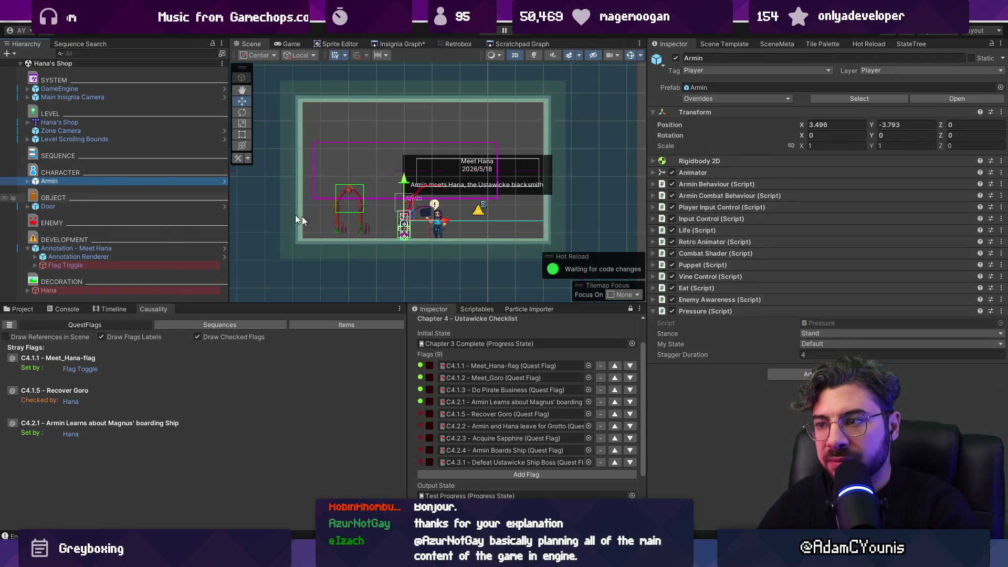
left_click(441, 230)
left_click_drag(90, 288, 108, 185)
key("ctrl+z")
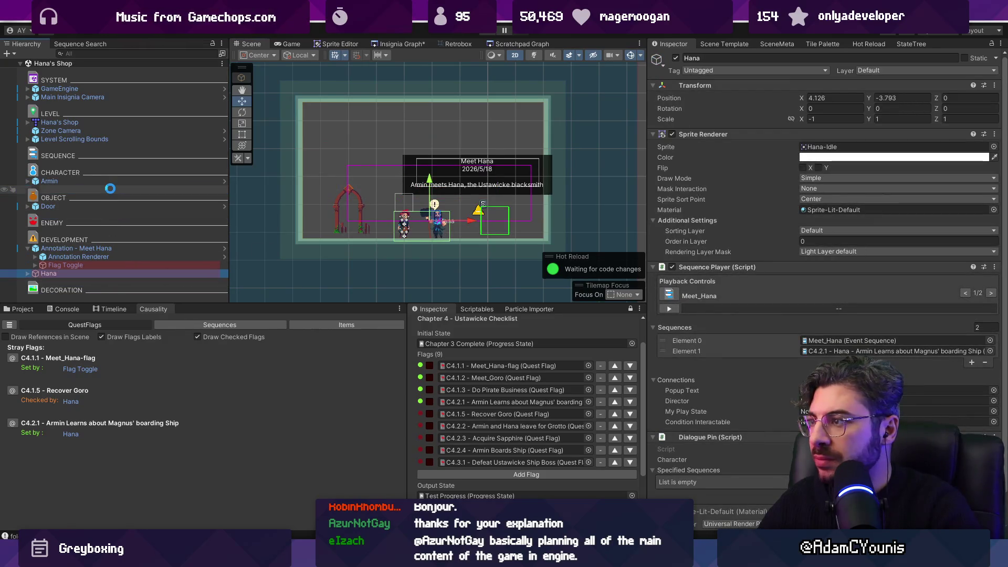
Collapse the Meet Hana annotation, move Hana into CHARACTER, and open quick file search in the code editor
scroll(698, 321, "down", 2)
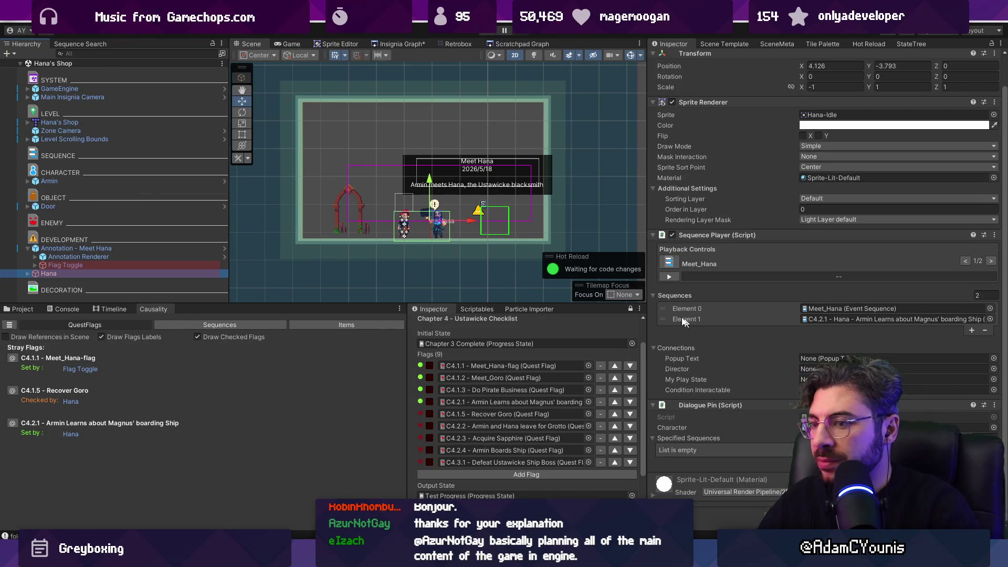
left_click(80, 266)
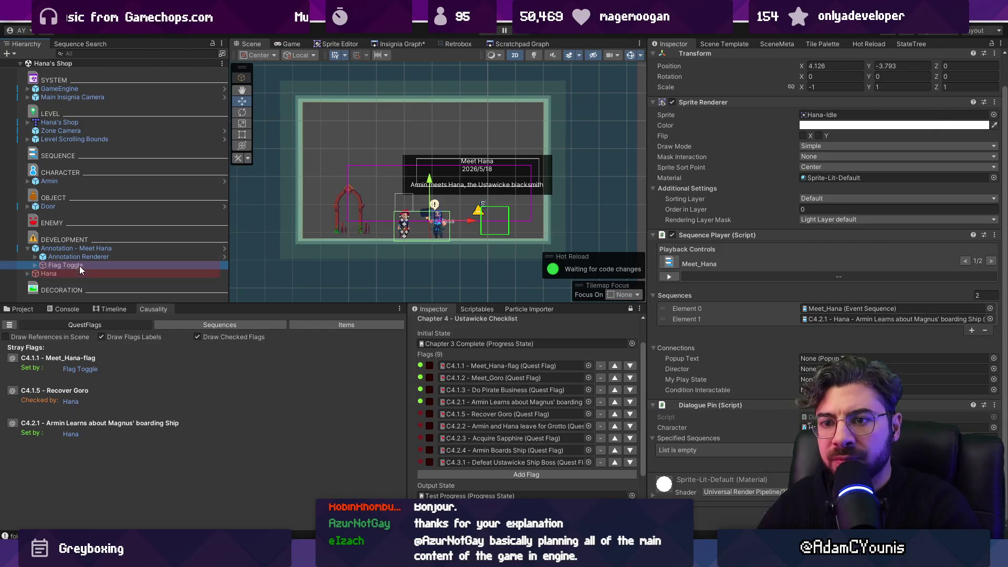
left_click(78, 276)
left_click(29, 249)
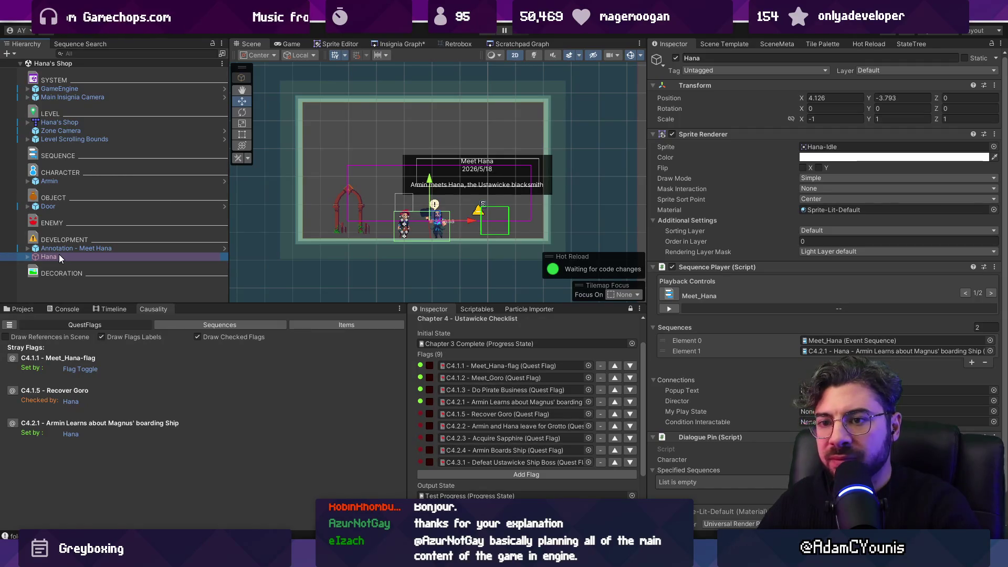
left_click_drag(68, 257, 94, 167)
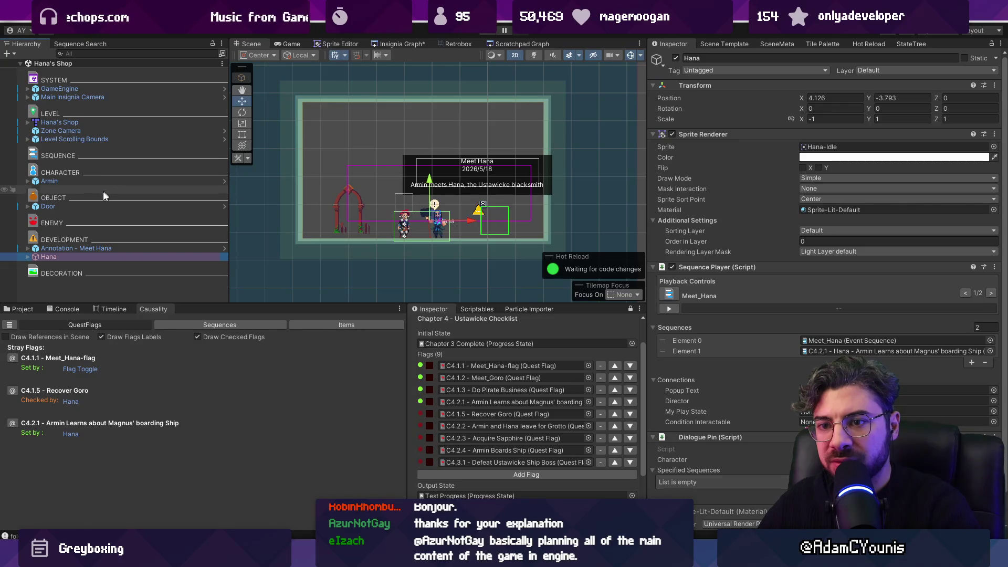
scroll(823, 319, "down", 2)
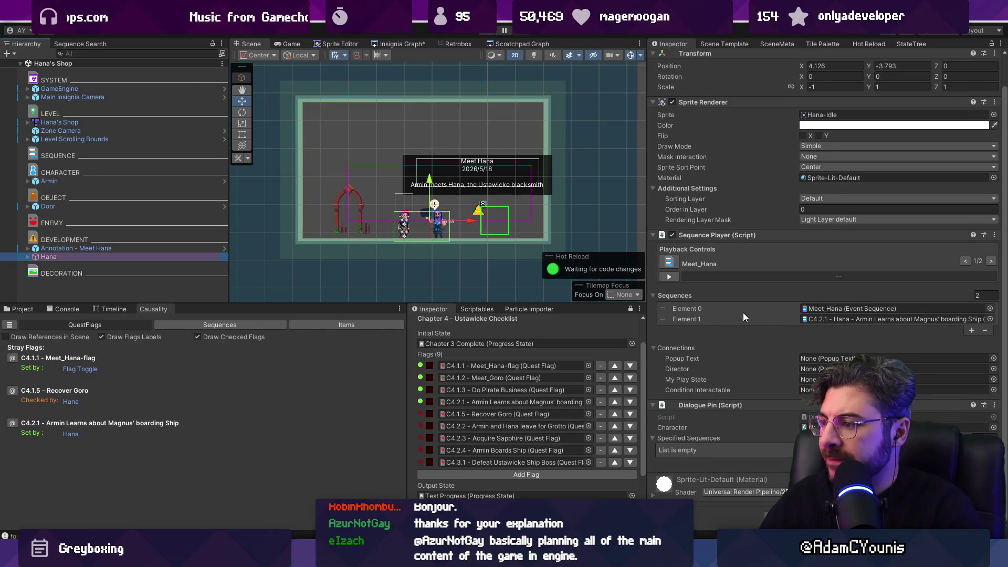
scroll(743, 313, "up", 2)
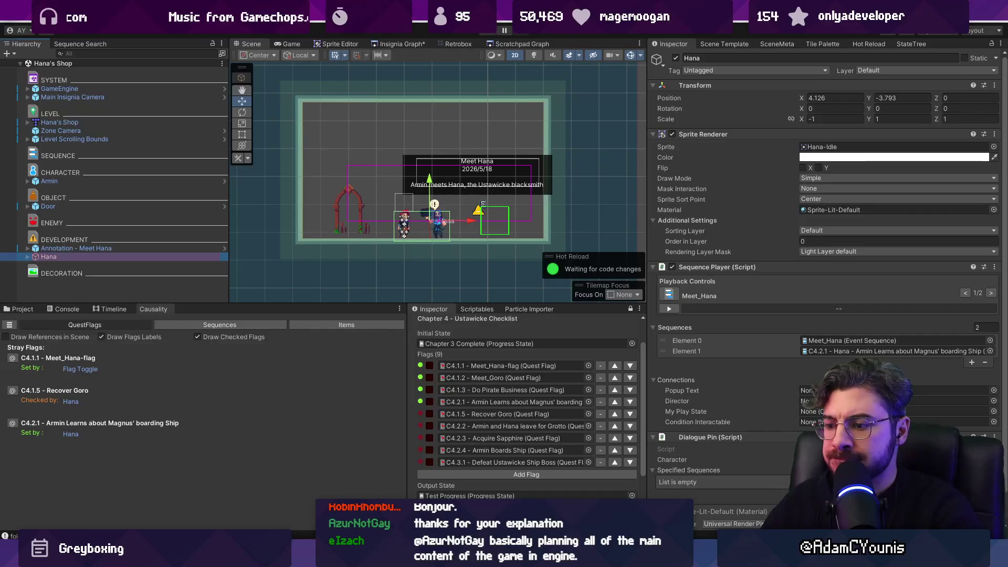
key("alt+Tab")
key("ctrl+p")
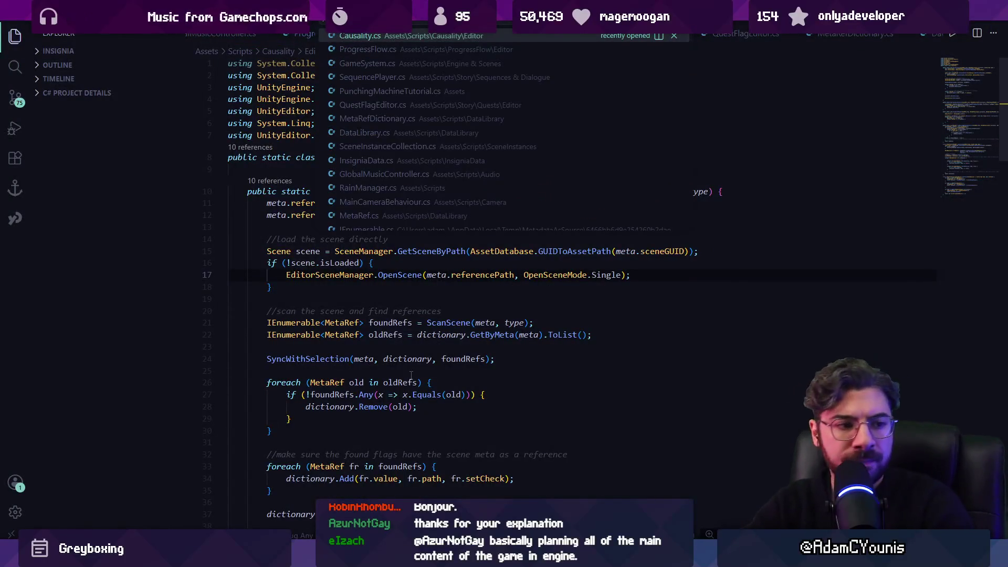
Open HierarchyProcessor.cs and search it for 'development'
type("hierarchy")
key("Down")
key("Return")
key("ctrl+f")
type("development")
mouse_move(354, 558)
In Unity, inspect Hana's Prompt, ButtonPrompt and Effect children, then move Hana below DECORATION
left_click(355, 489)
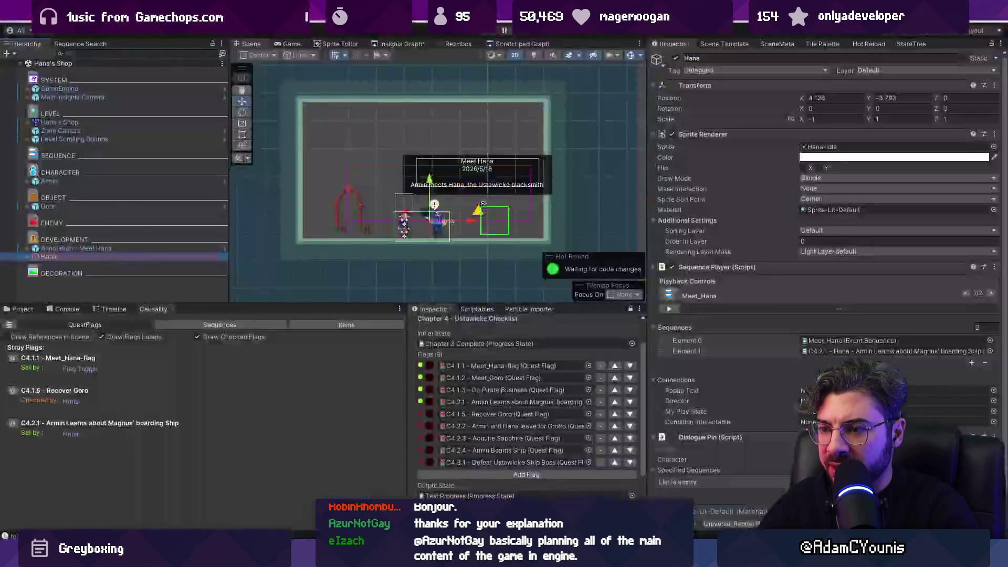
scroll(742, 291, "down", 1)
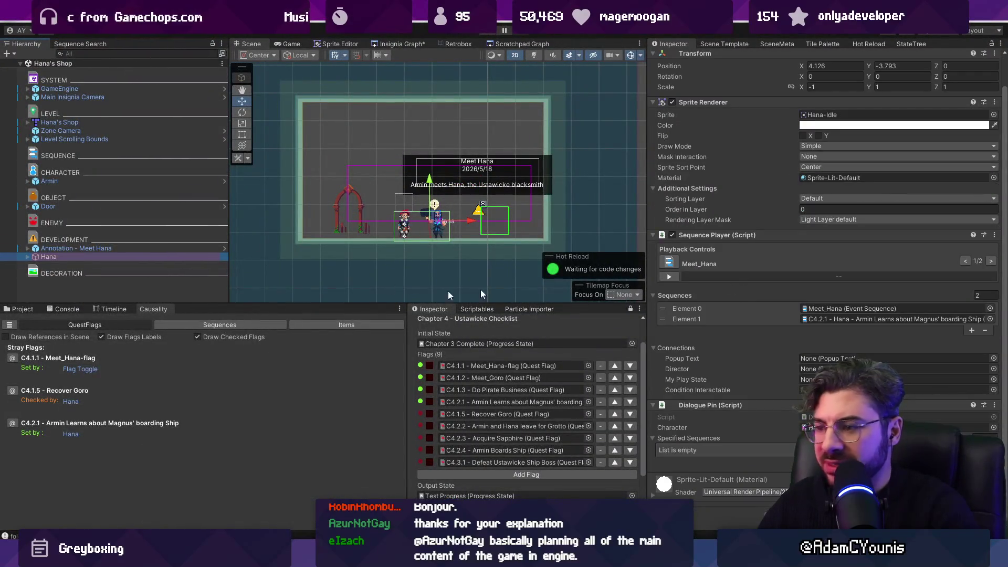
left_click(28, 256)
left_click(35, 266)
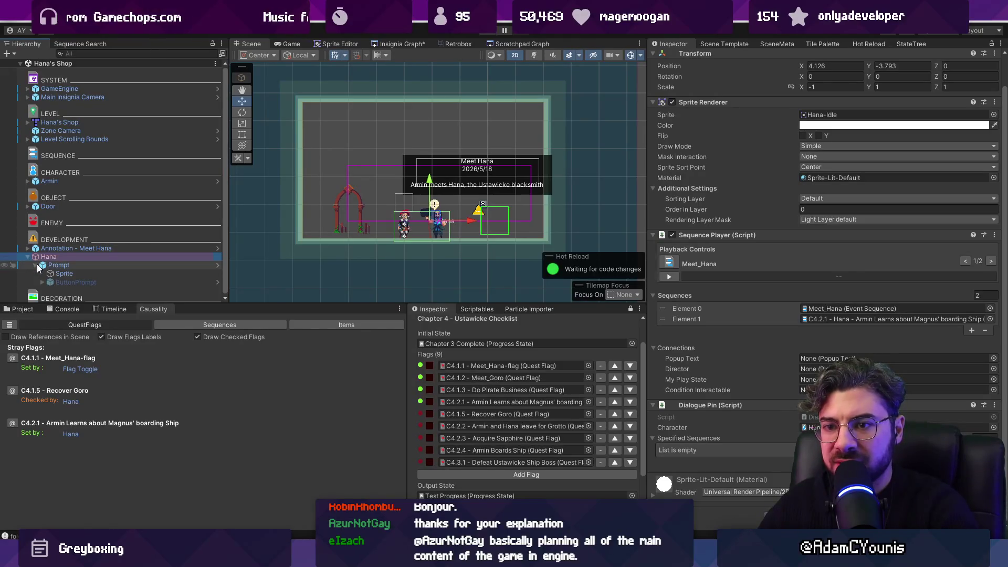
left_click(42, 279)
left_click(65, 282)
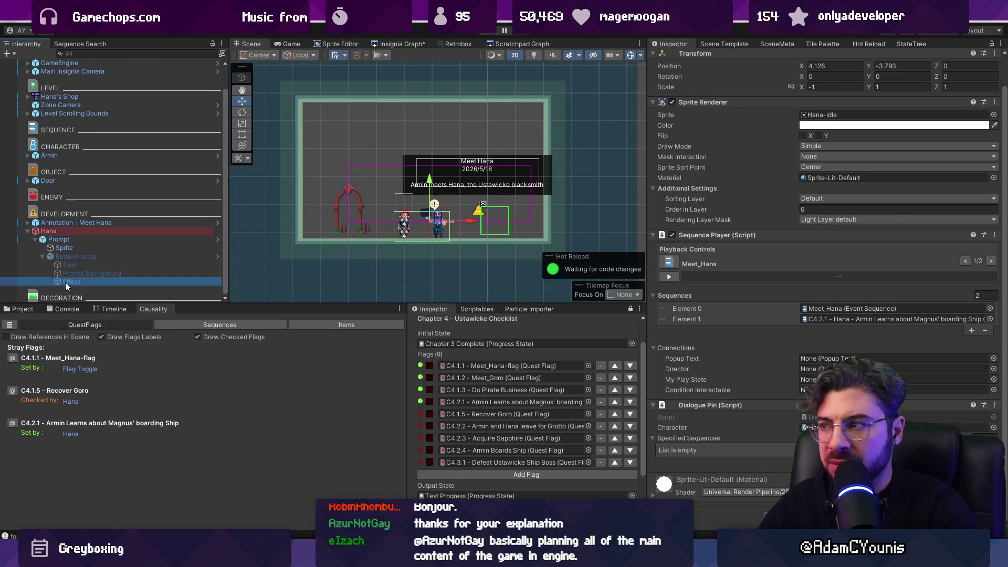
left_click(50, 232)
key("Left")
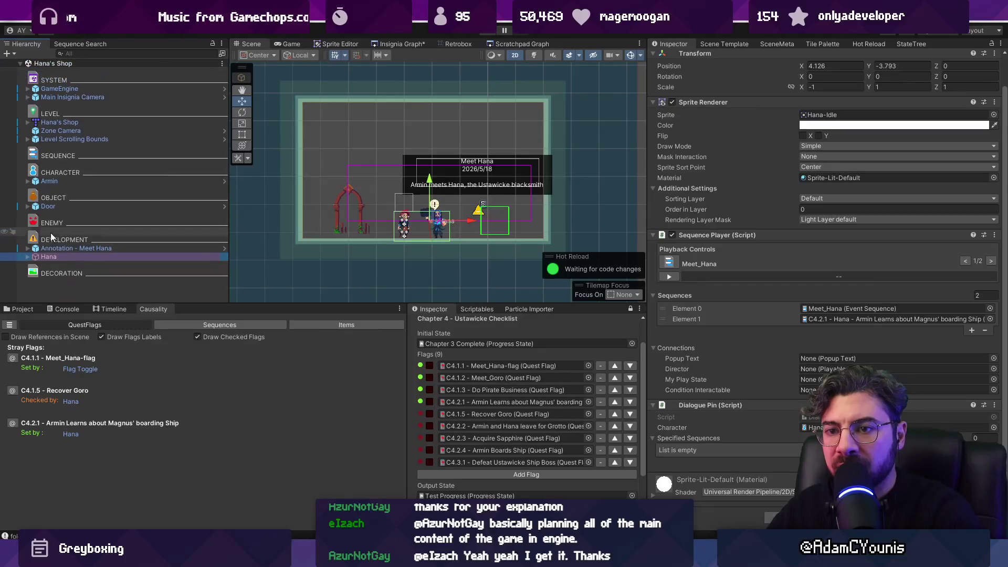
left_click_drag(65, 282, 64, 282)
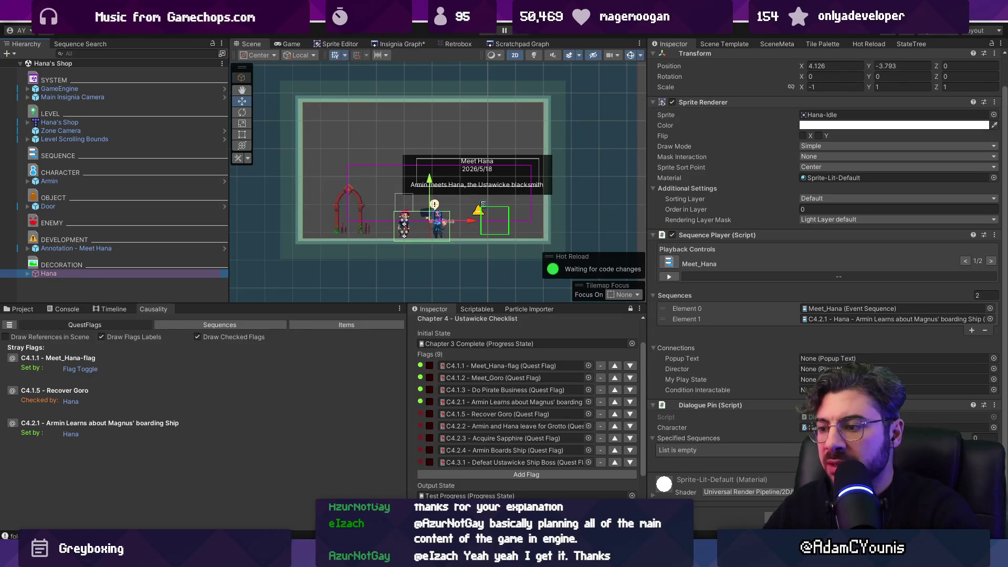
Review the SEQUENCE and OBJECT case types in HierarchyProcessor.cs and search for 'sequencep'
key("alt+Tab")
scroll(446, 246, "up", 3)
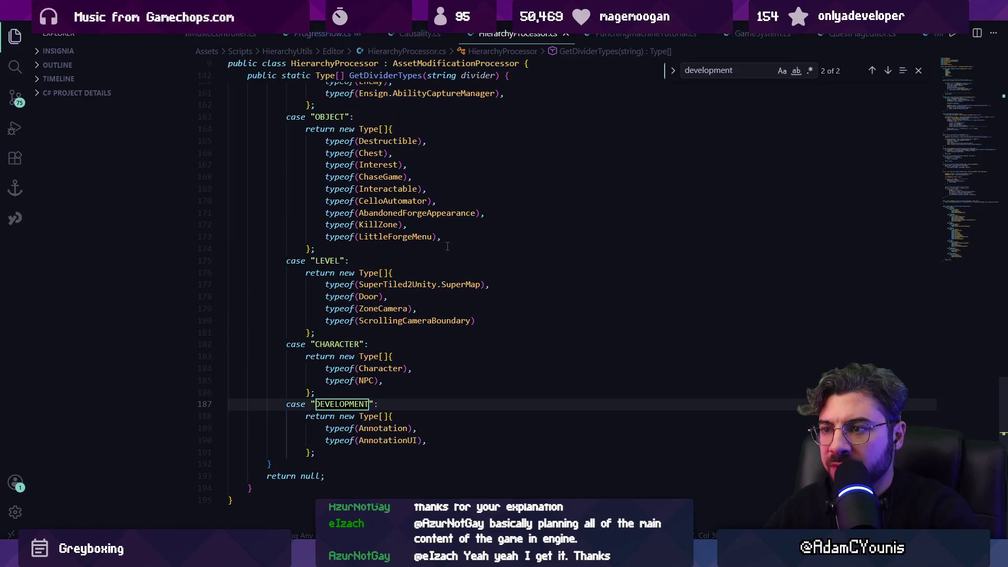
scroll(441, 248, "up", 5)
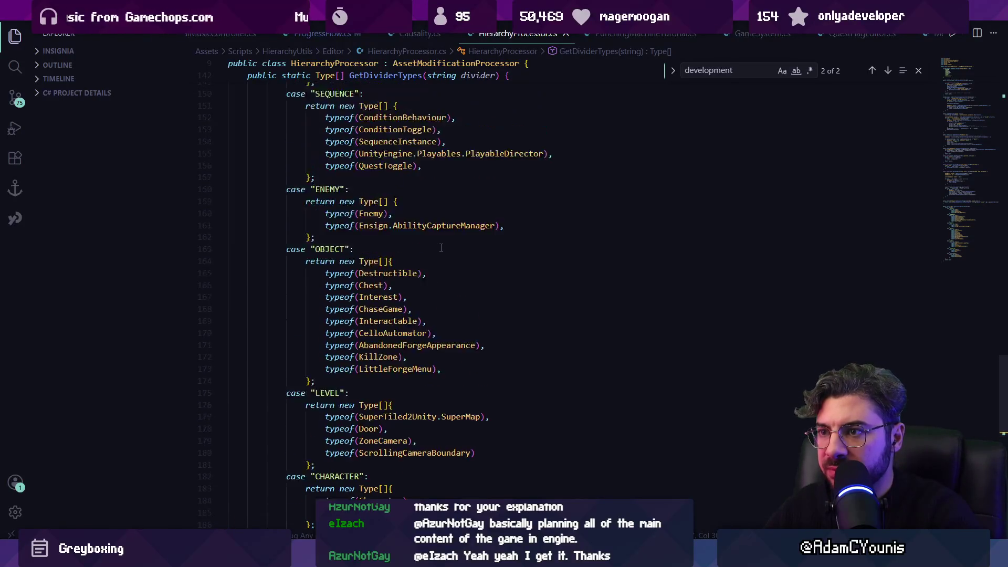
left_click(396, 167)
key("Down")
key("Down")
key("Down")
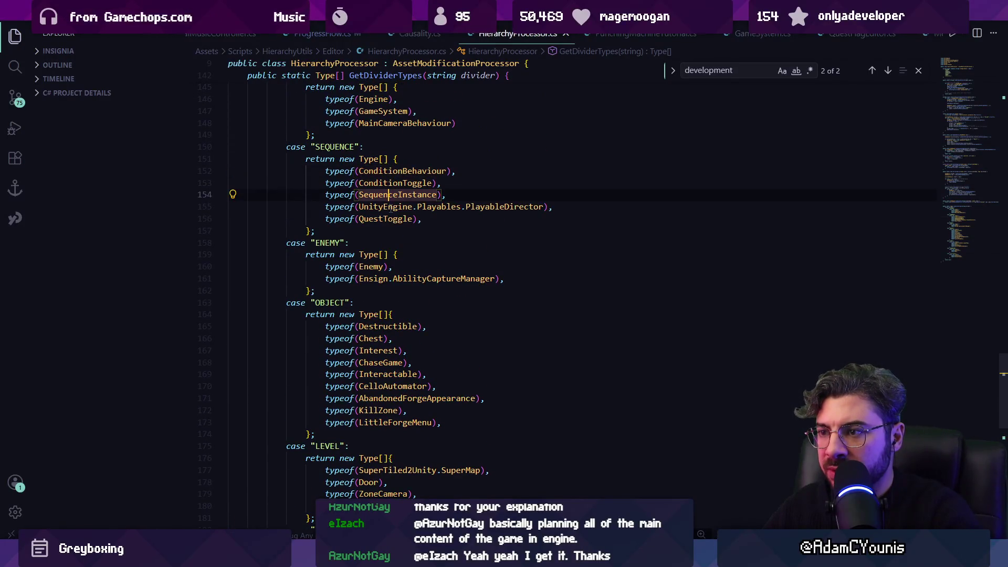
left_click(389, 170)
key("Down")
key("Down")
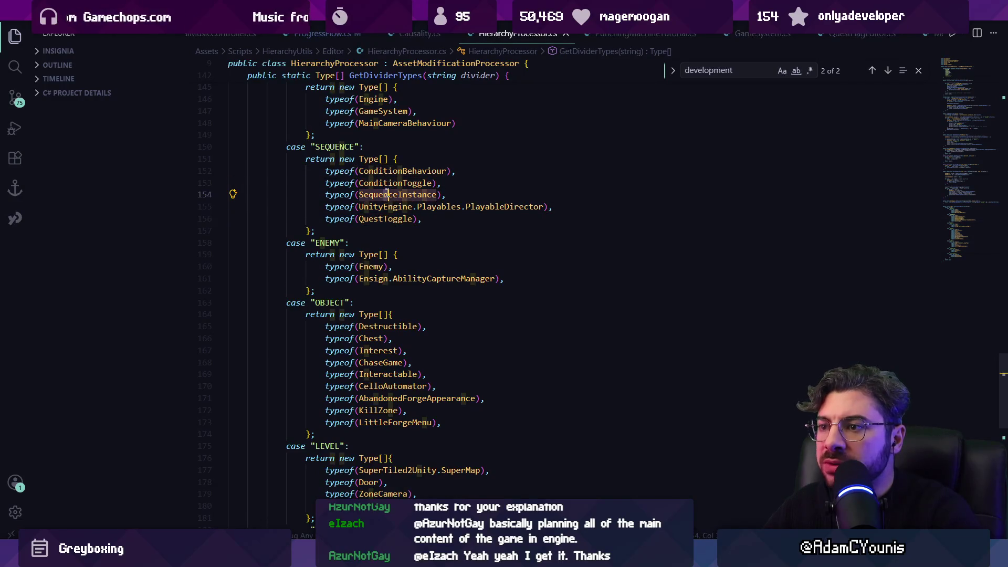
left_click(467, 300)
key("Down")
key("Down")
key("Down")
key("ctrl+f")
type("sequencep")
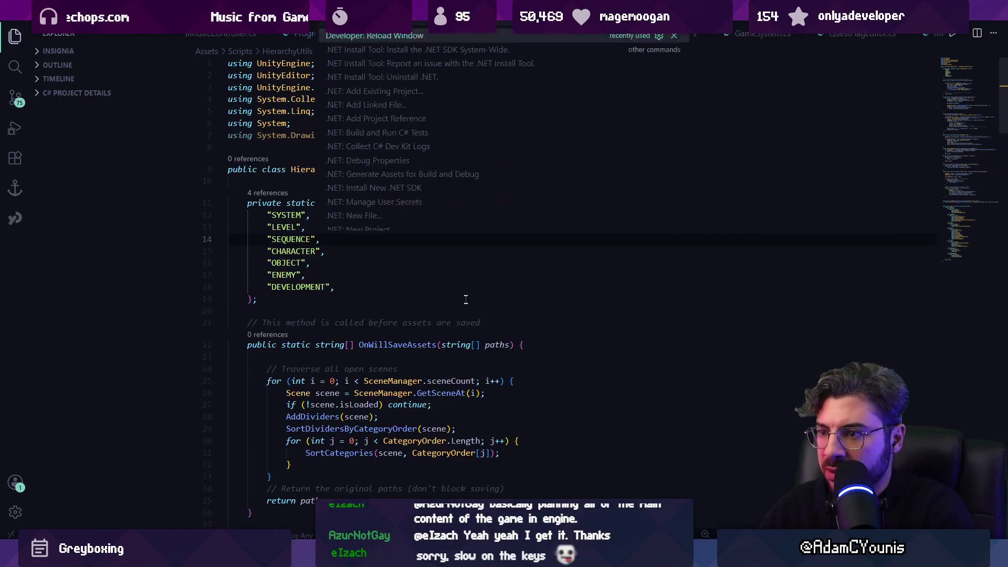
key("Escape")
scroll(480, 284, "down", 20)
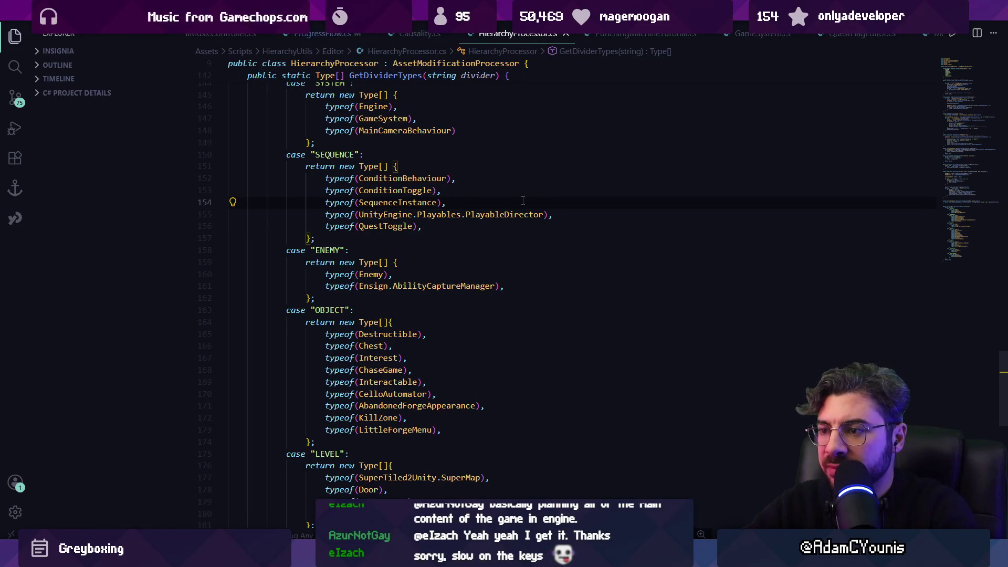
Add typeof(SequencePlayer) after SequenceInstance in the SEQUENCE case and save the file
key("Return")
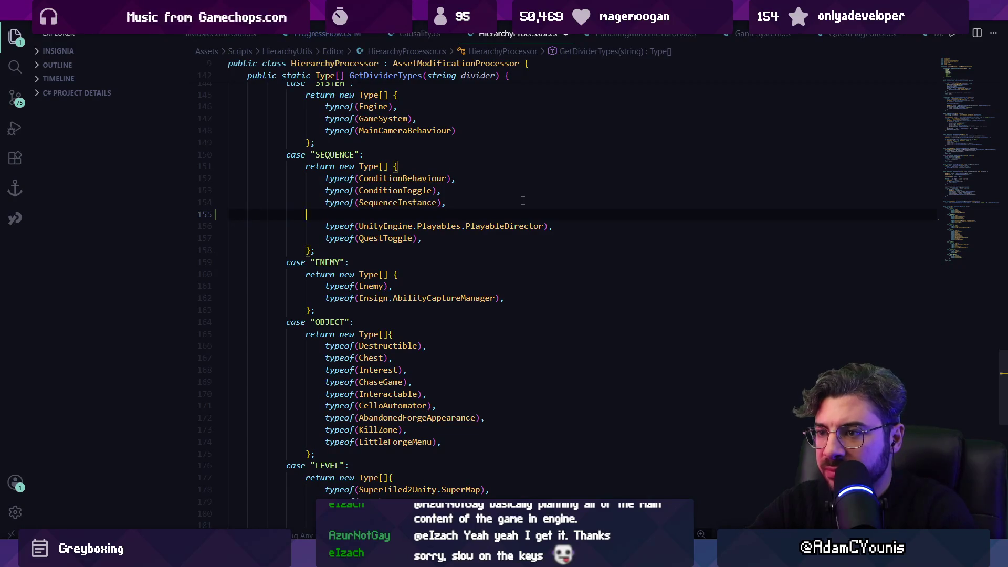
type("typeof(Sequence),")
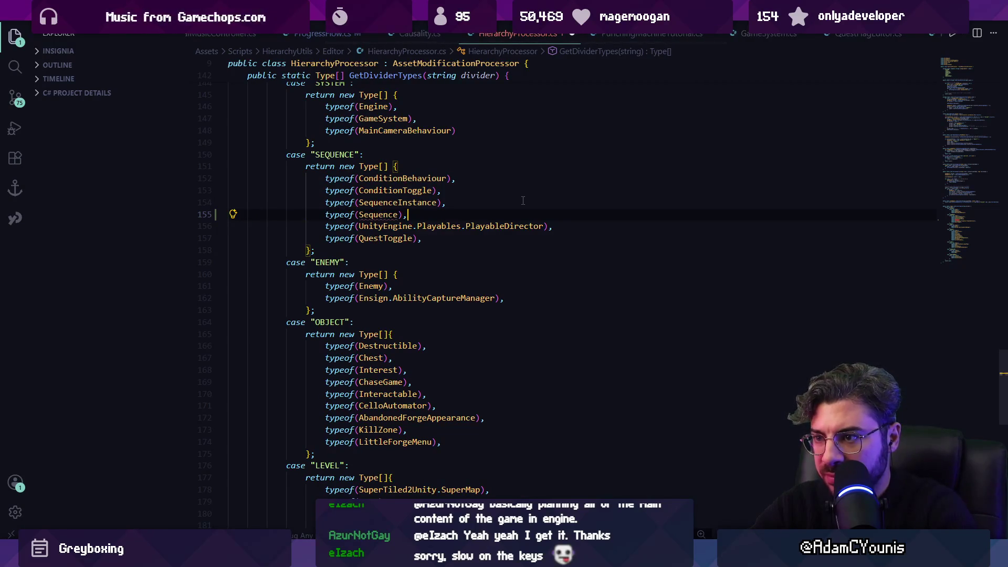
key("Left")
key("Left")
type("Player")
key("ctrl+s")
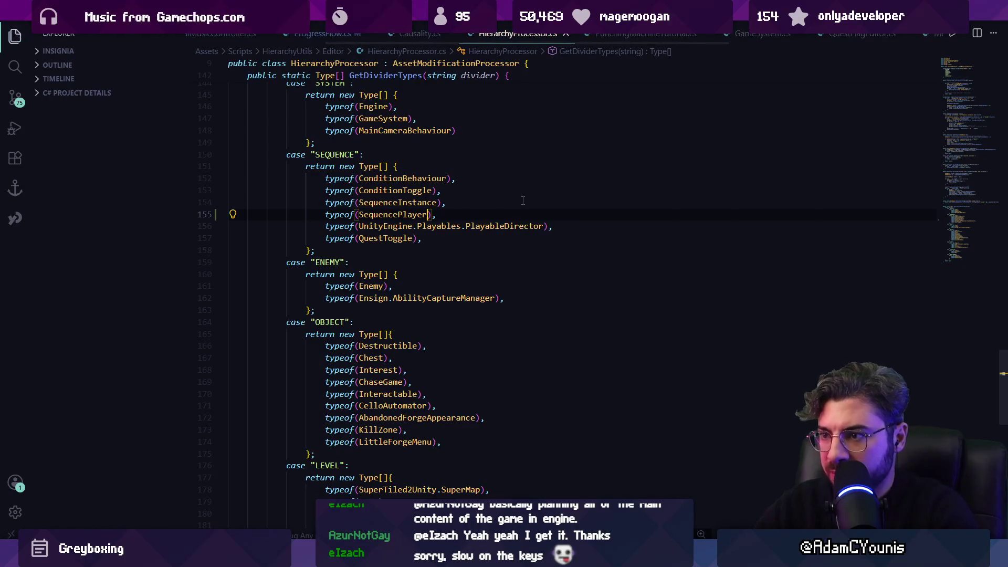
key("alt+Tab")
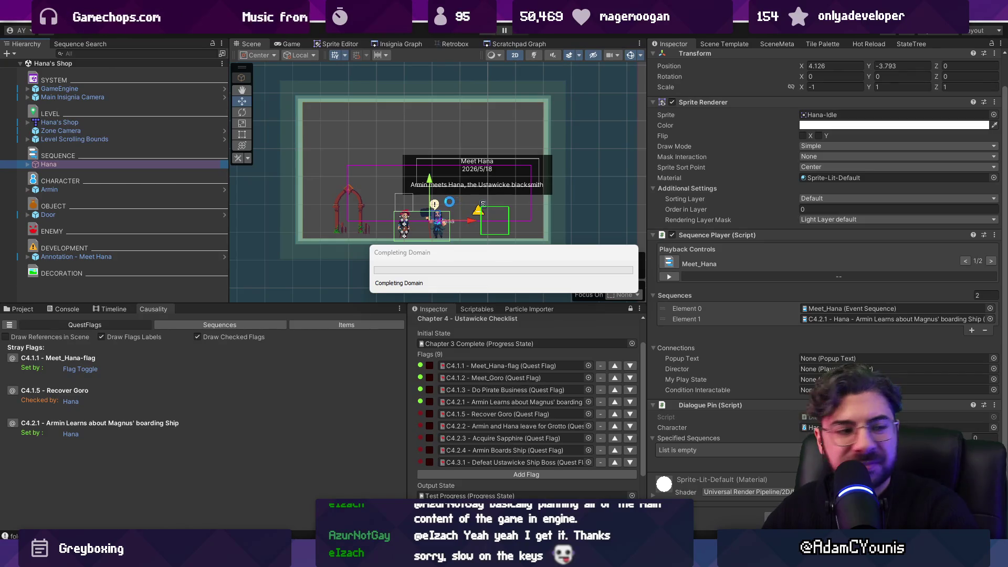
Set Meet_Hana's Given Quest Flag to C4.1.1 - Meet_Hana-flag, save it, and start Play
scroll(449, 205, "up", 2)
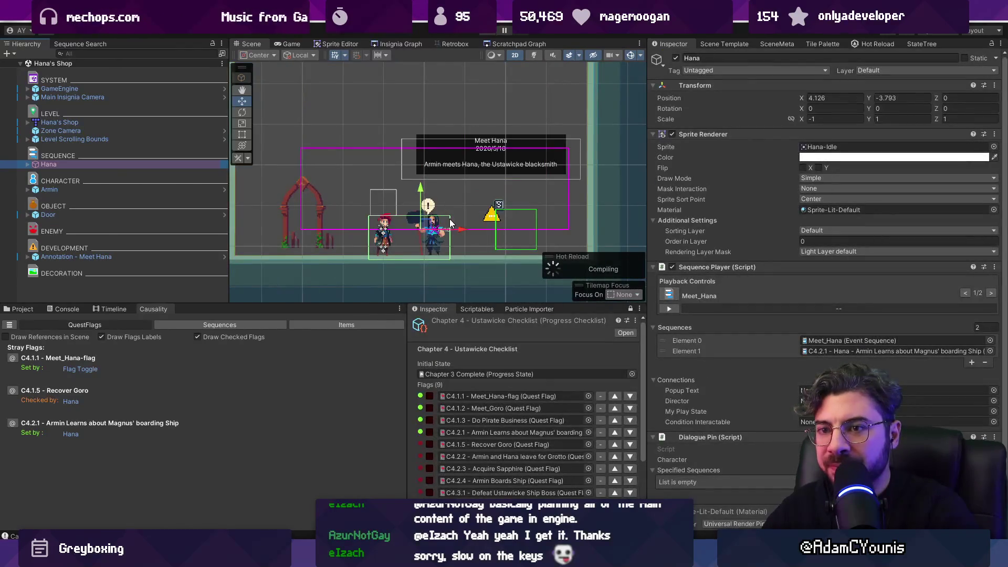
double_click(839, 341)
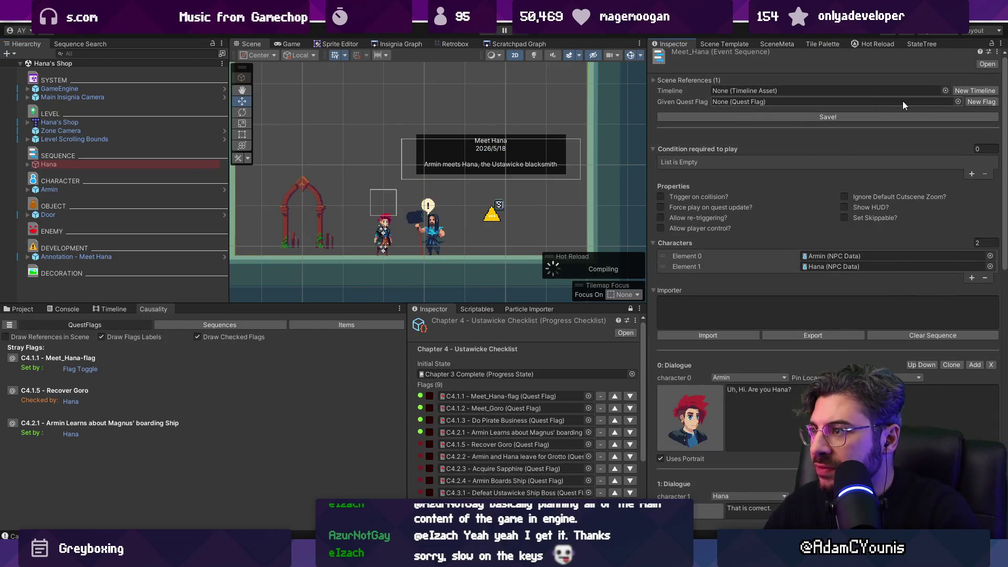
left_click(959, 102)
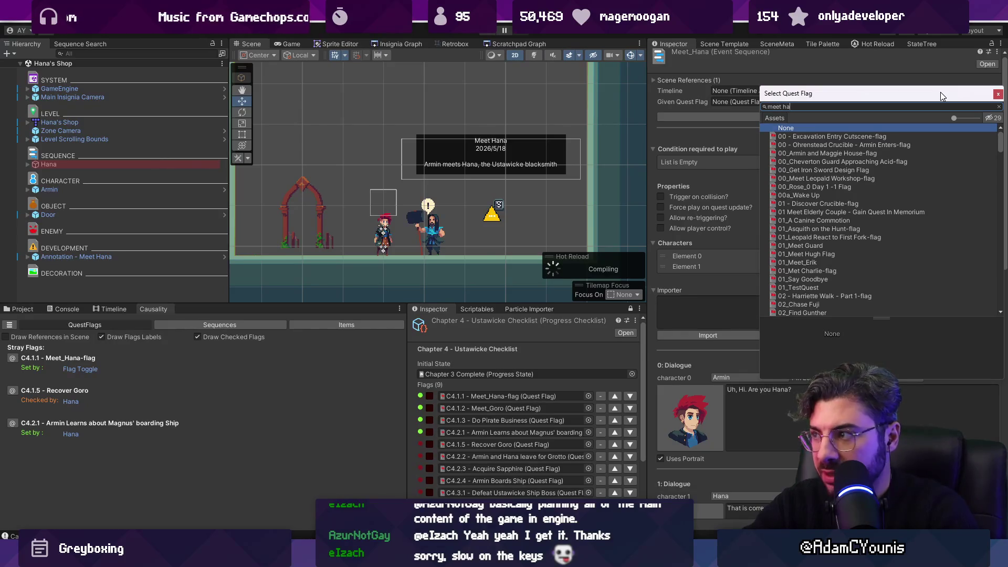
type("meet hana")
key("Down")
key("Return")
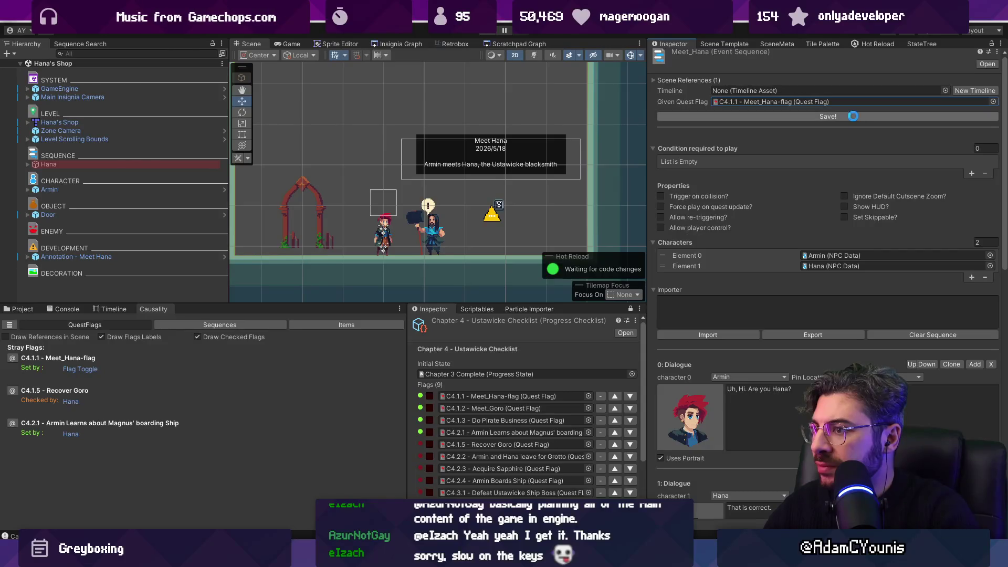
left_click(854, 117)
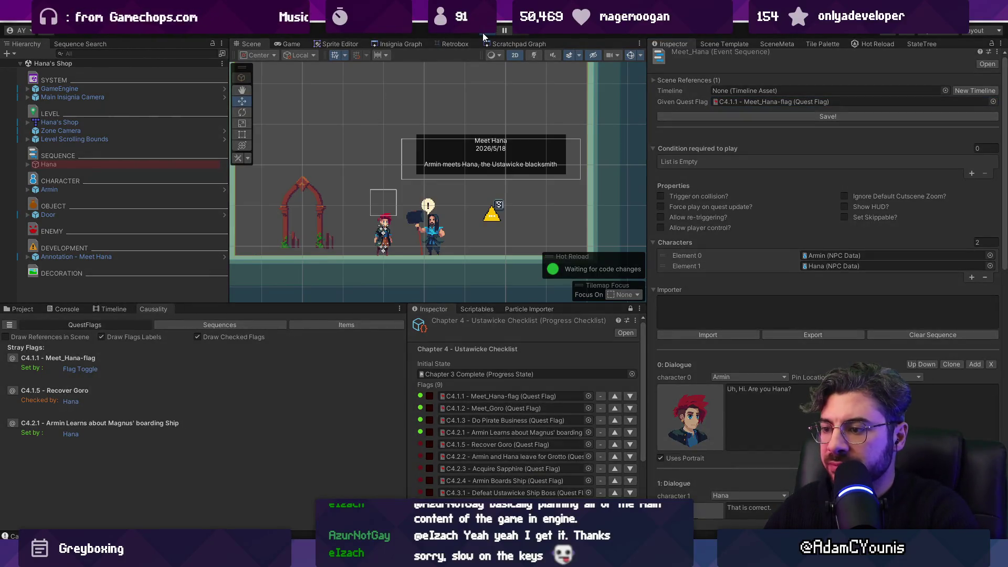
left_click(483, 32)
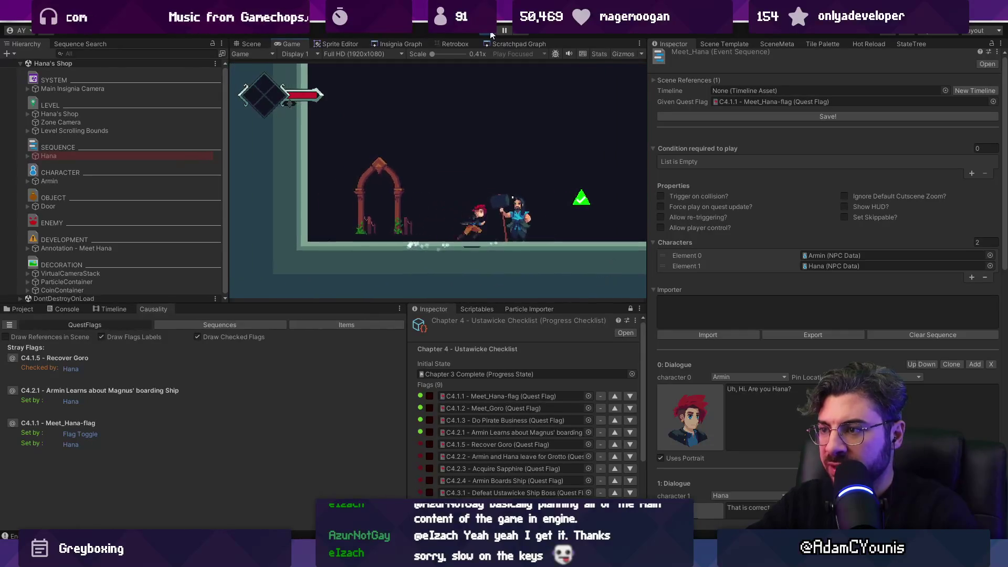
Playtest walking Armin out of Hana's Shop, through town, and into the pub to the pirate crew
key("Left")
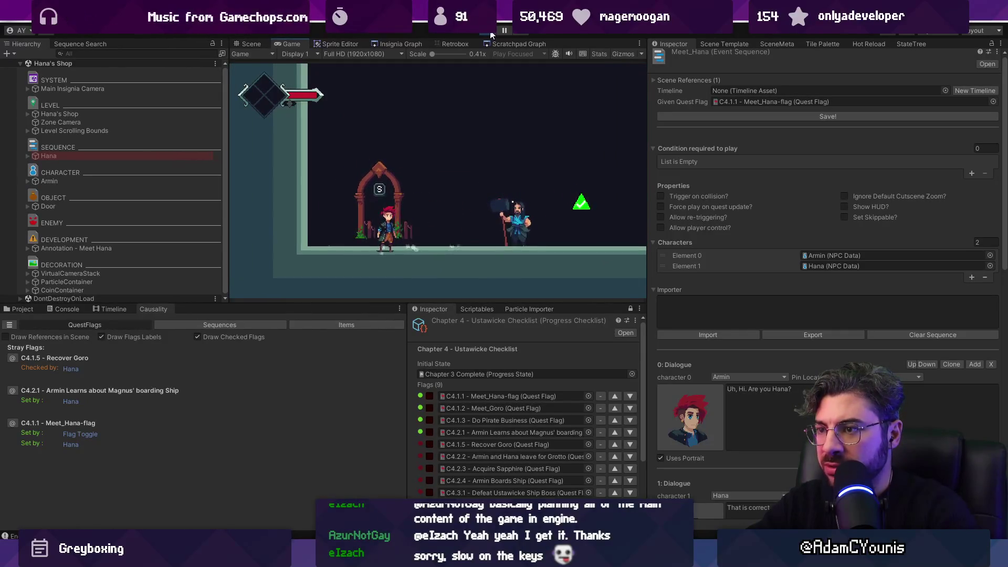
key("s")
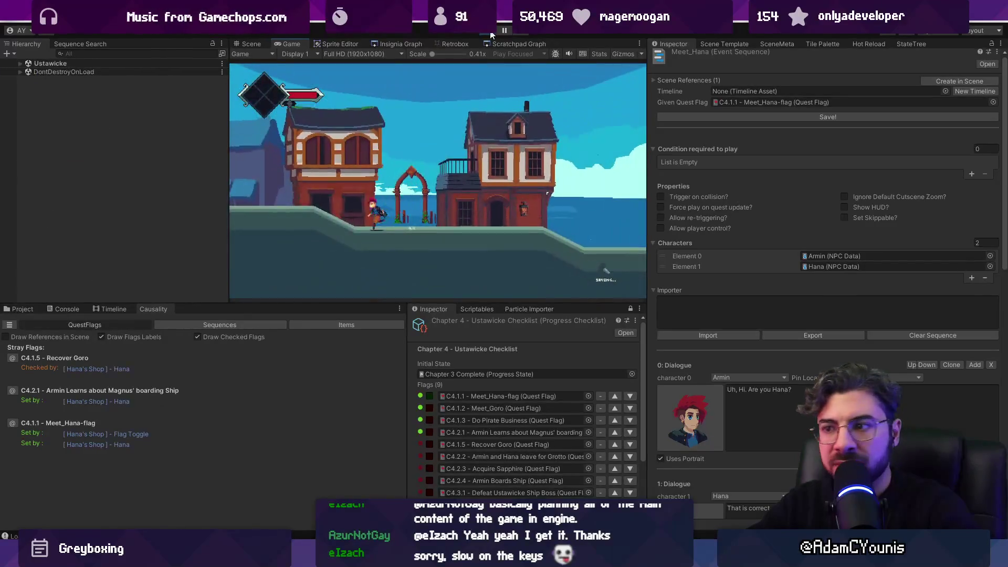
key("Right")
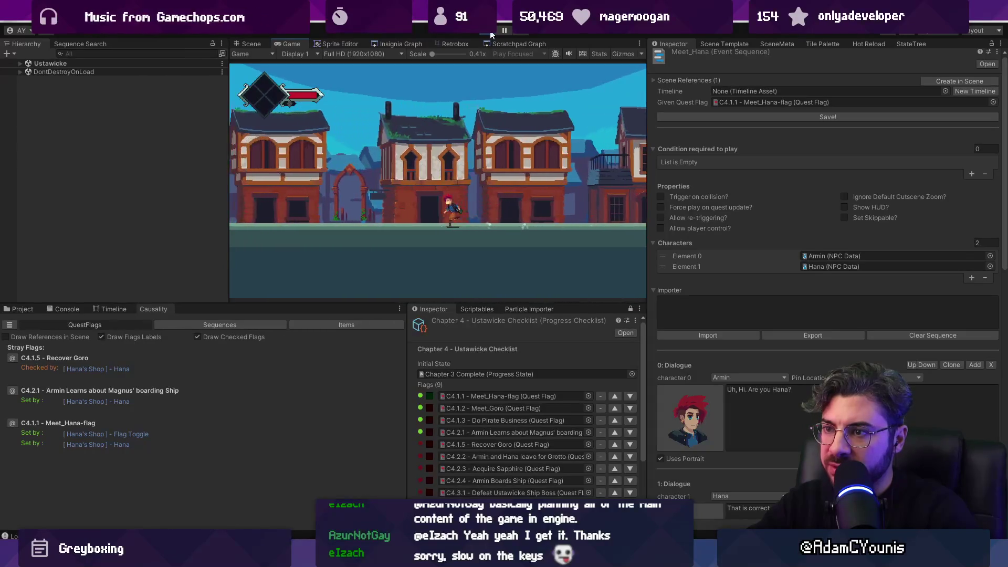
key("s")
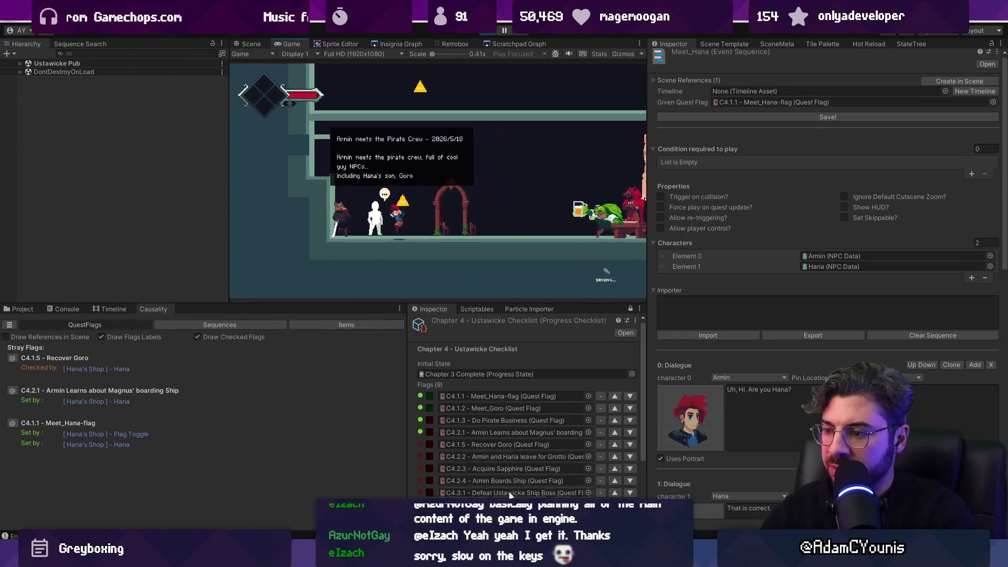
left_click(613, 93)
key("Right")
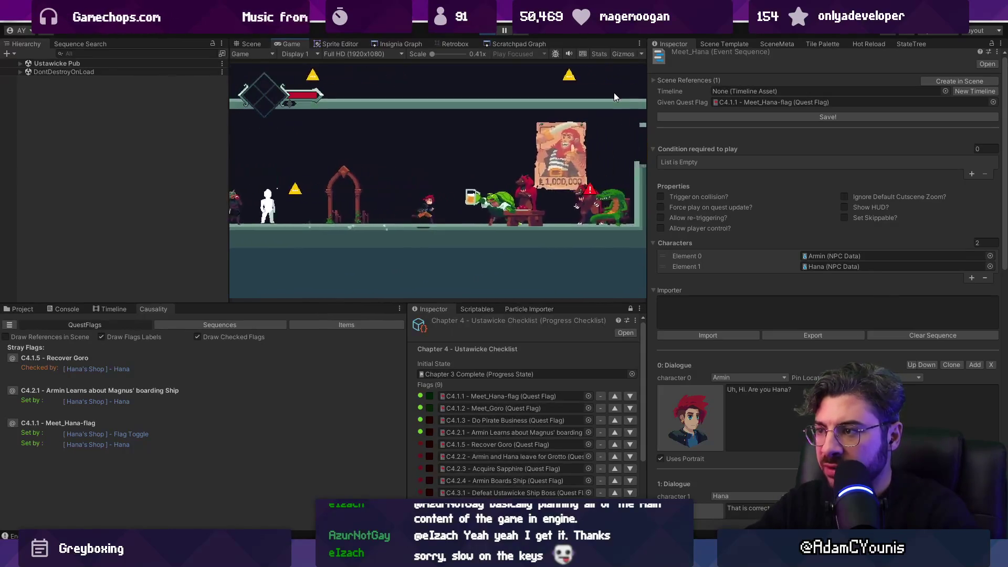
key("Right")
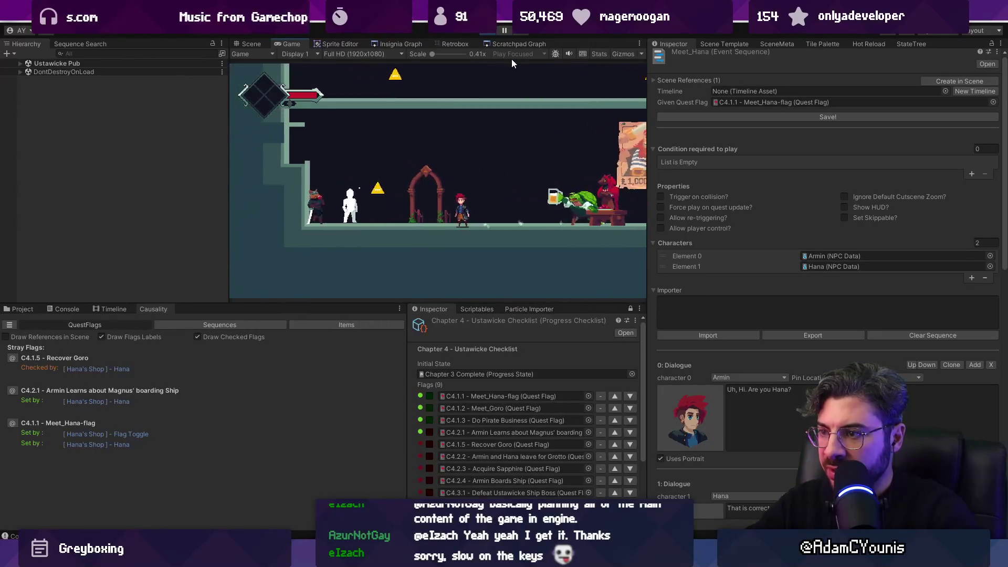
Move flag C4.1.5 - Recover Goro above C4.2.1, walk back into the pub, and stop playing
left_click(614, 444)
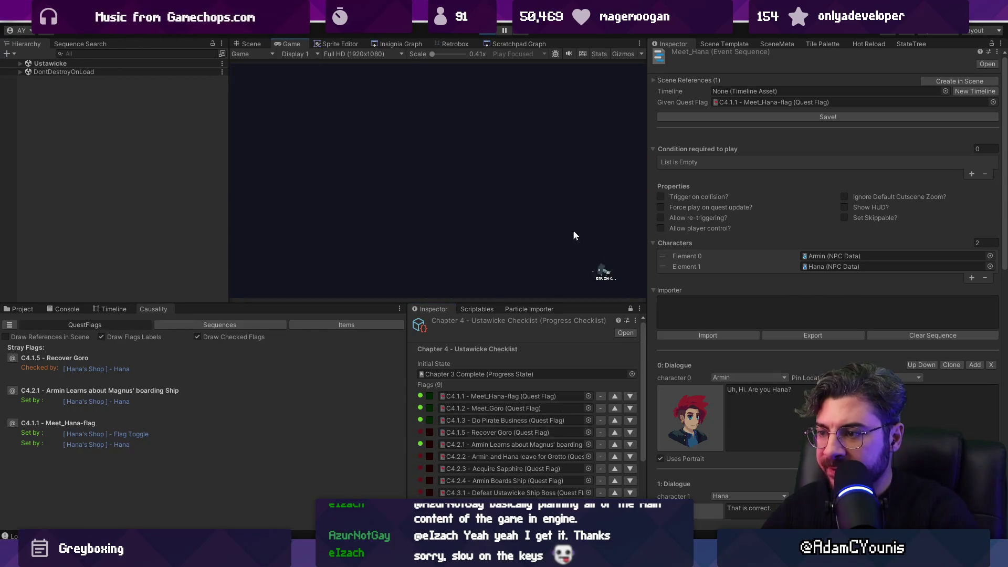
key("Left")
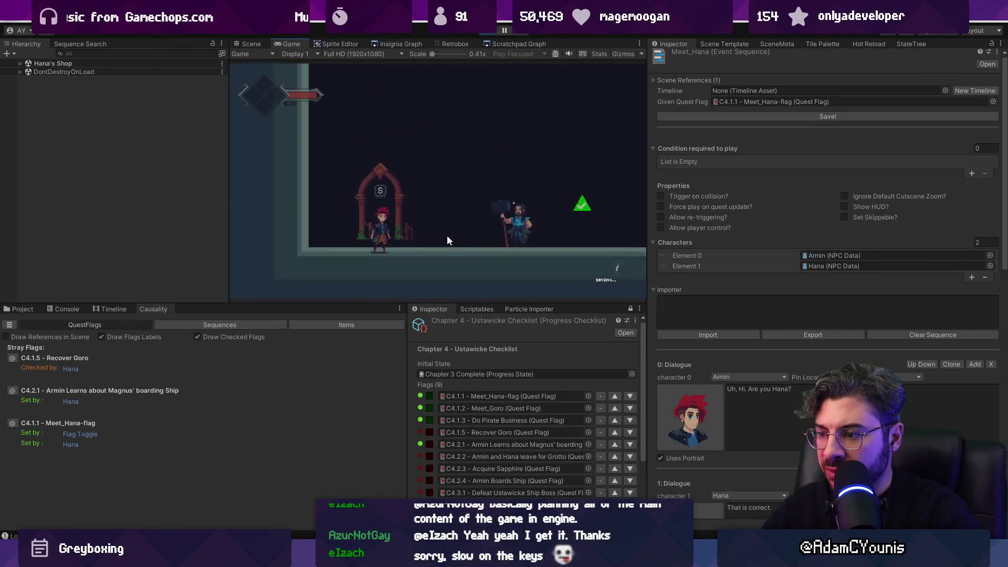
key("Left")
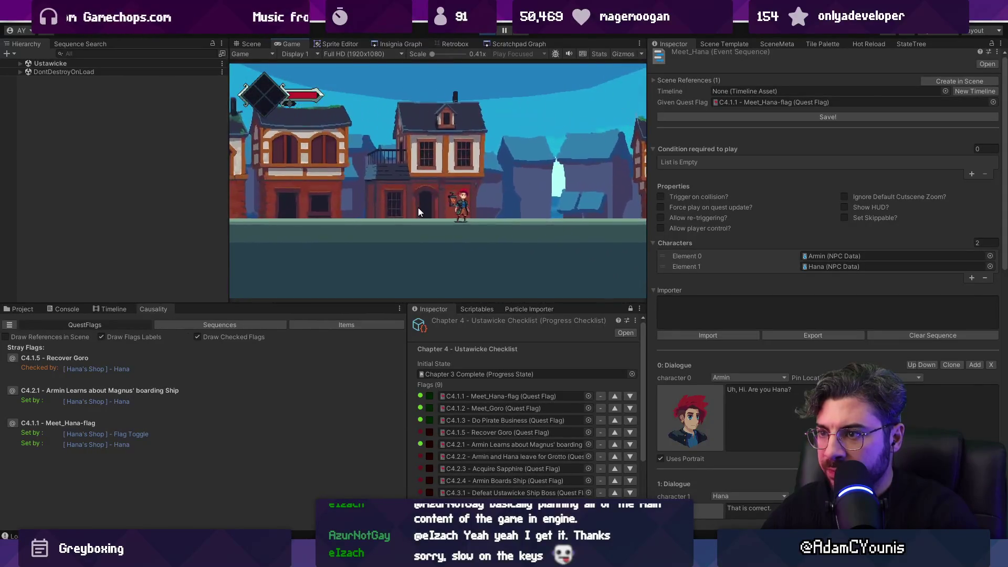
key("s")
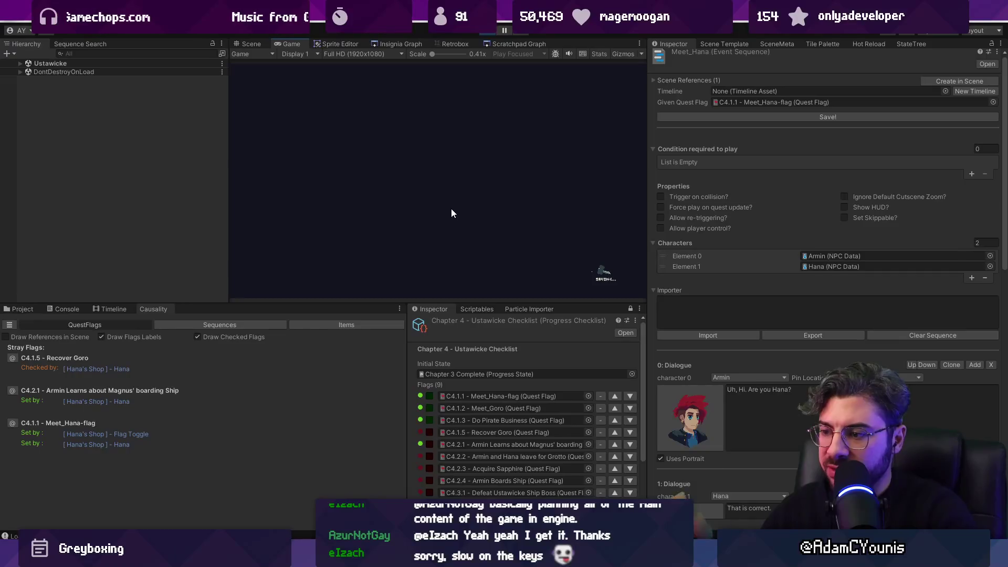
key("Left")
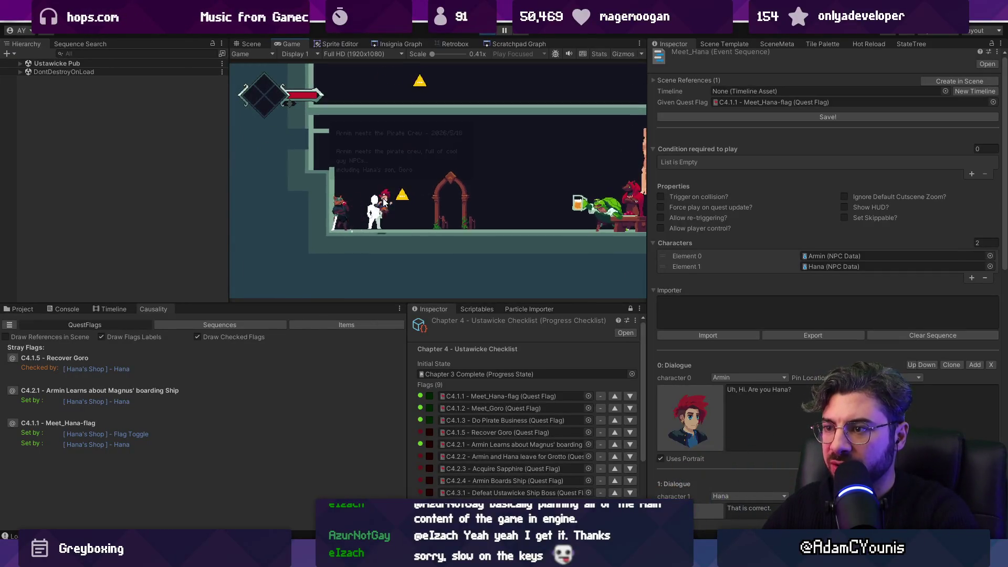
key("Right")
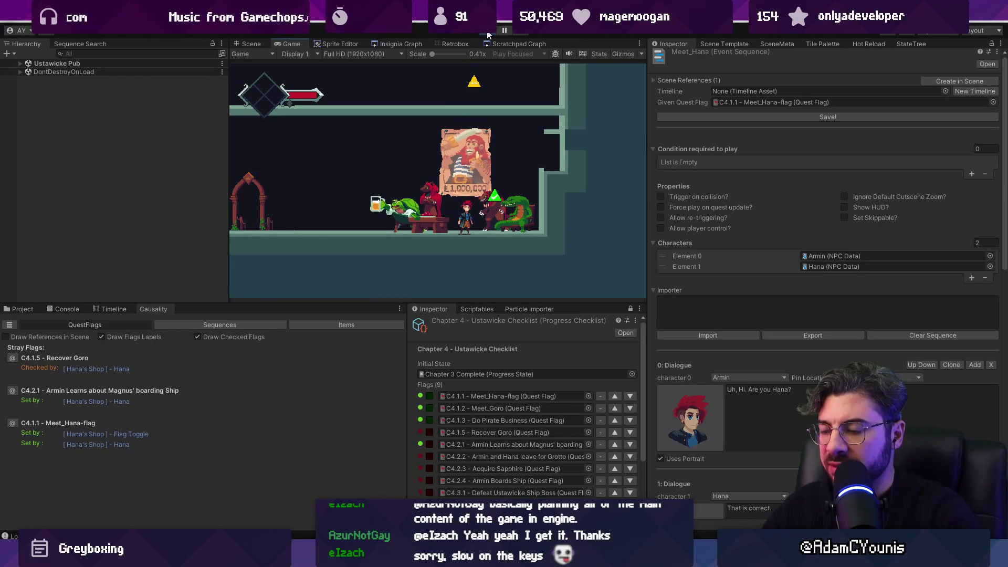
left_click(487, 33)
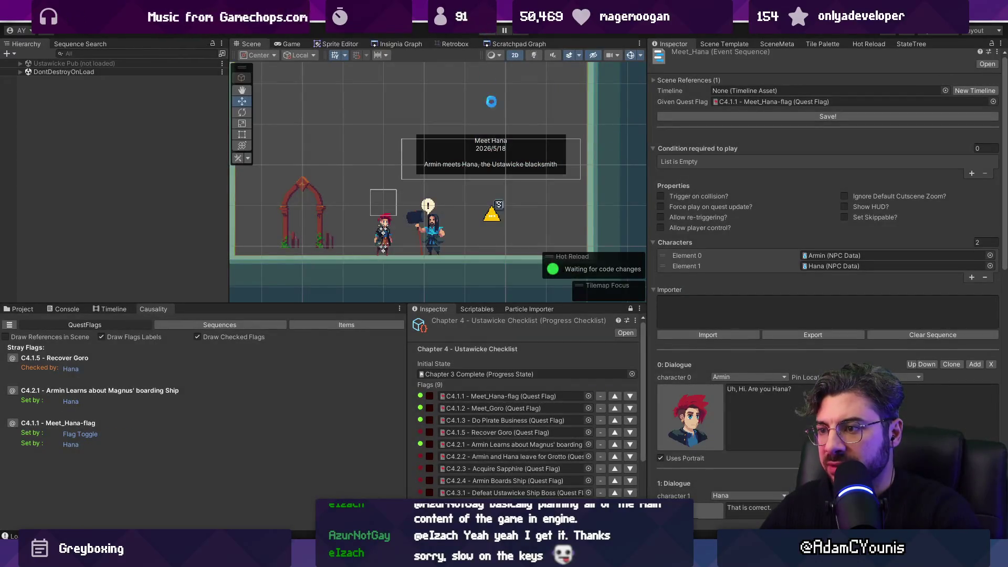
Open the Ustawicke Pub scene from the Insignia Graph, saving Hana's Shop changes
left_click(376, 47)
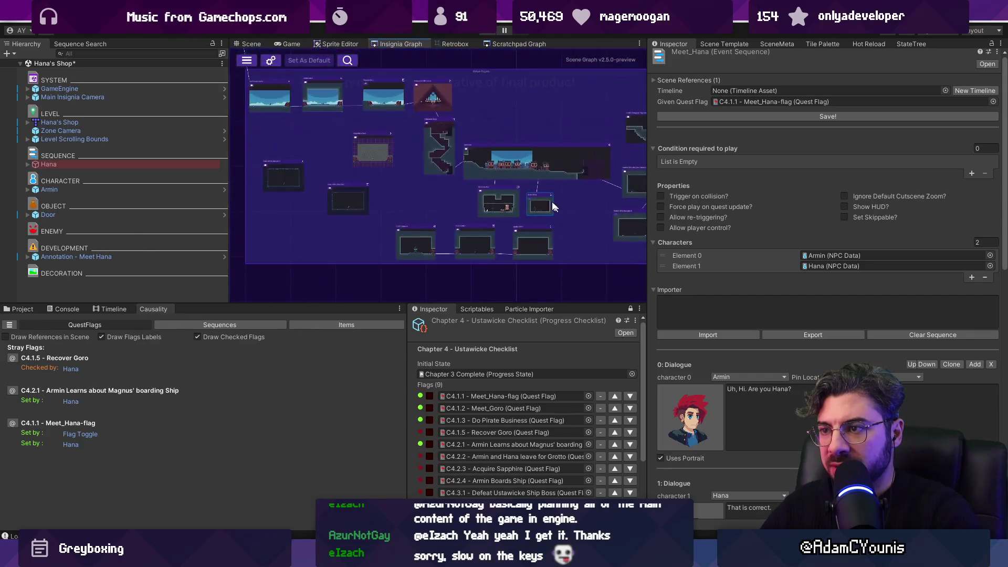
scroll(484, 156, "up", 5)
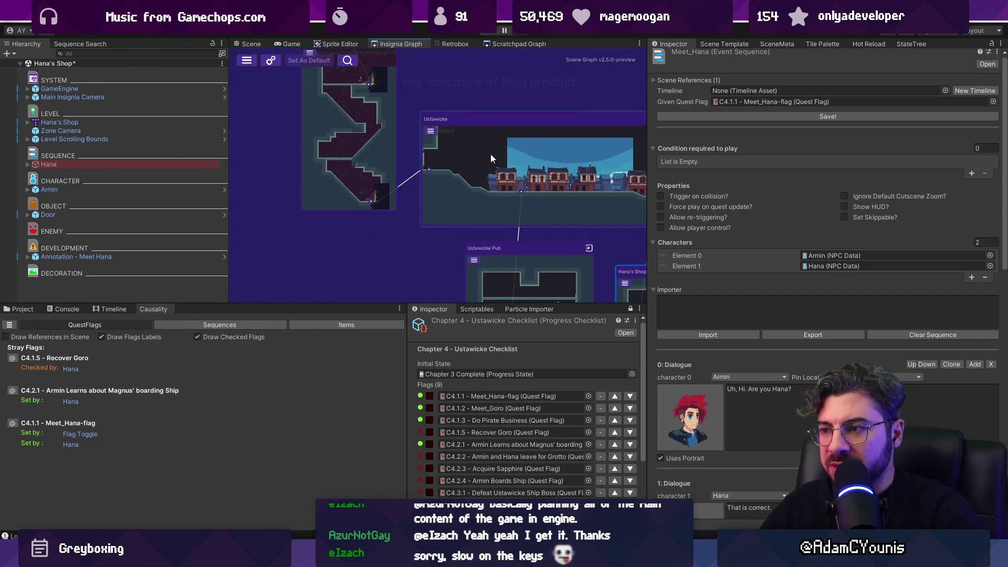
left_click_drag(490, 153, 458, 112)
double_click(464, 197)
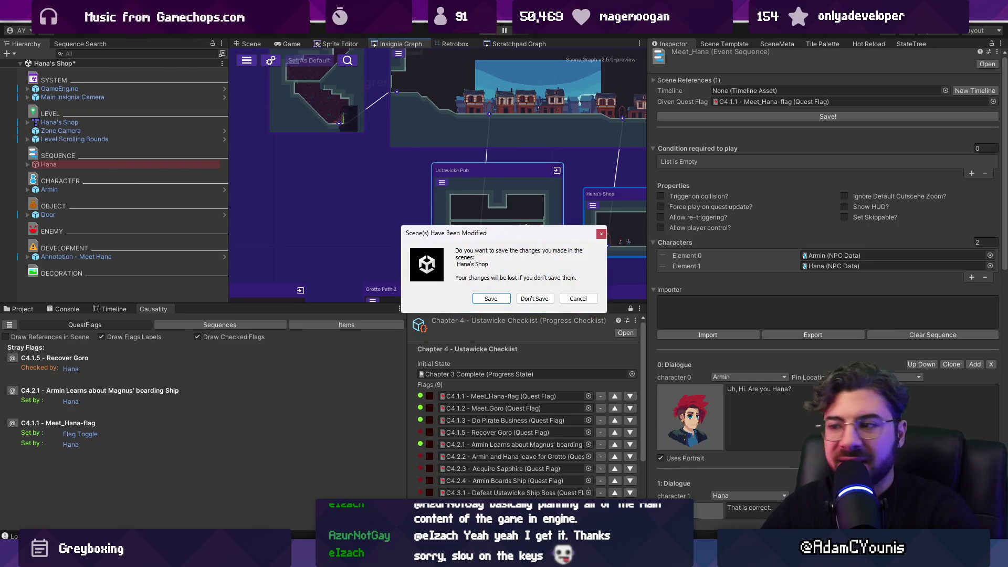
left_click(487, 298)
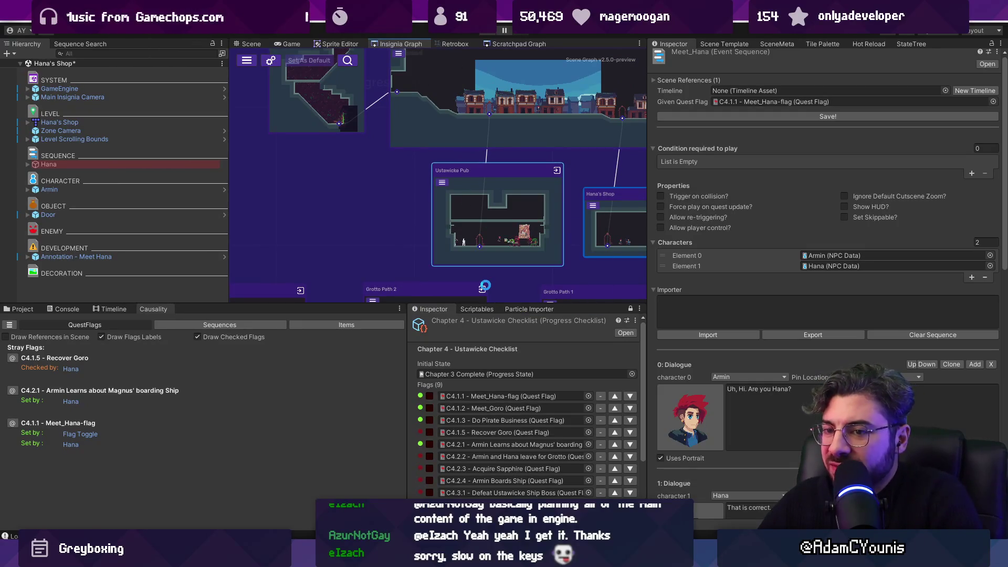
Duplicate the Armin Does Pirate Business annotation and retitle the copy Recover Goro
left_click(126, 214)
left_click(131, 221)
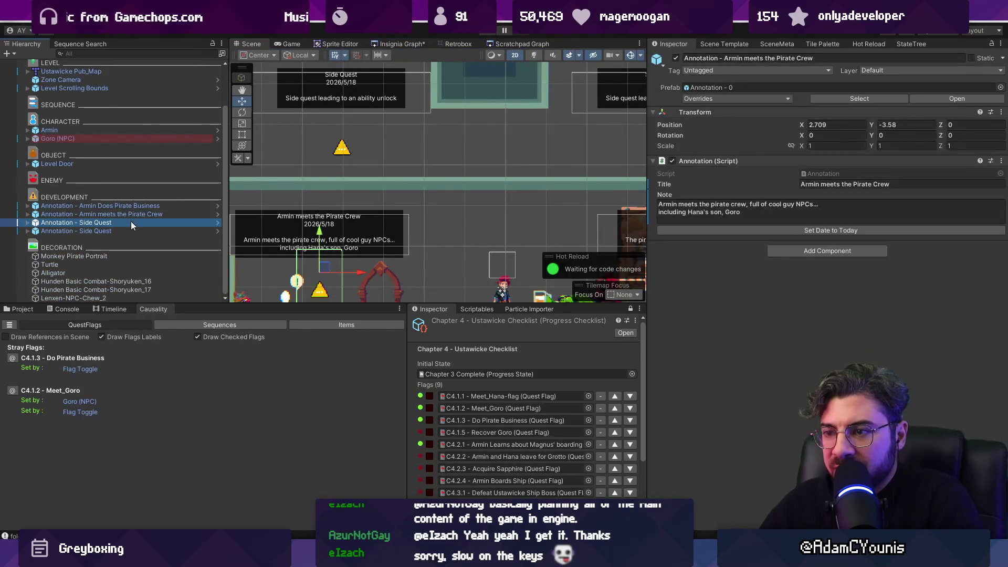
double_click(130, 222)
left_click(100, 206)
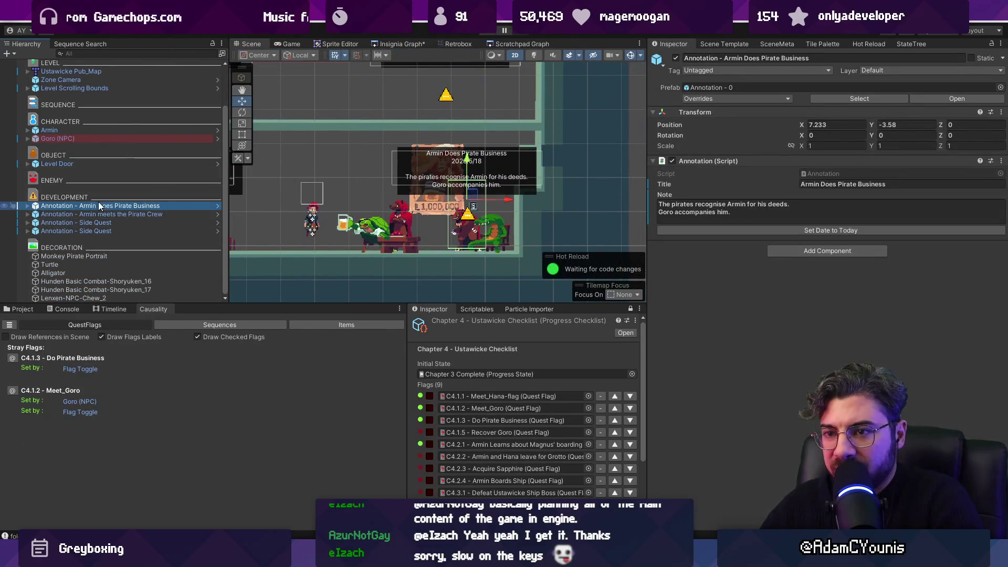
key("ctrl+d")
left_click(840, 185)
type("RGoro")
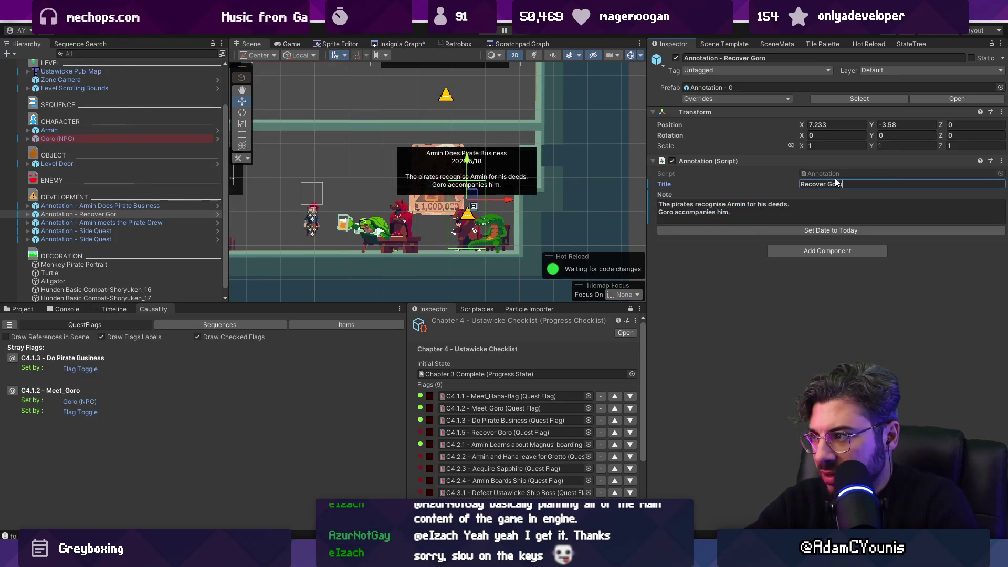
Set the Recover Goro annotation's Flag Toggle to flag C4.1.5 - Recover Goro
left_click(28, 215)
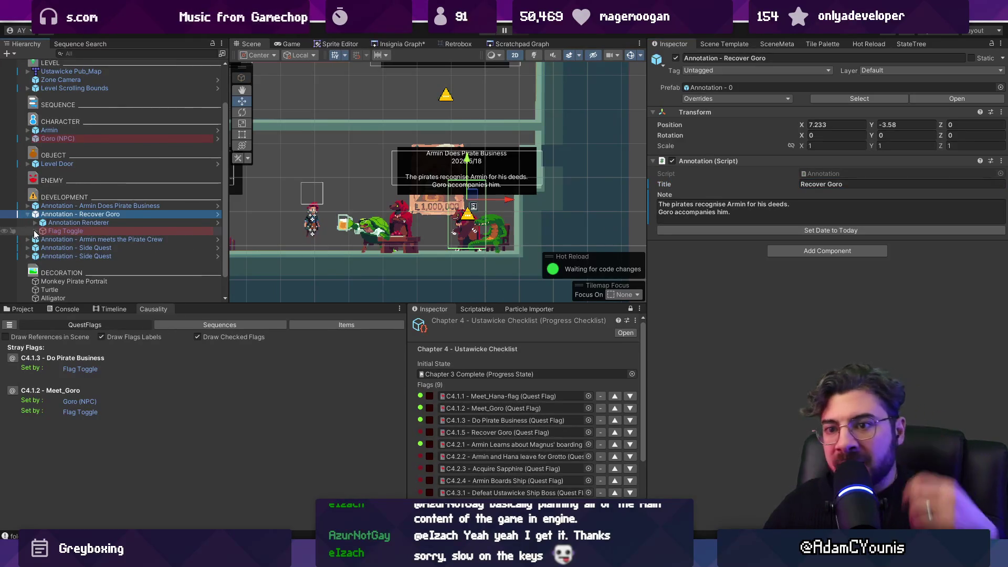
left_click(34, 231)
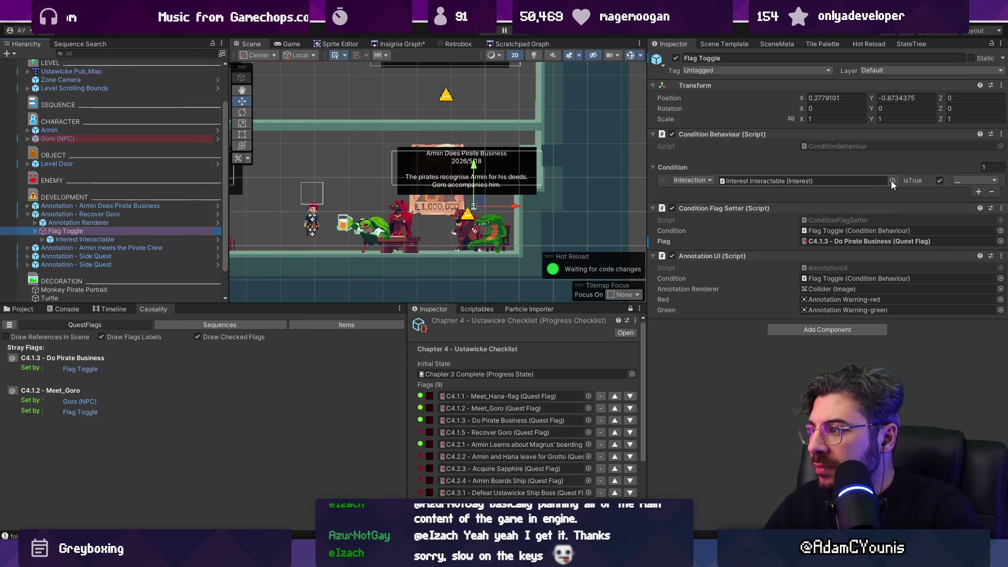
left_click(1001, 241)
type("rfed")
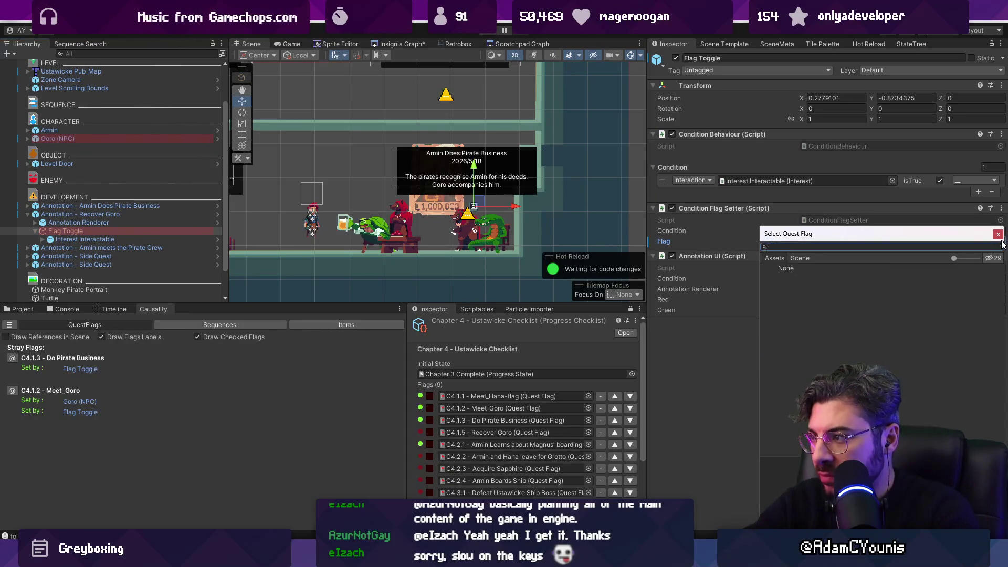
type("recover")
key("Down")
key("Return")
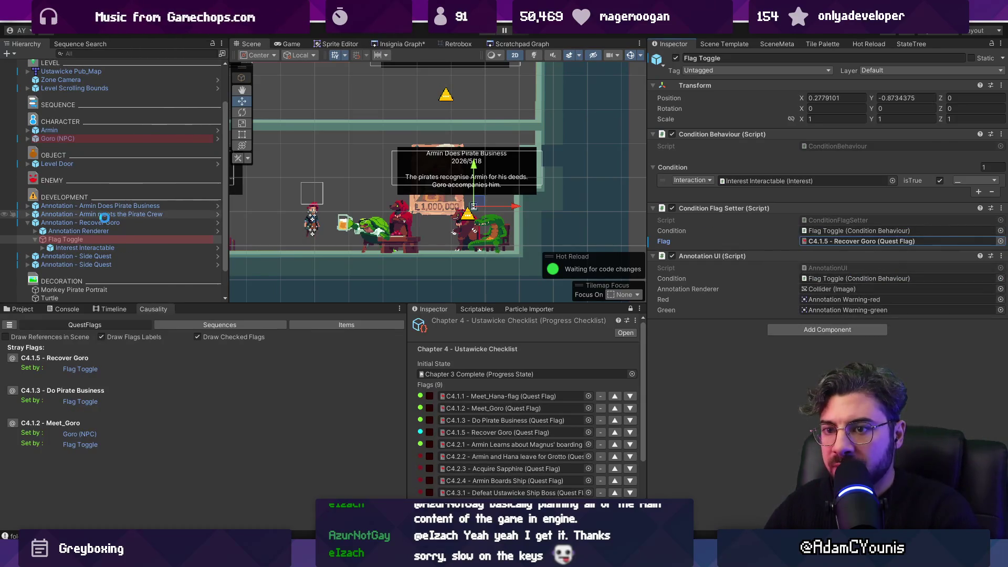
Change the note to 'Armin recovers', move it left over the bar, and start a playtest
left_click(102, 222)
left_click(773, 203)
type("Armin rec")
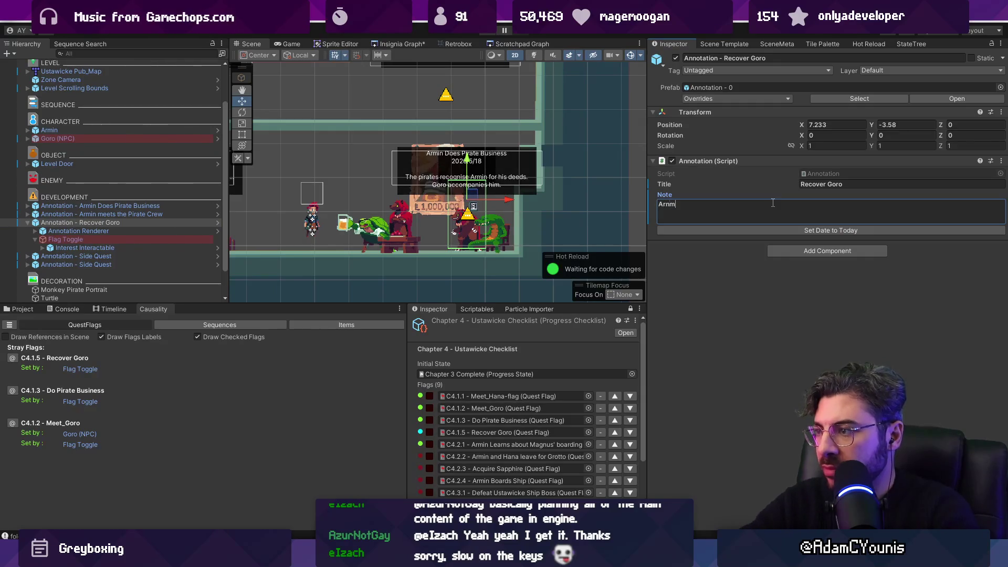
type("overs Goro")
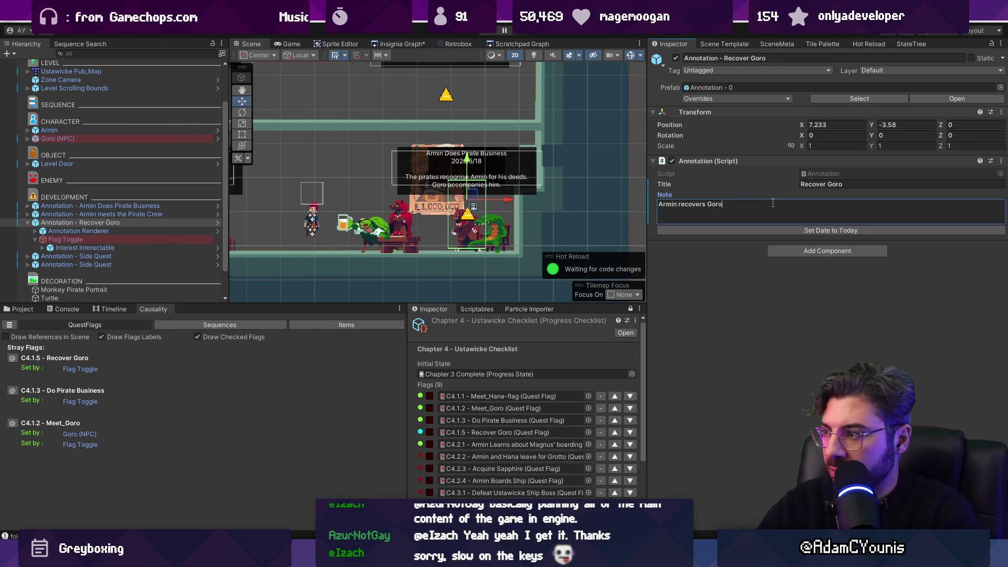
left_click(754, 330)
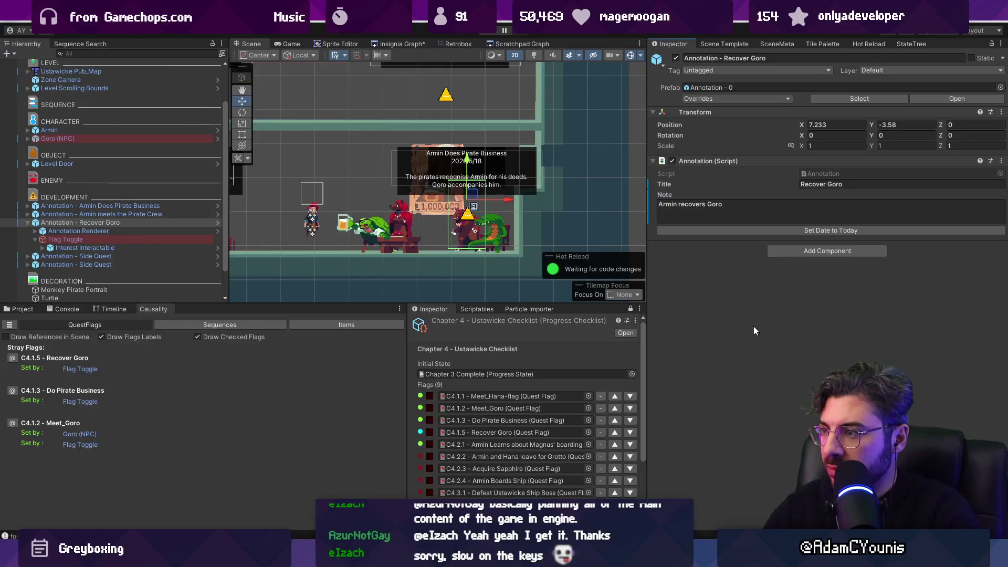
left_click_drag(508, 200, 388, 198)
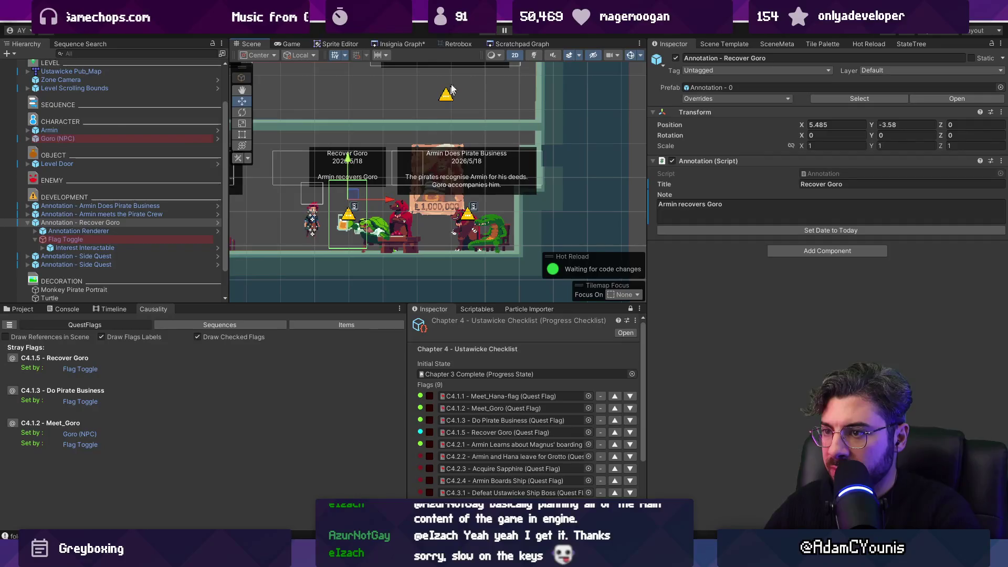
left_click(488, 31)
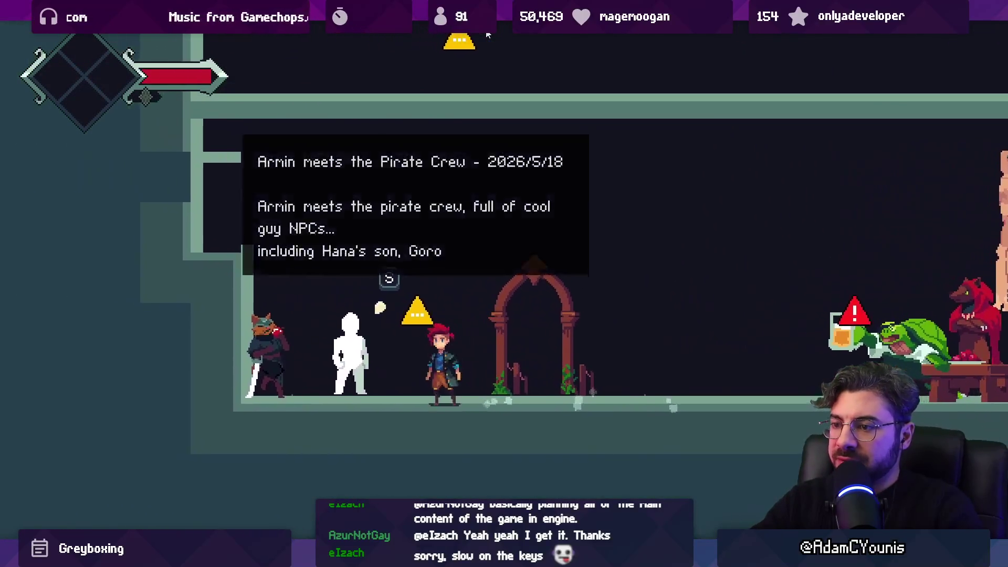
Walk Armin into the pub, then into Hana's Shop past Goro's line, and back to the street
key("shift+space")
key("Right")
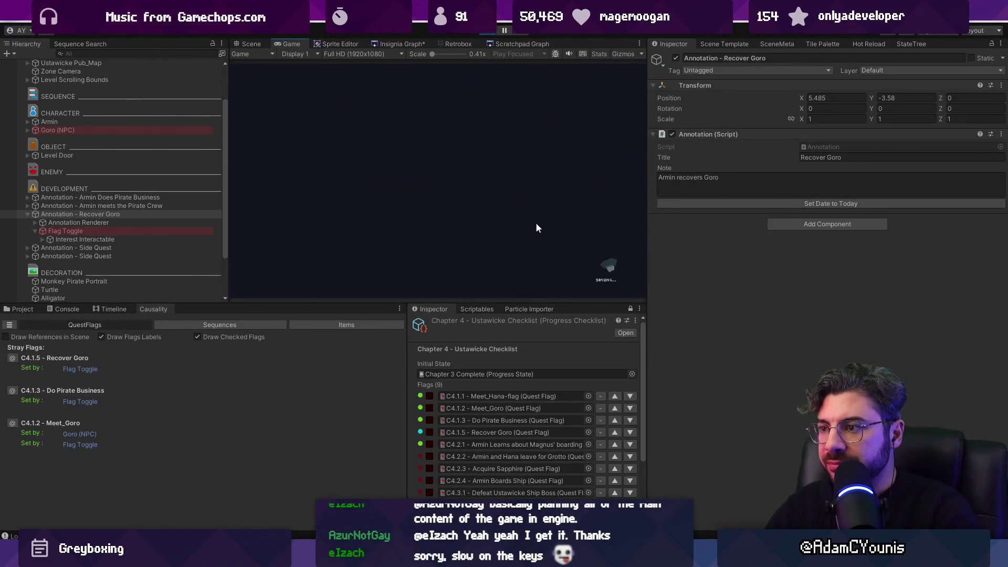
key("s")
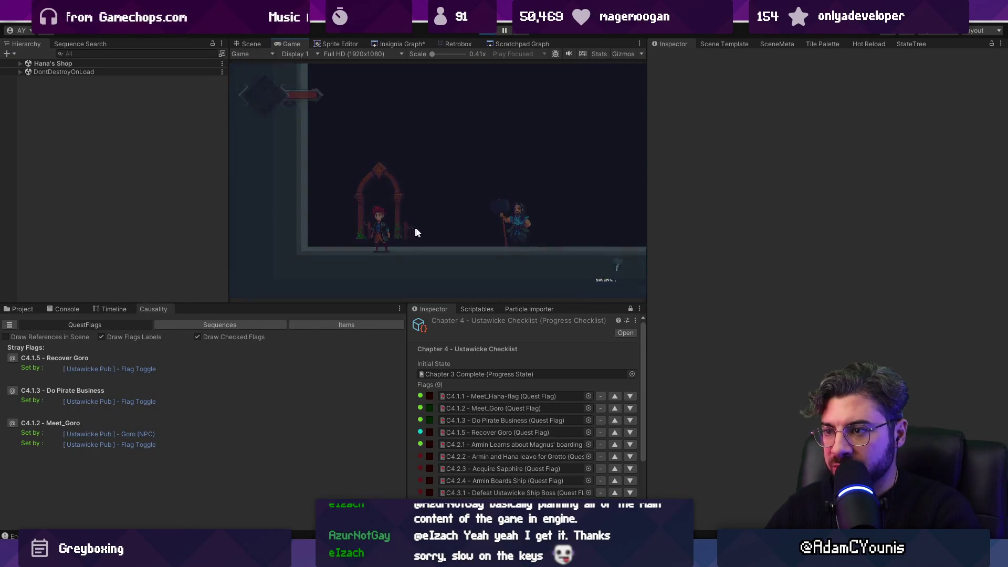
key("s")
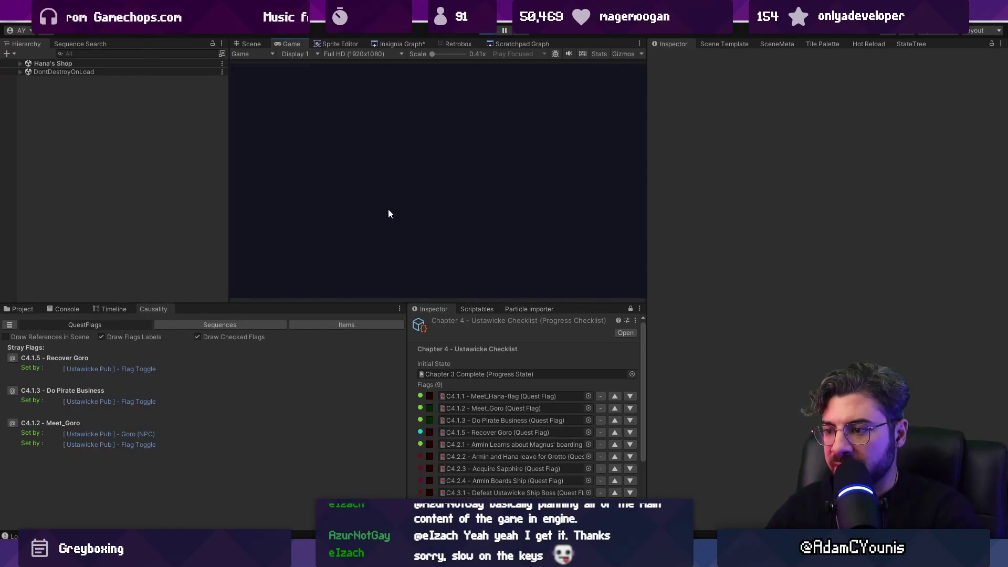
key("Right")
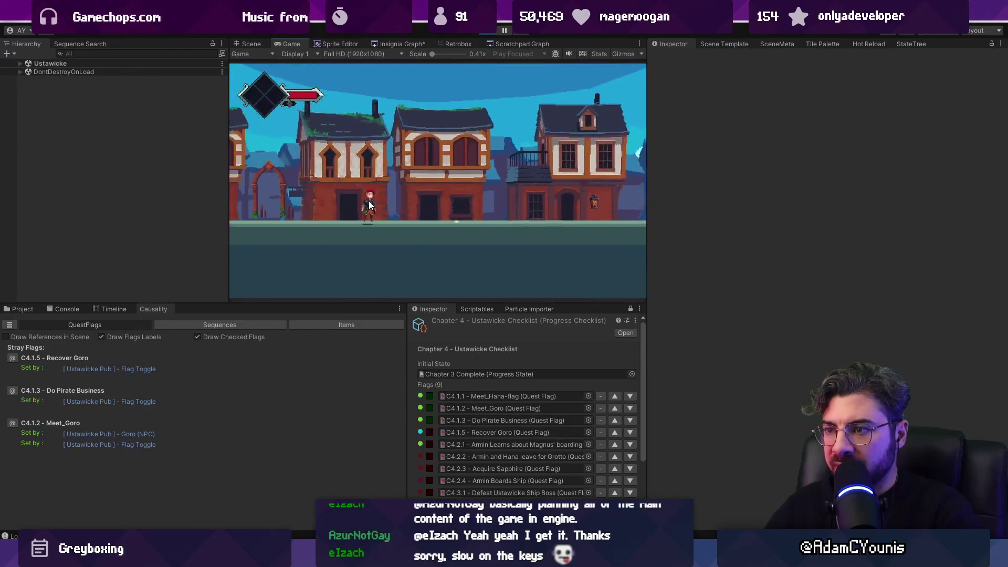
key("Up")
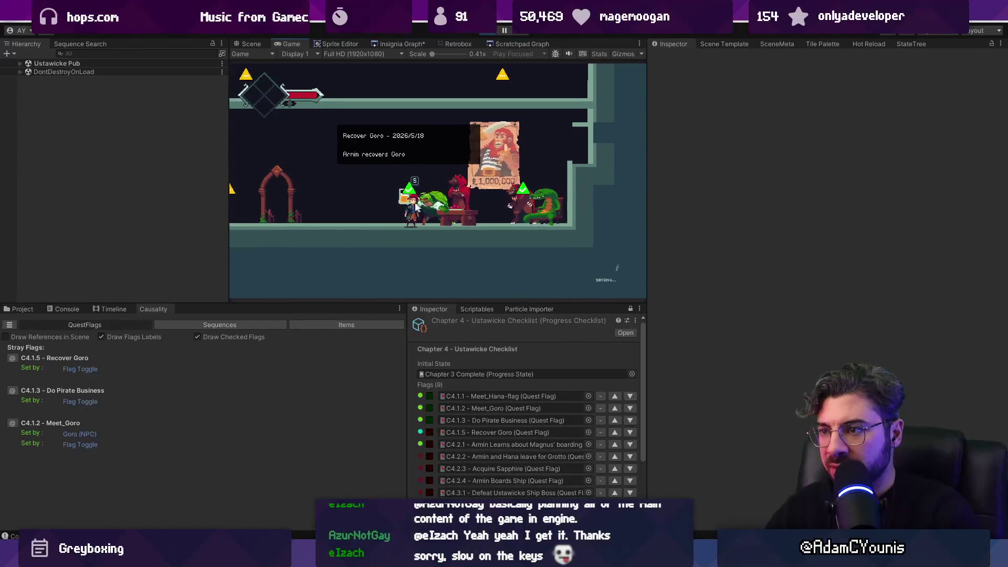
key("Left")
key("Up")
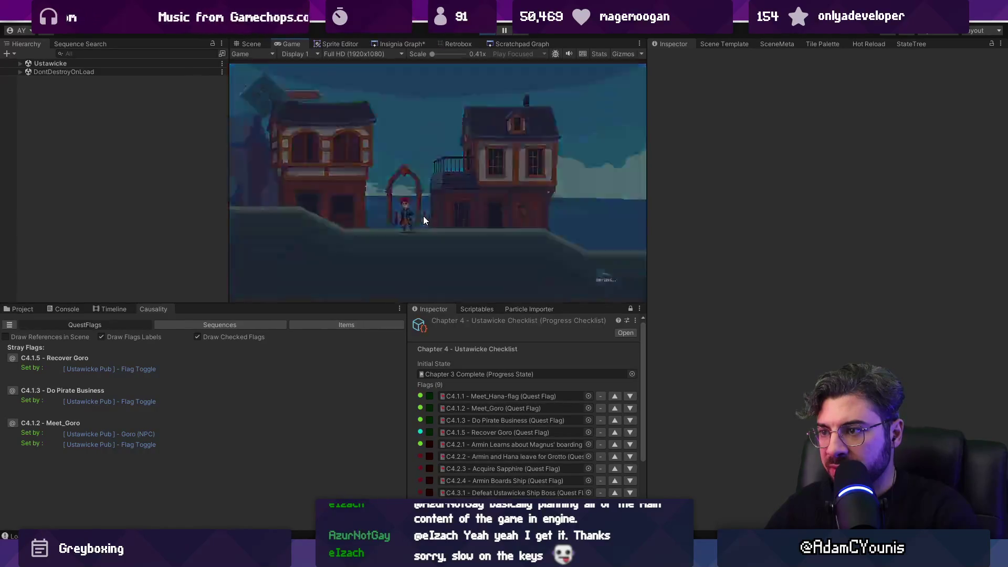
key("Up")
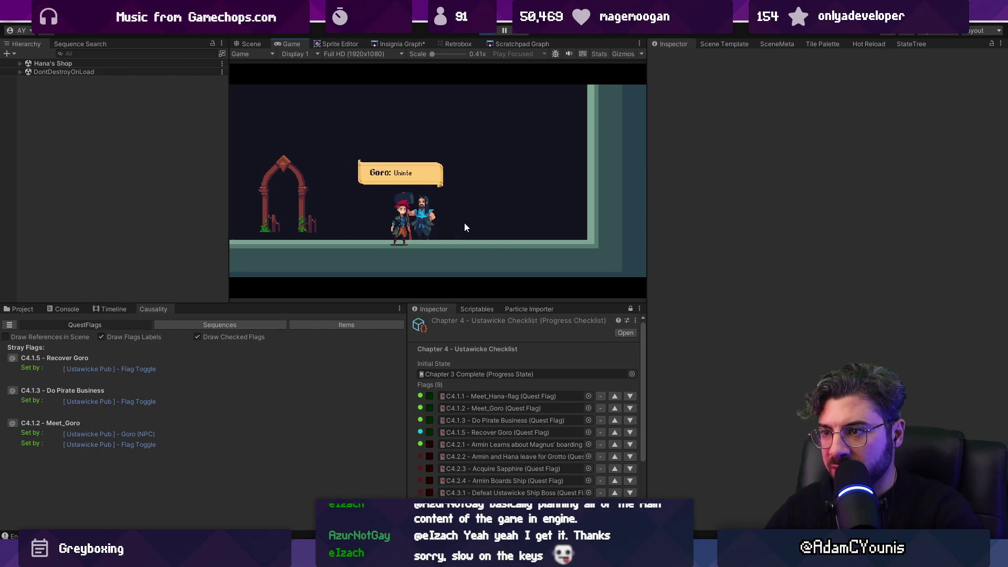
key("Right")
key("Left")
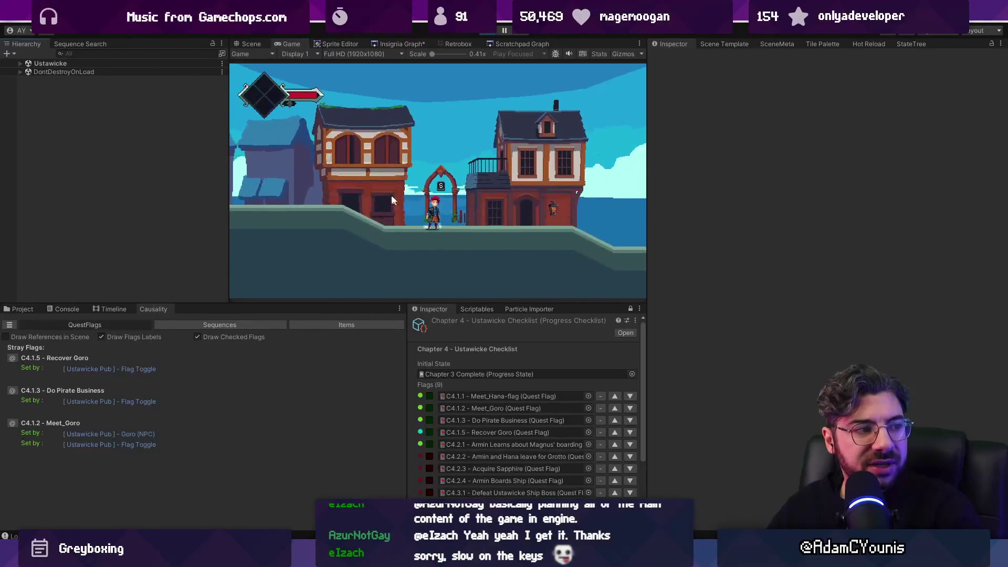
left_click_drag(230, 190, 169, 190)
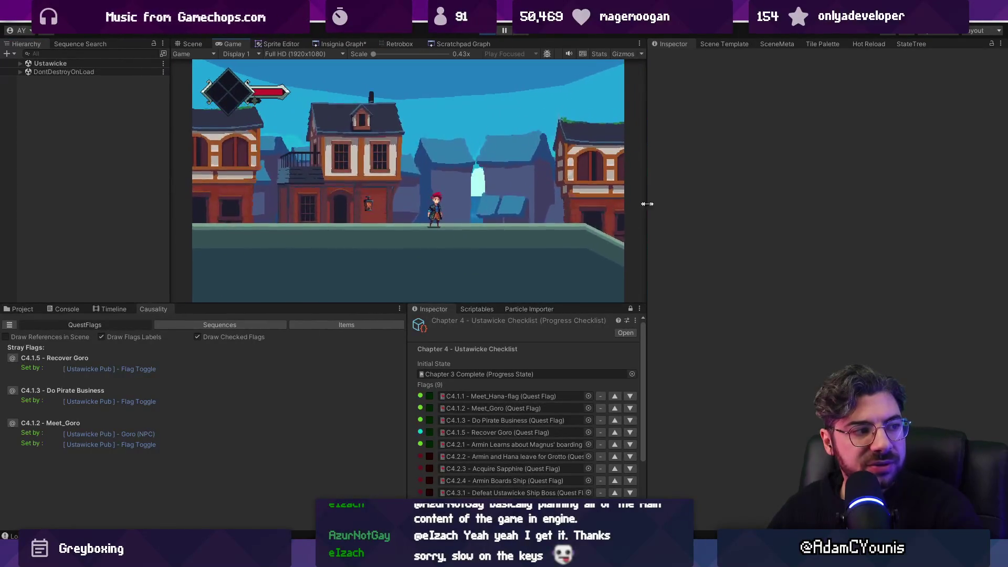
Enlarge the game view and widen the Causality and chapter checklist panels
left_click_drag(647, 196, 740, 204)
mouse_move(406, 304)
left_mouse_down()
mouse_move(407, 367)
mouse_move(389, 324)
left_mouse_up()
scroll(485, 467, "down", 5)
scroll(558, 413, "up", 5)
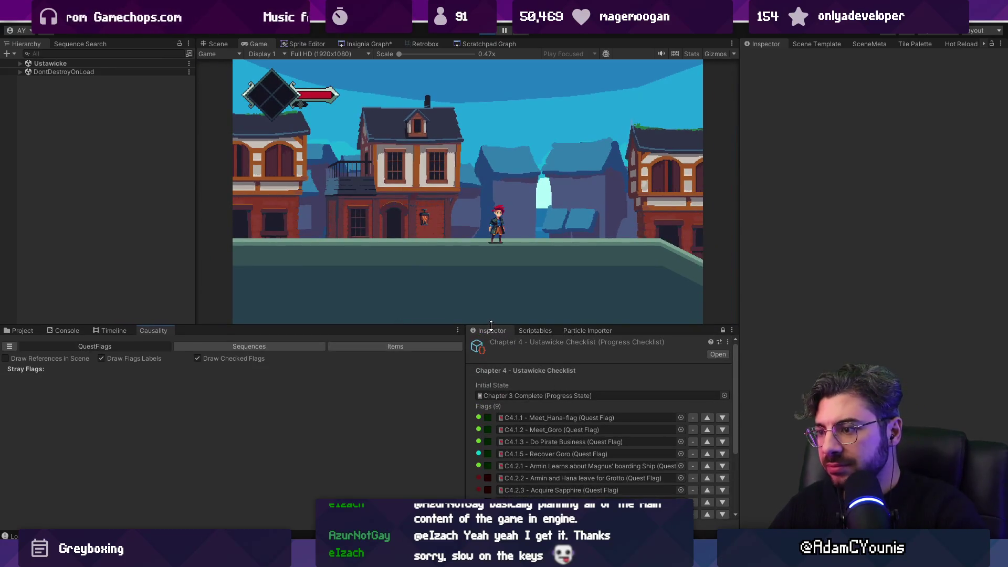
left_click_drag(466, 371, 530, 369)
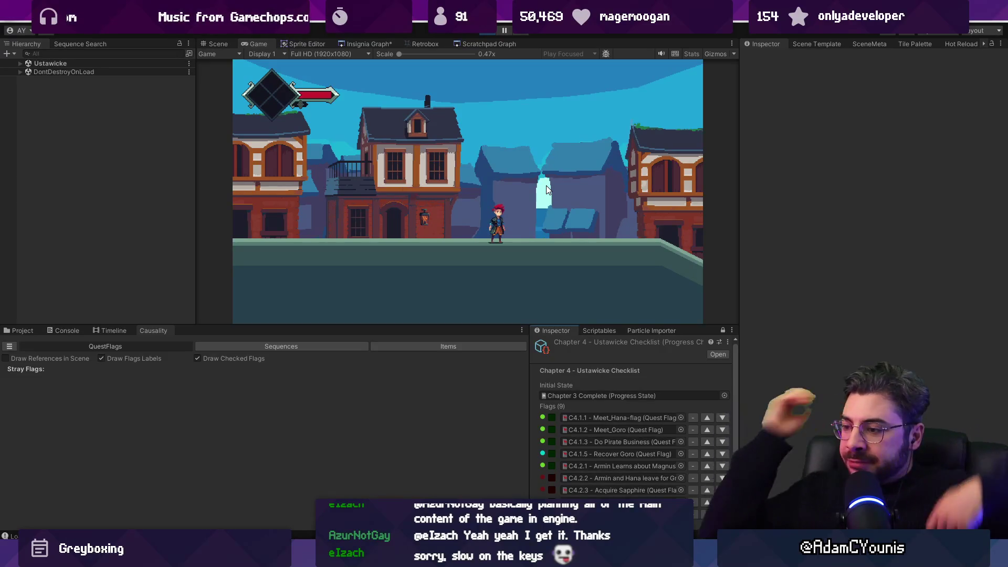
scroll(585, 461, "down", 3)
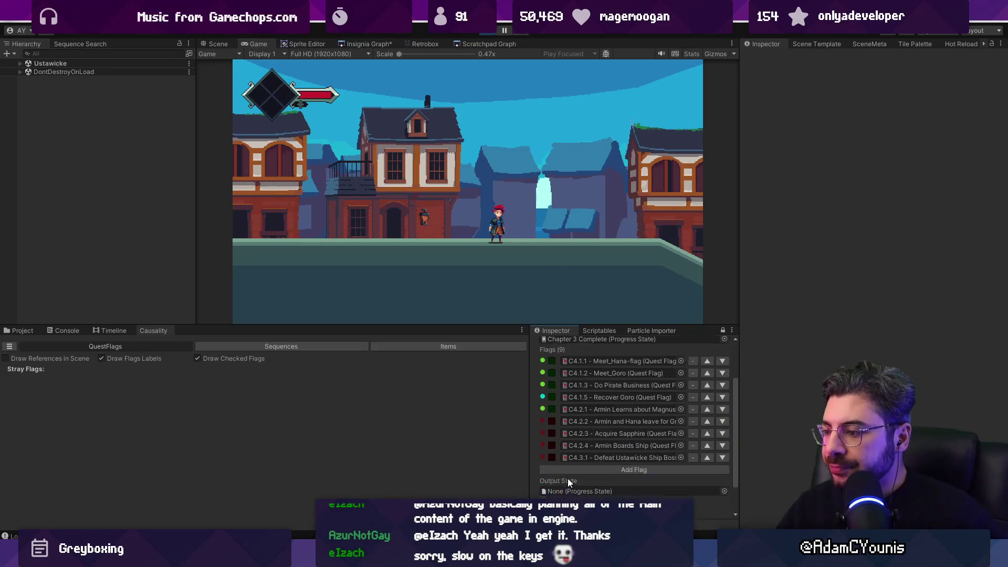
left_click_drag(530, 405, 434, 402)
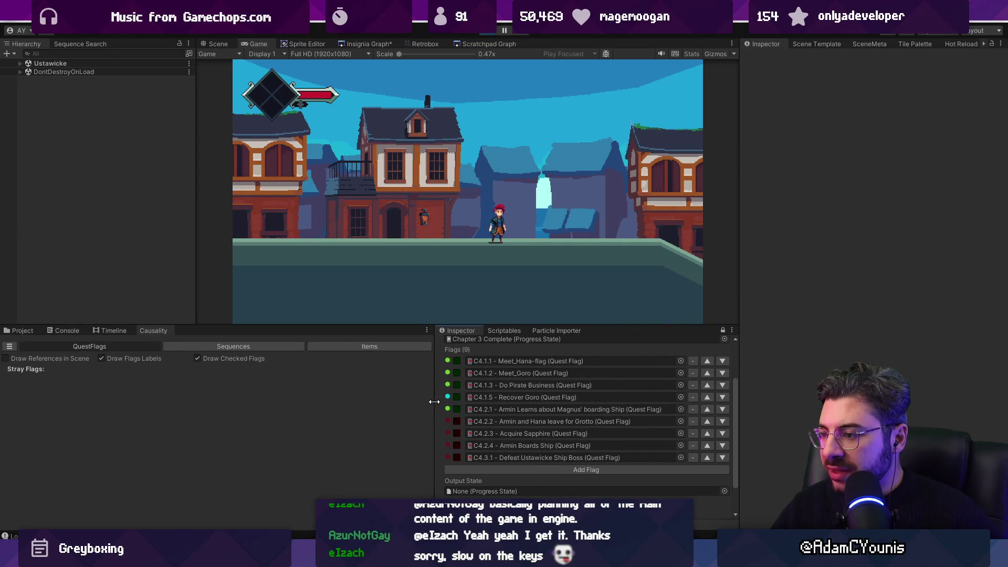
Open flag C4.2.1's details, walk Armin into Hana's Shop, and stop the game
double_click(475, 409)
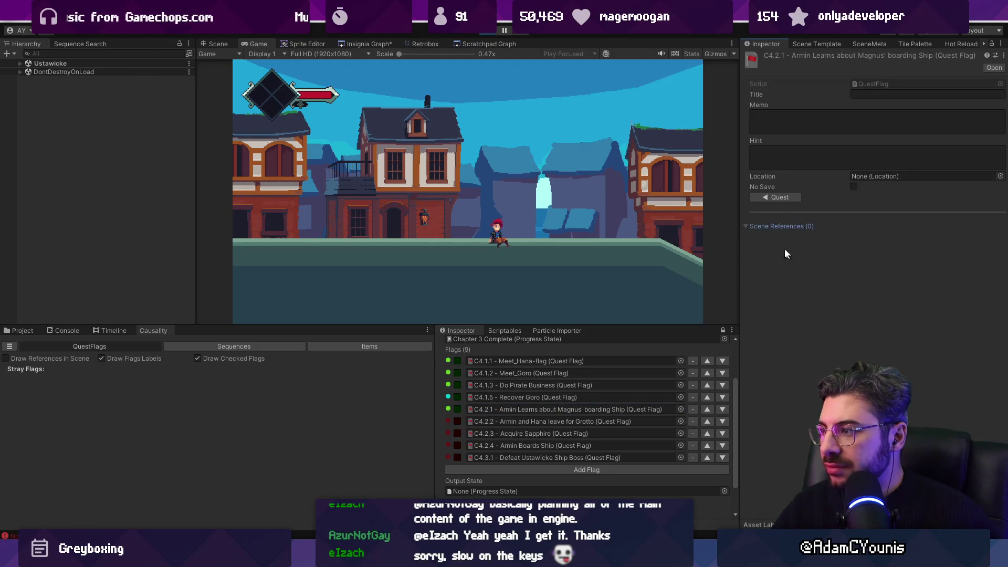
key("Left")
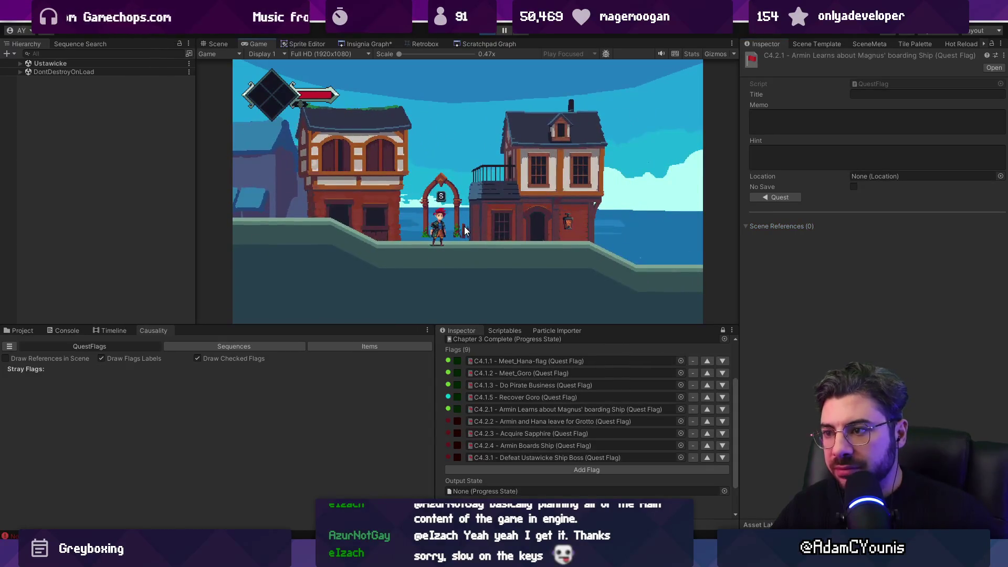
key("s")
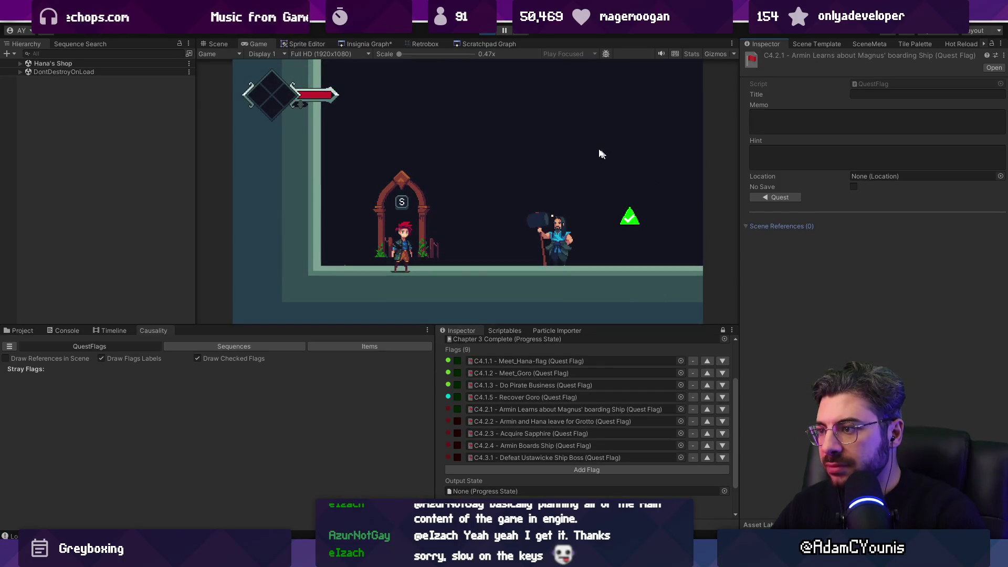
left_click(485, 30)
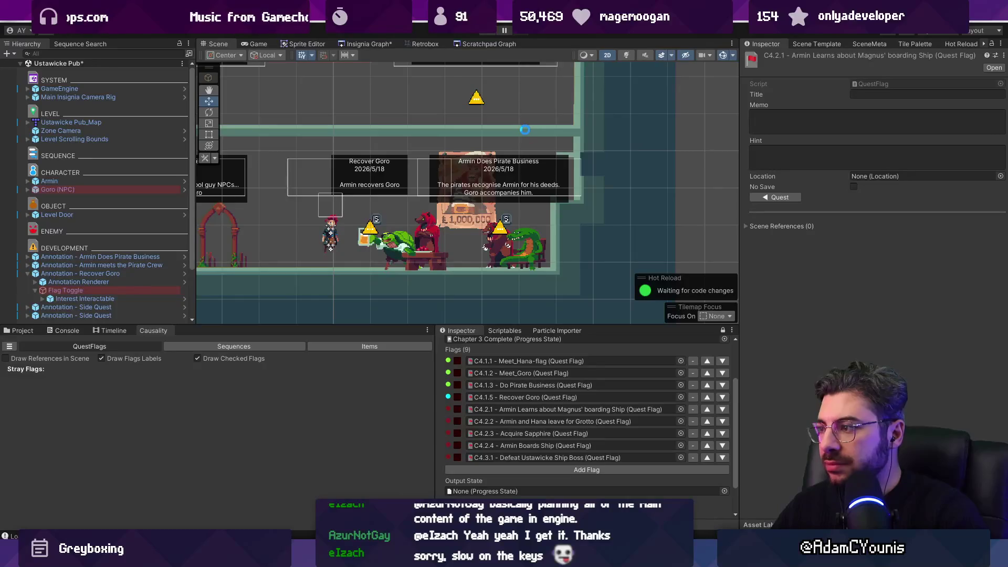
Open Hana's Shop from the Insignia Graph and select Hana through the flag's Scene References
left_click(370, 44)
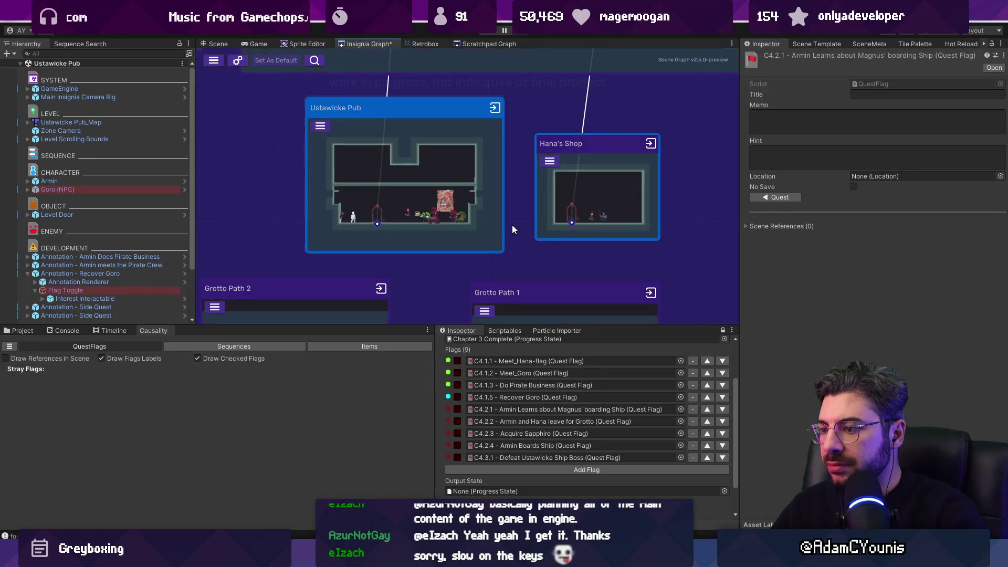
double_click(580, 204)
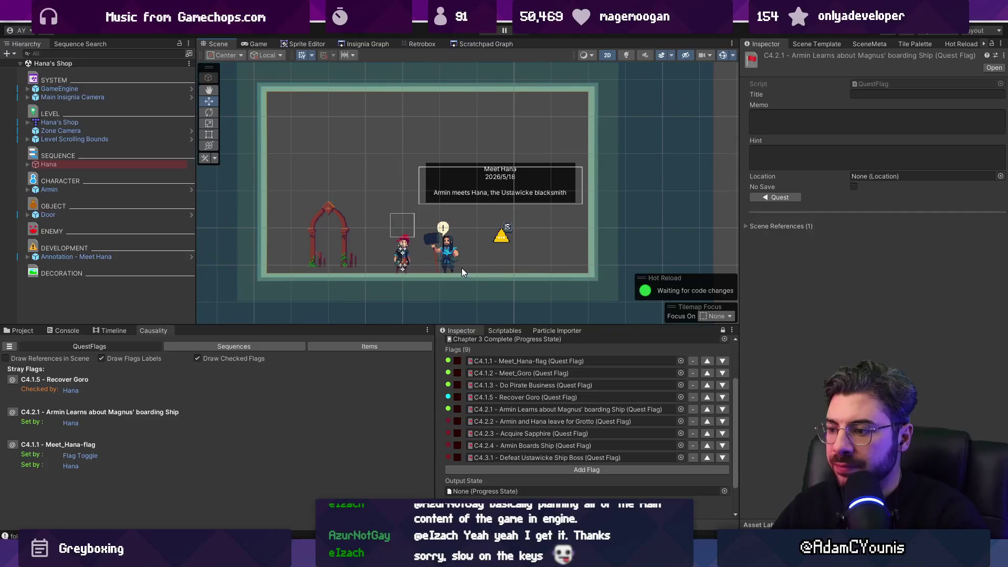
left_click(759, 226)
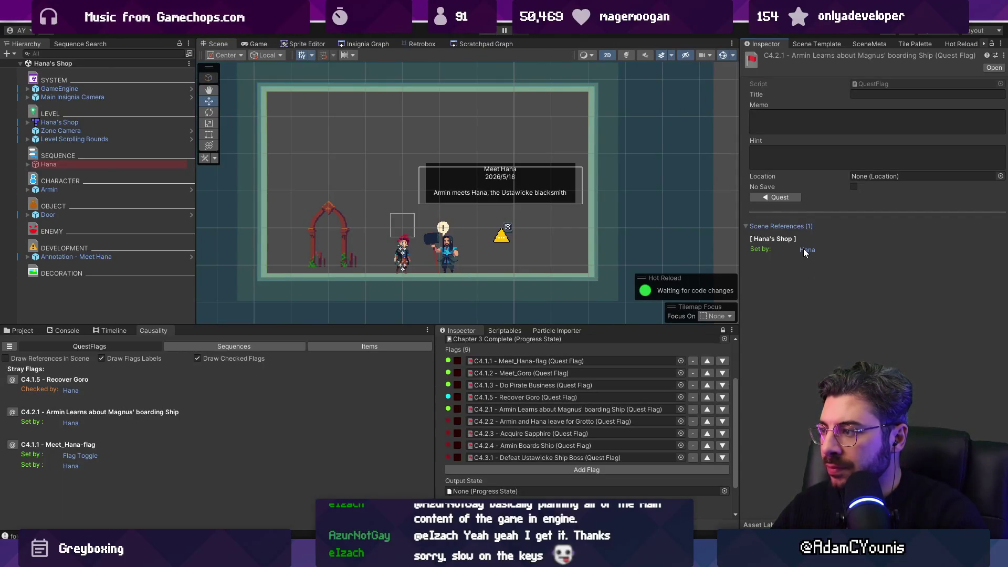
left_click(803, 249)
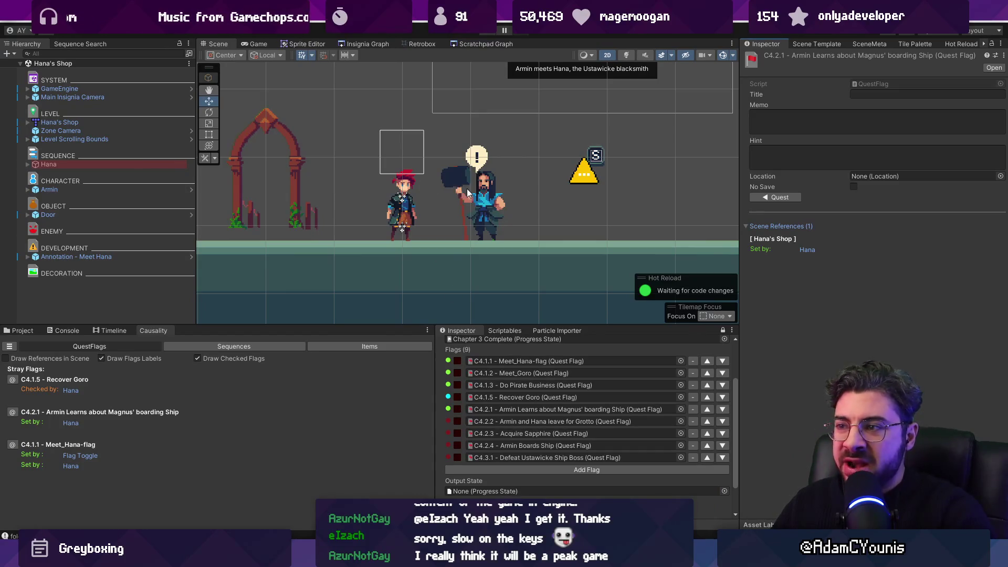
left_click(482, 196)
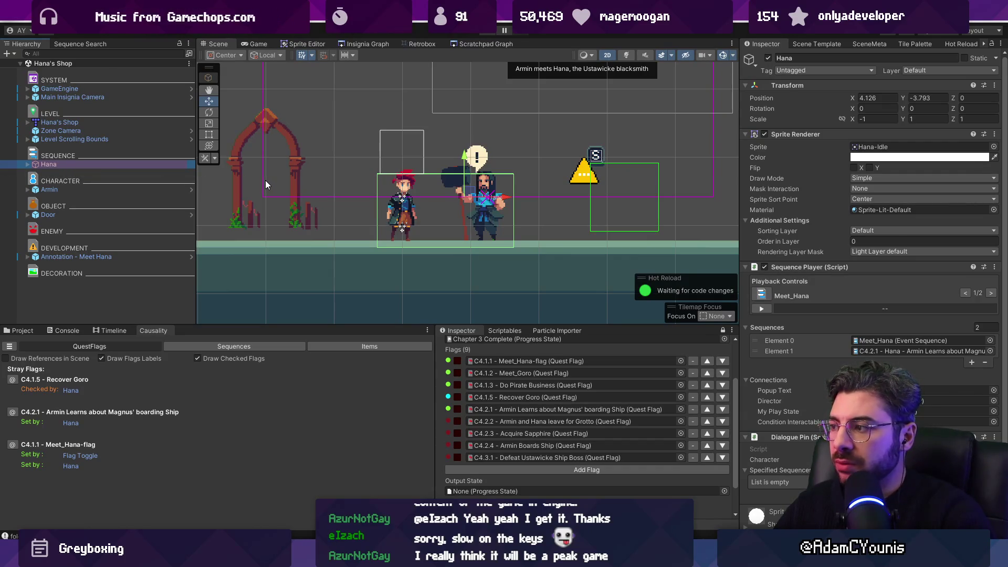
Open the C4.2.1 Hana sequence and clone Armin's sapphire-demand dialogue line
left_click(947, 354)
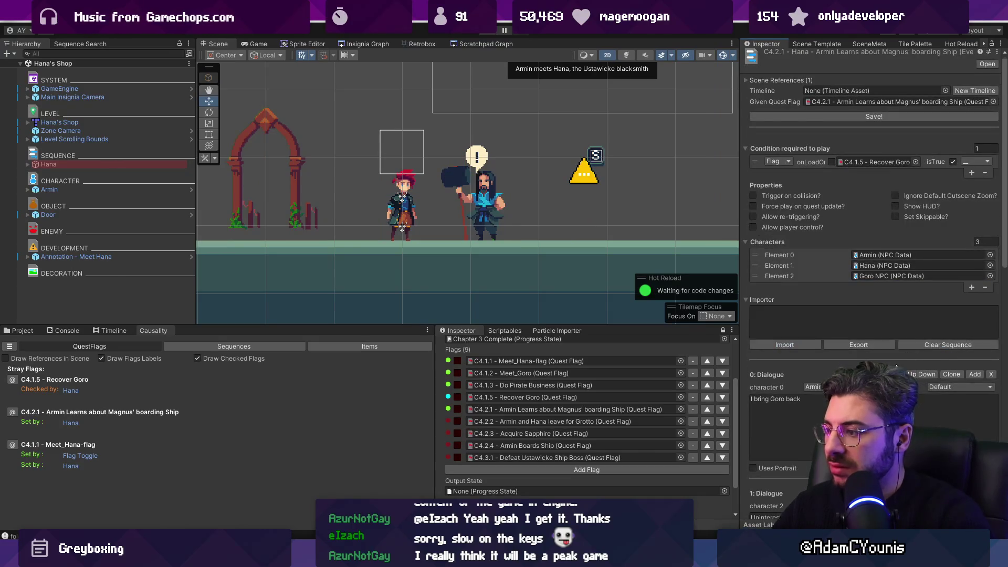
scroll(947, 354, "down", 5)
scroll(874, 284, "down", 3)
left_click(851, 337)
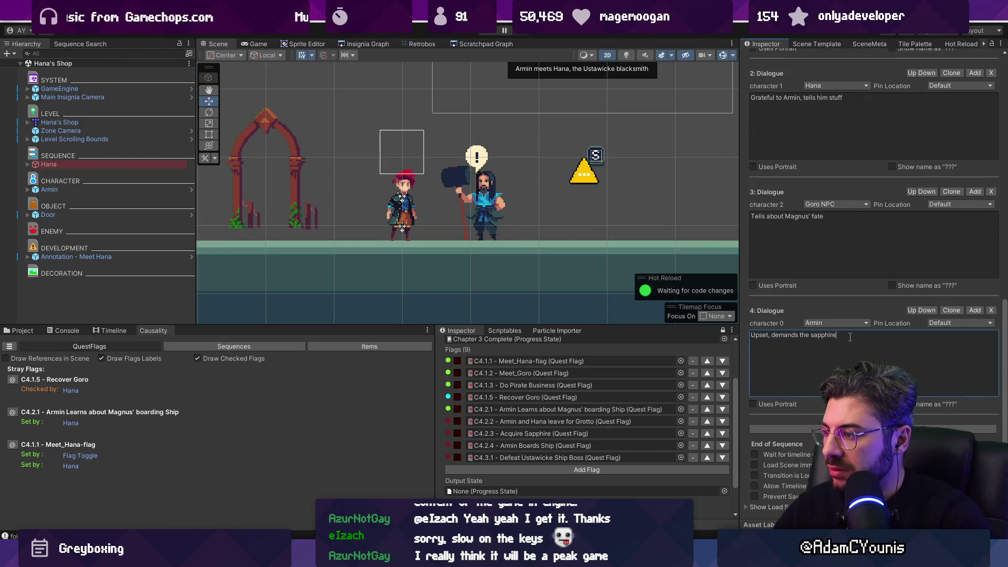
left_click(953, 311)
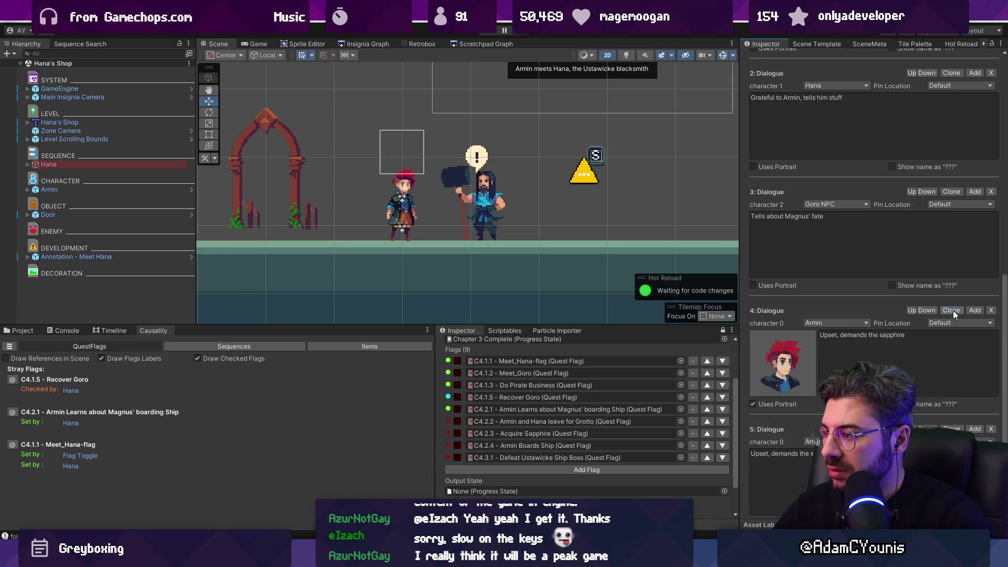
Set the cloned line's speaker to Hana and turn off Uses Portrait
left_click(838, 324)
left_click(840, 344)
left_click(836, 323)
left_click(840, 336)
scroll(809, 339, "down", 3)
left_click(753, 319)
Replace the copy's text with 'Obliges, if Goro accompanhim to t', save, and view Figma's story map
left_click(799, 382)
key("ctrl+a")
type("Obliges, if ")
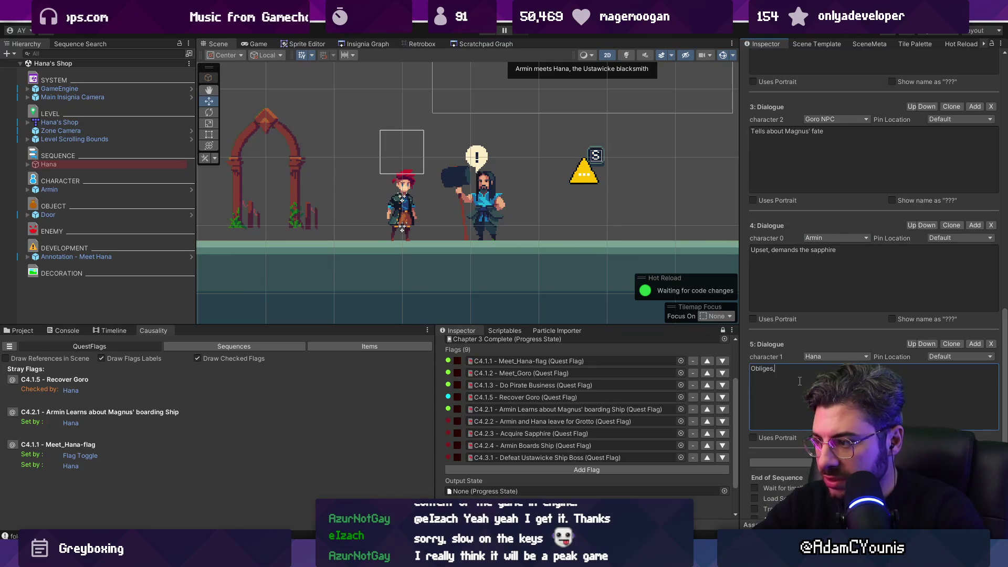
type("Goro")
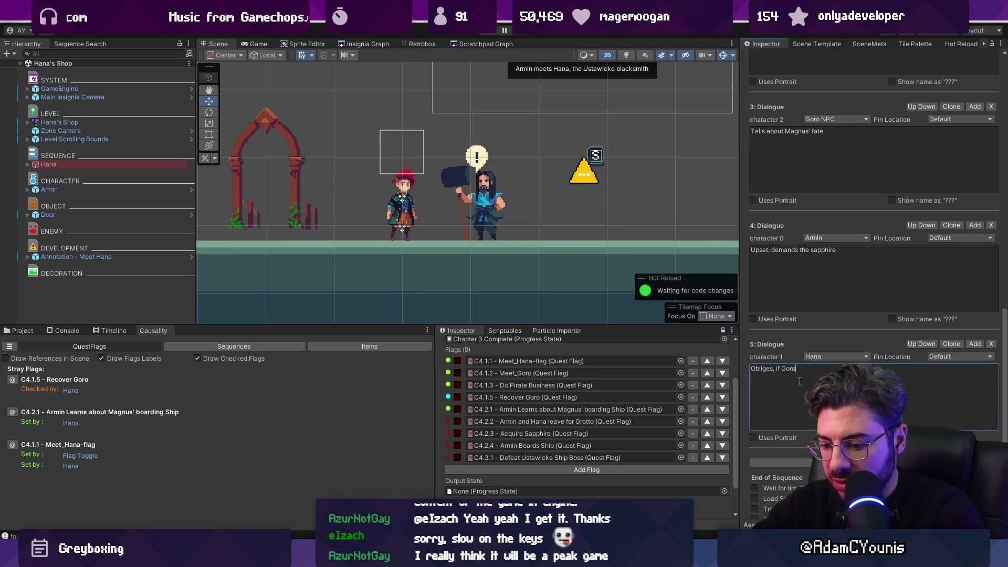
type(" accompanhim t")
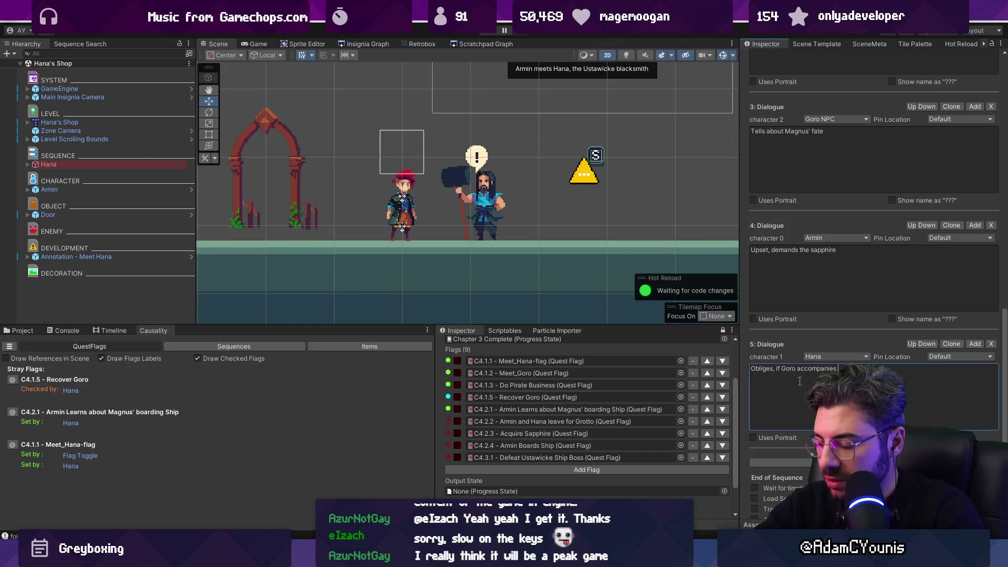
type("o t")
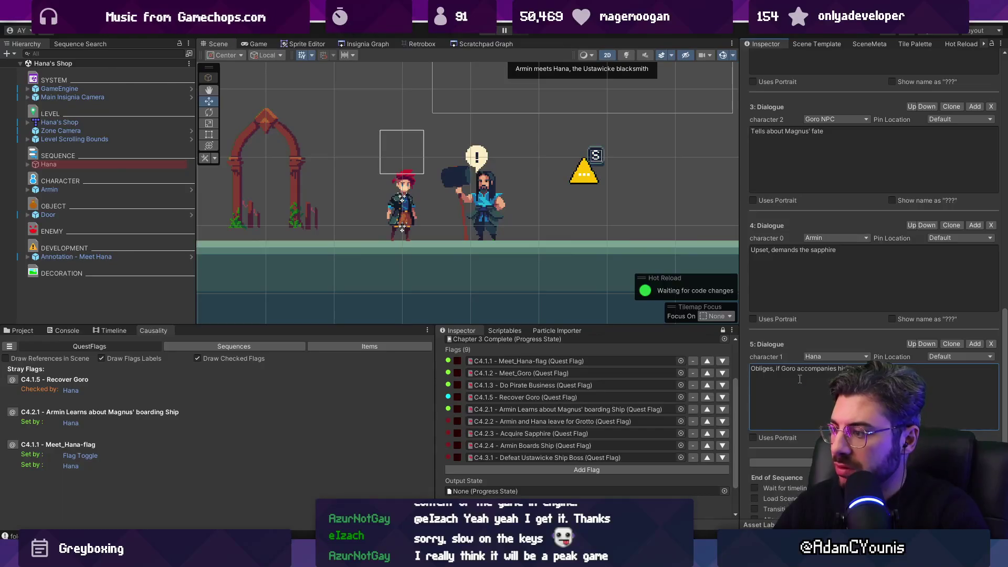
scroll(791, 273, "up", 15)
left_click(812, 117)
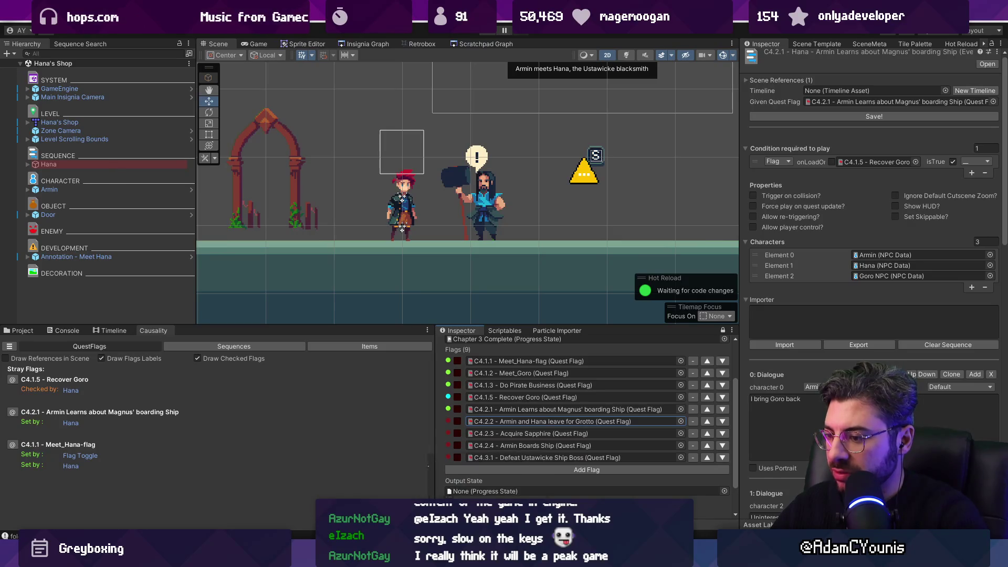
left_click(399, 556)
scroll(438, 302, "down", 3)
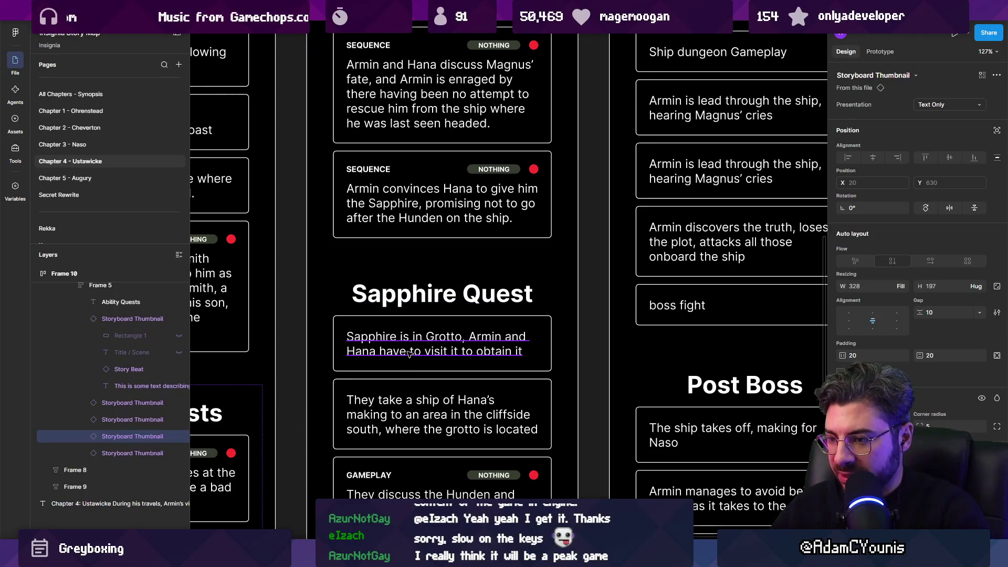
Return from Figma's Sapphire Quest story map to the Unity editor
key("alt+Tab")
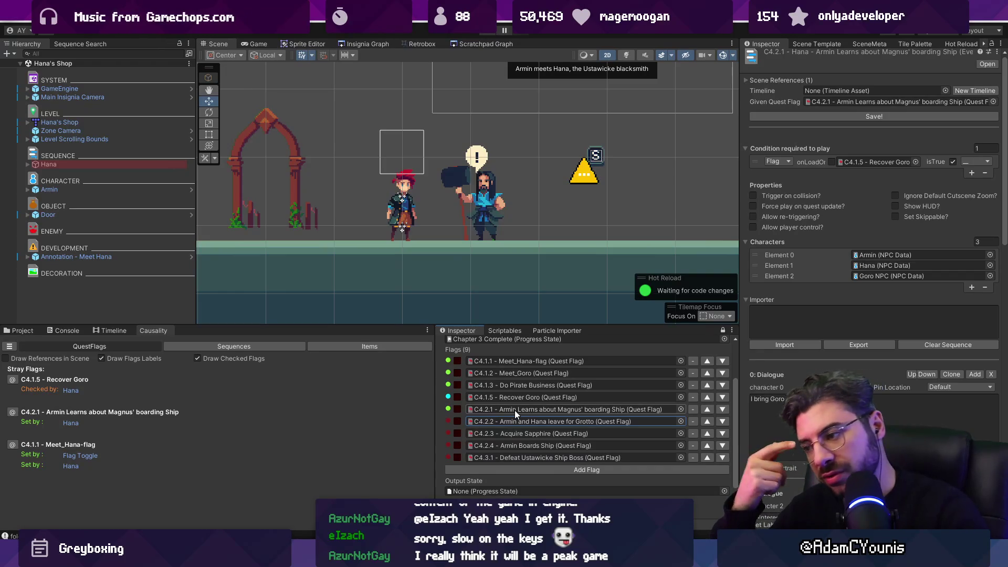
Scroll to Dialogue 5 in the Inspector and select Hana's line text for replacement
scroll(871, 263, "down", 10)
scroll(813, 339, "down", 9)
left_click(813, 339)
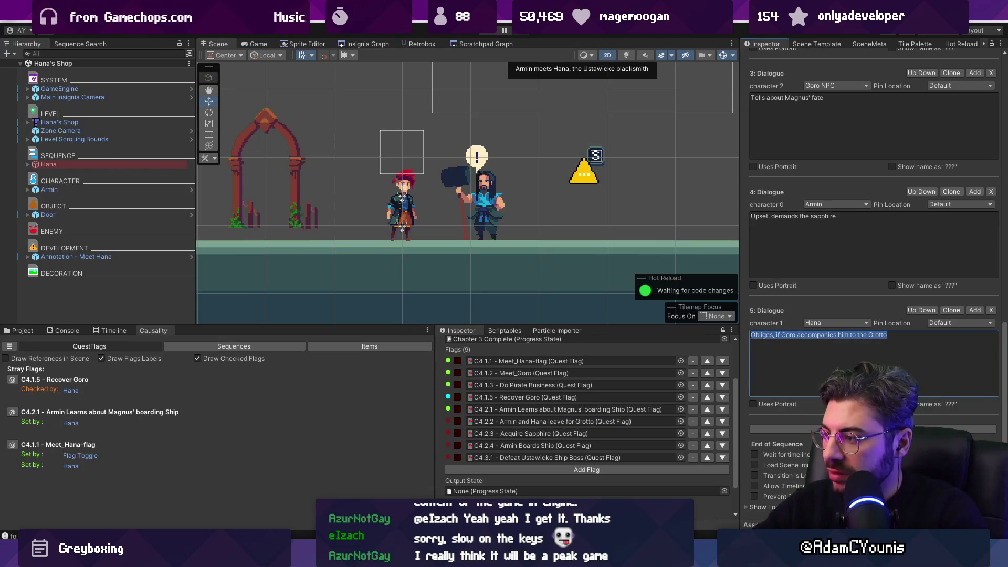
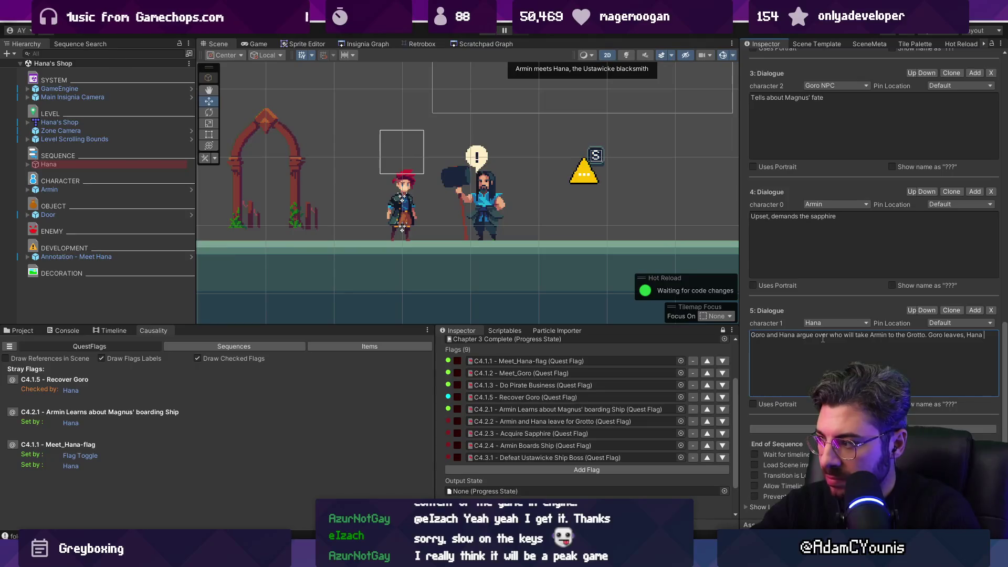
Add a period after 'relents' so Hana's fifth dialogue line ends as a full sentence
type(".")
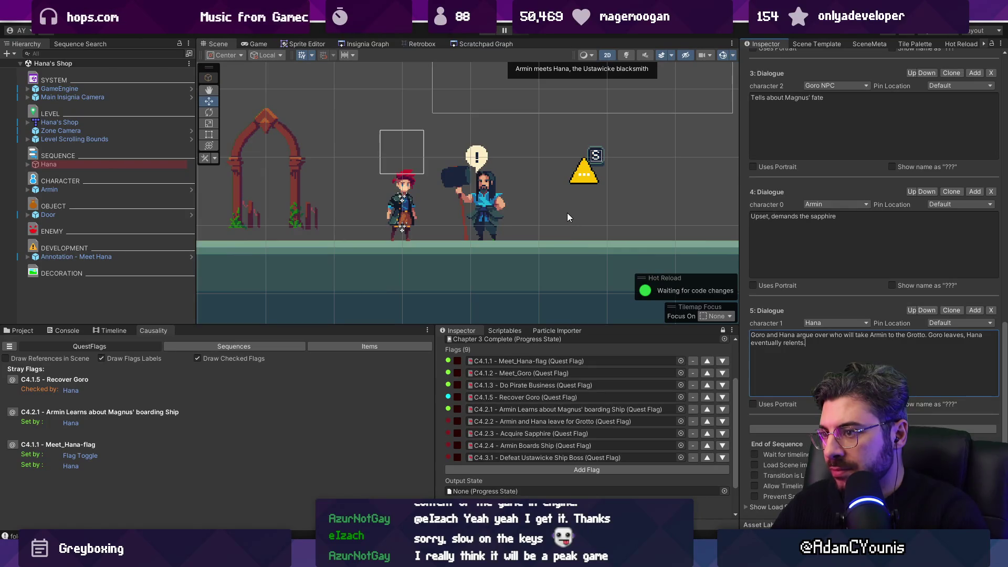
left_click(367, 34)
Load the Ustawicke scene from its Insignia Graph node and select the town's level object
left_click(372, 45)
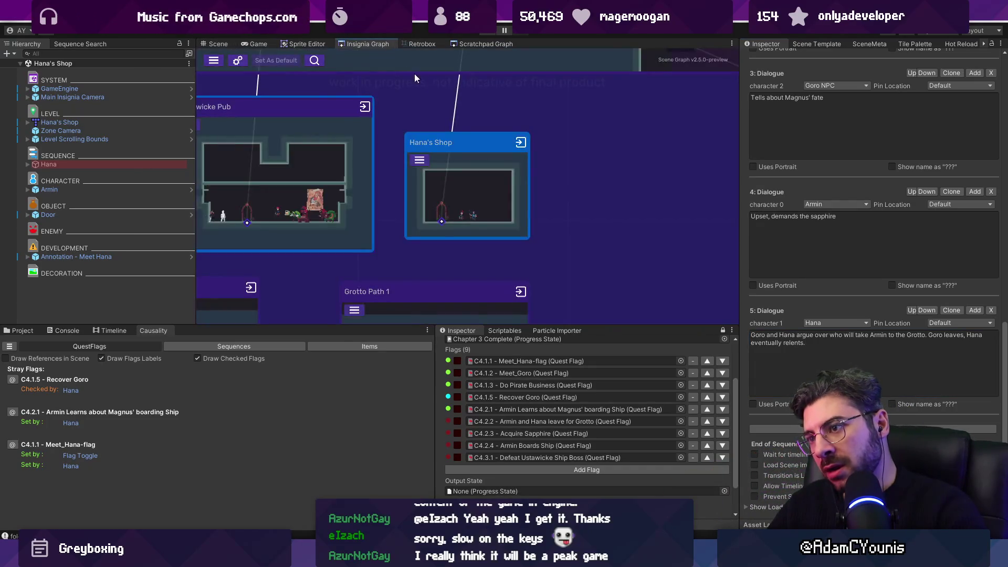
double_click(436, 133)
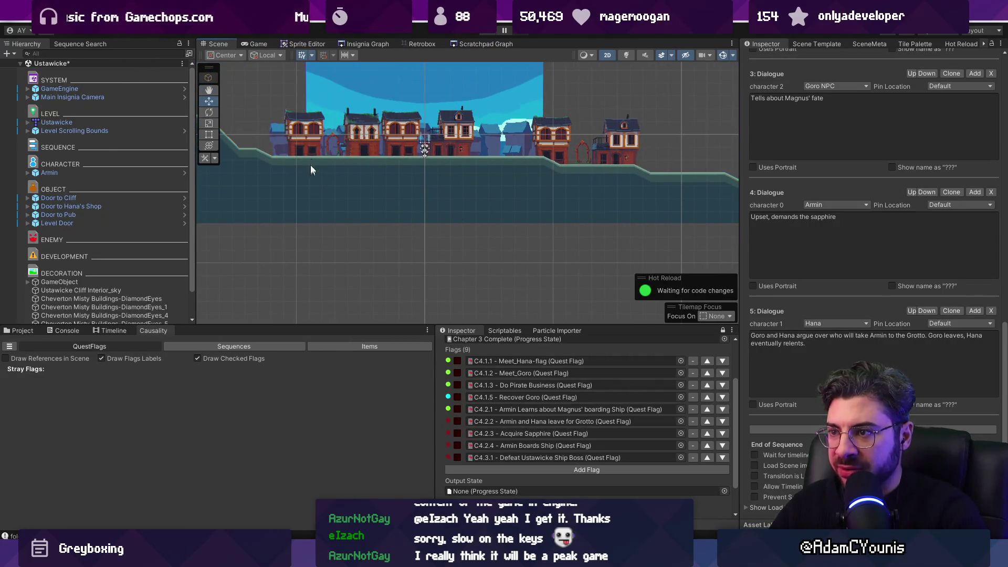
left_click(493, 213)
Check the LEVEL group and Ustawicke map prefab options, then go to Tiled
right_click(81, 114)
right_click(41, 122)
right_click(41, 121)
mouse_move(113, 236)
key("Escape")
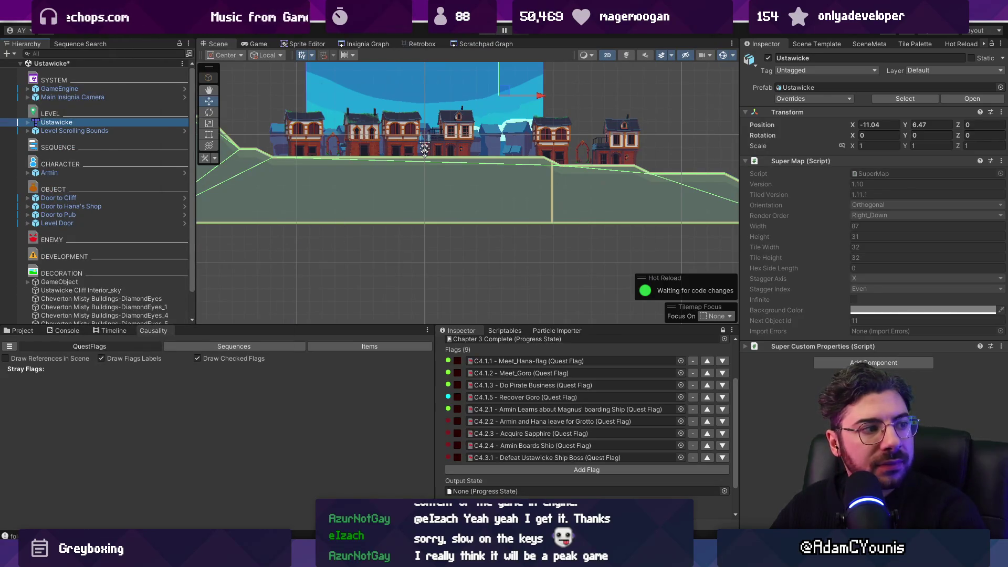
key("alt+Tab")
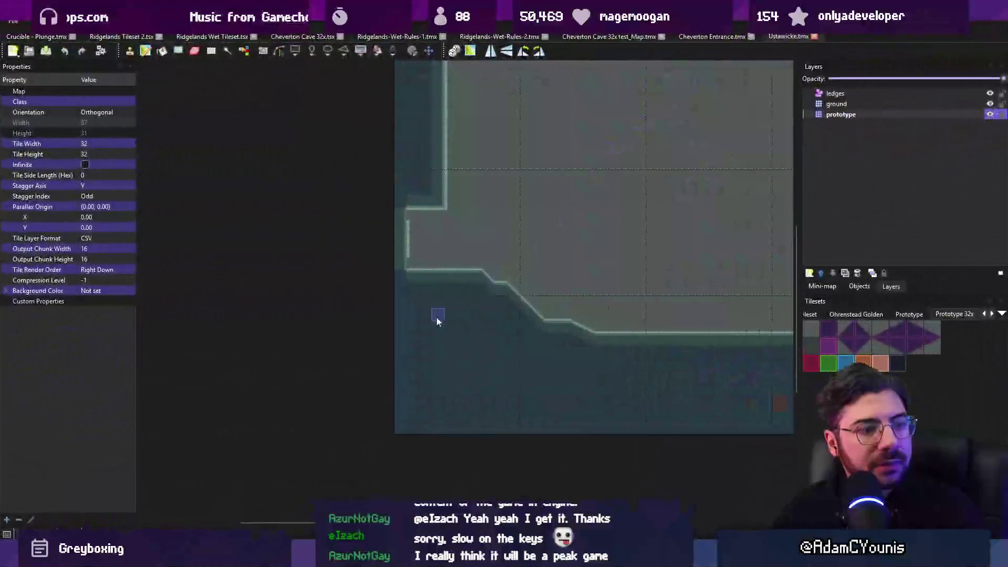
Rectangle-select an area extending below the bottom of the Ustawicke map
scroll(597, 282, "down", 5)
scroll(533, 272, "up", 5)
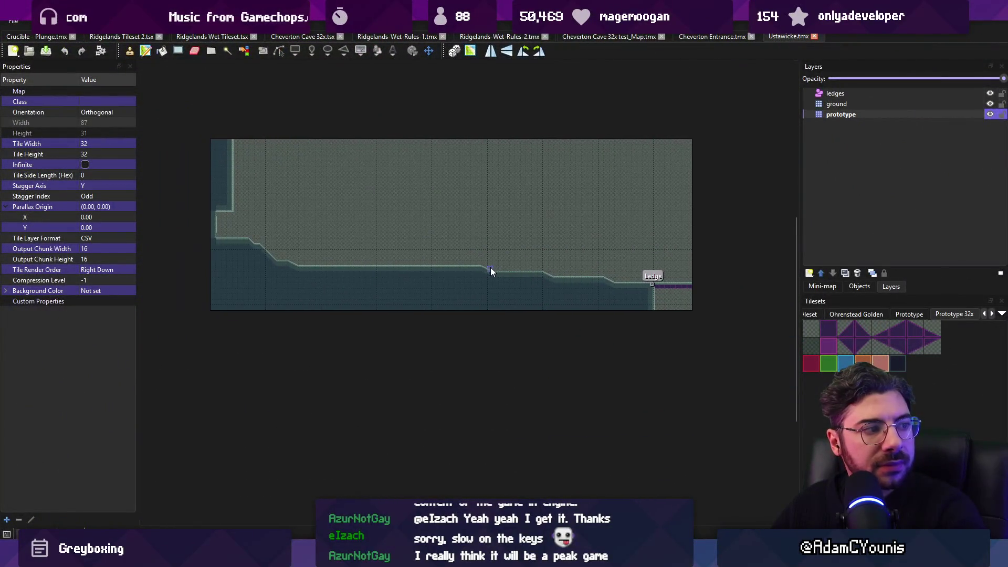
left_click(102, 21)
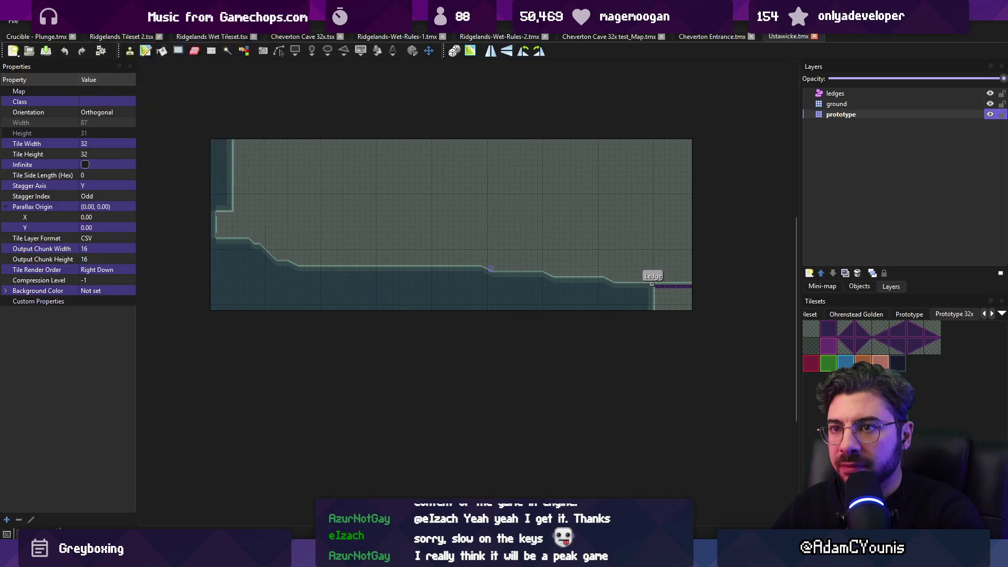
key("Escape")
key("r")
mouse_move(213, 140)
left_mouse_down()
mouse_move(605, 418)
mouse_move(688, 425)
left_mouse_up()
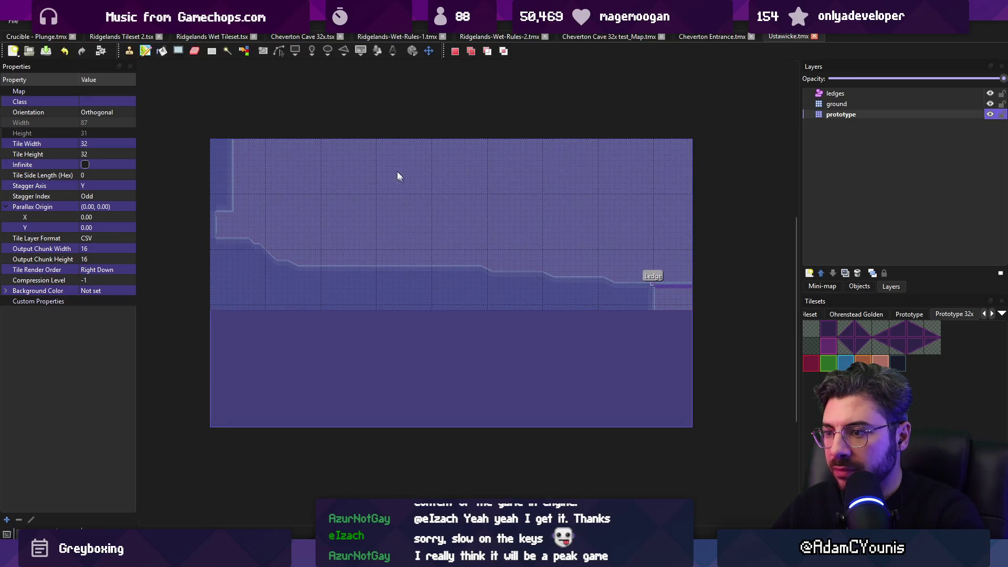
Close the Map options without changes, clear the selection and return to Unity
left_click(132, 21)
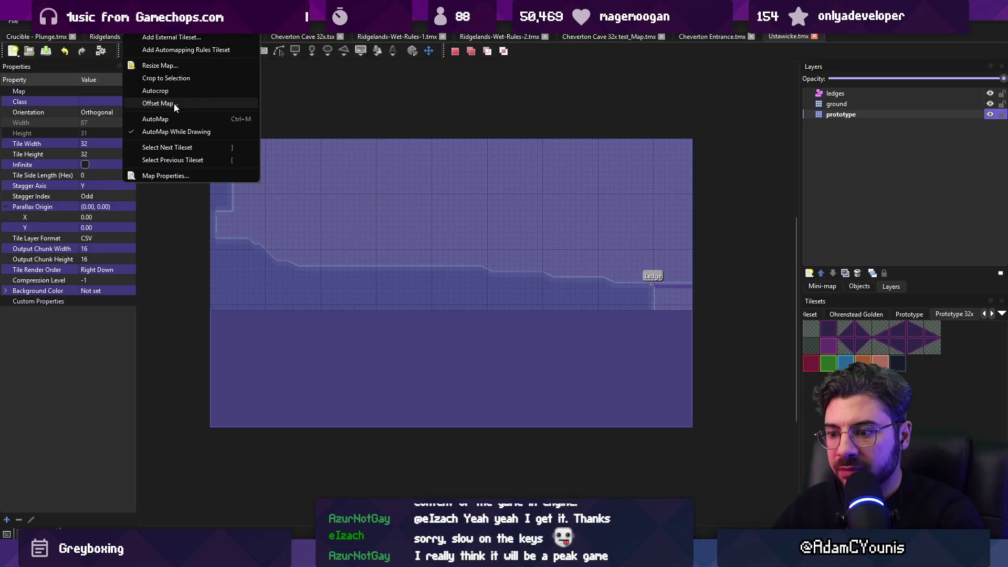
left_click(249, 294)
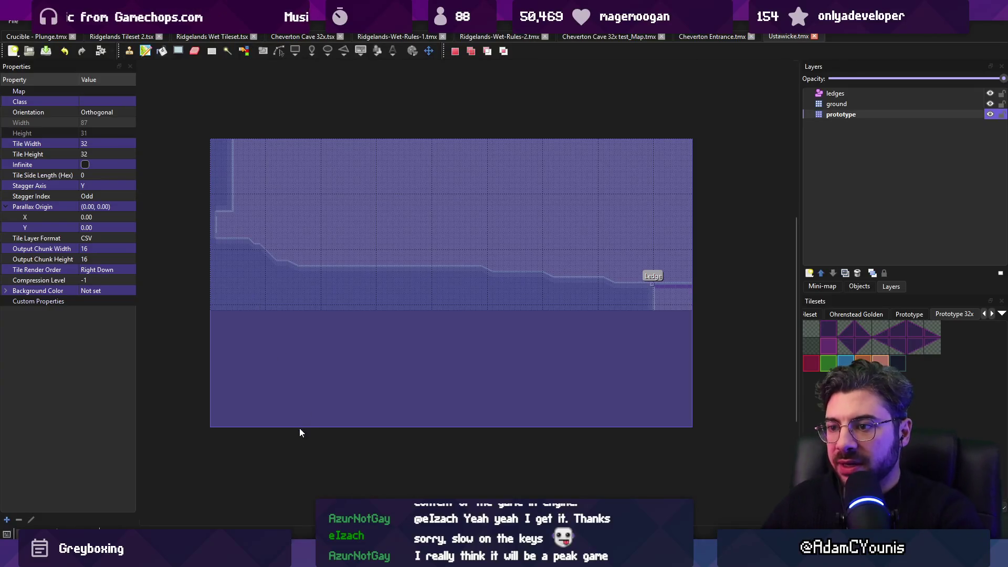
left_click(299, 428)
key("alt+Tab")
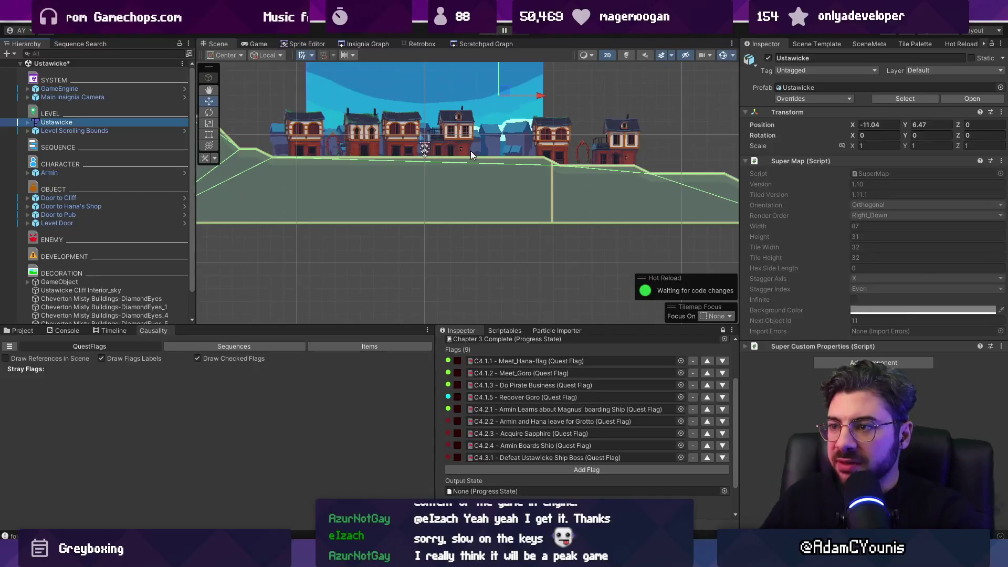
Pan the view up over the town and bring up the Insignia Graph of level rooms
left_click_drag(449, 225, 447, 202)
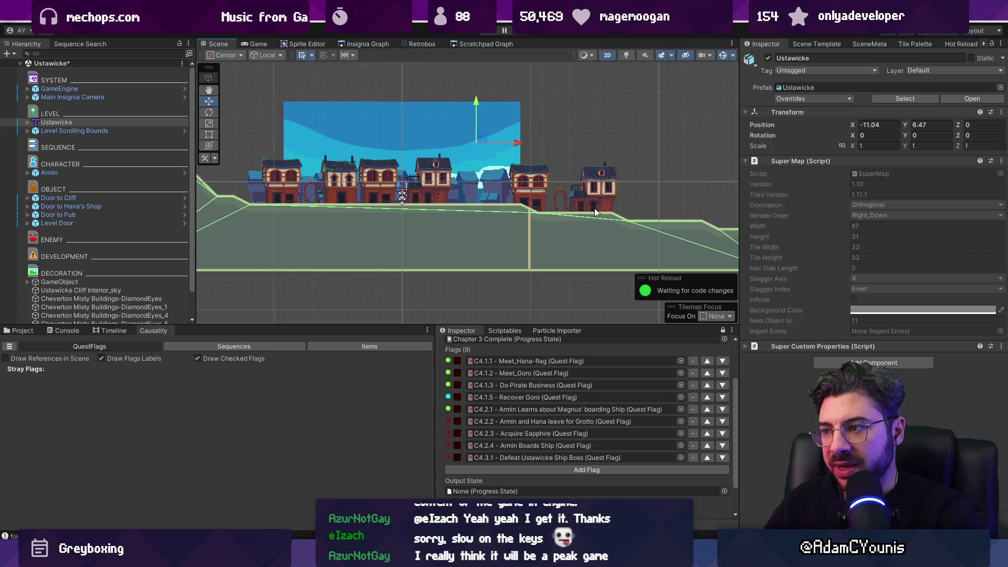
scroll(565, 198, "up", 2)
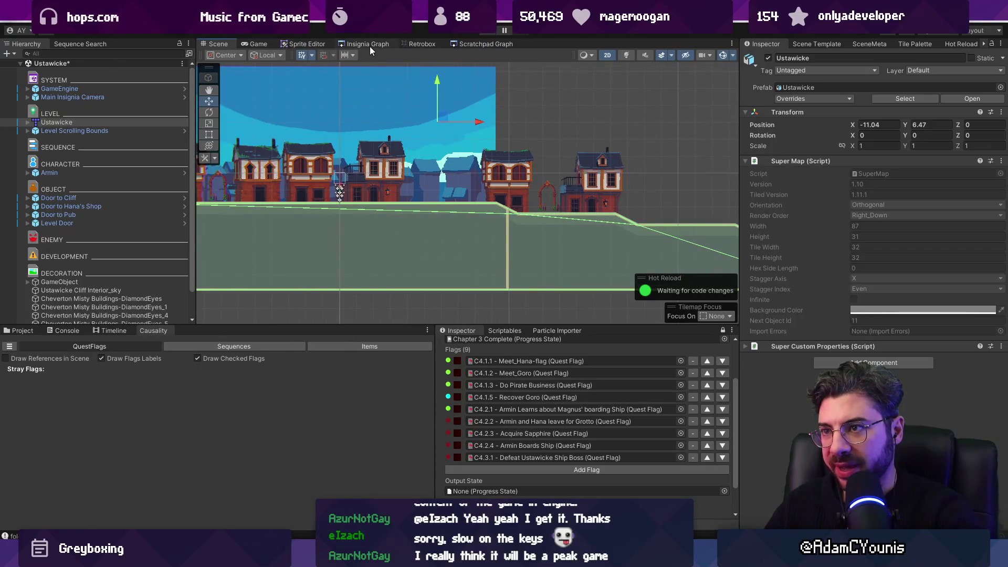
left_click(370, 45)
scroll(480, 260, "down", 2)
scroll(476, 227, "up", 4)
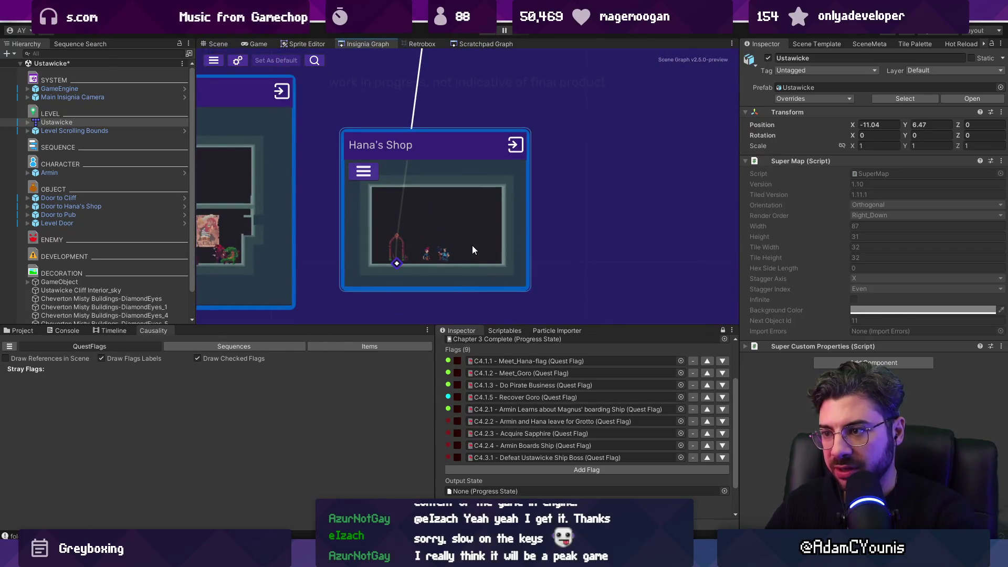
scroll(471, 245, "down", 4)
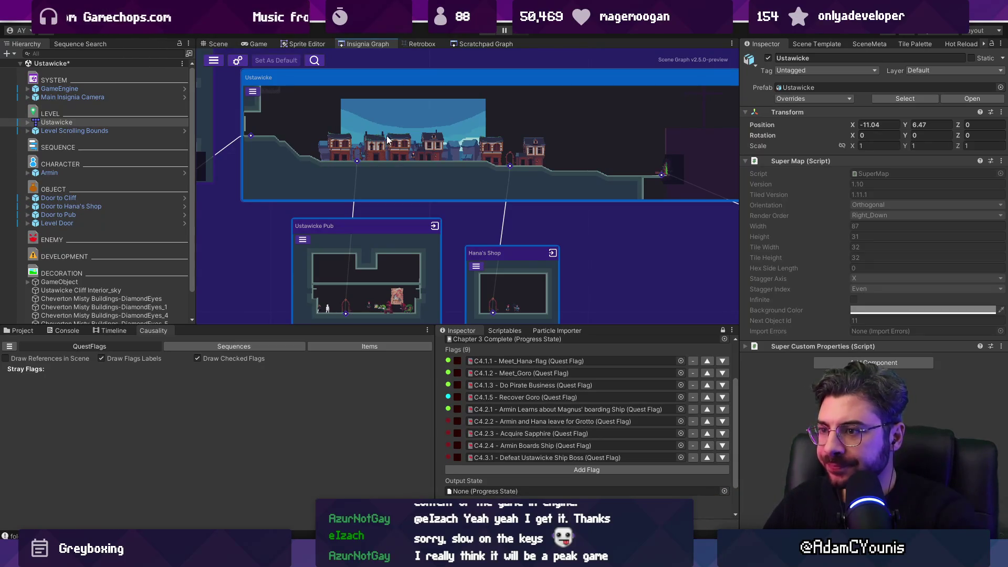
Reopen Ustawicke from its graph node, save the modified scene, and return to Tiled
double_click(475, 197)
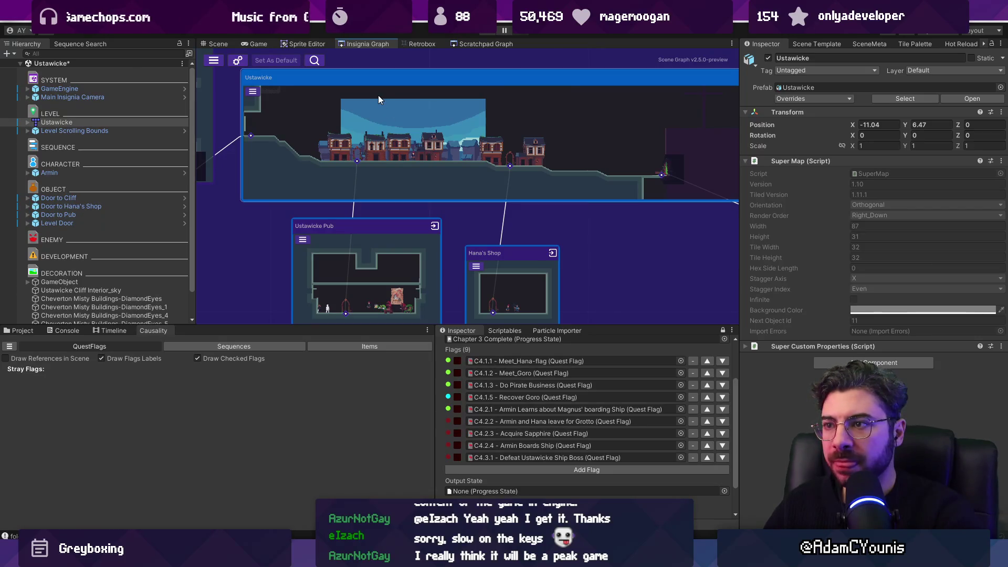
left_click(491, 298)
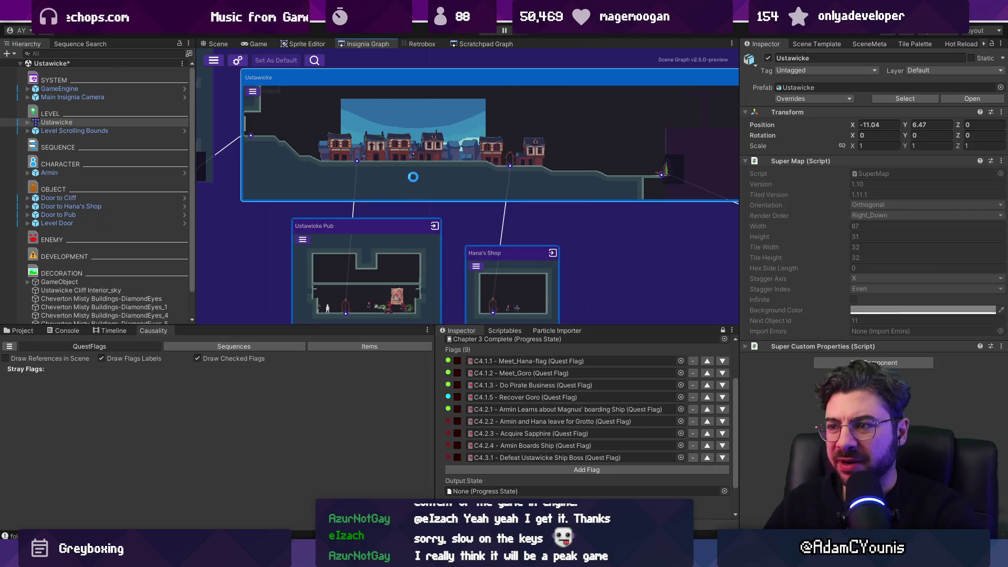
left_click(217, 45)
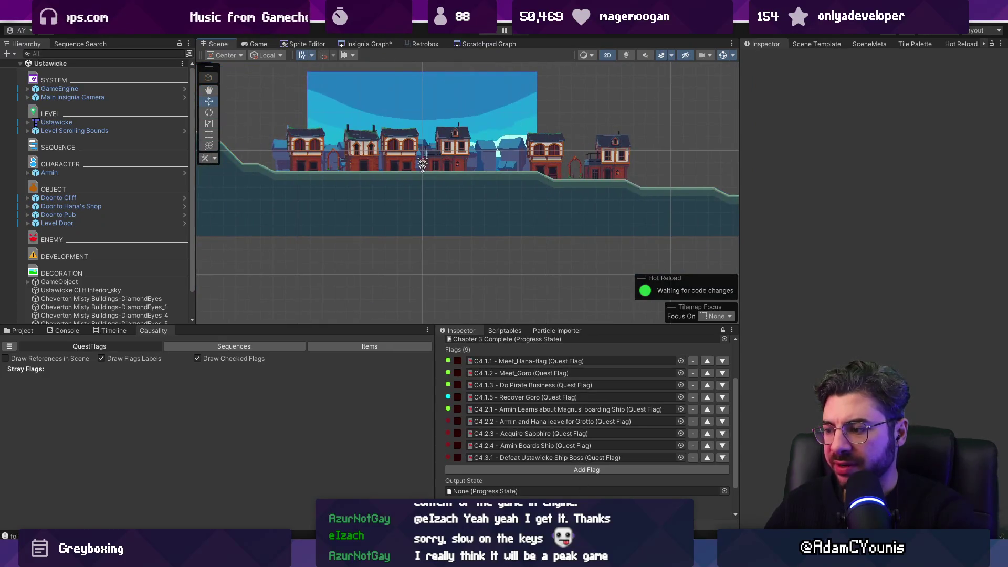
key("alt+Tab")
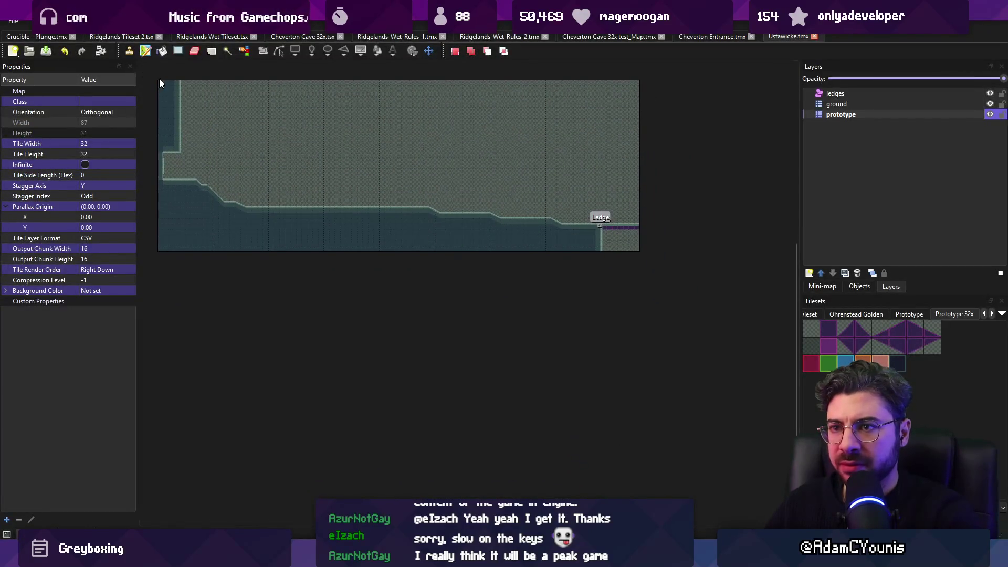
Crop the Ustawicke map to a selection reaching below it, making it 53 tiles tall
left_click_drag(160, 83, 636, 373)
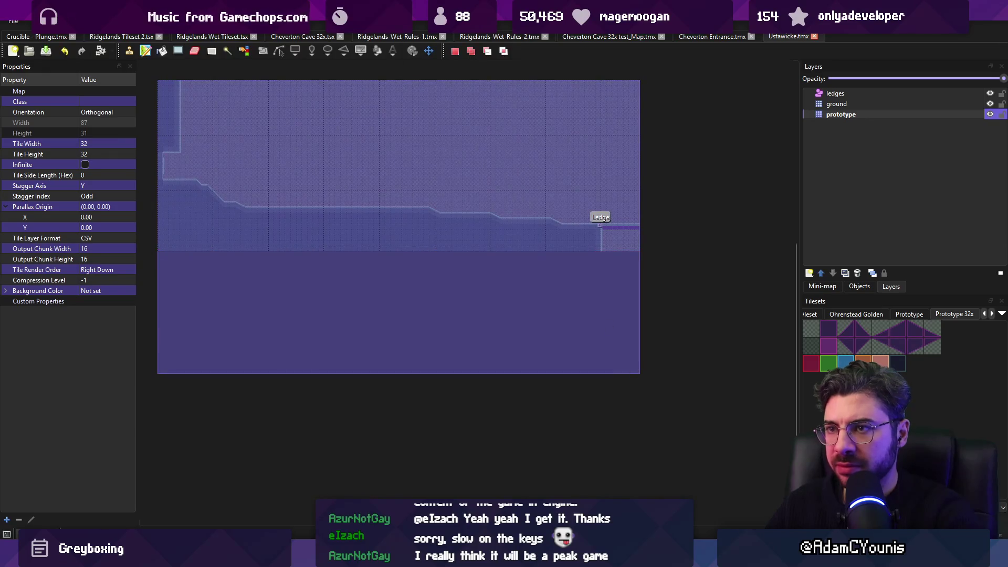
left_click(139, 21)
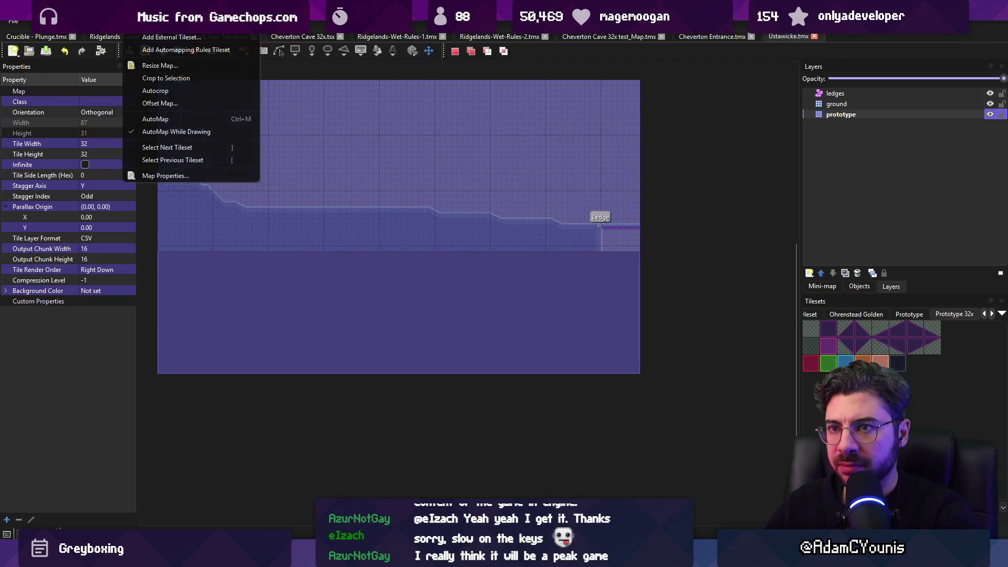
left_click(198, 84)
Stamp a ledge strip below the town ground and paint a diagonal staircase down from it
left_click_drag(239, 241, 359, 261)
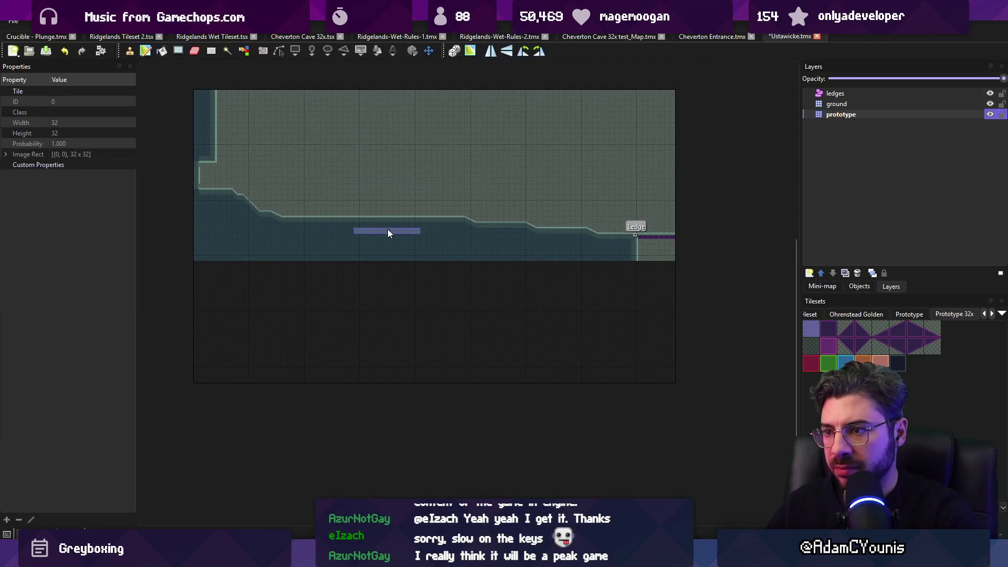
left_click(392, 229)
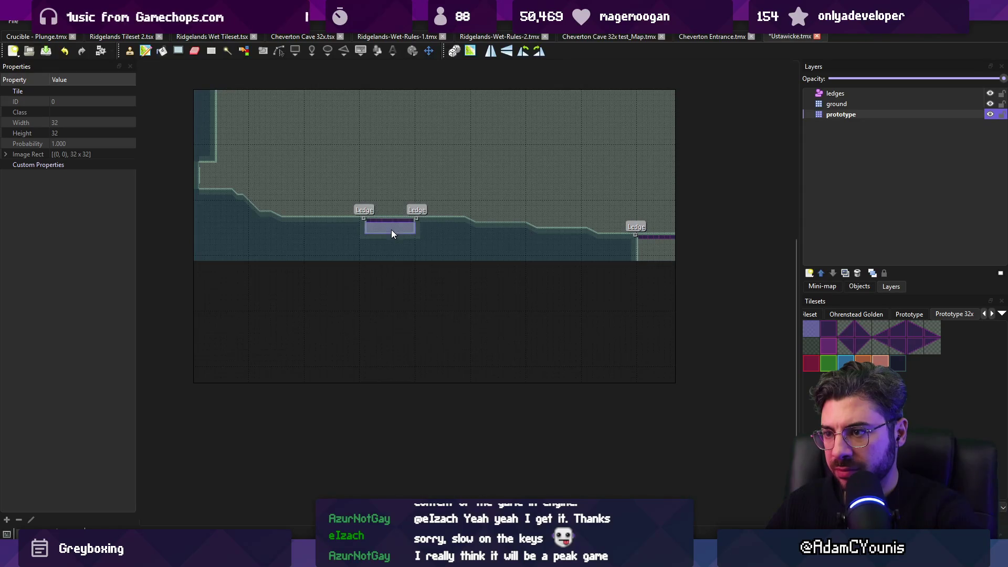
key("ctrl+v")
left_click_drag(398, 241, 484, 293)
Fill the lower map area with ground and carve out the cave interior
right_click(248, 232)
left_click(220, 253)
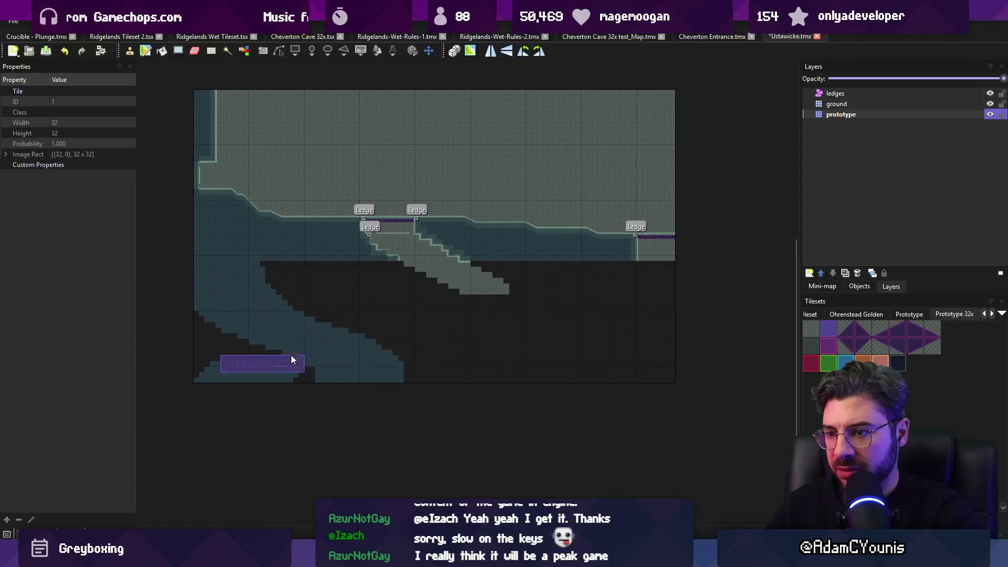
mouse_move(140, 360)
left_mouse_down()
mouse_move(411, 333)
mouse_move(465, 279)
mouse_move(490, 273)
mouse_move(229, 312)
mouse_move(582, 330)
mouse_move(588, 266)
mouse_move(594, 296)
left_mouse_up()
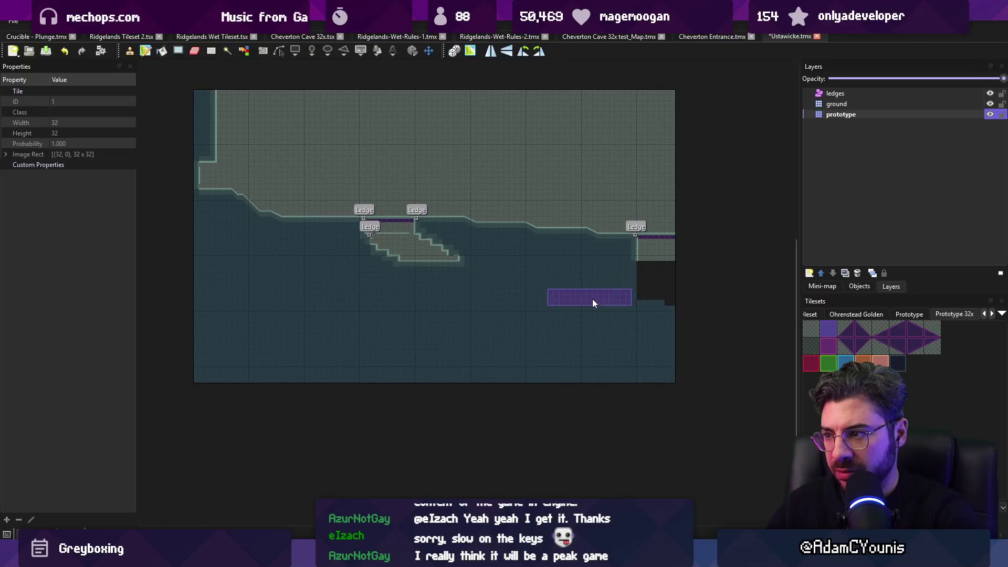
key("r")
key("b")
Paint the long lower platform with ground tiles, extending it further left
right_click(410, 270)
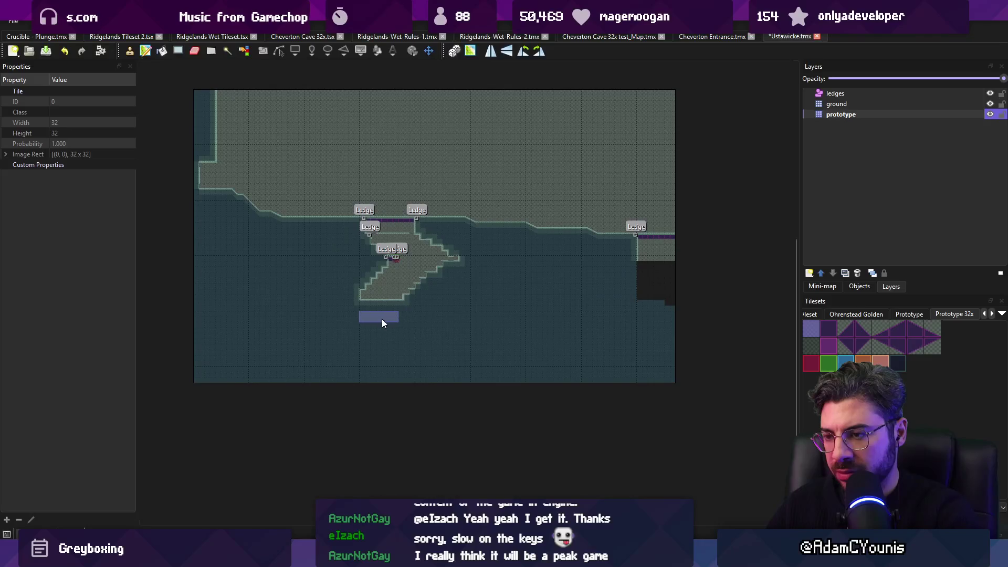
right_click(386, 289)
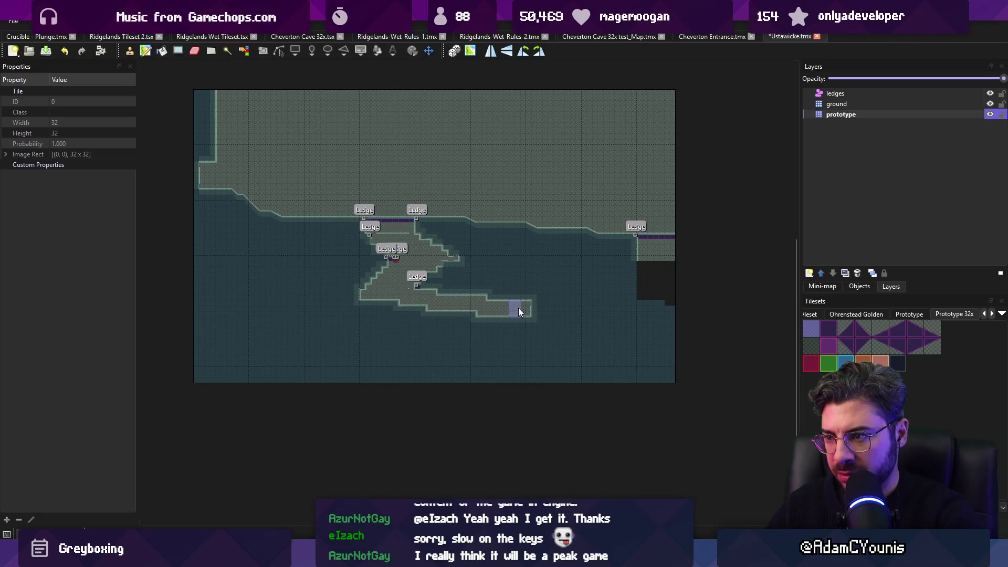
left_click_drag(421, 314, 288, 310)
left_click_drag(349, 300, 248, 302)
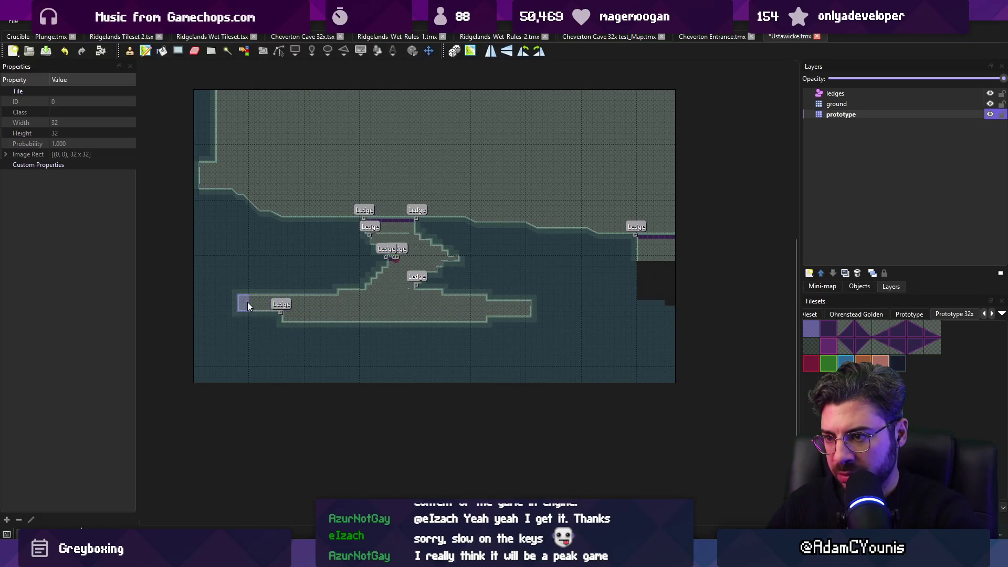
scroll(388, 294, "up", 3)
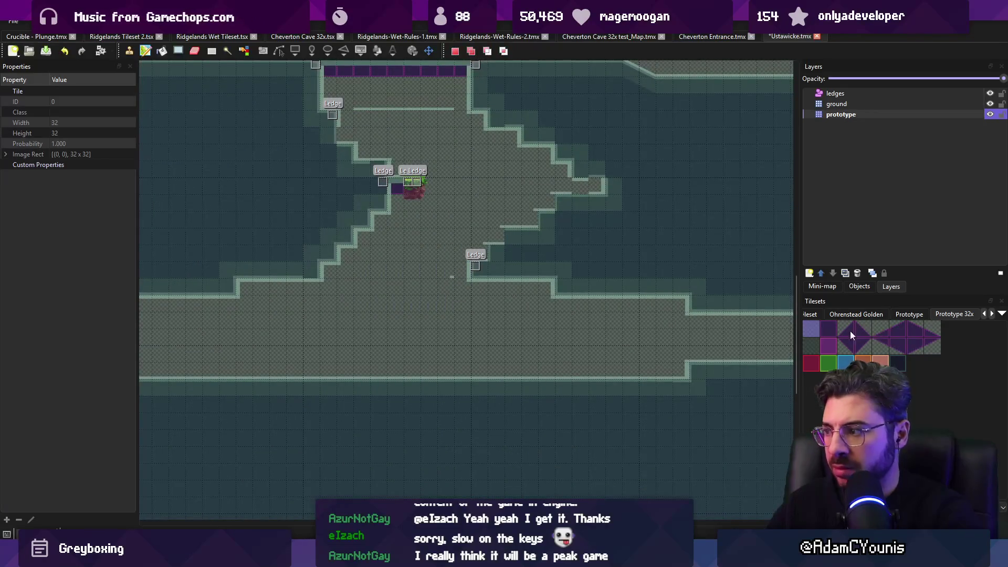
Paint diagonal slope tiles below the upper ledge, then undo them
left_click(864, 328)
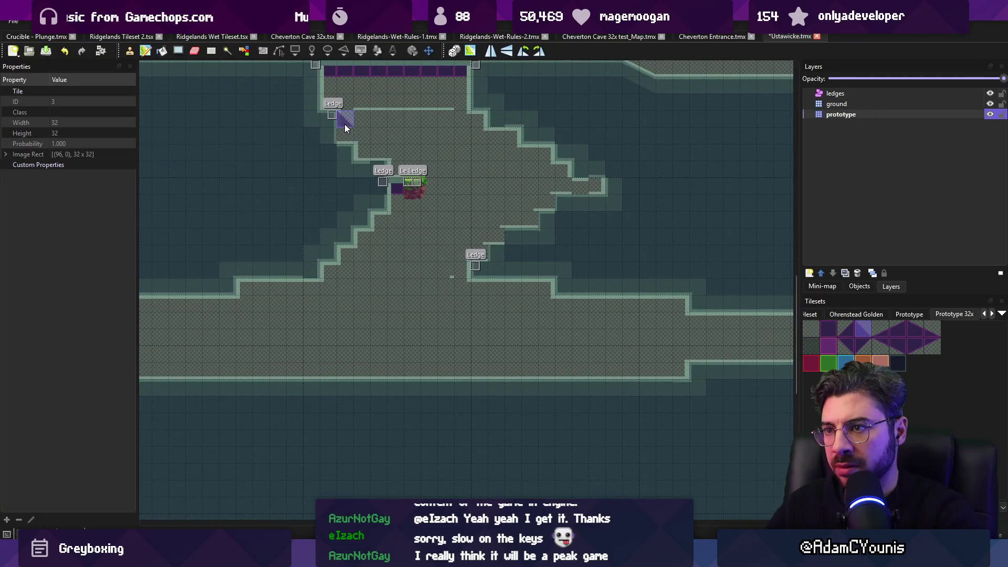
left_click_drag(344, 134, 364, 152)
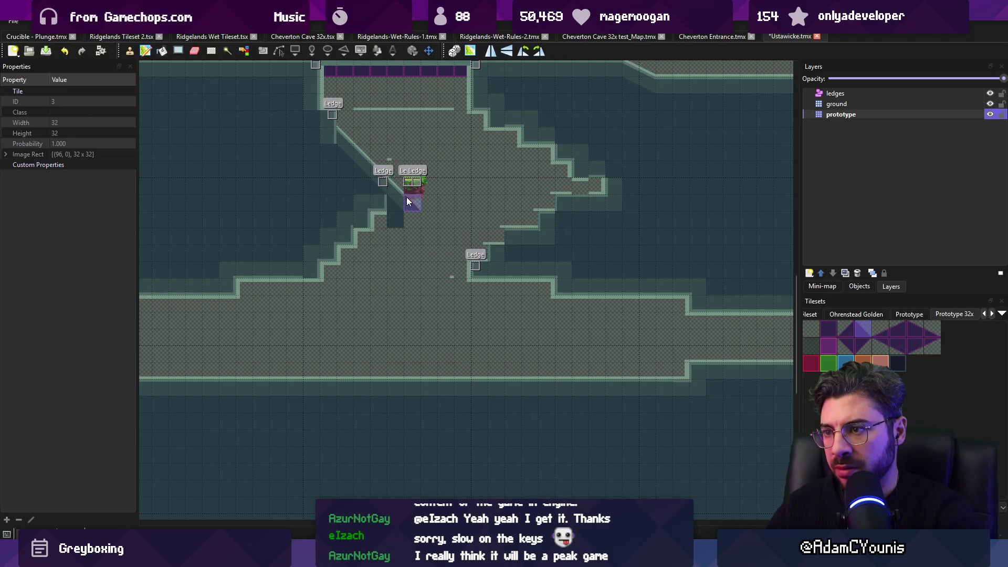
left_click(429, 220)
key("r")
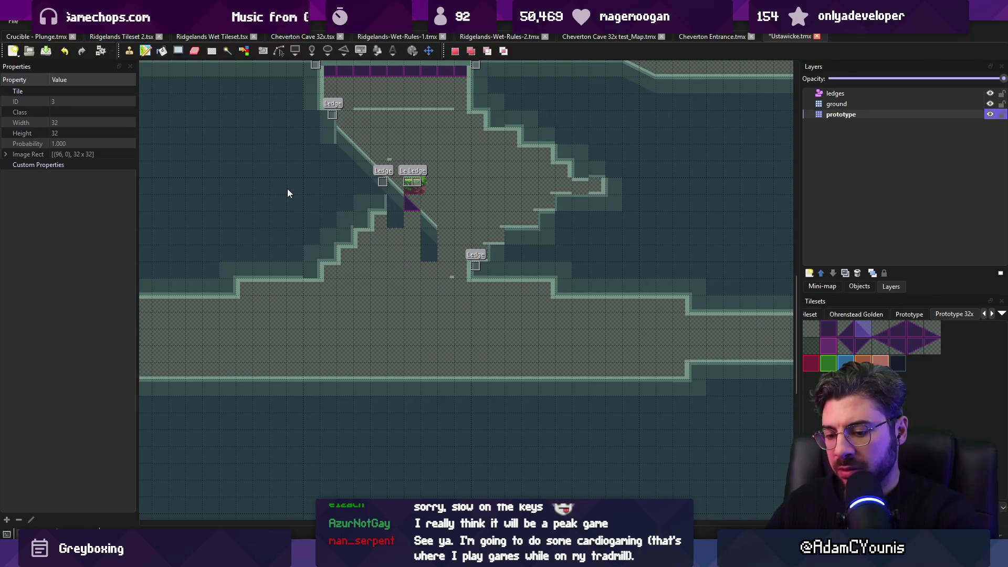
left_click_drag(320, 195, 280, 191)
key("ctrl+z")
key("ctrl+z")
key("ctrl+z")
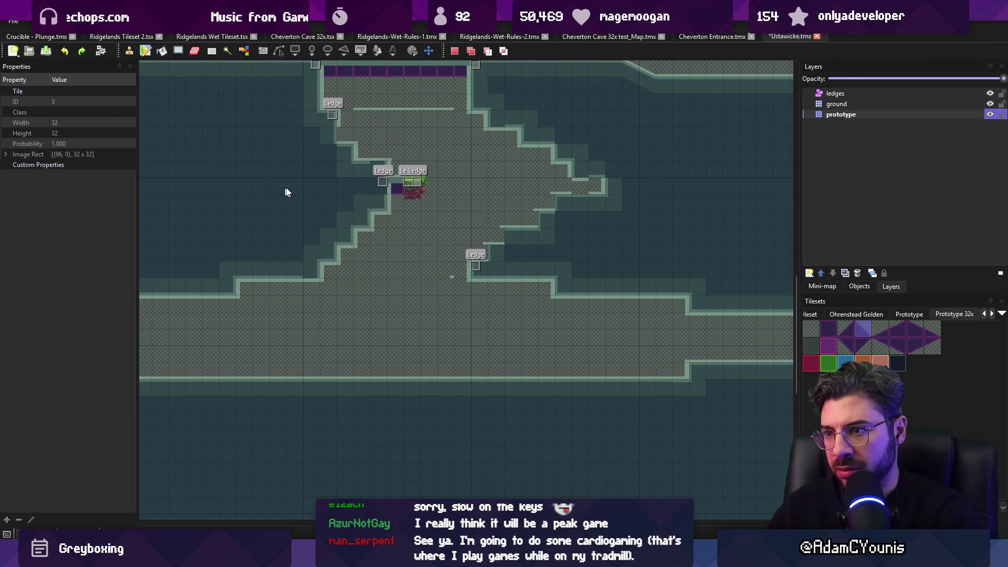
Cut a three-tile purple block and try placing it beside the chamber, then undo
left_click_drag(562, 132, 631, 148)
scroll(616, 176, "right", 2)
left_click_drag(580, 205, 603, 209)
key("ctrl+x")
key("ctrl+v")
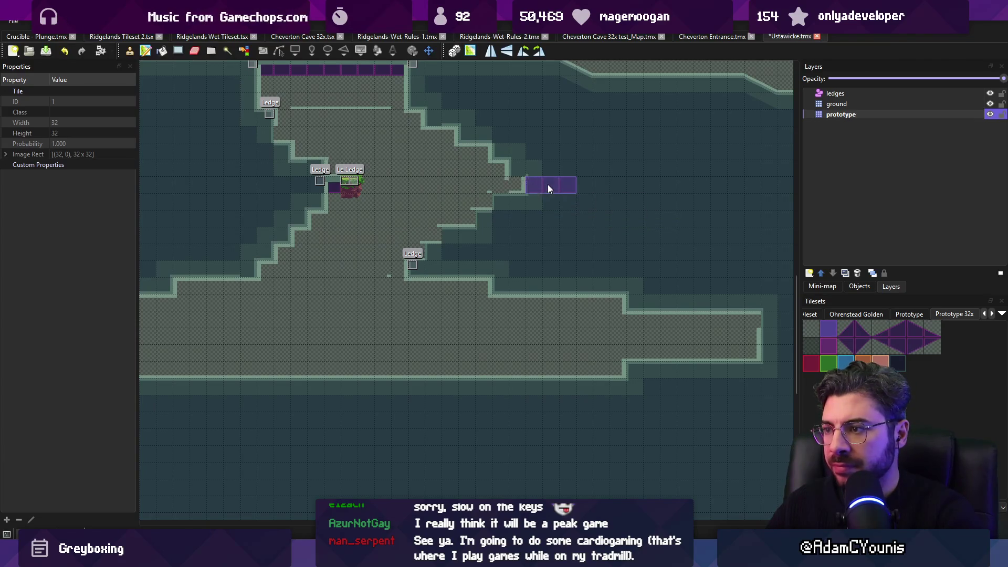
left_click(503, 208)
key("ctrl+z")
Repaint the chamber wall edge and cover the walls near the lower ledges with ground
mouse_move(412, 265)
left_mouse_down()
mouse_move(493, 191)
mouse_move(345, 303)
left_mouse_up()
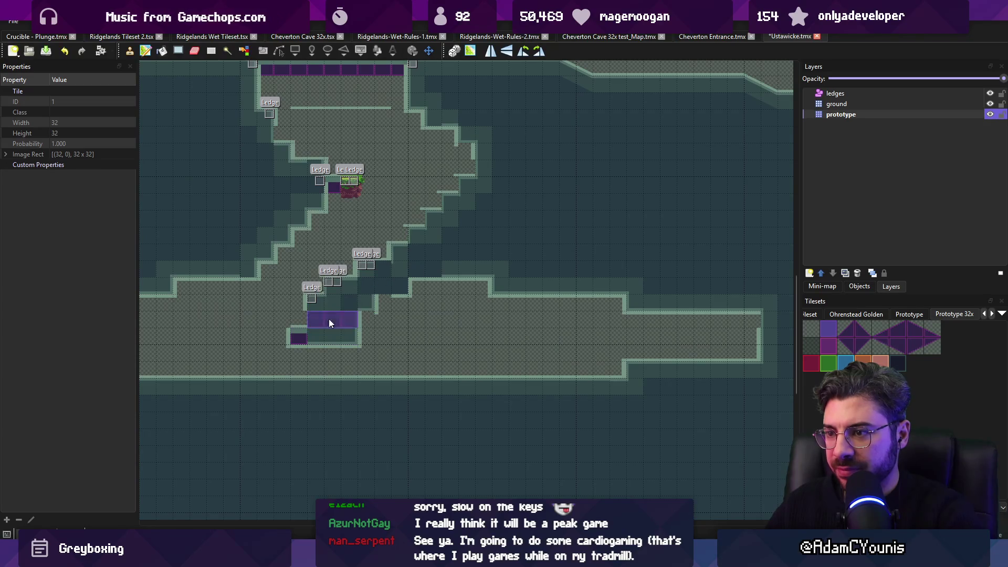
right_click(370, 234)
left_click_drag(344, 263, 284, 333)
right_click(506, 225)
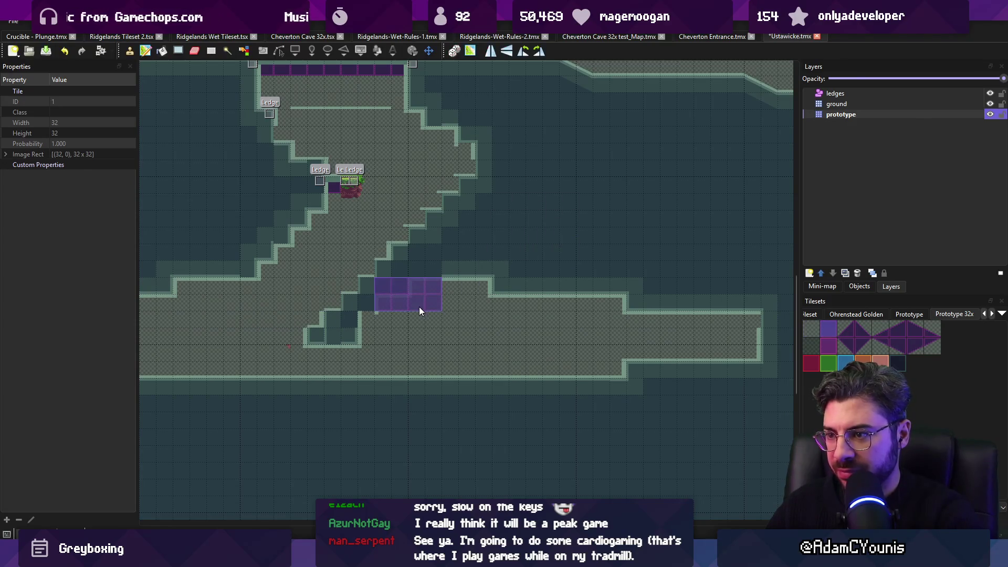
Push the wall edge one tile right, paint purple tiles on the upper-left wall, and save
key("r")
scroll(430, 277, "left", 3)
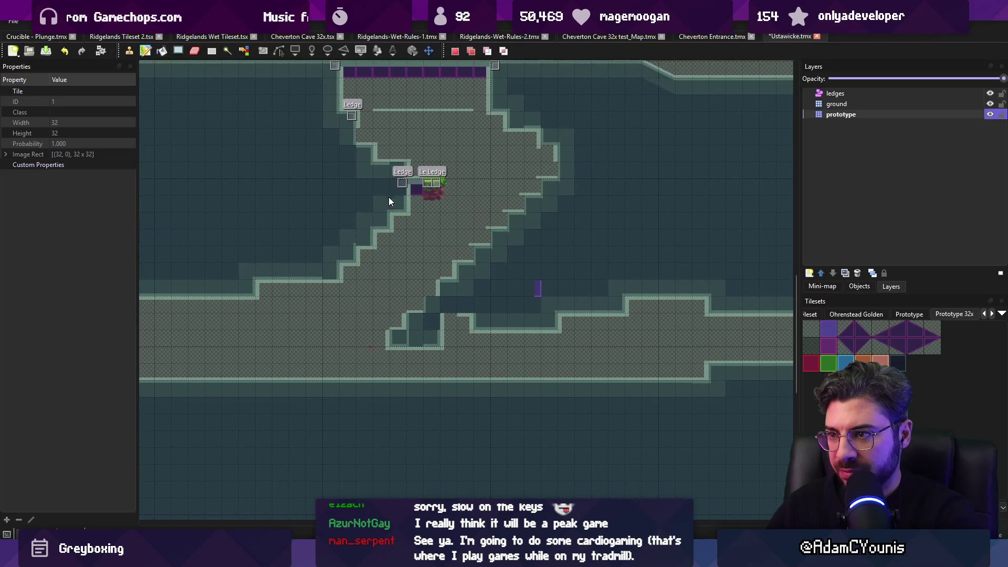
key("b")
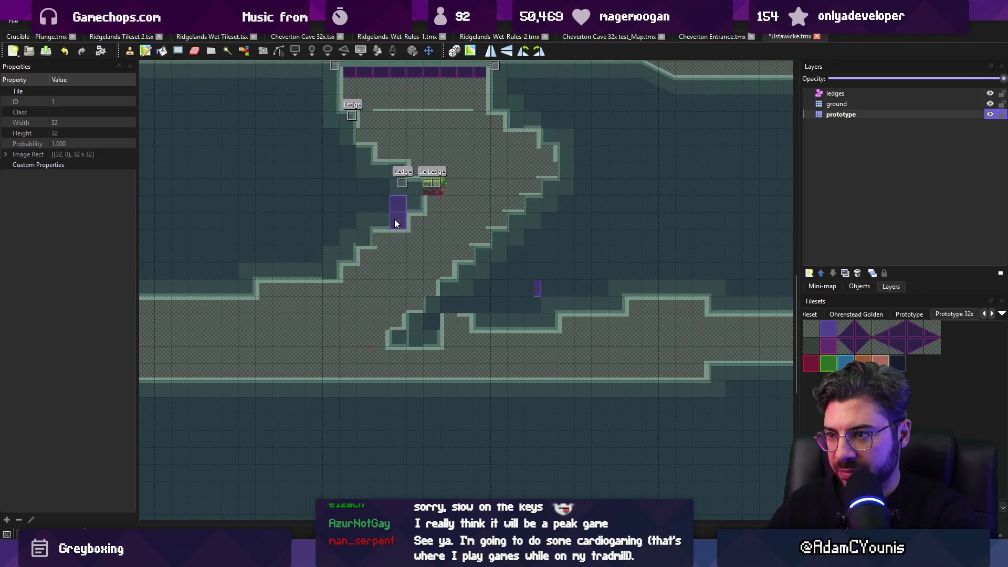
left_click_drag(376, 235, 345, 263)
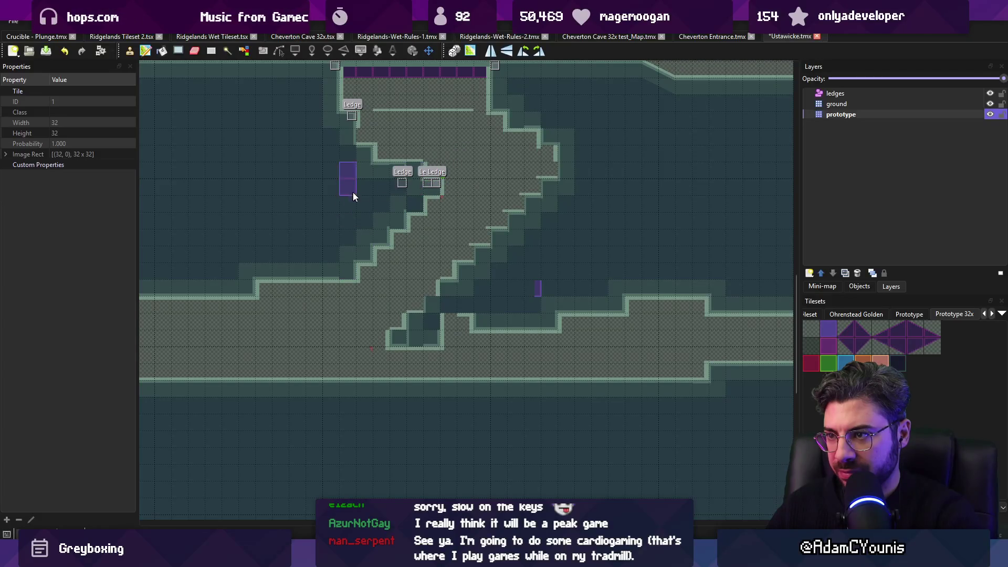
mouse_move(382, 169)
left_mouse_down()
mouse_move(367, 143)
mouse_move(322, 144)
left_mouse_up()
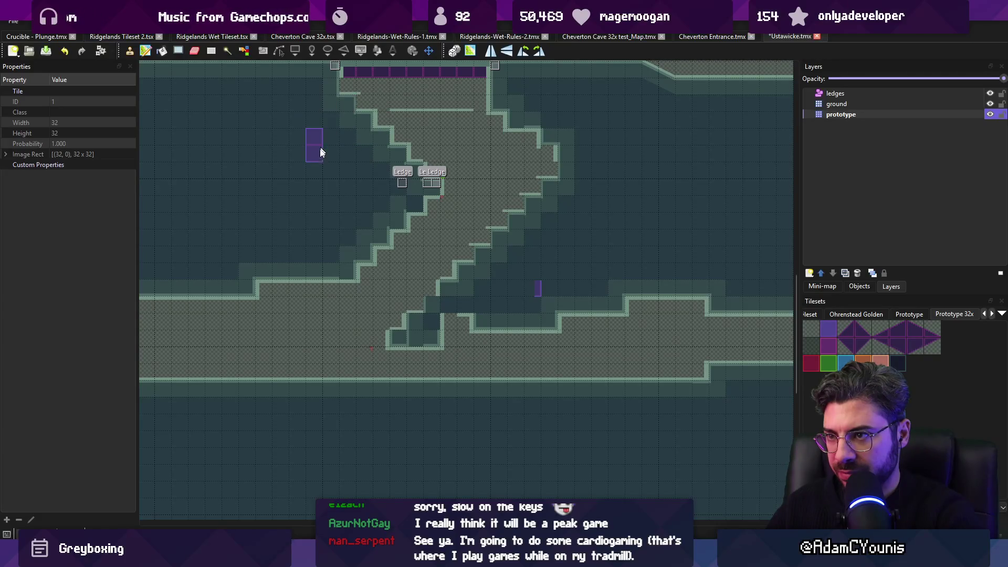
key("ctrl+s")
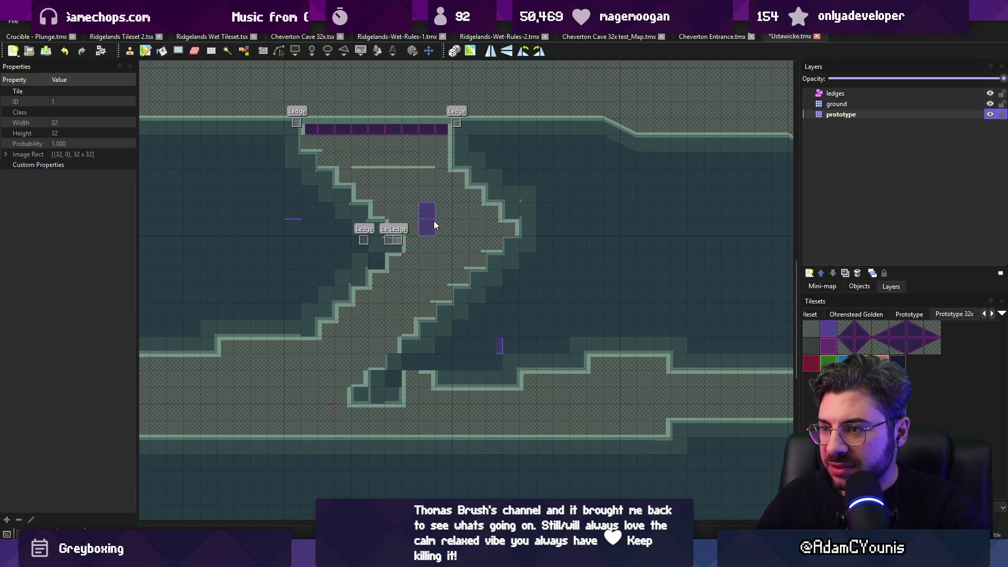
Revert the middle ledge tiles and trial-paste a copy of the chamber's right side, then undo
key("ctrl+z")
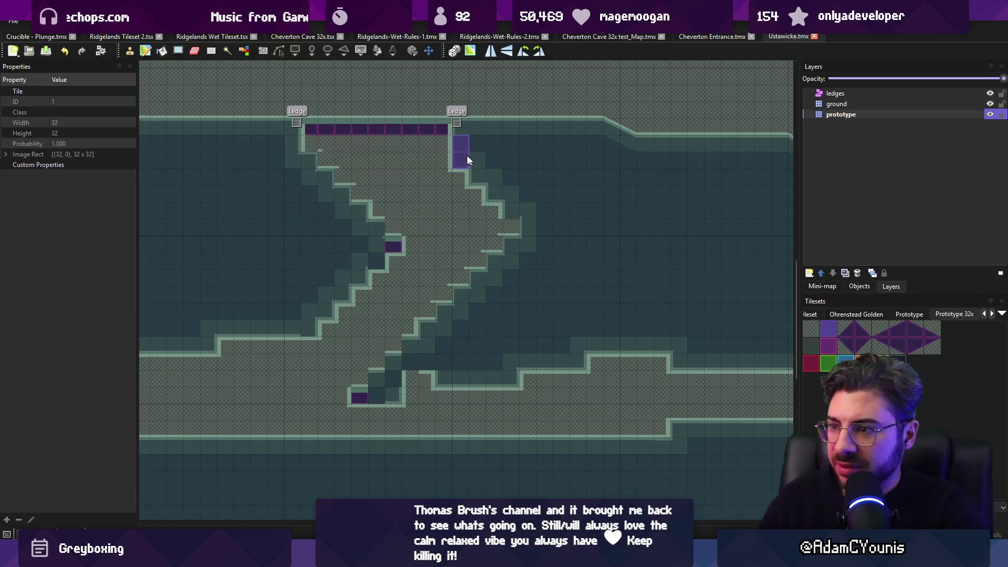
scroll(474, 200, "down", 1)
key("r")
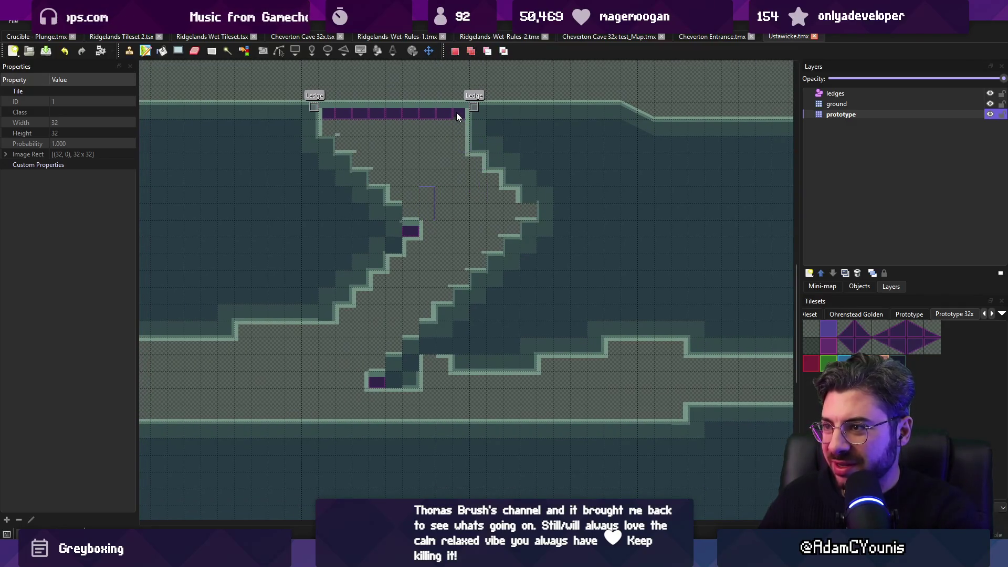
left_click_drag(505, 140, 619, 263)
mouse_move(512, 276)
left_mouse_down()
mouse_move(461, 322)
mouse_move(379, 355)
mouse_move(360, 398)
left_mouse_up()
key("ctrl+c")
key("ctrl+v")
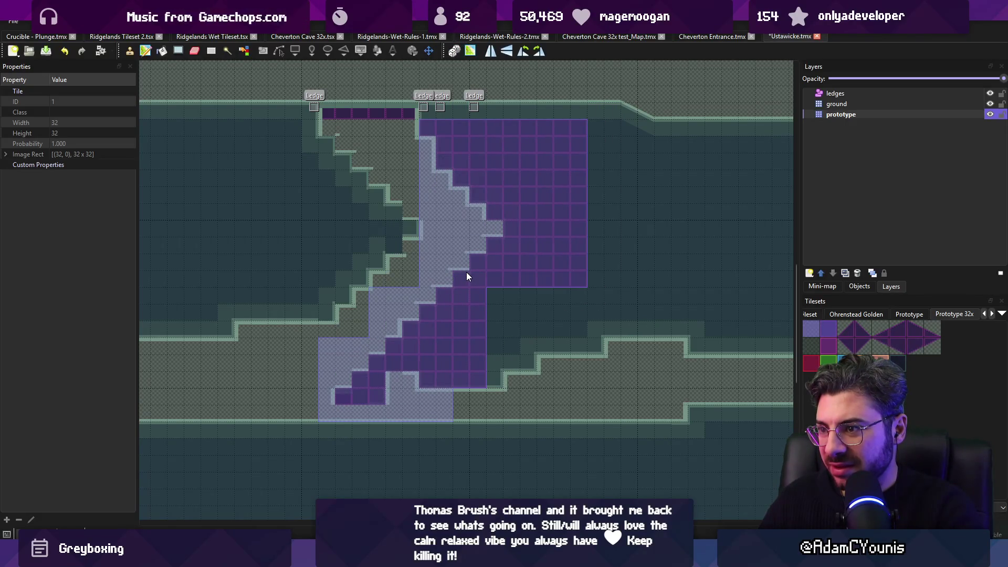
left_click(467, 272)
key("ctrl+z")
Copy two tiles onto the upper wall and paint ground into the lower corridor floor
key("r")
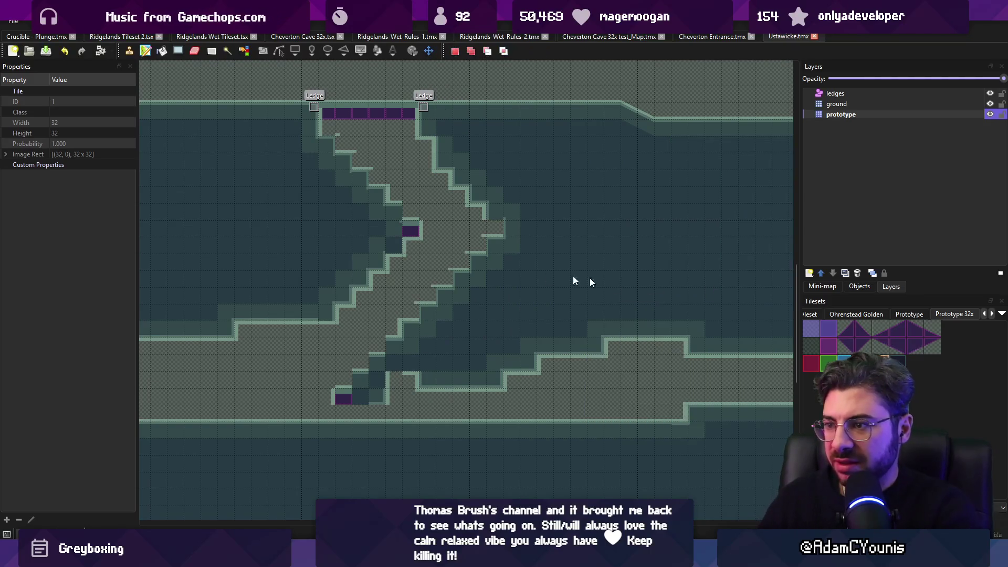
key("ctrl+c")
key("ctrl+v")
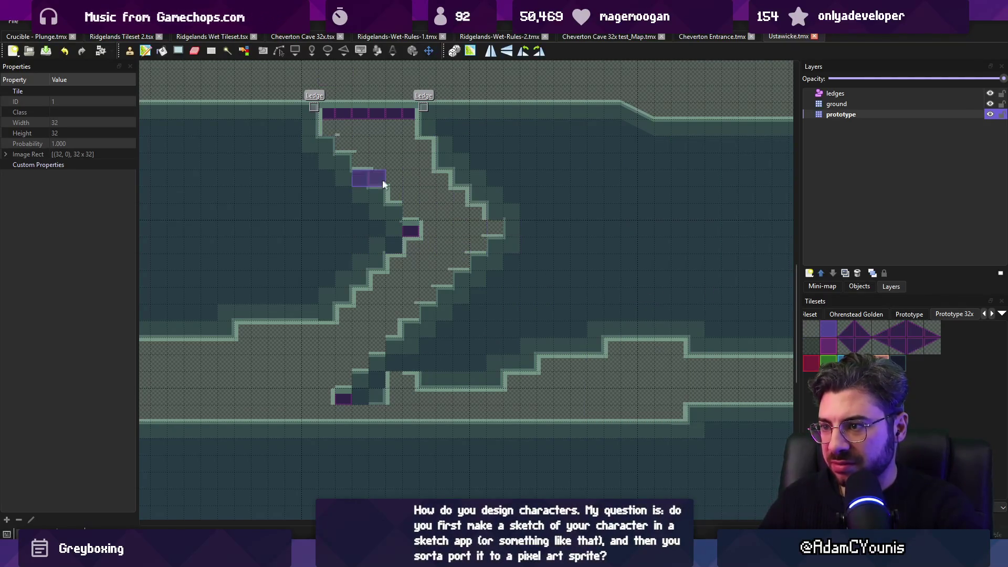
left_click_drag(410, 278, 541, 193)
right_click(358, 245)
left_click(434, 260)
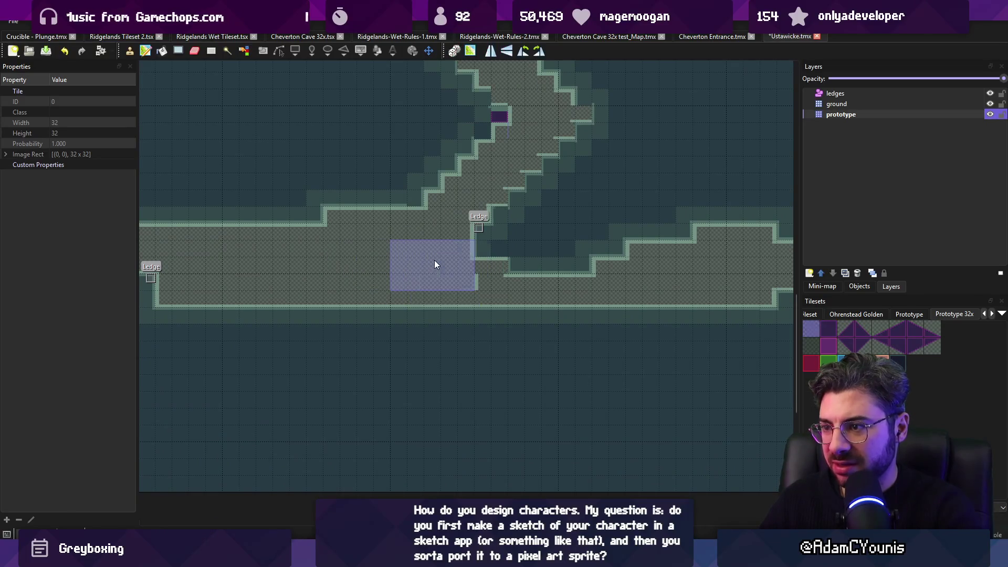
With copied floor tiles, extend the lower platform's left wall, level its ceiling, fill its corner, and save
key("r")
left_click_drag(461, 280, 484, 285)
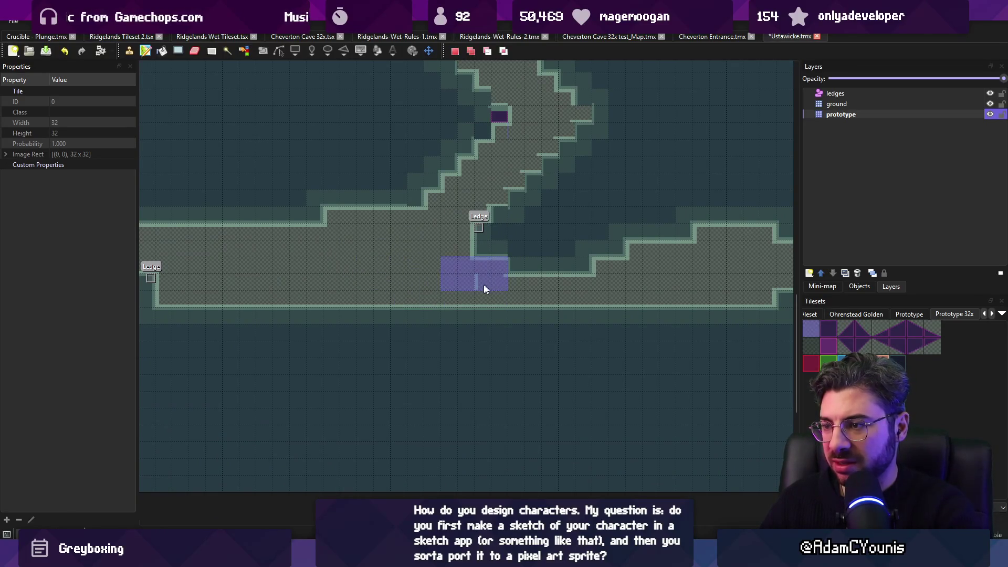
key("ctrl+c")
key("ctrl+v")
scroll(485, 284, "down", 2, "ctrl")
left_click(231, 247)
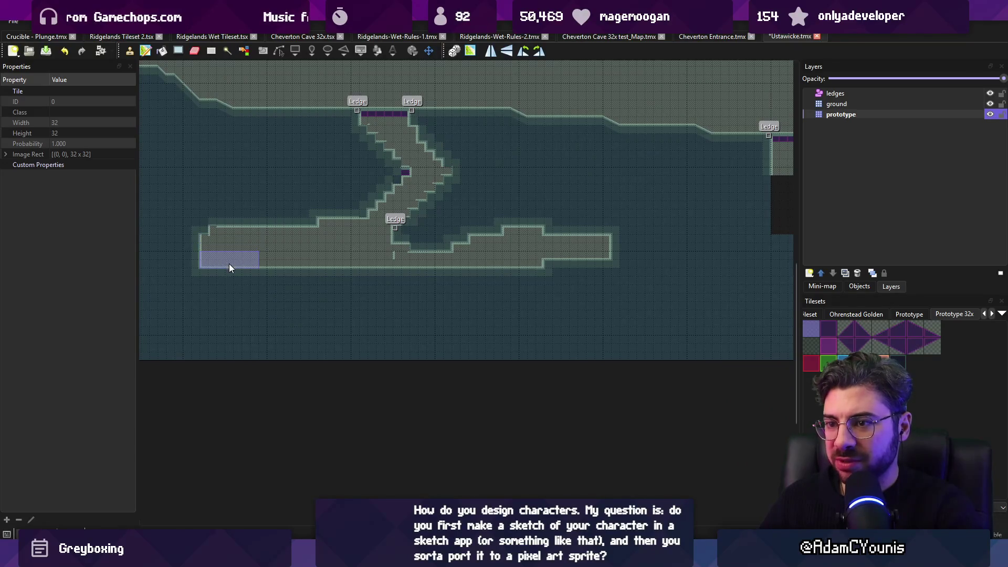
left_click_drag(447, 247, 603, 255)
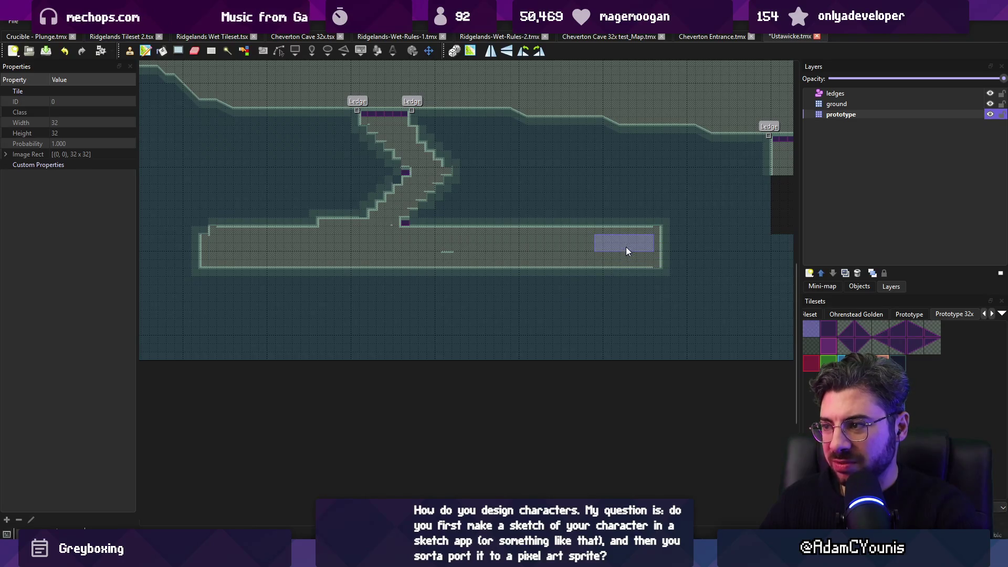
left_click(215, 260)
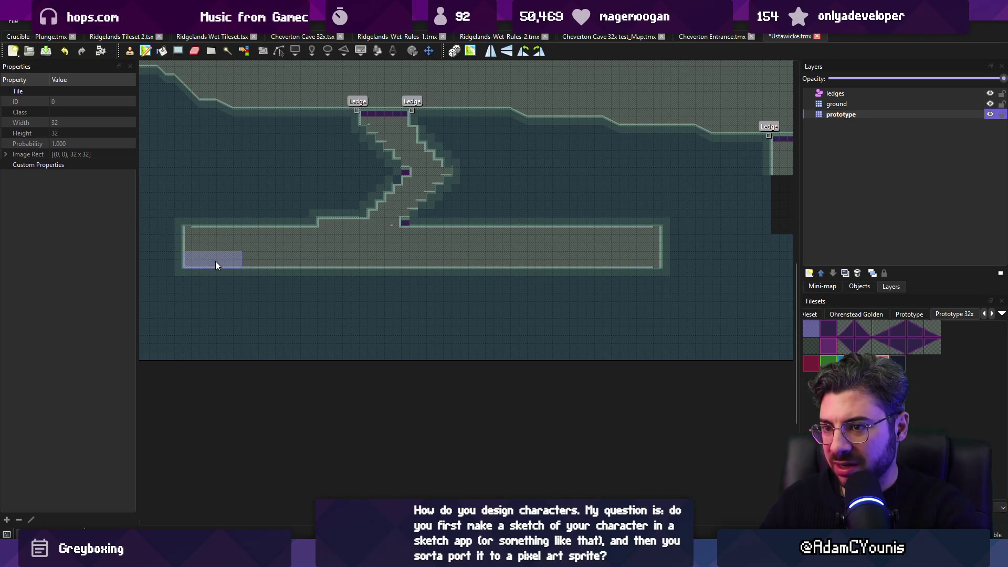
key("r")
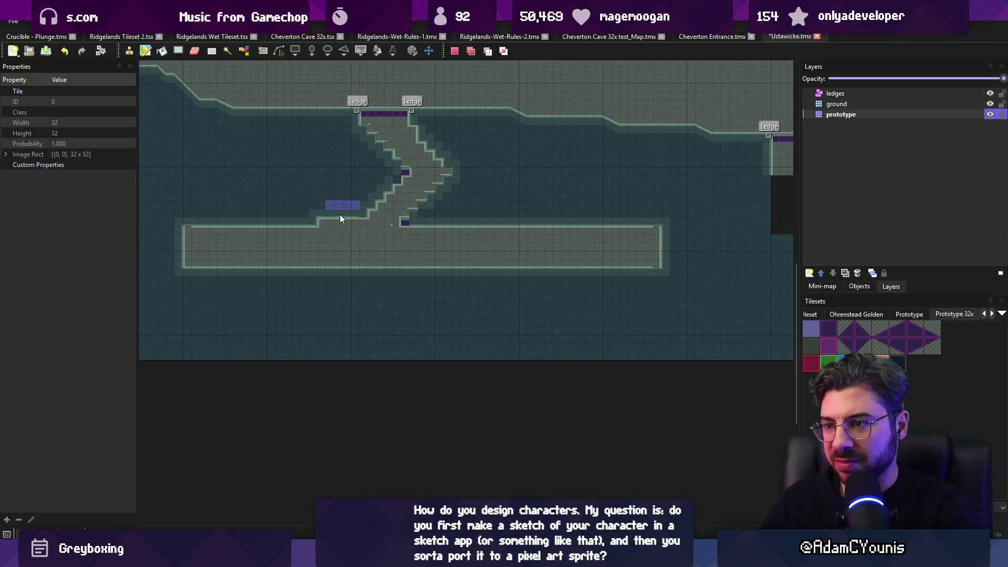
key("b")
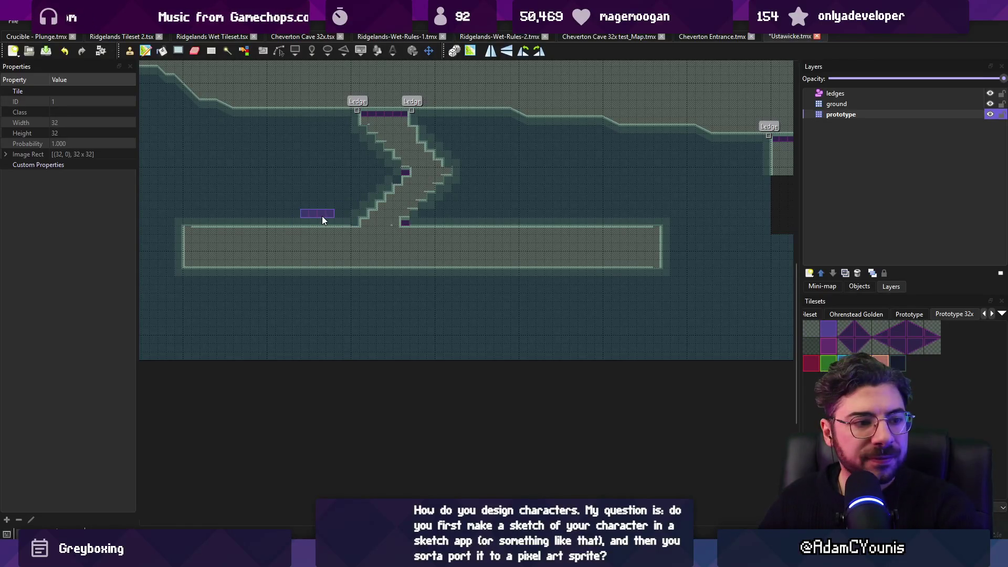
key("ctrl+s")
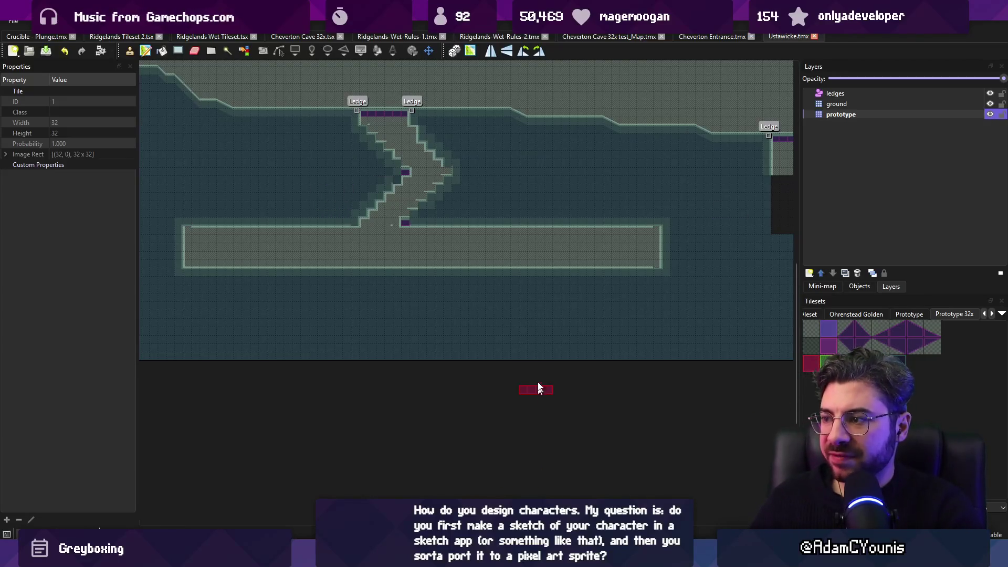
Cut off the lower platform's right end, save the map, and switch to Aseprite
scroll(465, 225, "right", 1)
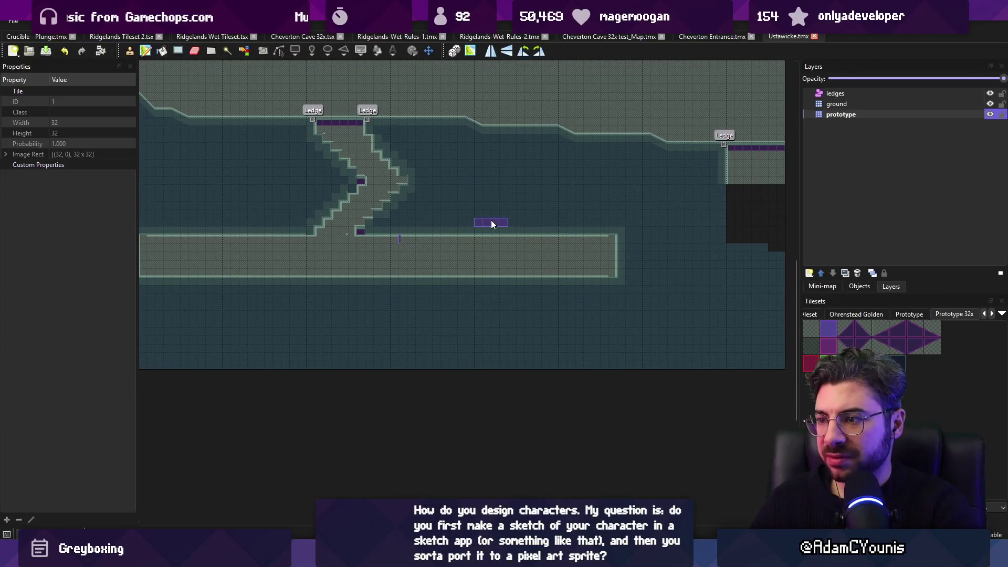
mouse_move(525, 242)
left_mouse_down()
mouse_move(520, 292)
mouse_move(588, 268)
left_mouse_up()
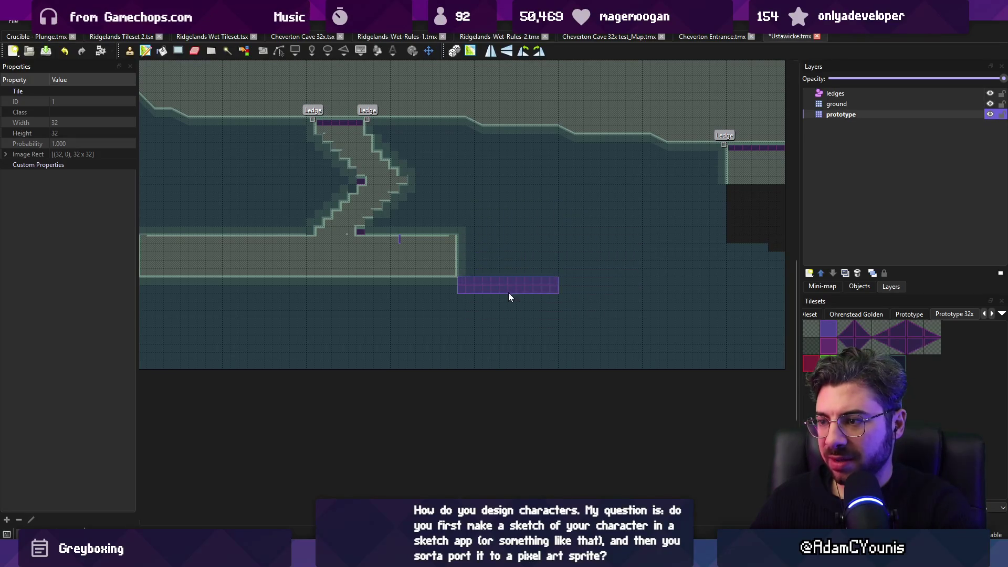
scroll(525, 299, "left", 2)
key("ctrl+s")
scroll(316, 278, "right", 2)
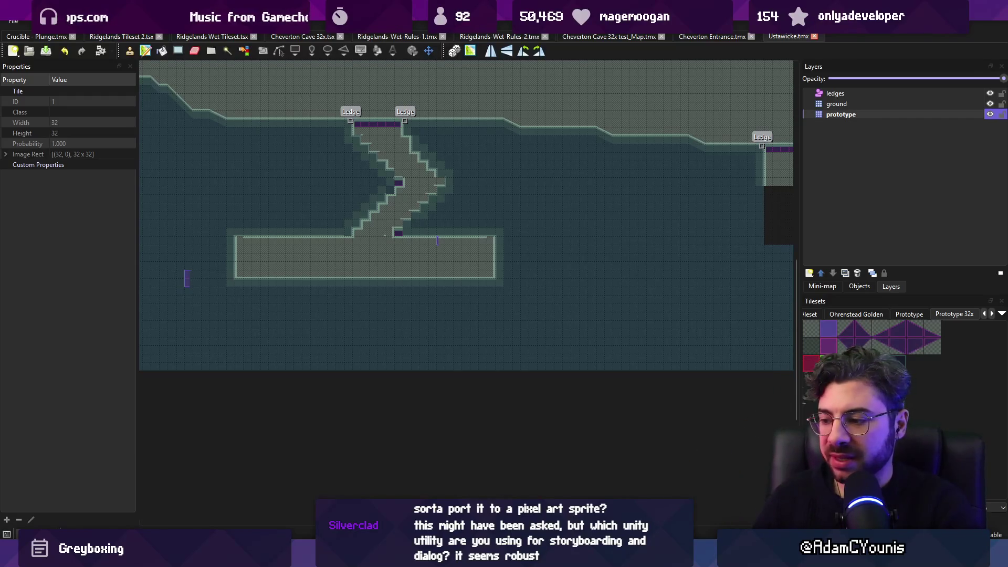
left_click(644, 557)
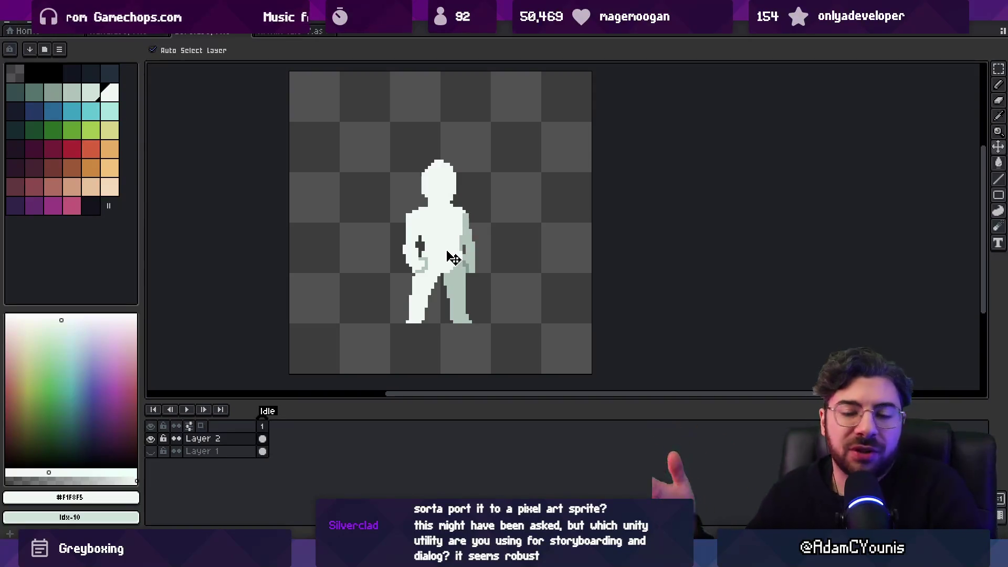
Show Layer 1's coloured sprite briefly, then hide it so only the white silhouette remains
left_click(151, 451)
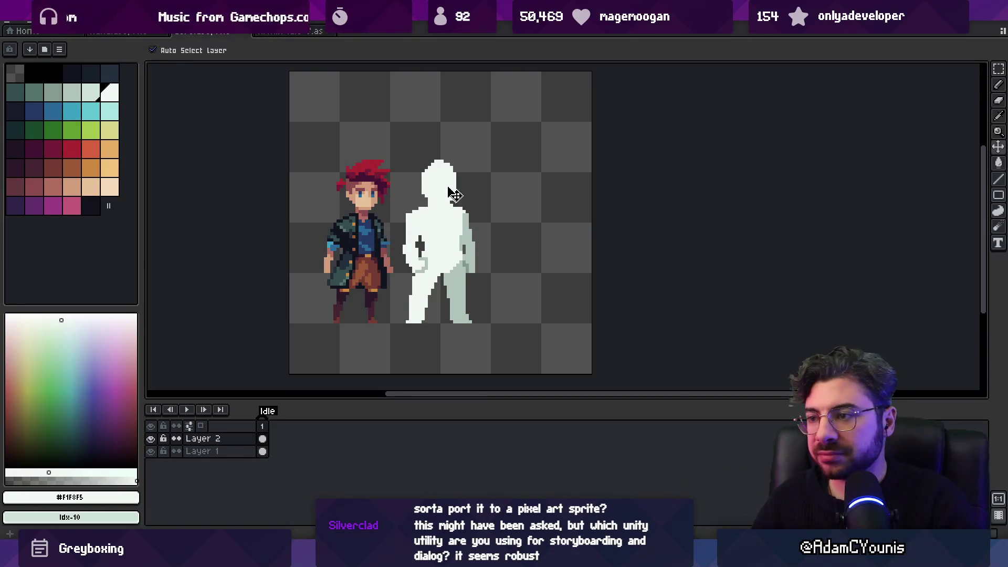
key("b")
scroll(445, 195, "up", 2)
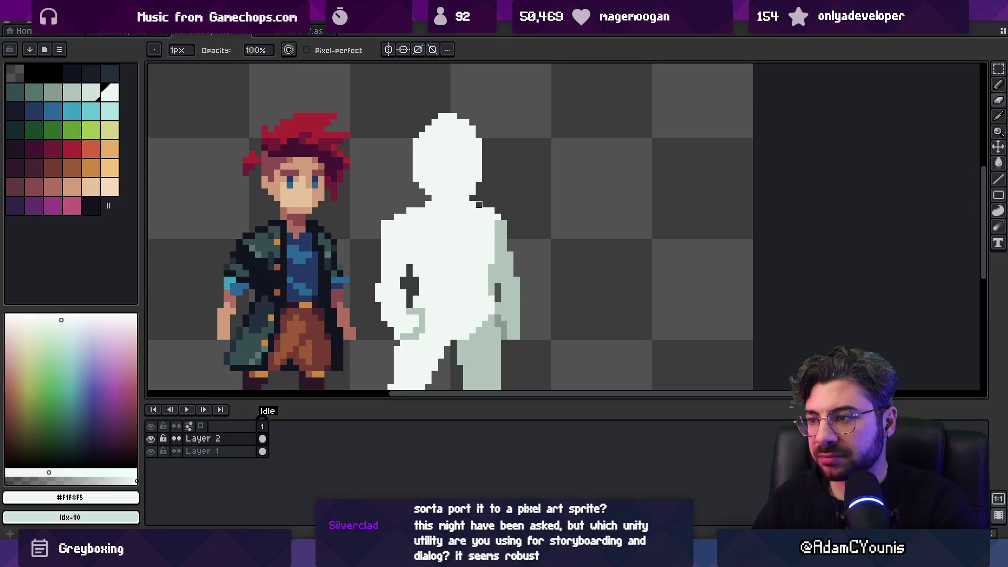
scroll(476, 226, "down", 3)
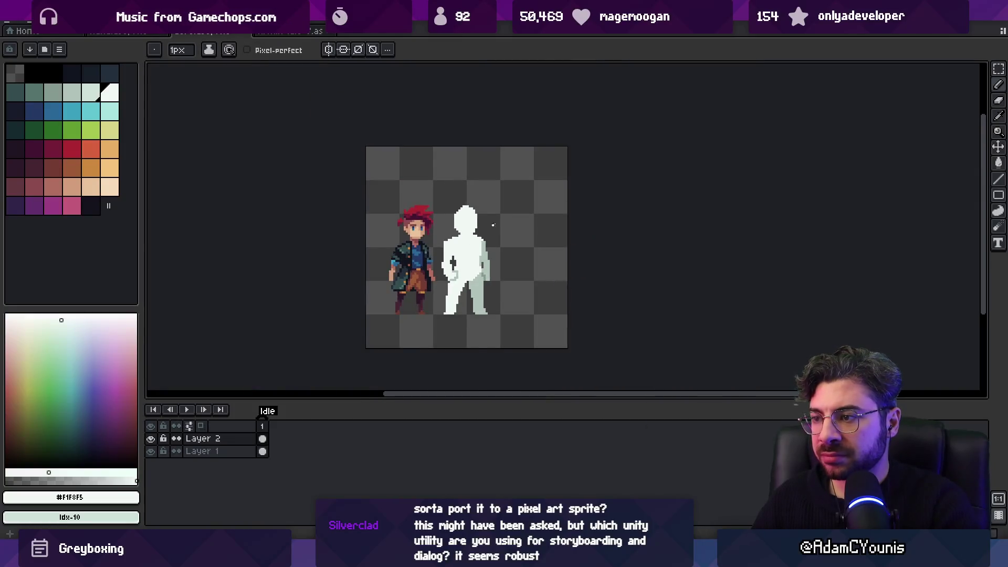
scroll(472, 211, "up", 3)
scroll(447, 244, "down", 3)
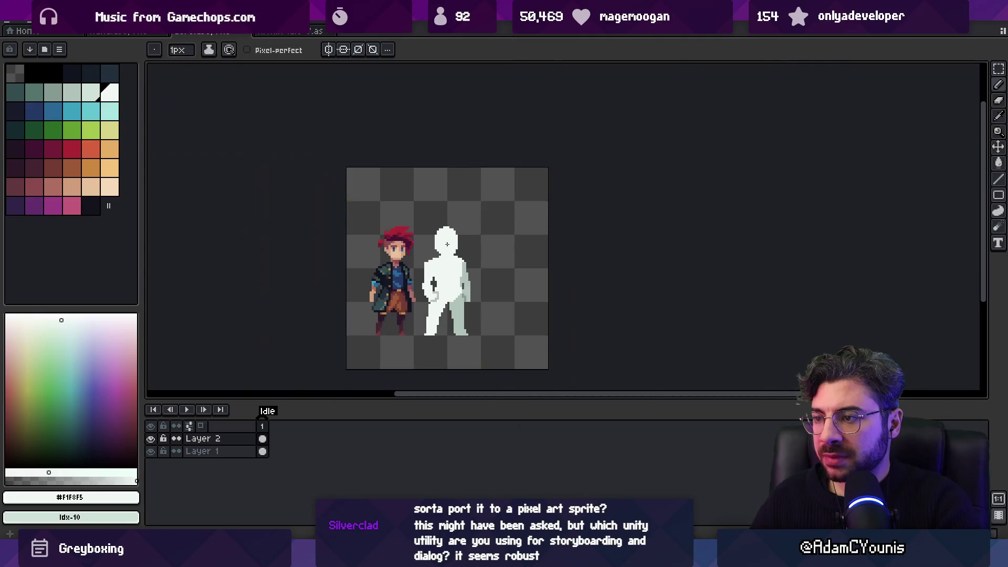
left_click(152, 452)
Re-export the sprite sheet and return to Unity
key("ctrl+e")
key("Return")
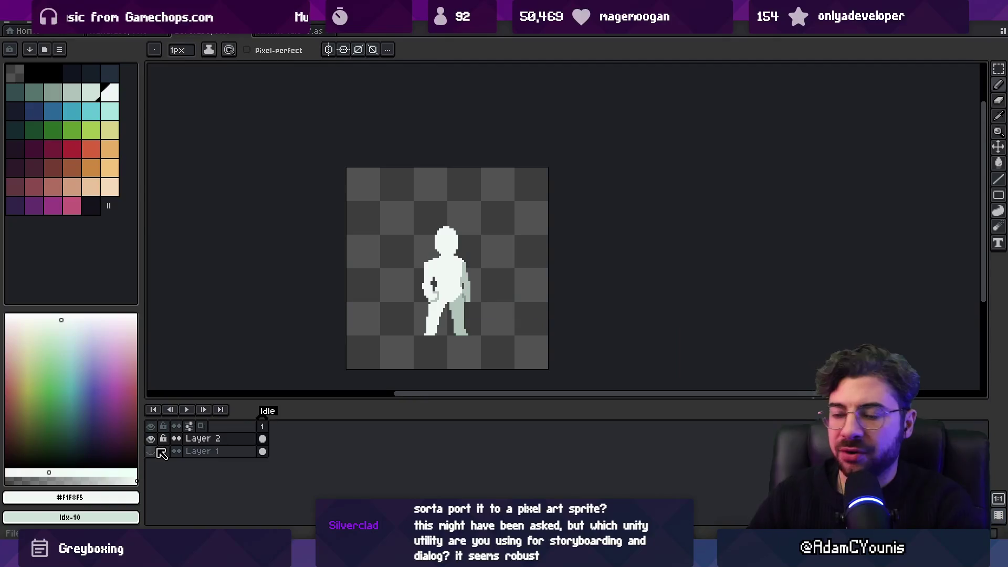
key("alt+Tab")
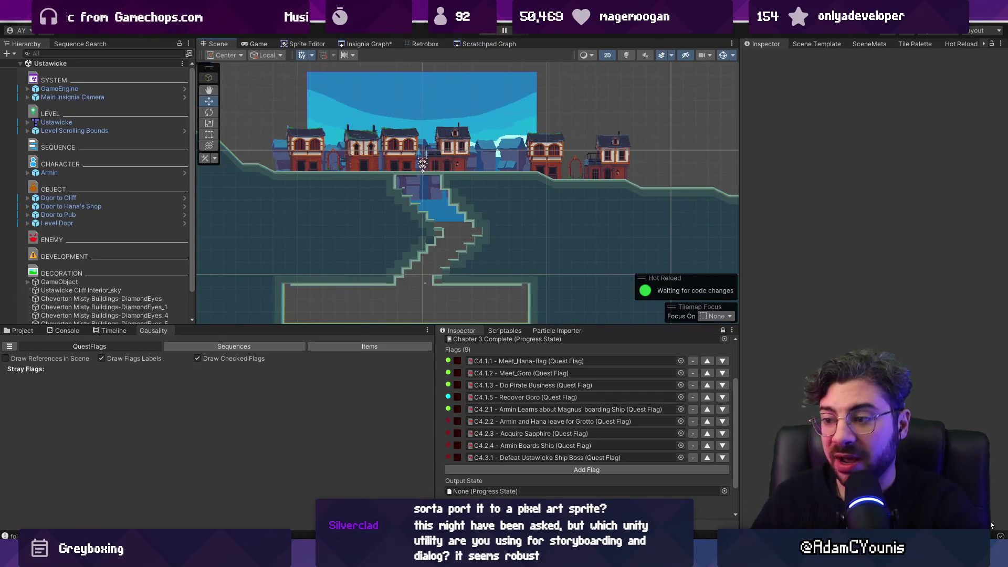
left_click_drag(435, 409, 486, 408)
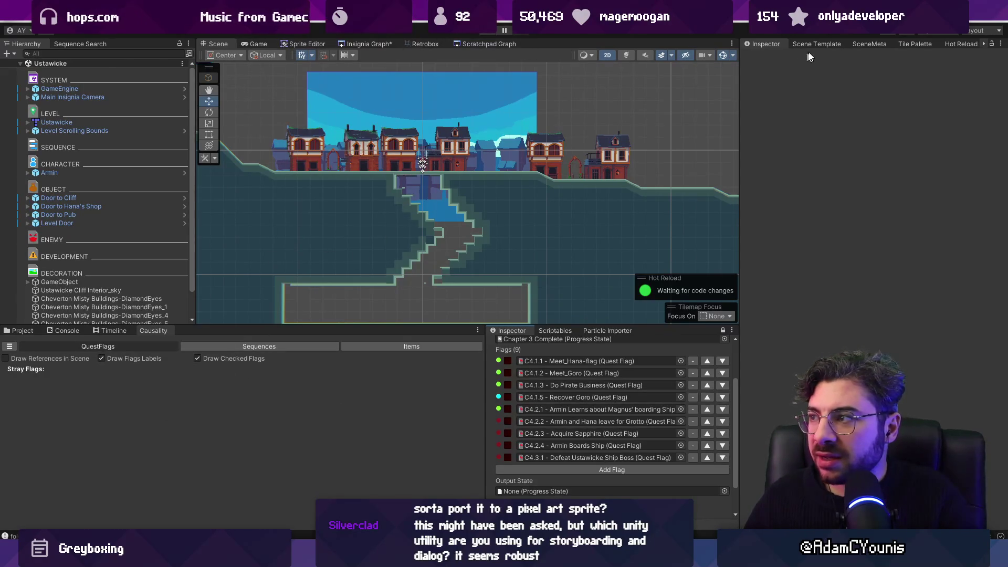
left_click(820, 44)
left_click(868, 45)
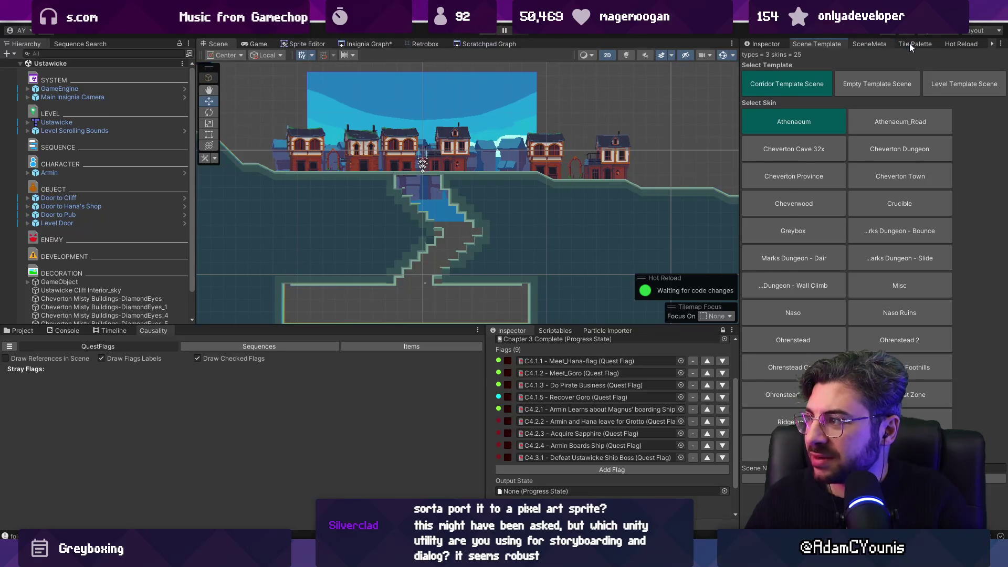
left_click(909, 41)
left_click(953, 41)
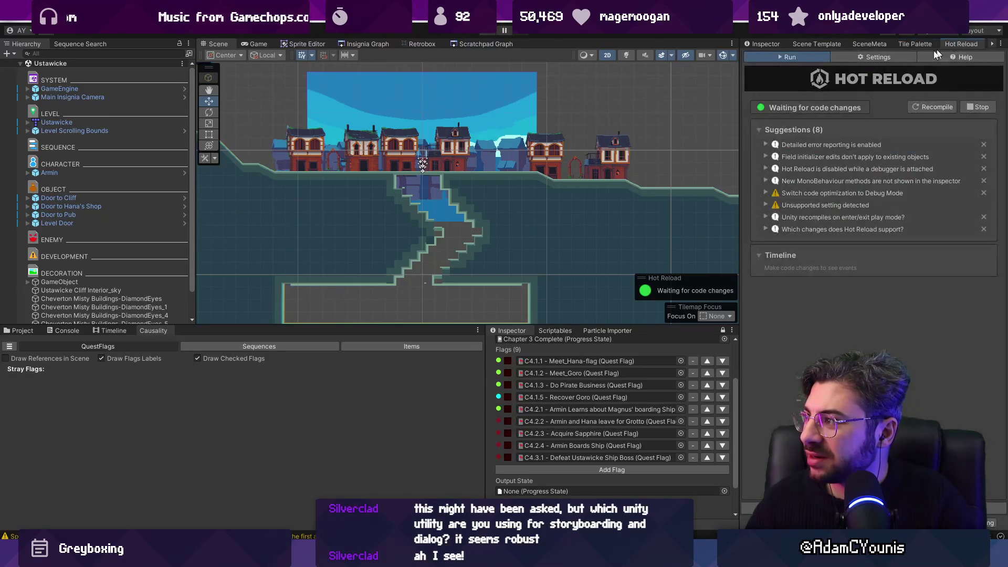
left_click_drag(740, 79, 660, 80)
left_click(685, 44)
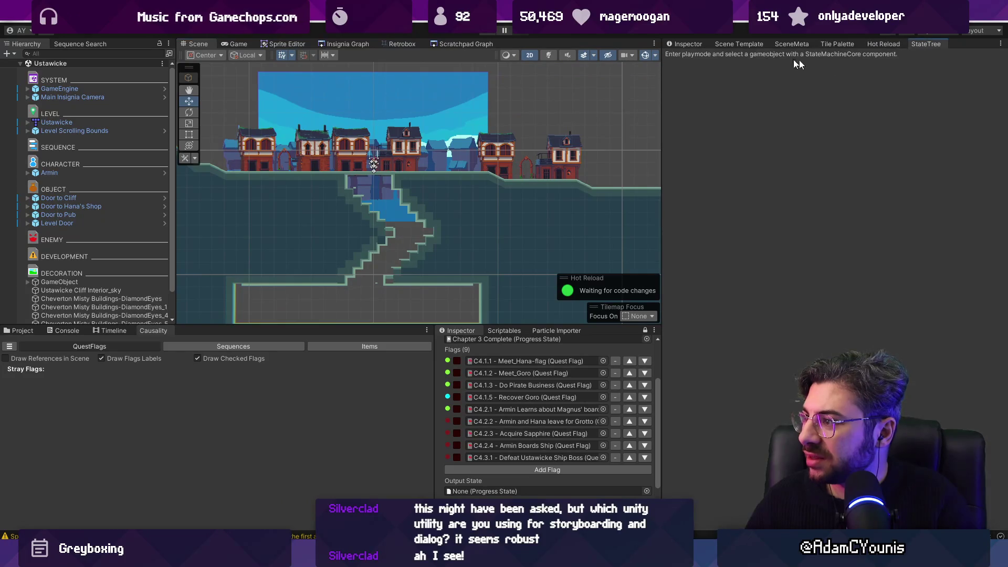
left_click(456, 44)
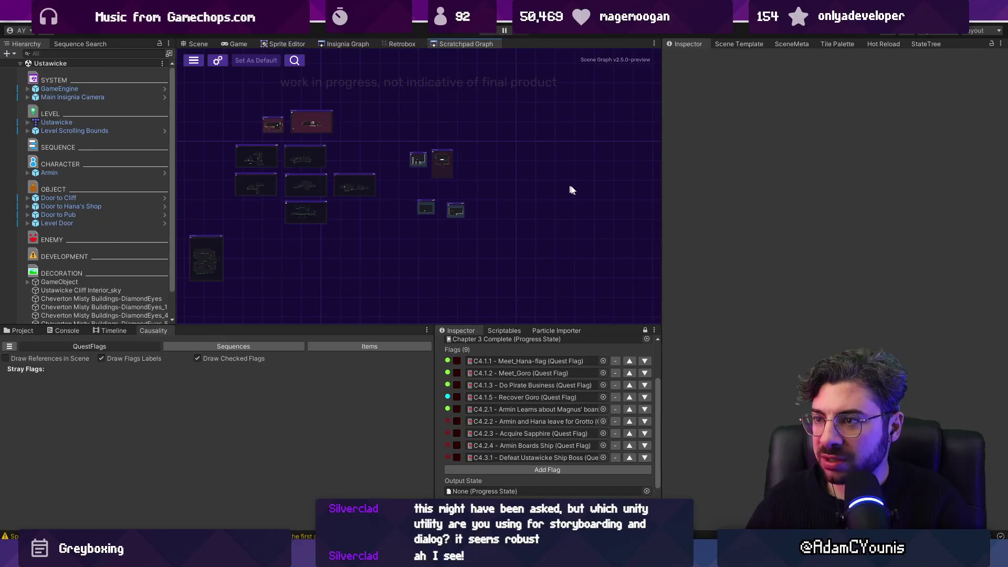
scroll(572, 193, "up", 2)
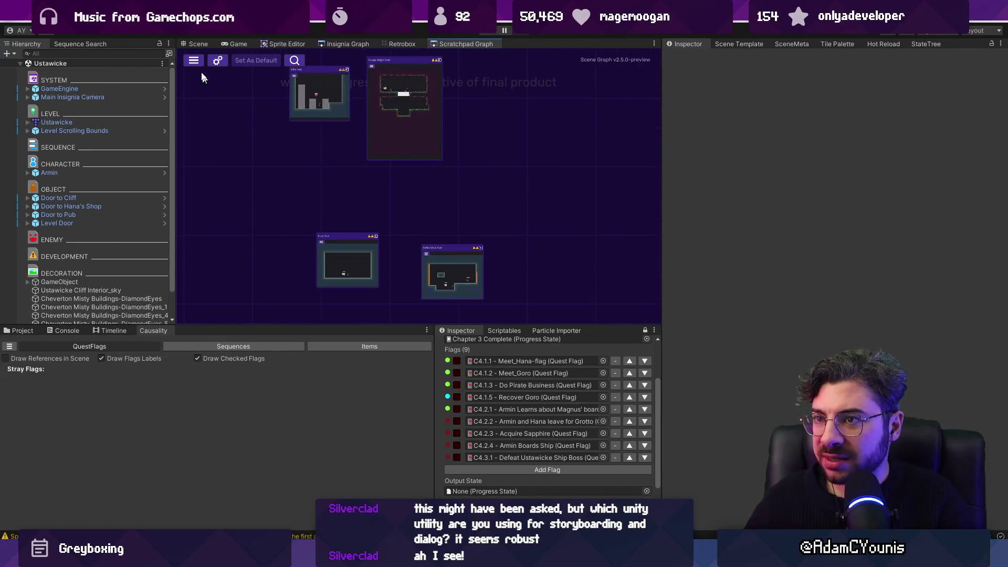
left_click(197, 45)
scroll(415, 234, "up", 3)
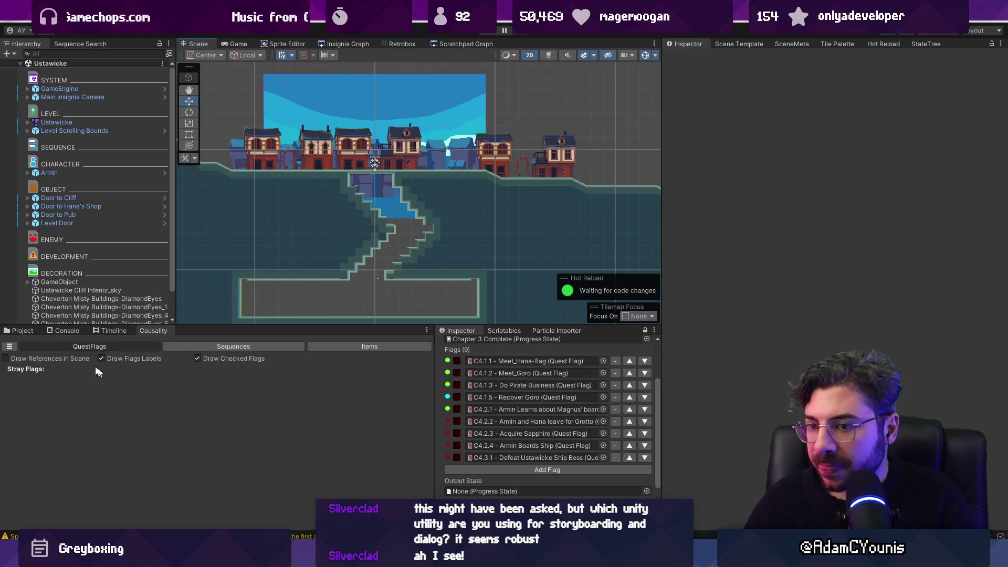
Open the Meet_Hana event sequence from the 04_Ustawicke project assets
left_click(22, 330)
left_click(210, 454)
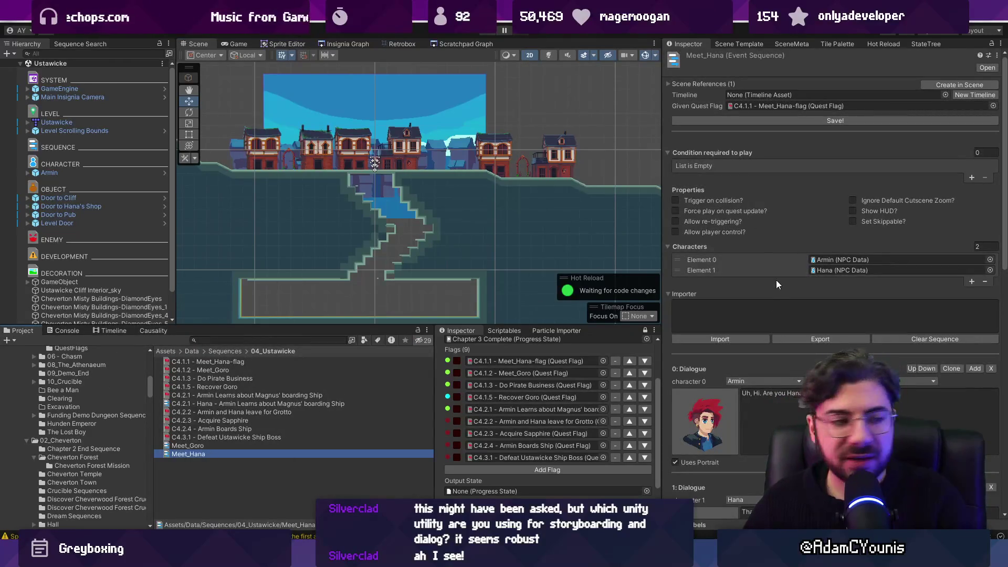
scroll(778, 263, "down", 10)
scroll(788, 233, "up", 5)
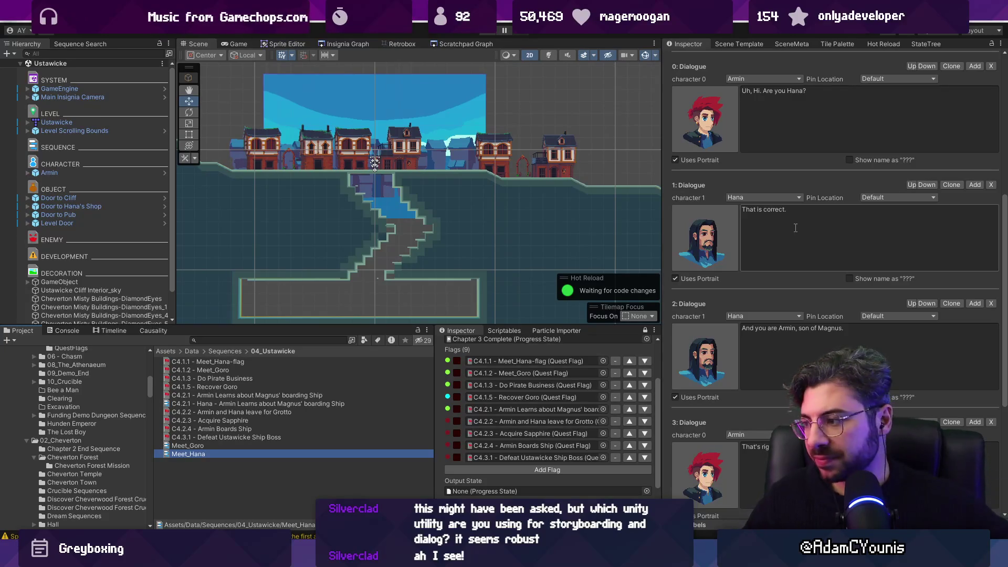
scroll(795, 228, "up", 7)
scroll(744, 240, "down", 2)
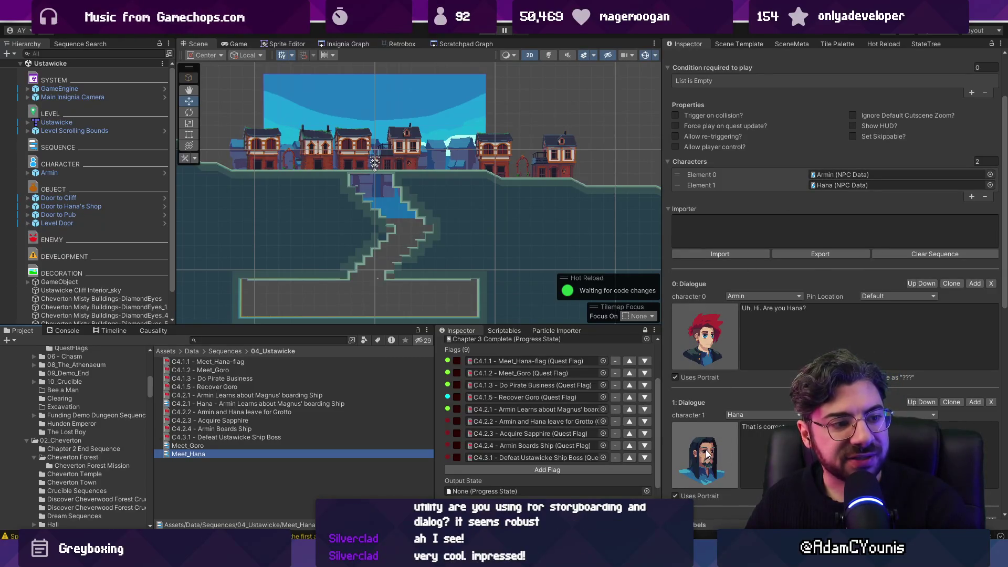
Set Armin's Dialogue 0 portrait to the first Armin variant
left_click(729, 335)
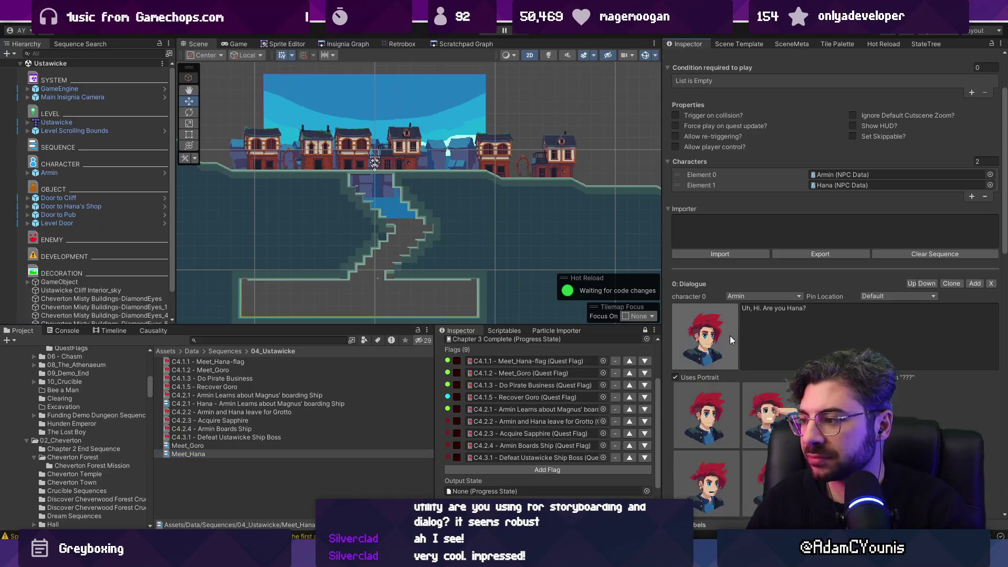
scroll(735, 352, "down", 5)
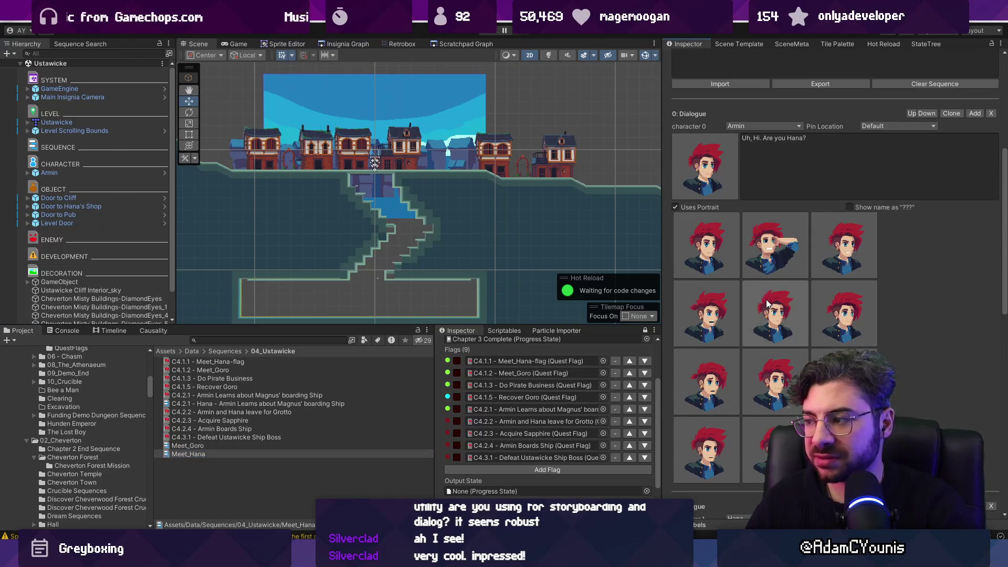
left_click(767, 300)
left_click(706, 167)
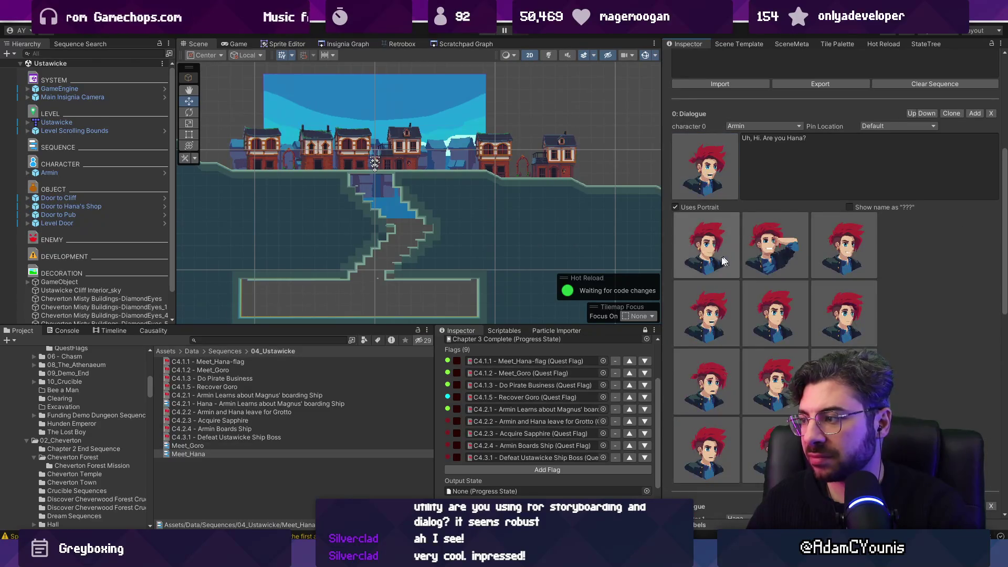
left_click(731, 260)
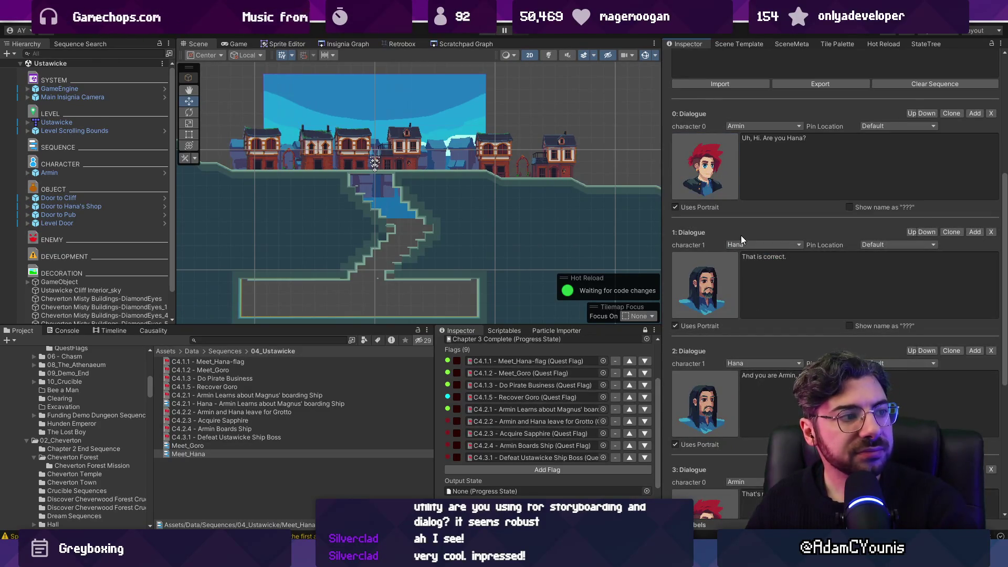
scroll(714, 206, "down", 2)
scroll(713, 205, "up", 10)
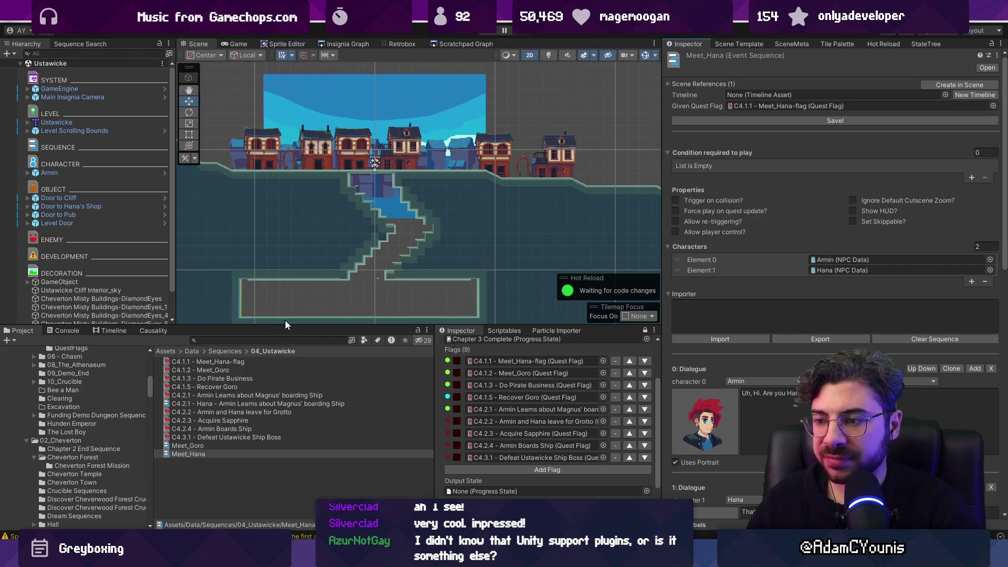
scroll(400, 158, "up", 2)
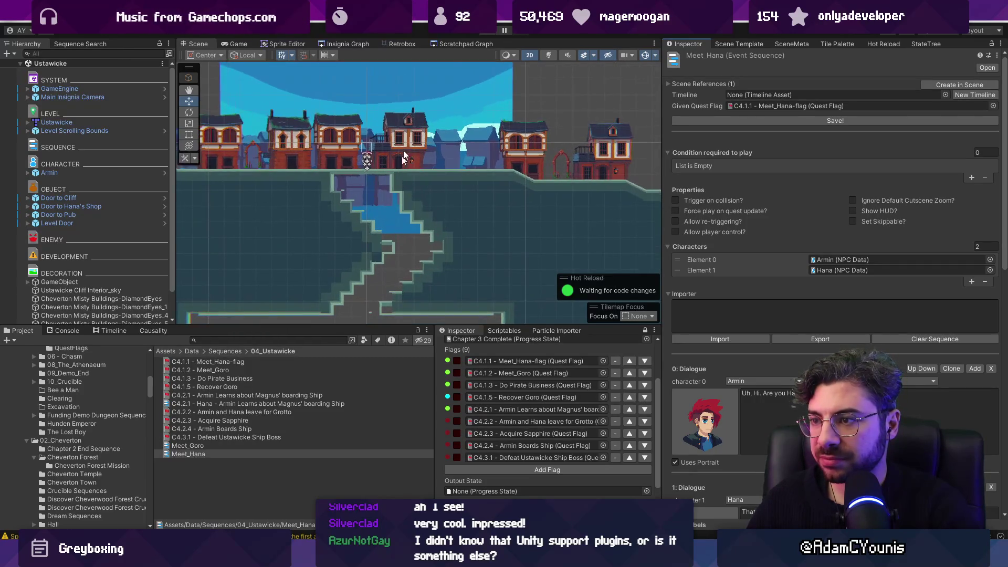
Play-test the Ustawicke level, stop it, and select the Level Door object
left_click(487, 31)
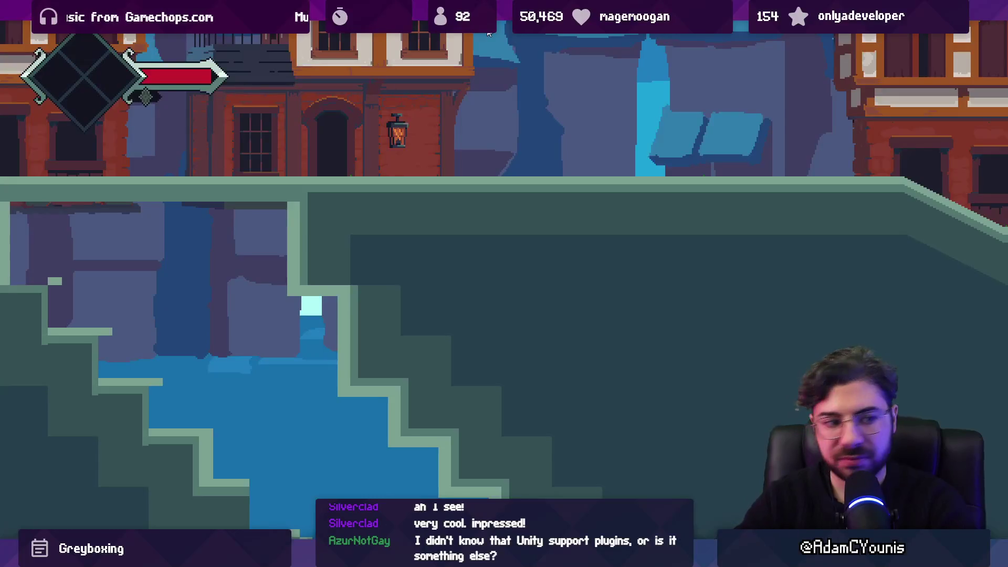
left_click(488, 32)
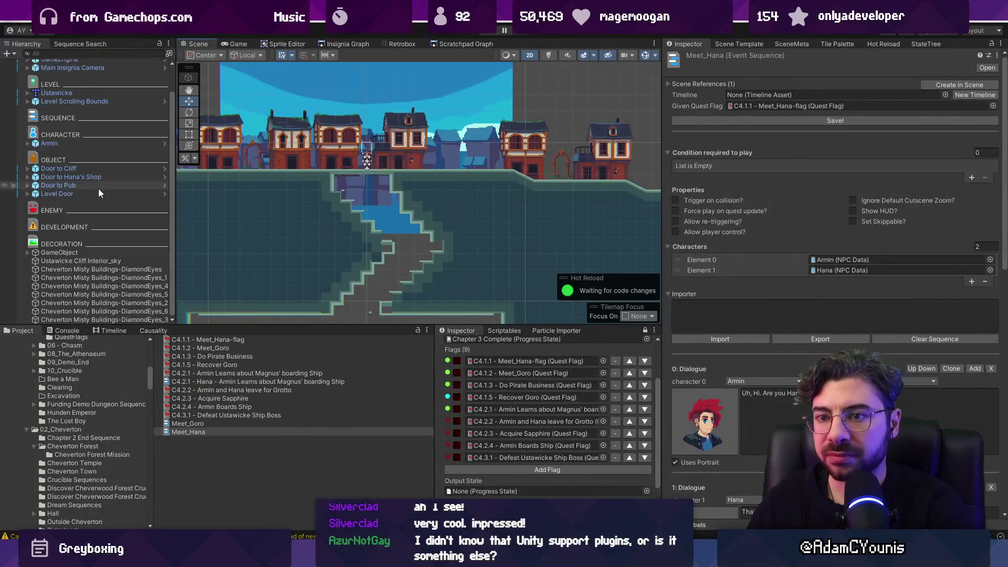
left_click(87, 191)
scroll(305, 193, "down", 3)
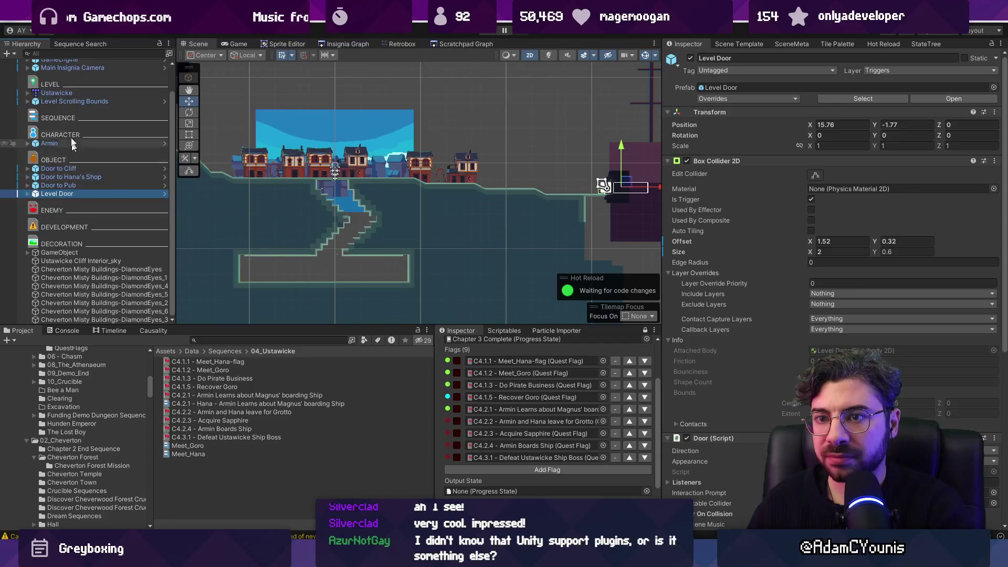
Frame and expand Level Scrolling Bounds to reveal its edges and open the camera boundary's options
double_click(78, 102)
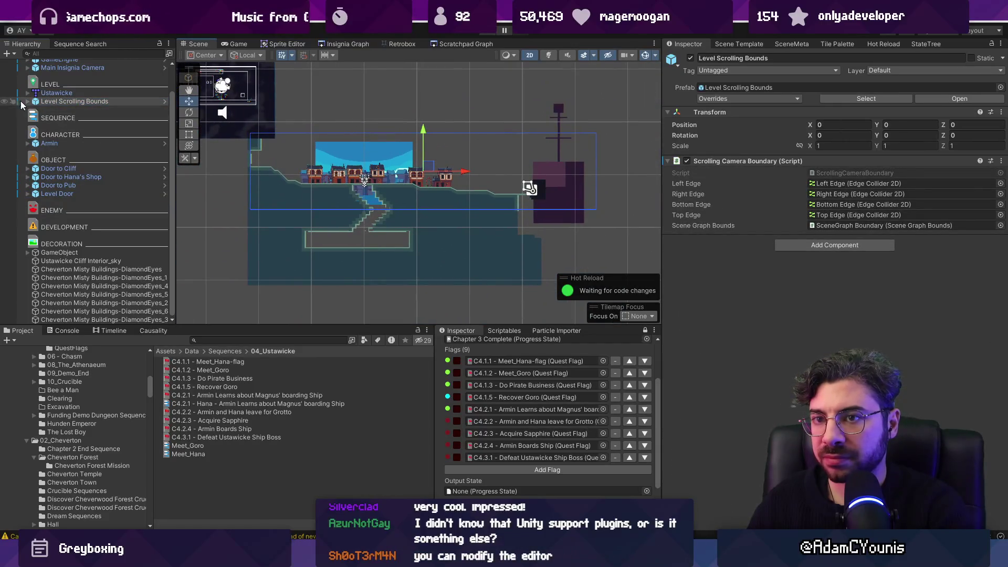
left_click(27, 101)
right_click(886, 162)
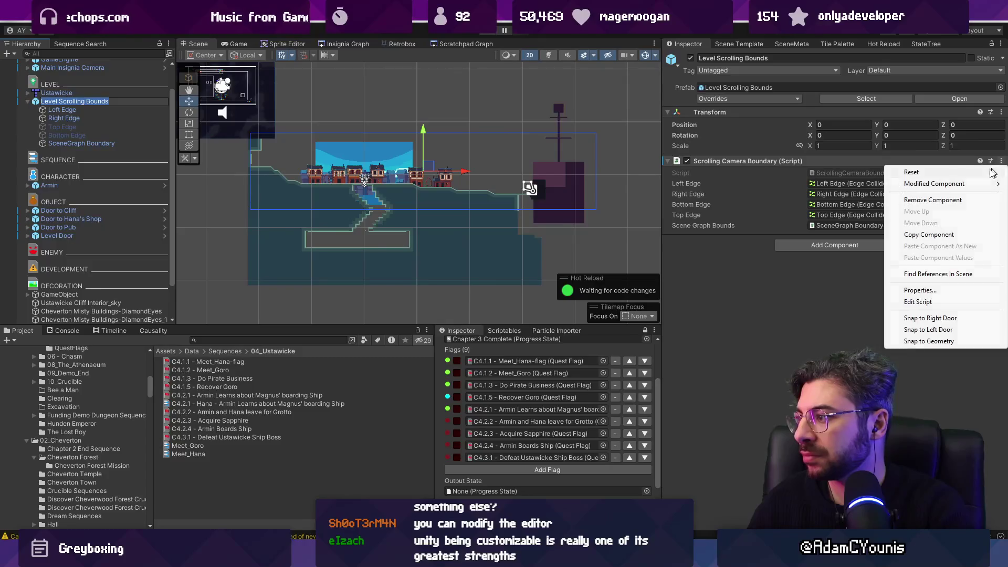
left_click(936, 343)
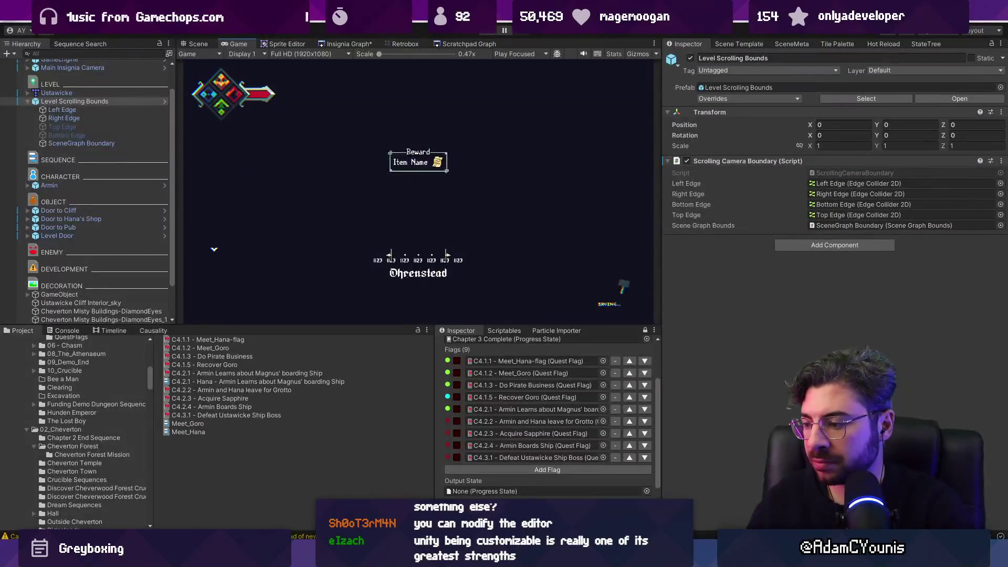
key("alt+Tab")
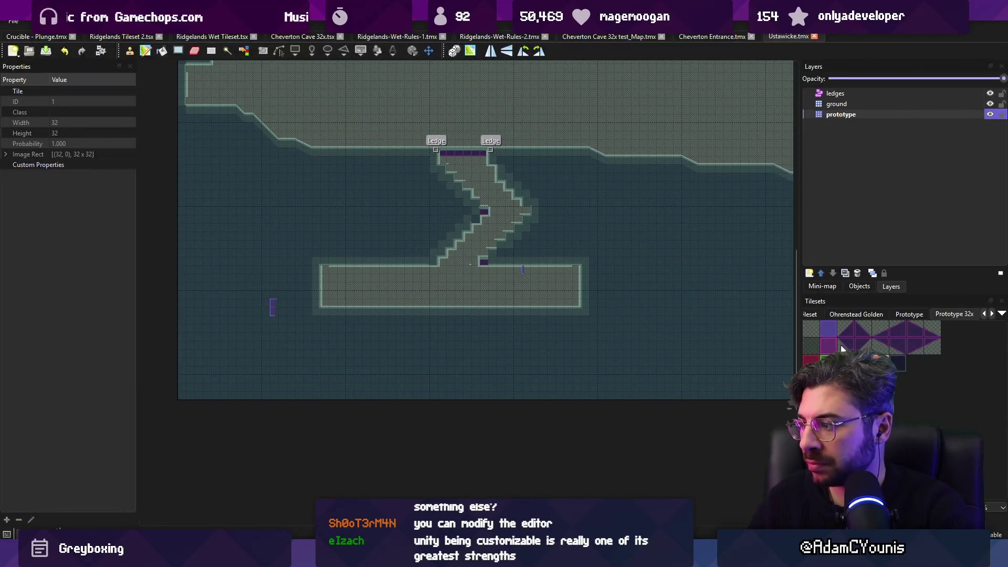
Try painting blue and dark tiles across the cave room, undoing each attempt
left_click_drag(440, 271, 423, 273)
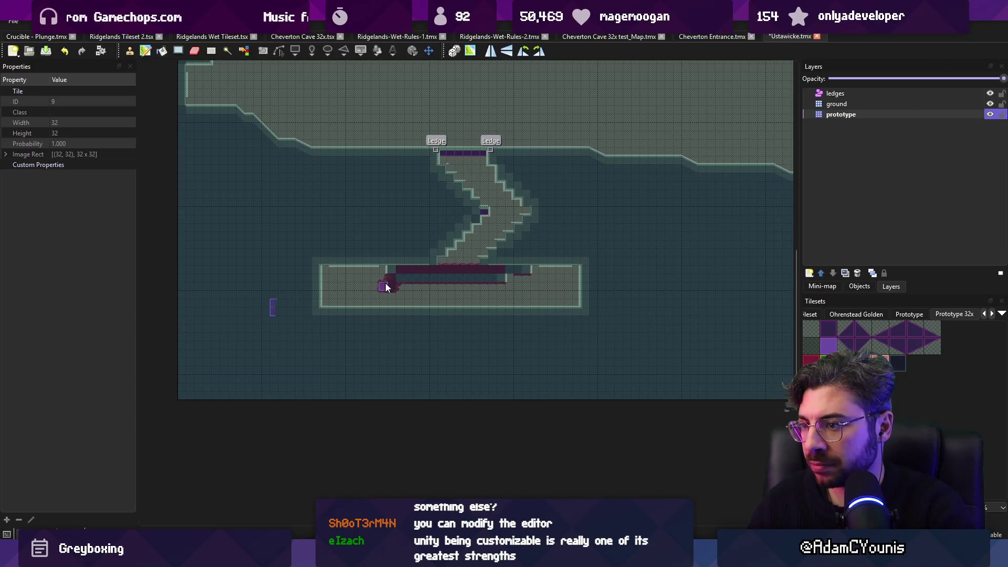
scroll(449, 313, "up", 3)
key("ctrl+z")
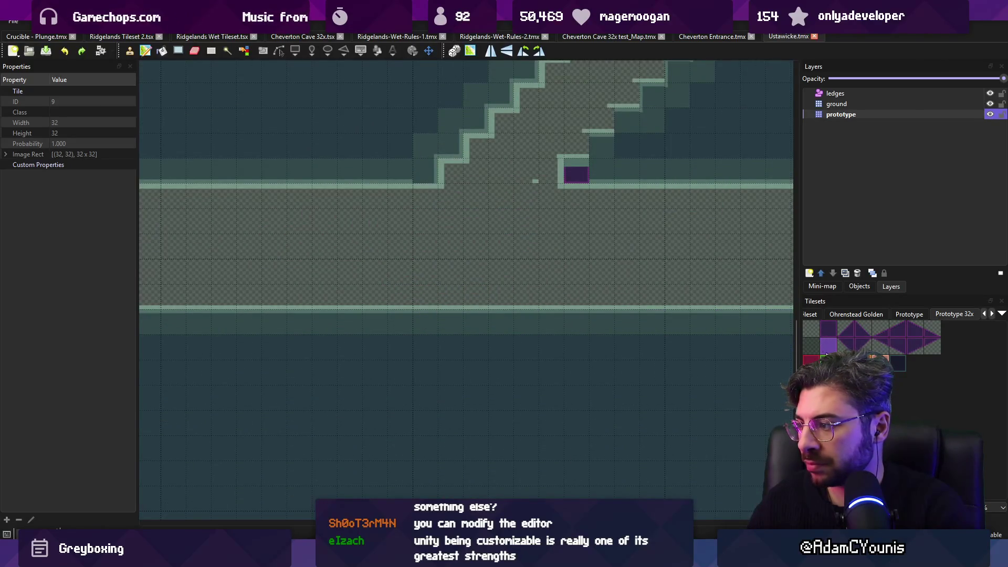
mouse_move(349, 220)
left_mouse_down()
mouse_move(326, 219)
mouse_move(591, 211)
left_mouse_up()
mouse_move(382, 212)
left_mouse_down()
mouse_move(506, 207)
mouse_move(354, 273)
mouse_move(357, 298)
left_mouse_up()
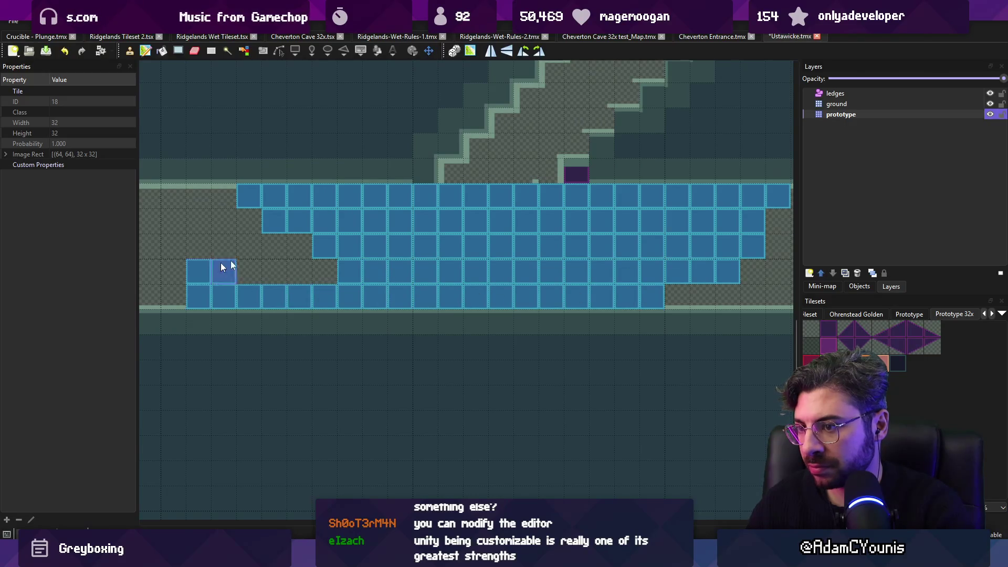
left_click_drag(655, 220, 785, 254)
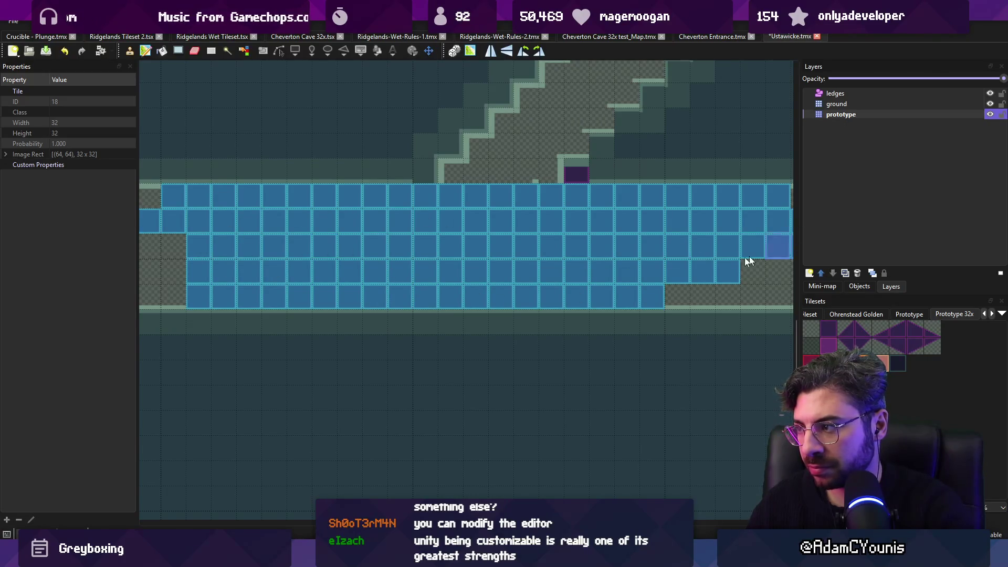
scroll(389, 271, "down", 2)
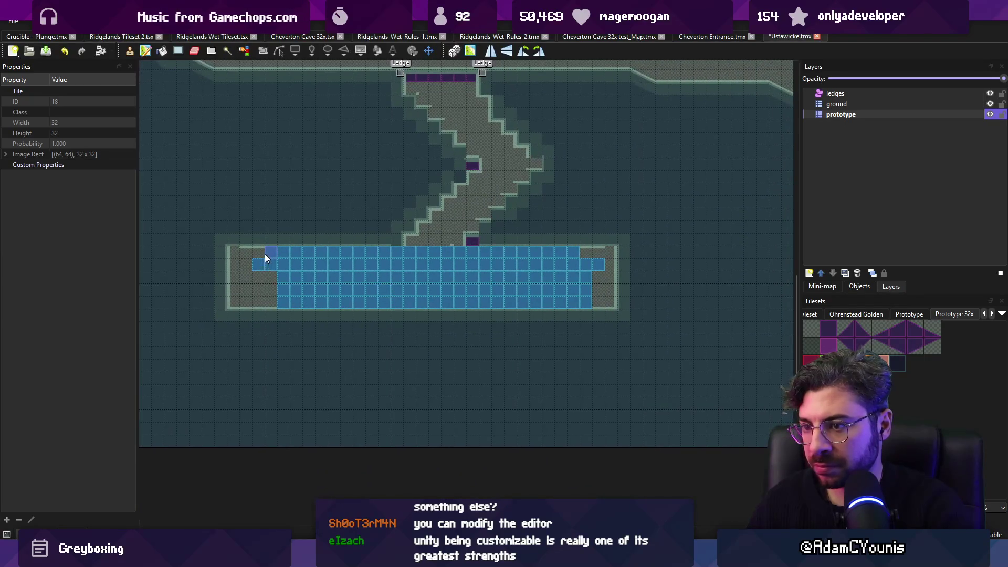
key("ctrl+z")
key("ctrl+z")
key("ctrl+z")
left_click_drag(916, 362, 899, 363)
left_click(899, 365)
left_click(916, 366)
mouse_move(394, 265)
left_mouse_down()
mouse_move(520, 263)
mouse_move(397, 258)
mouse_move(394, 286)
mouse_move(367, 299)
left_mouse_up()
key("ctrl+z")
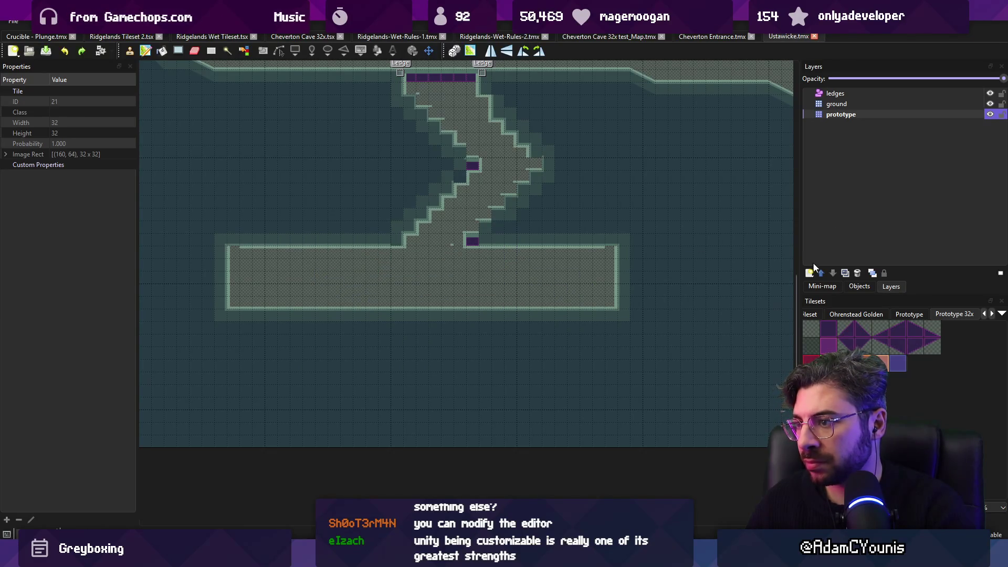
Add a new tile layer, Tile Layer 3, placed beneath the prototype layer
left_click(811, 272)
left_click(824, 286)
left_click_drag(819, 114, 830, 127)
Stamp three rows of dark floor tiles across the cave room on Tile Layer 3
mouse_move(436, 239)
left_mouse_down()
mouse_move(408, 290)
mouse_move(369, 264)
mouse_move(418, 285)
left_mouse_up()
key("r")
key("ctrl+c")
key("ctrl+v")
mouse_move(251, 263)
left_mouse_down()
mouse_move(619, 279)
mouse_move(244, 293)
mouse_move(475, 219)
mouse_move(518, 102)
mouse_move(431, 182)
left_mouse_up()
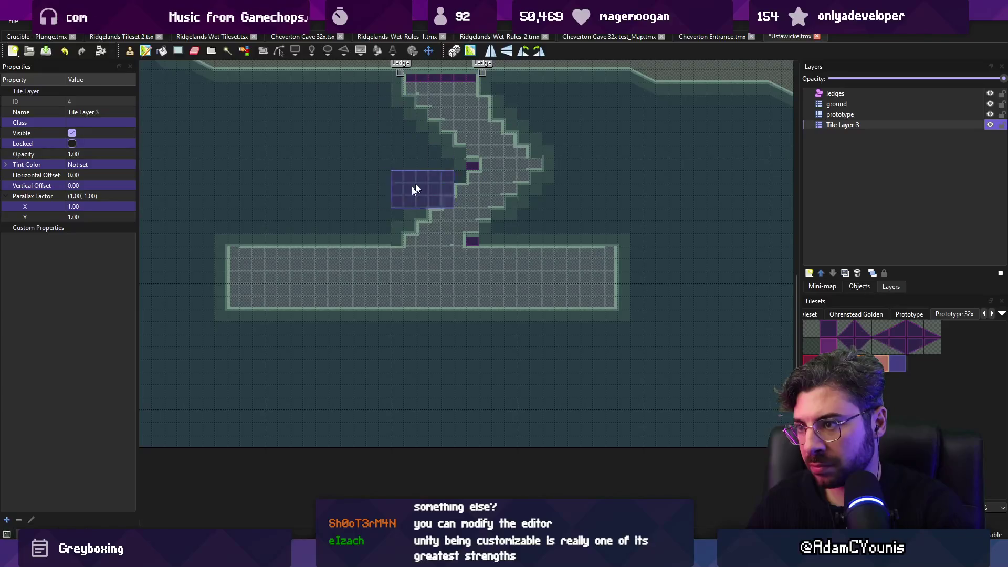
key("alt+Tab")
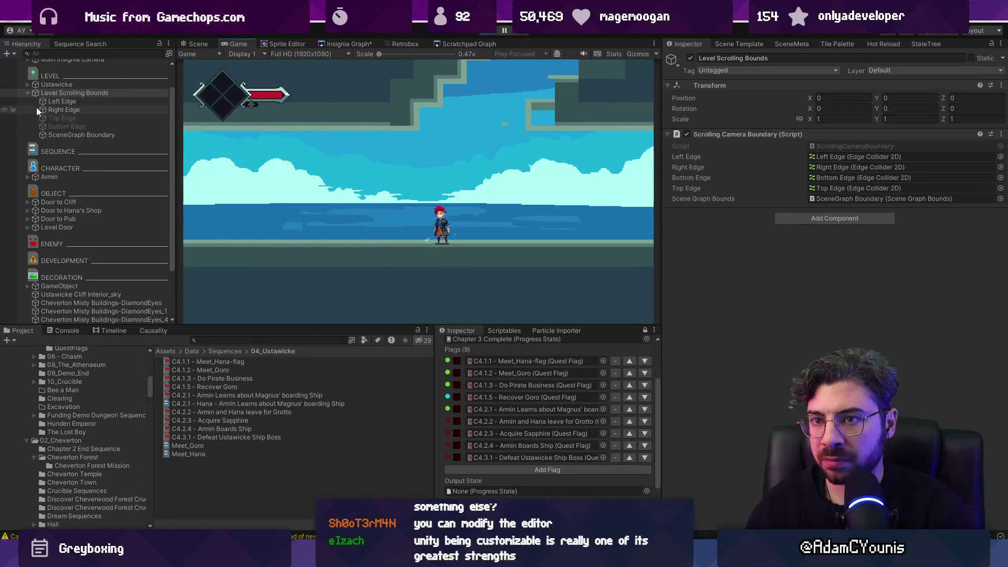
key("alt+Tab")
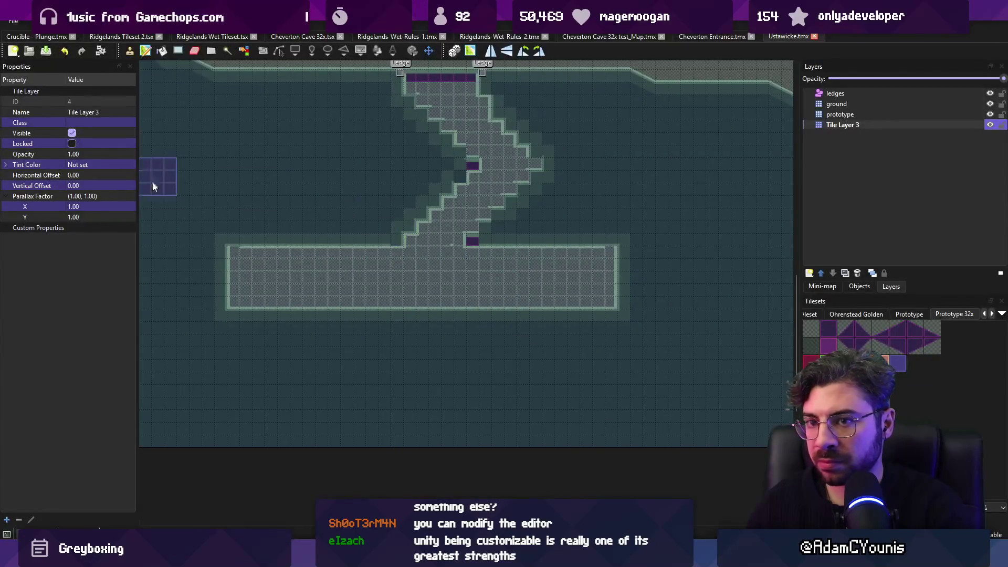
Paste ground's custom properties onto Tile Layer 3, drop unity:layer, and set unity:sortingOrder to -10
key("Up")
key("Up")
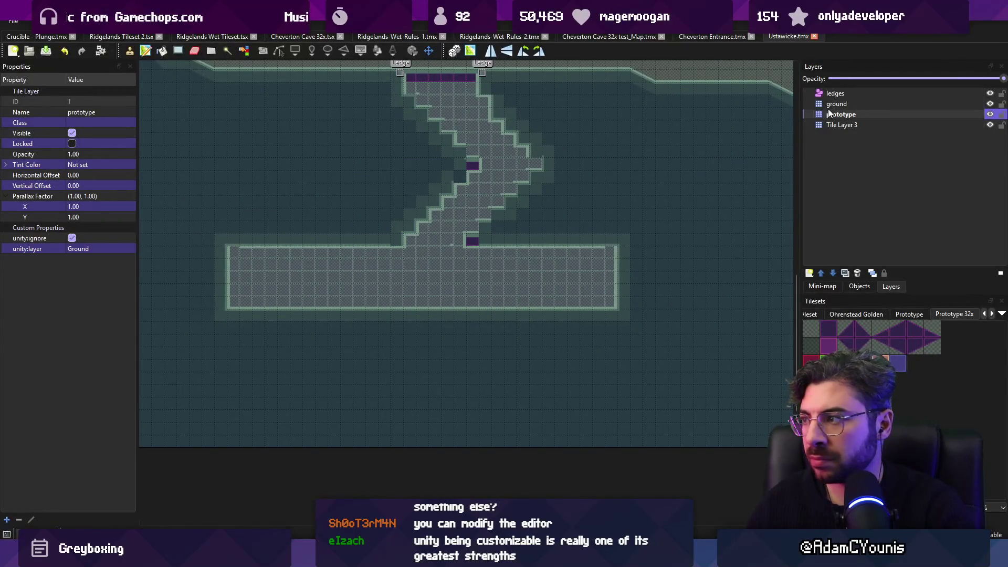
key("Down")
key("Down")
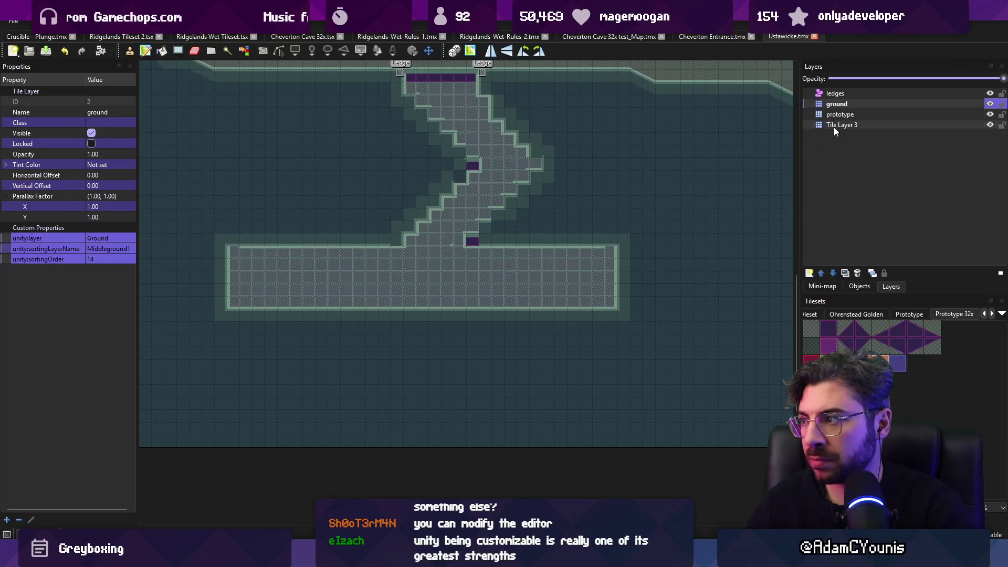
key("ctrl+v")
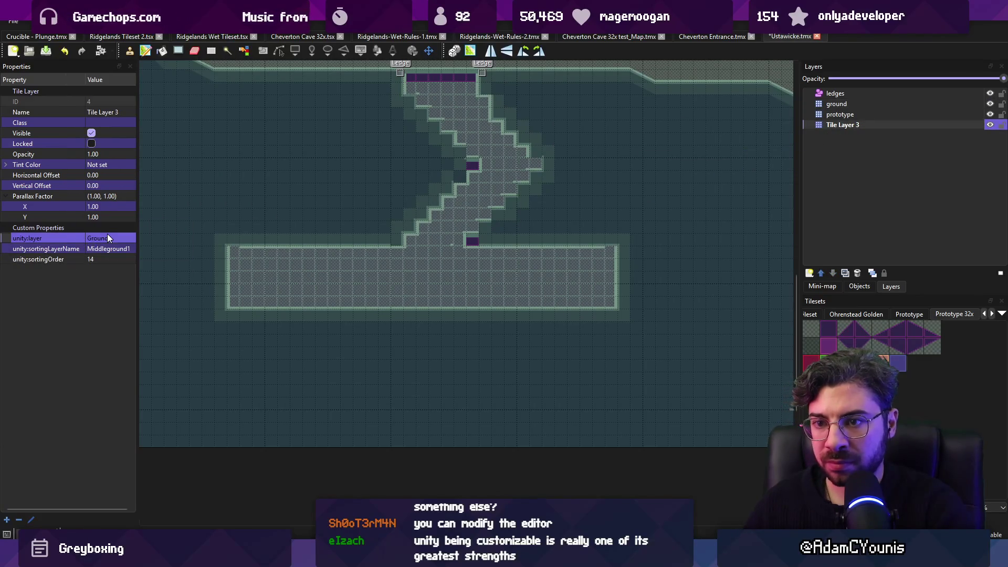
key("Delete")
left_click(105, 248)
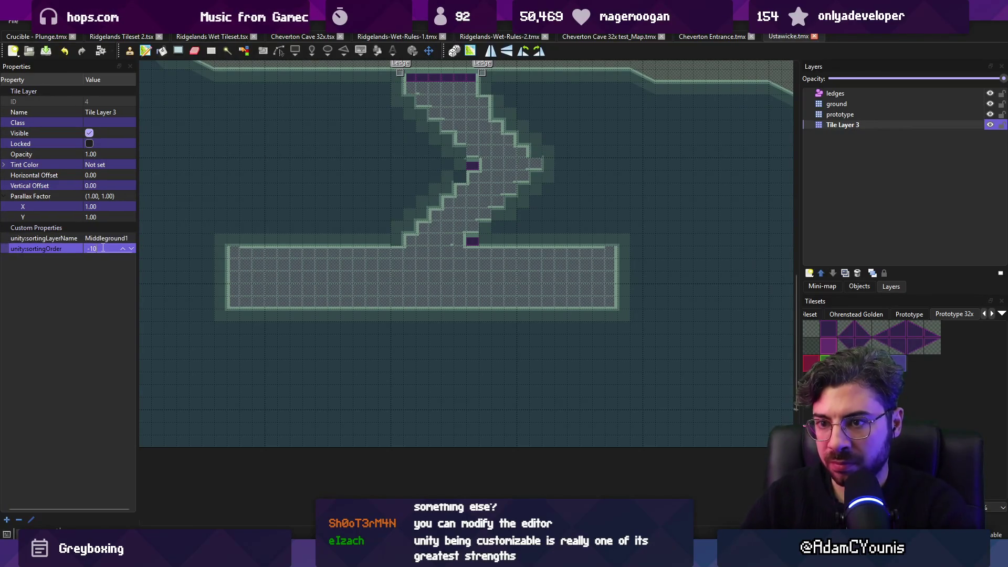
key("Return")
key("alt+Tab")
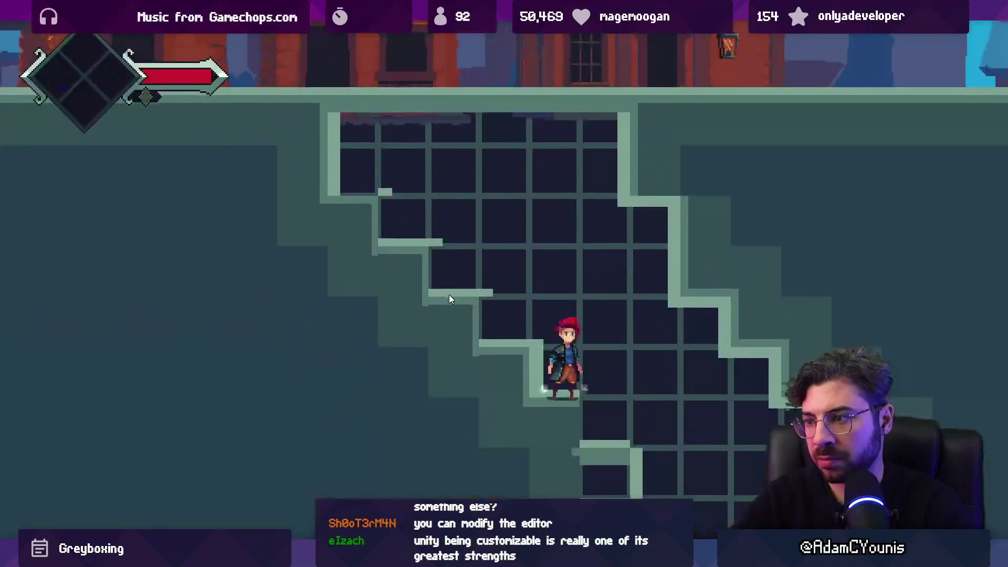
Run the character left down the staircase into the lower cave room, then stop the play-test
key("Left")
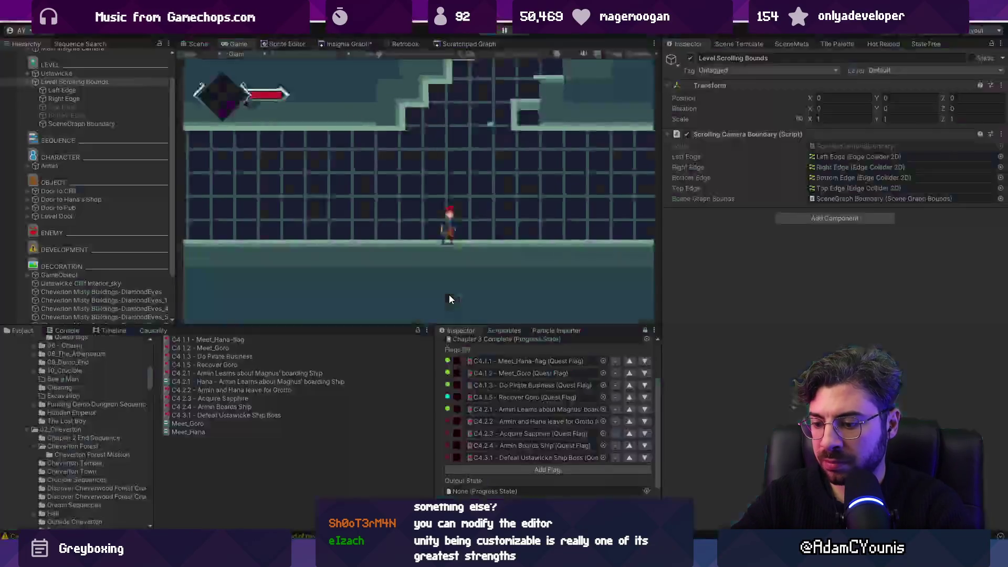
key("ctrl+p")
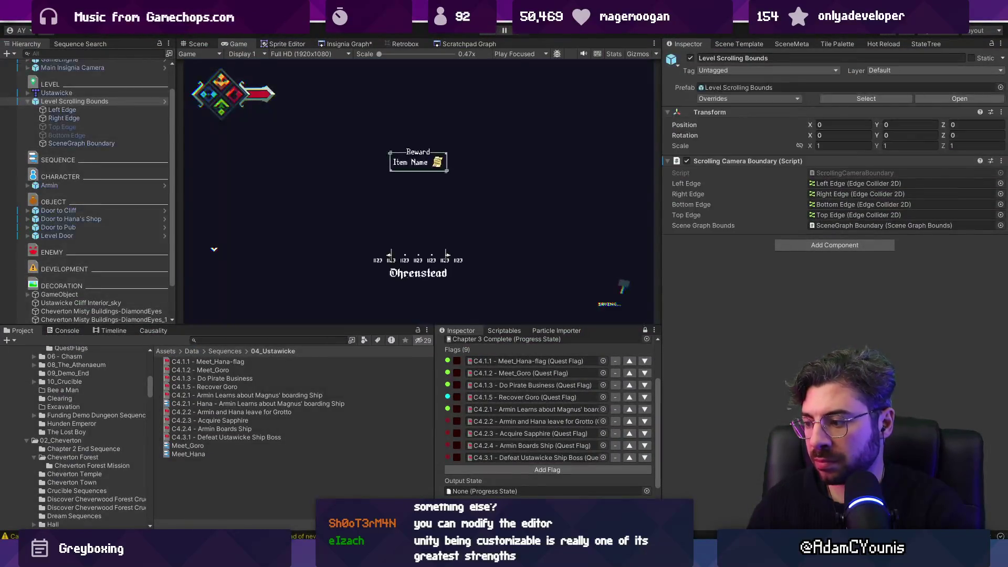
key("alt+Tab")
key("b")
right_click(331, 317)
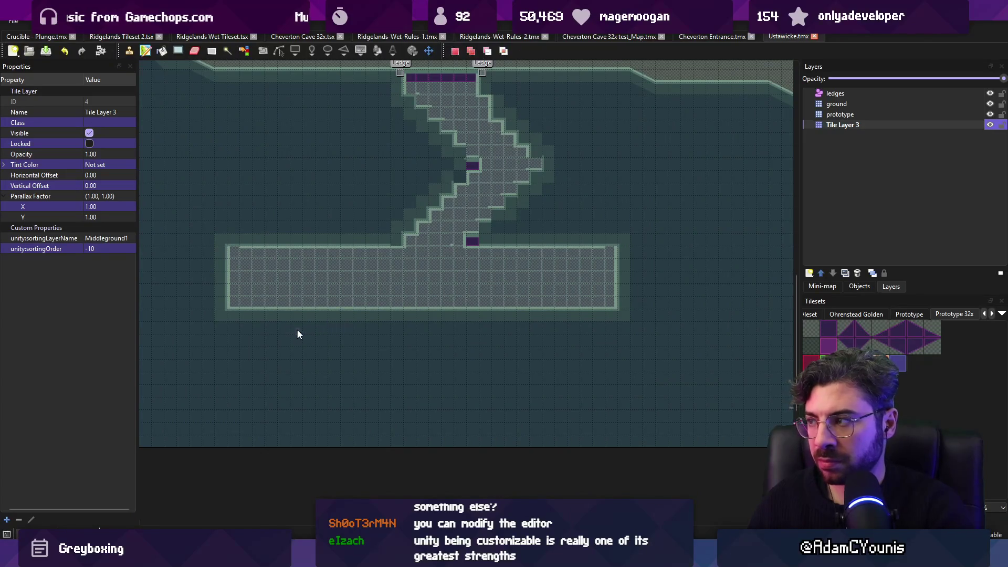
On the prototype layer, extend the cave room floor about four tiles to the right
key("ctrl+Page_Up")
key("b")
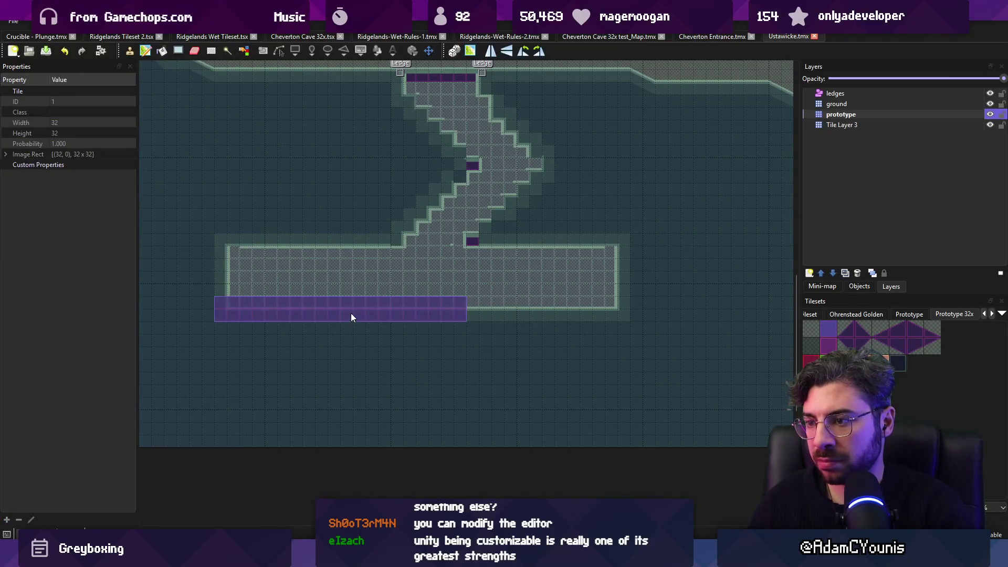
key("ctrl+z")
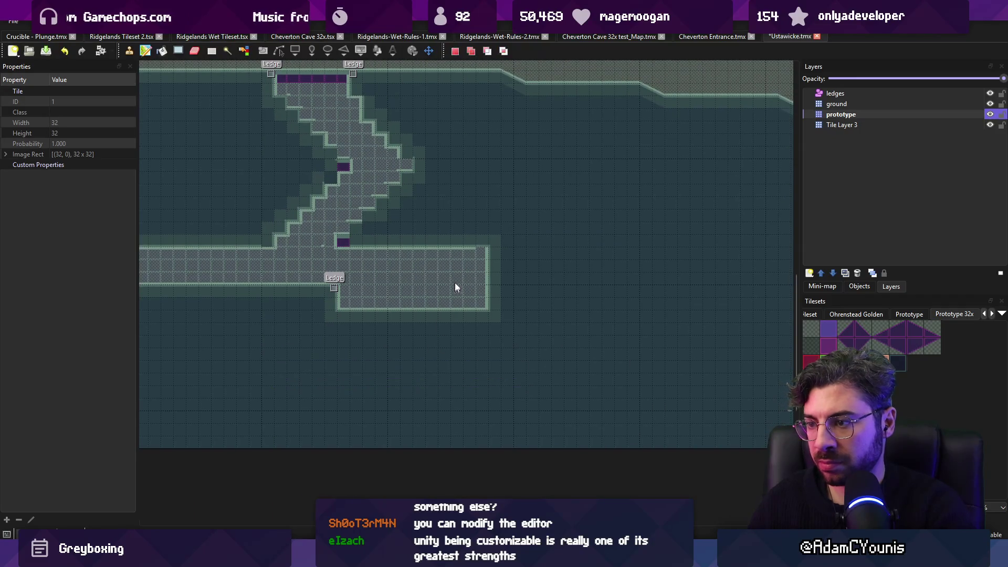
scroll(463, 292, "right", 3)
key("b")
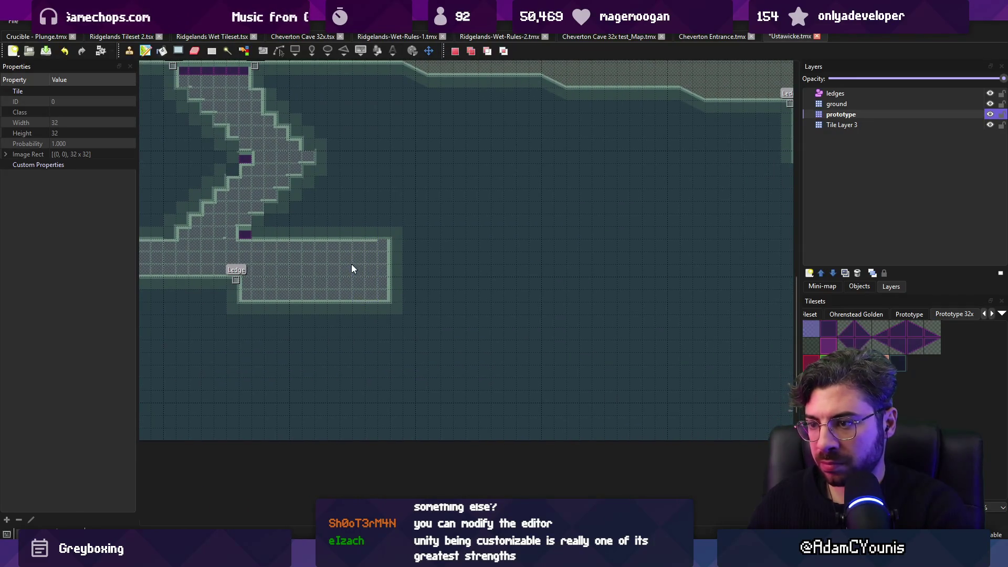
mouse_move(378, 289)
left_mouse_down()
mouse_move(446, 275)
mouse_move(370, 266)
mouse_move(470, 281)
mouse_move(420, 278)
left_mouse_up()
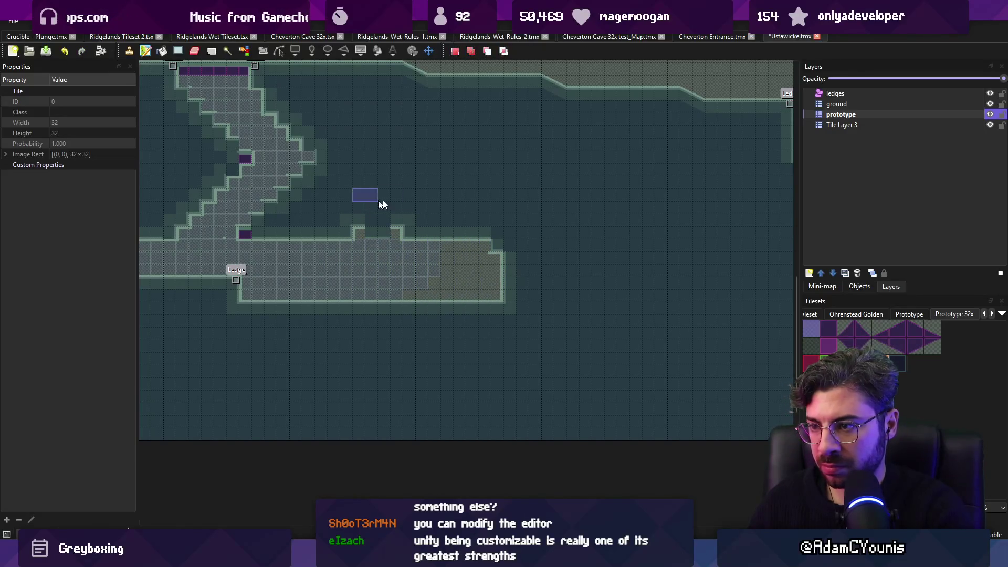
Paint a second row of blue water tiles along the bottom of the room
key("ctrl+v")
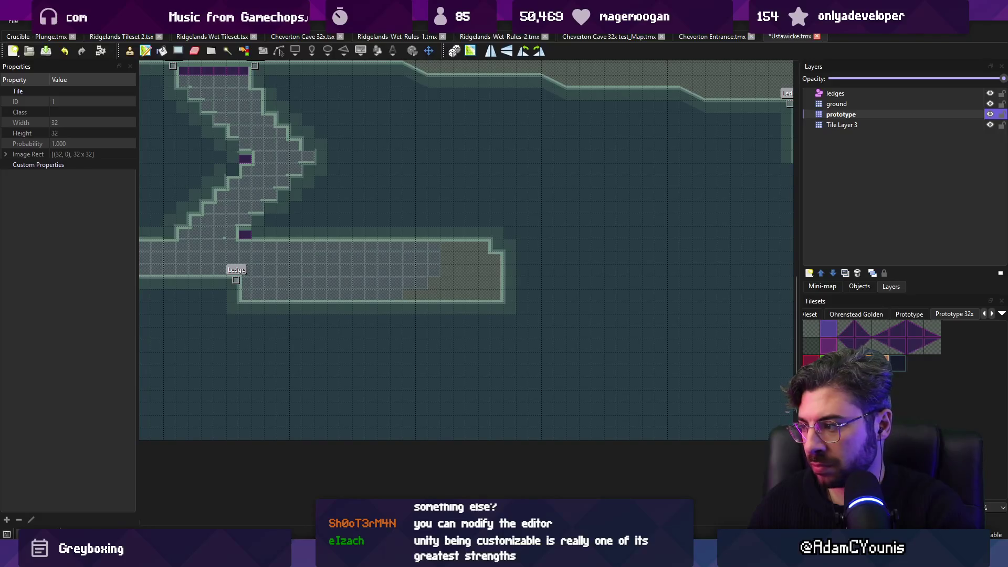
mouse_move(503, 298)
left_mouse_down()
mouse_move(487, 285)
mouse_move(269, 285)
left_mouse_up()
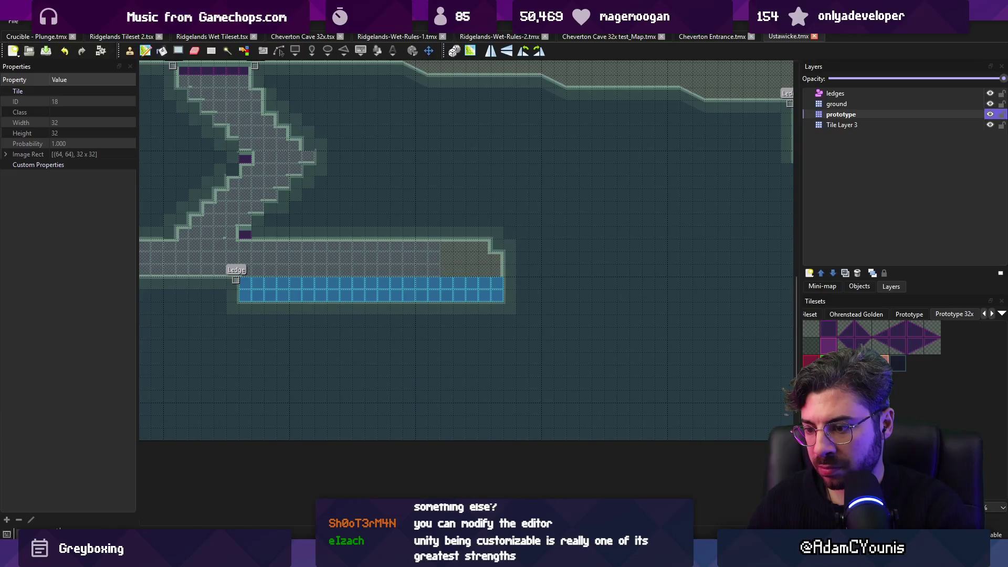
key("alt+Tab")
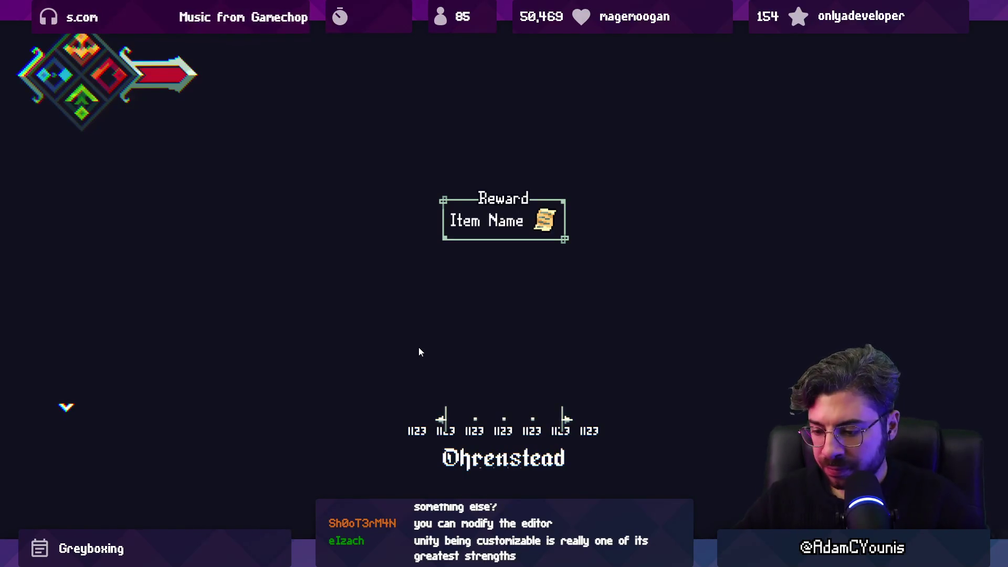
Zoom around the greyboxed cave shaft beneath the town in Unity's Scene view
key("shift+space")
left_click(198, 44)
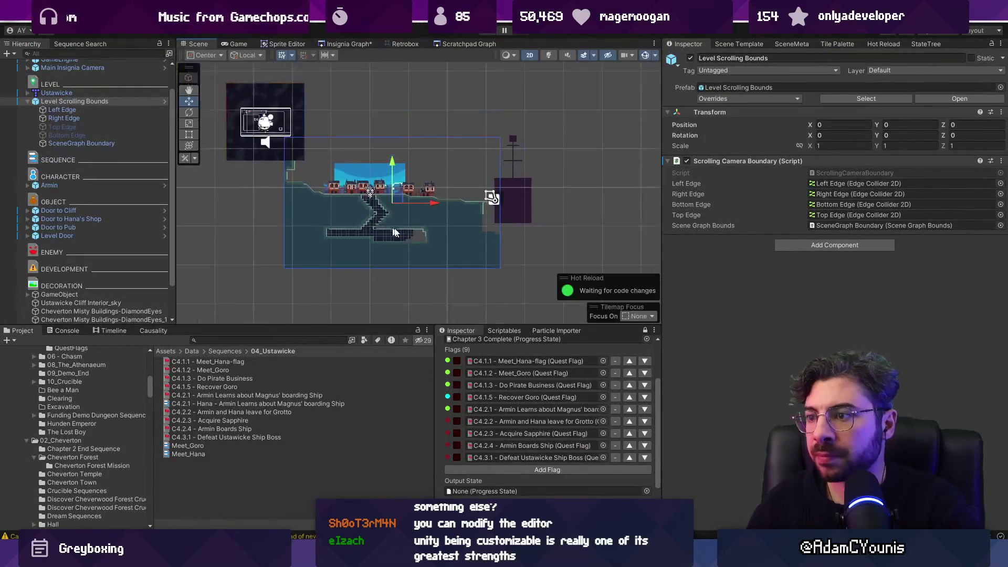
scroll(376, 240, "up", 10)
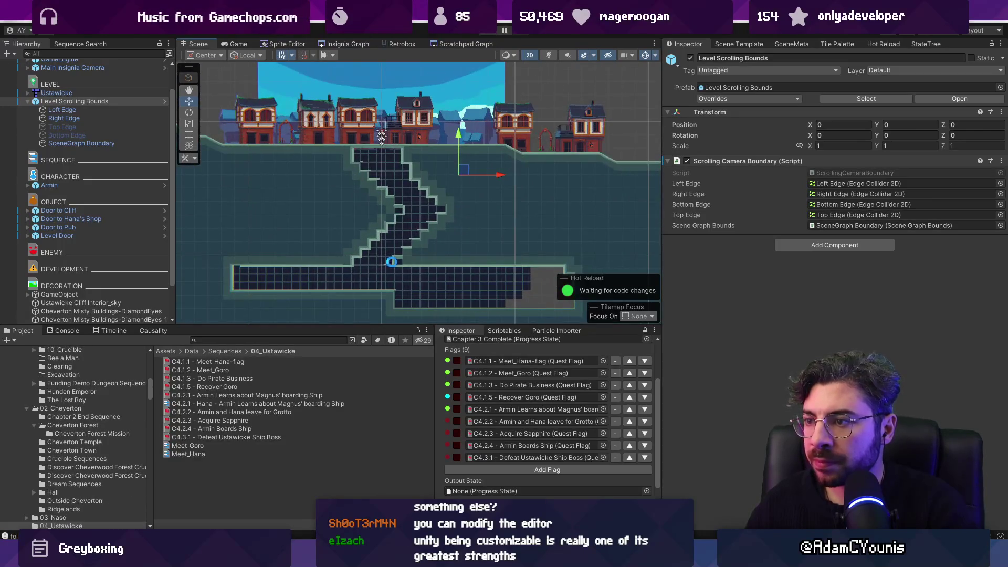
scroll(417, 197, "down", 3)
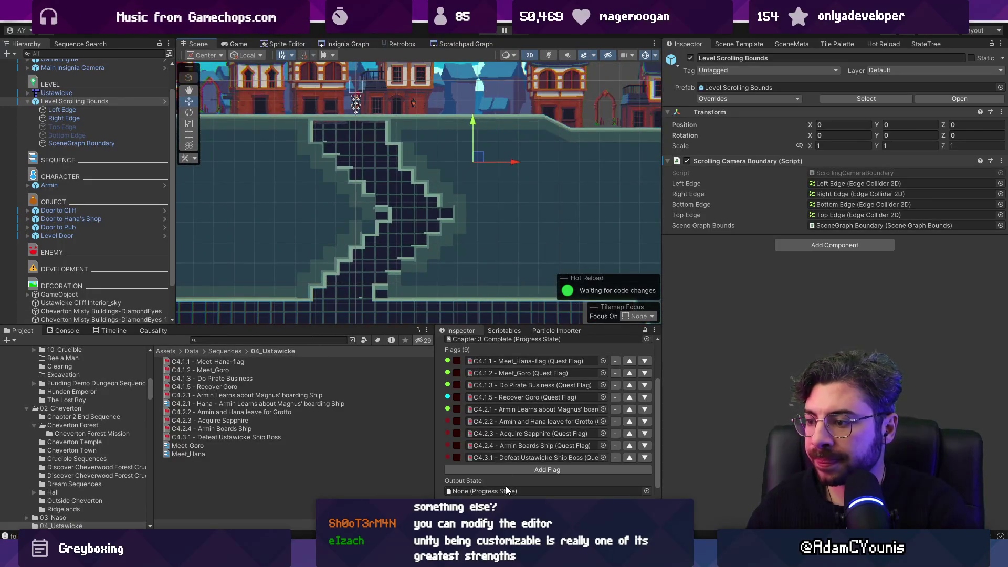
scroll(359, 253, "down", 5)
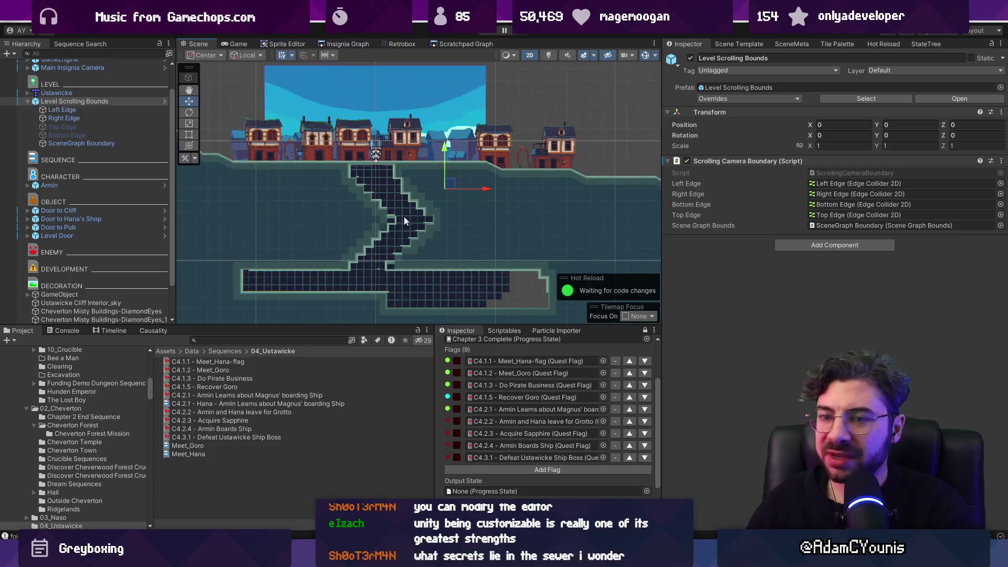
scroll(320, 218, "up", 1)
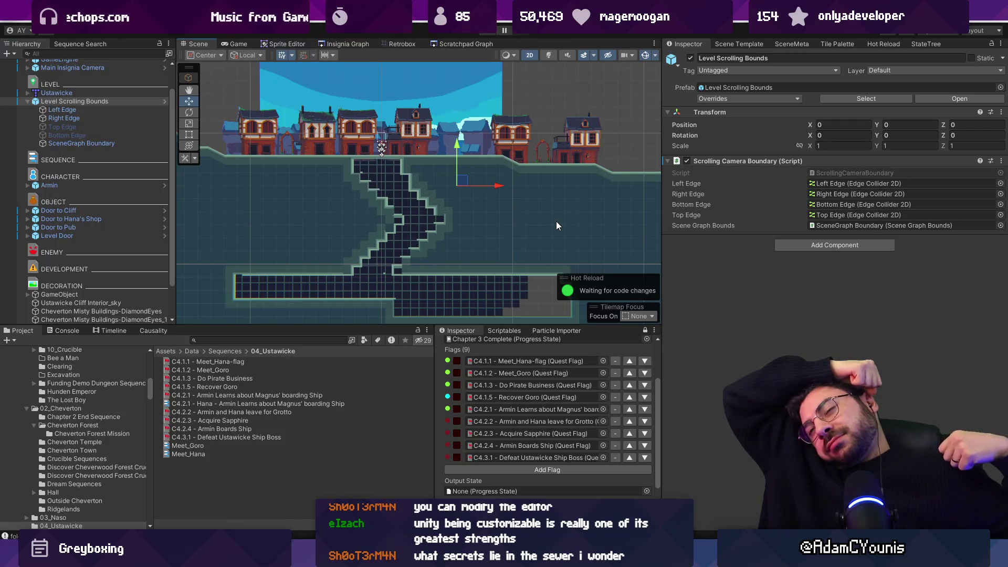
scroll(384, 230, "up", 3)
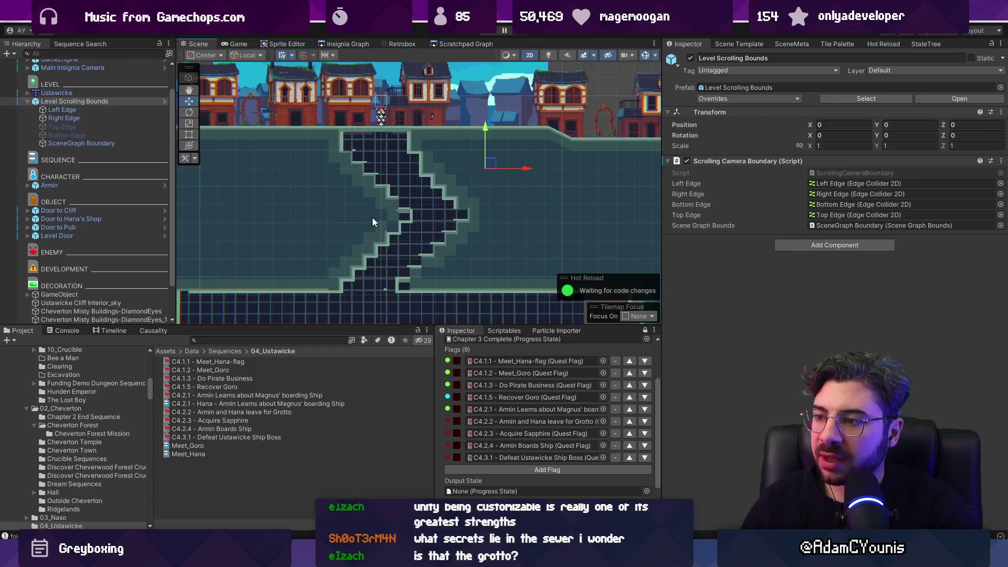
key("alt+Tab")
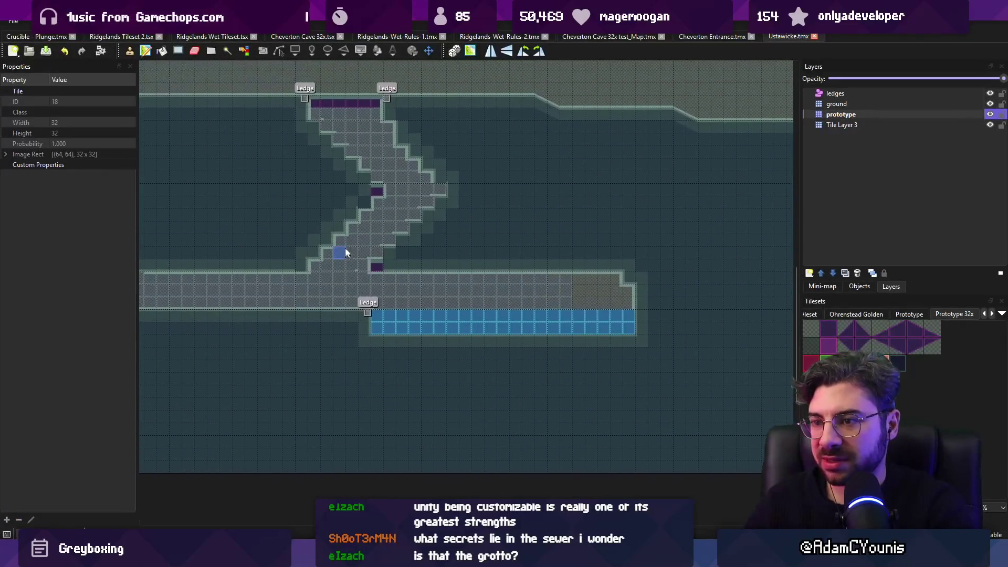
Stamp a new Ledge marker midway up the cave shaft and recentre the map view
mouse_move(292, 198)
left_mouse_down()
mouse_move(376, 251)
mouse_move(371, 219)
mouse_move(316, 229)
mouse_move(296, 249)
left_mouse_up()
left_click(344, 214)
key("r")
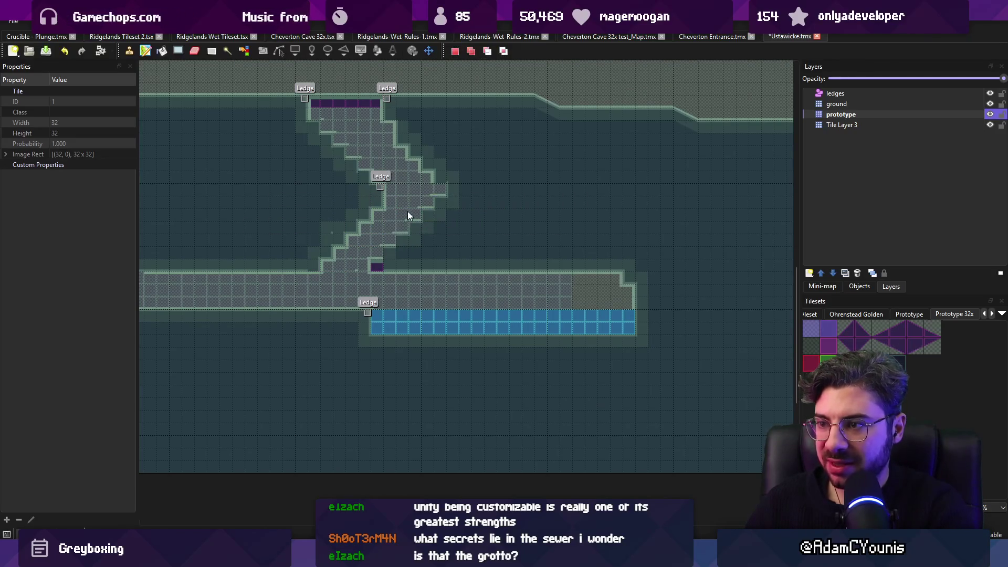
left_click_drag(408, 212, 428, 246)
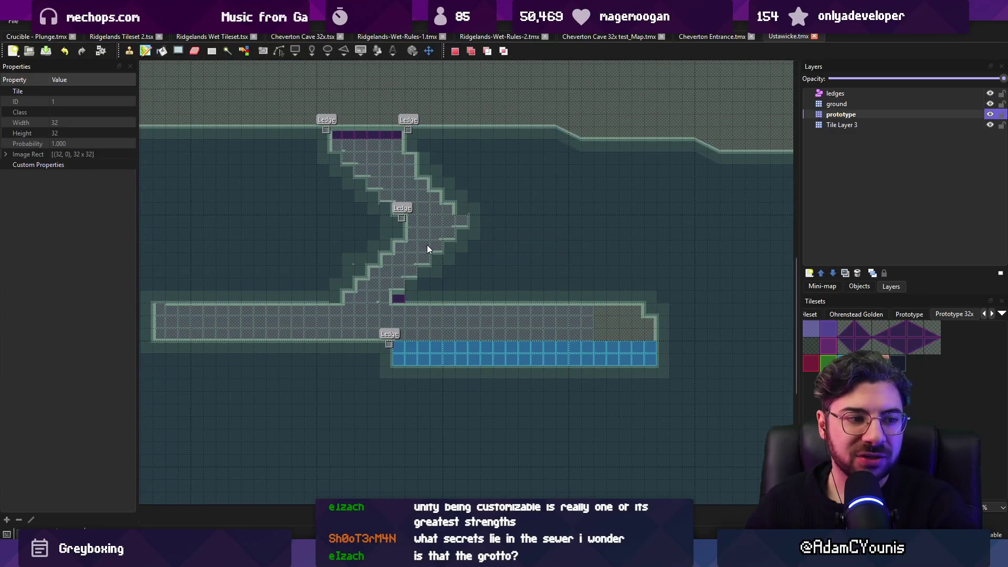
scroll(483, 308, "down", 3)
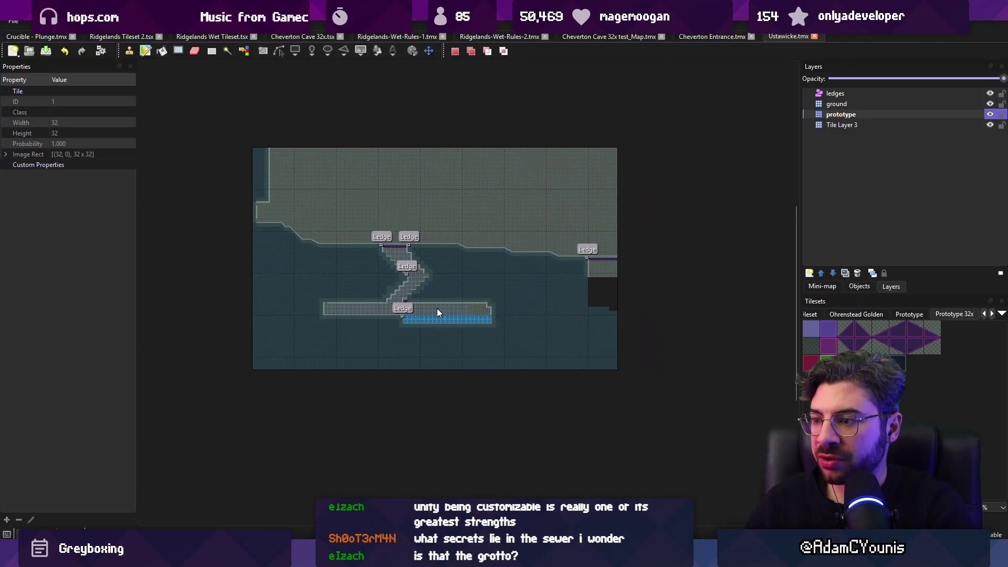
scroll(421, 323, "up", 3)
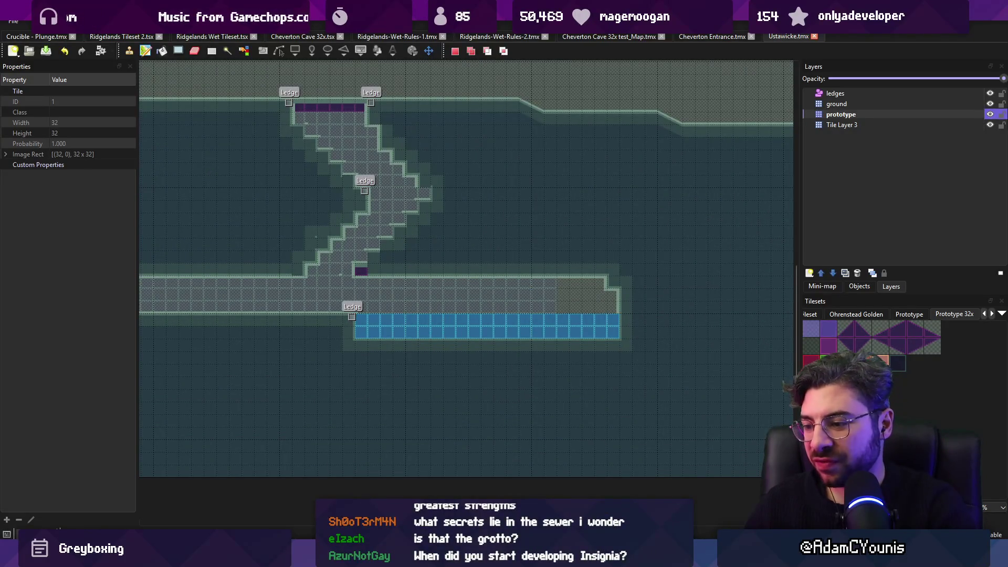
Launch the Leonardo drawing app and bring up its recent files list
key("super")
type("leonardo")
key("Return")
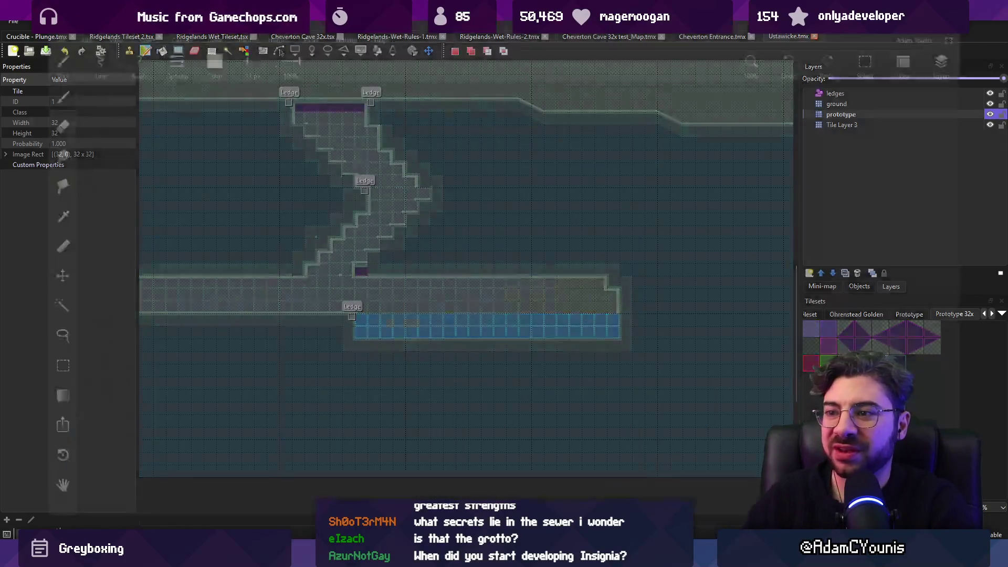
left_click(14, 25)
mouse_move(79, 94)
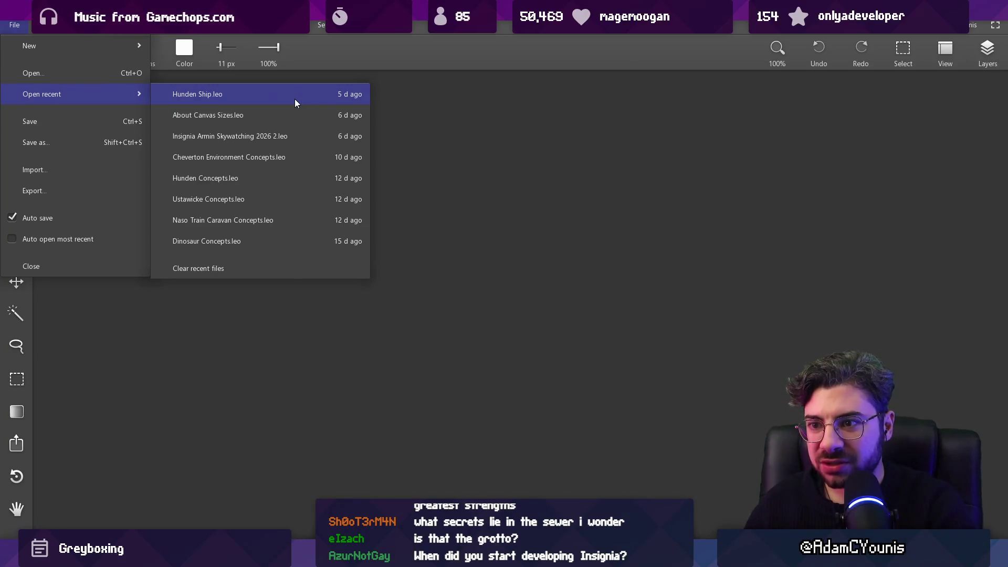
Open Ustawicke Concepts.leo and zoom around the grotto painting and layout sketches
left_click(272, 195)
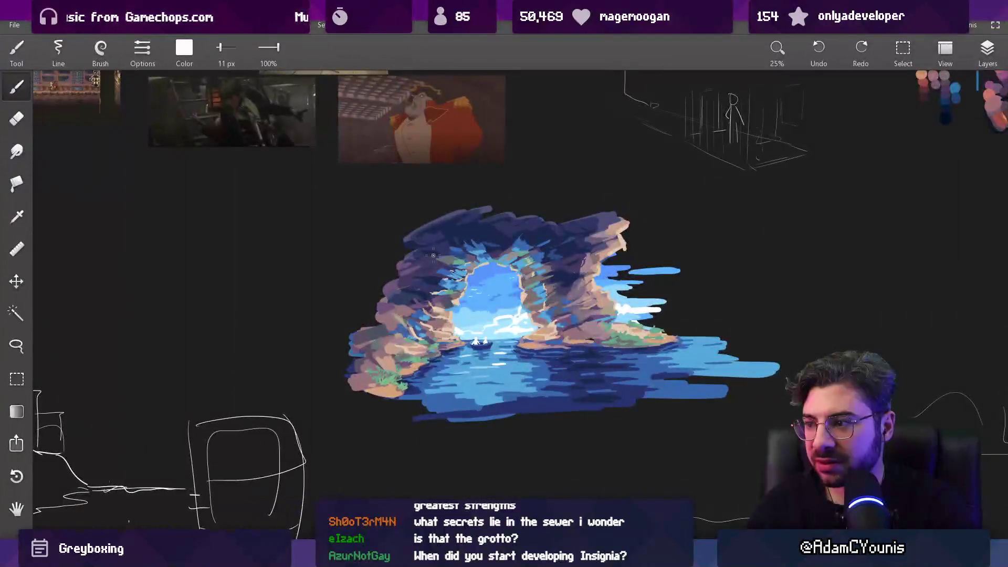
scroll(433, 256, "down", 2)
scroll(427, 294, "up", 5)
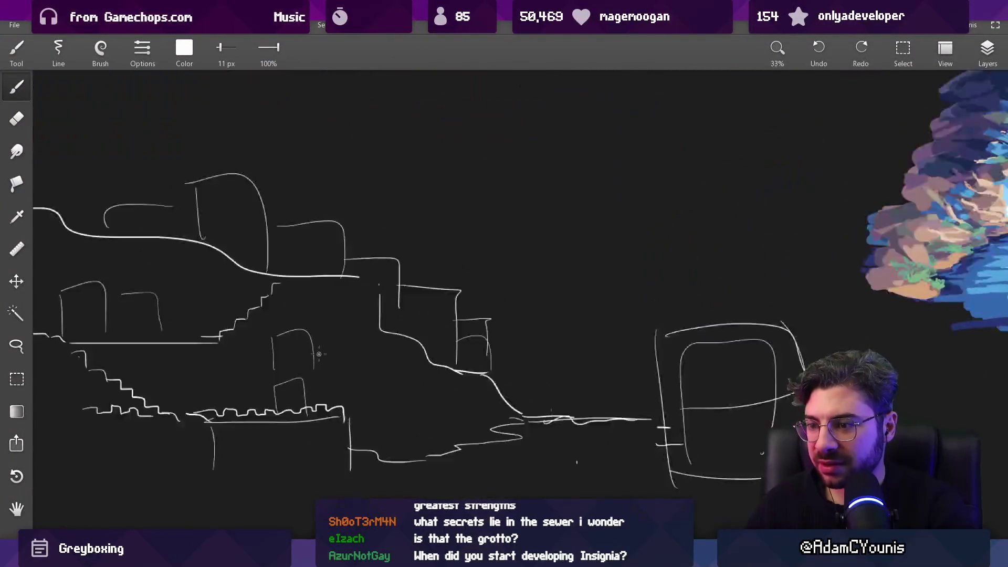
scroll(477, 273, "down", 1)
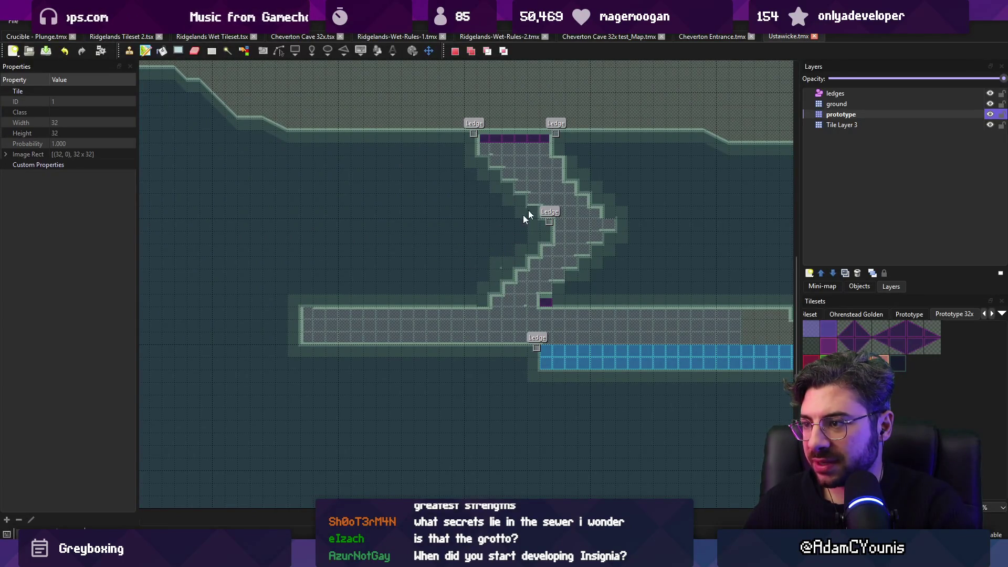
Pan and zoom along the cave shaft's ledges and water pool in Tiled's map view
scroll(489, 158, "up", 3)
left_click_drag(467, 147, 412, 180)
scroll(387, 167, "down", 1)
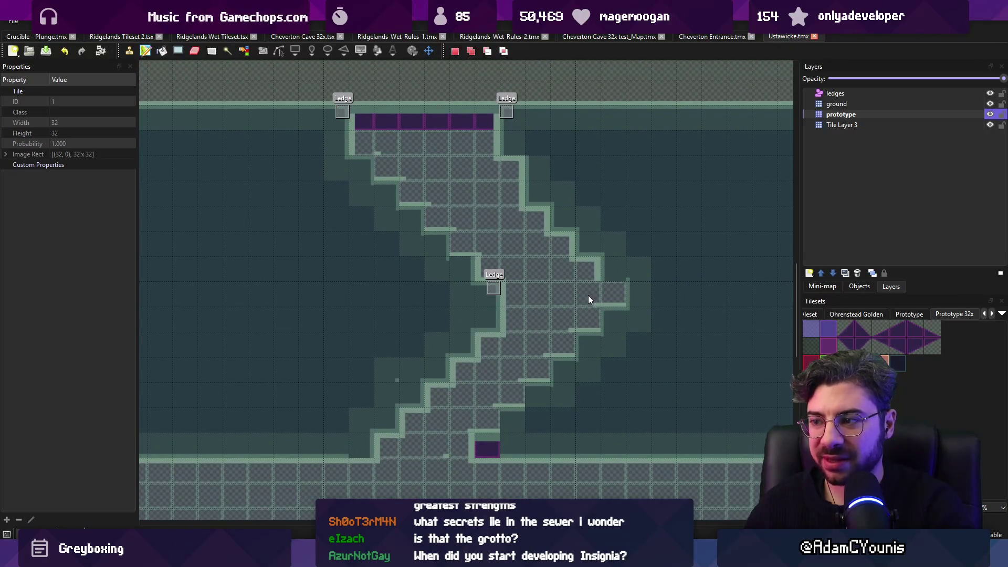
scroll(423, 251, "down", 1)
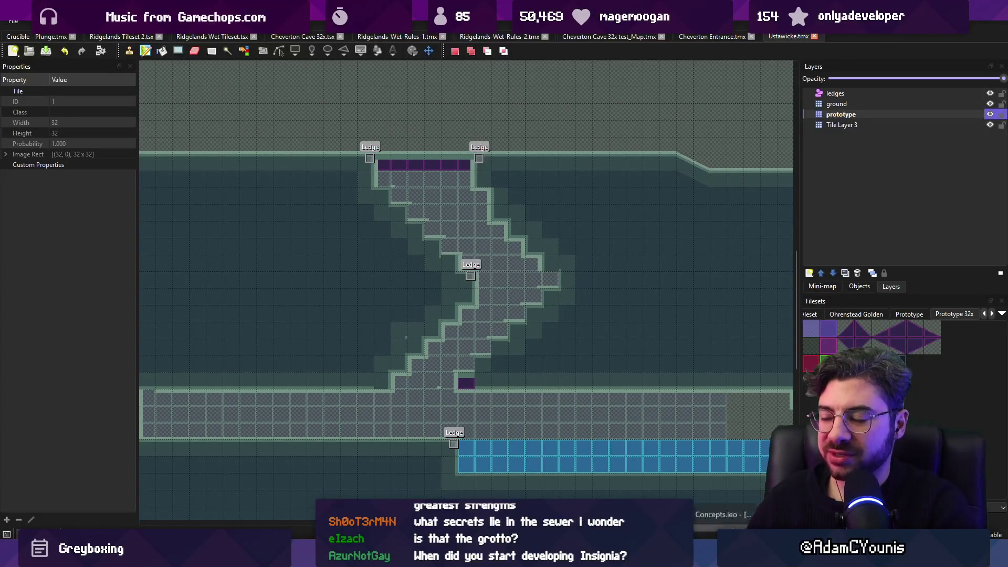
key("alt+Tab")
scroll(348, 323, "up", 1)
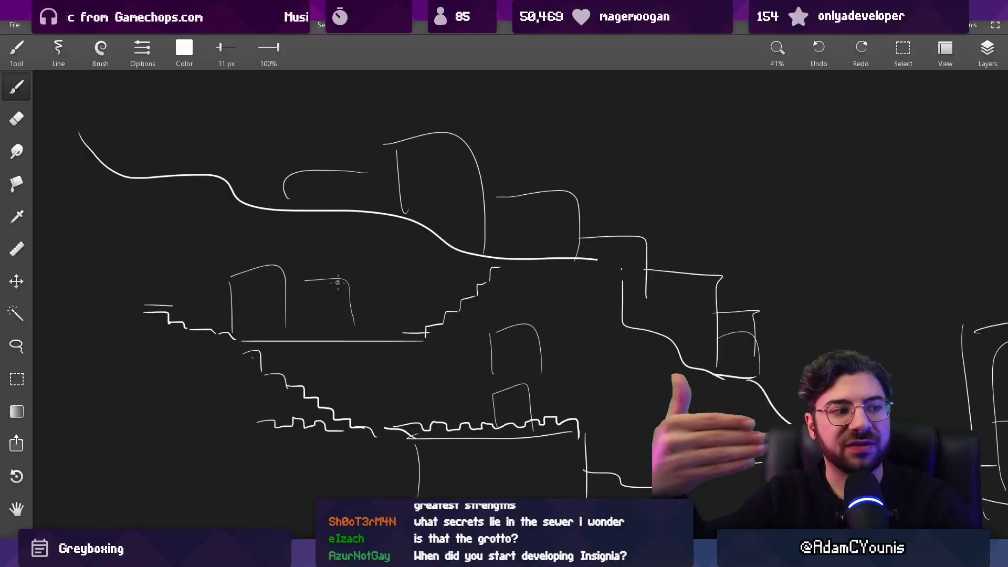
Try curved, vertical and sloping lines below the town sketch, undoing each trial stroke
mouse_move(184, 157)
left_mouse_down()
mouse_move(246, 190)
mouse_move(431, 204)
mouse_move(504, 236)
mouse_move(420, 314)
mouse_move(357, 273)
mouse_move(213, 309)
mouse_move(292, 361)
mouse_move(419, 415)
left_mouse_up()
key("ctrl+z")
key("ctrl+z")
key("ctrl+z")
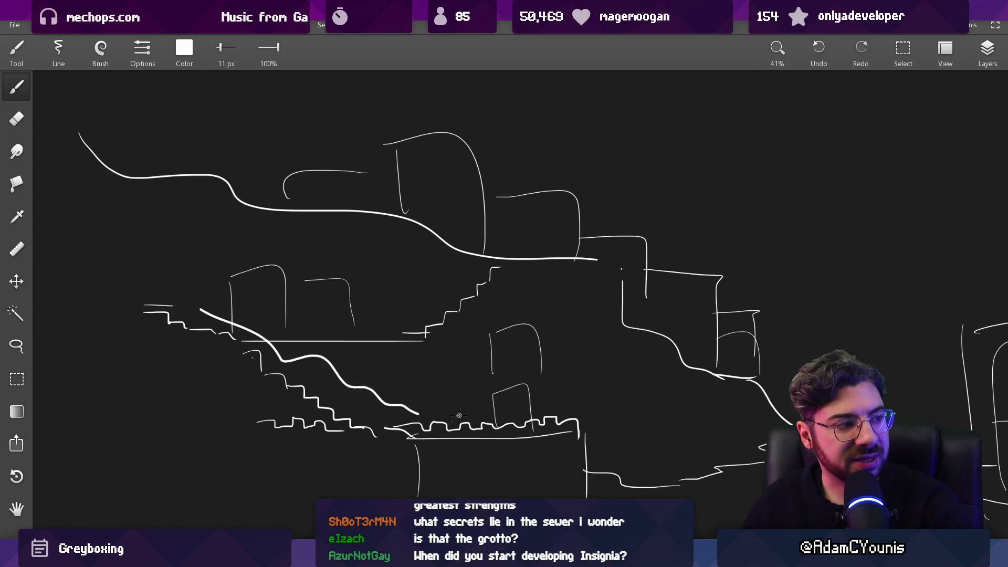
key("ctrl+z")
scroll(452, 416, "up", 3)
scroll(577, 294, "down", 5)
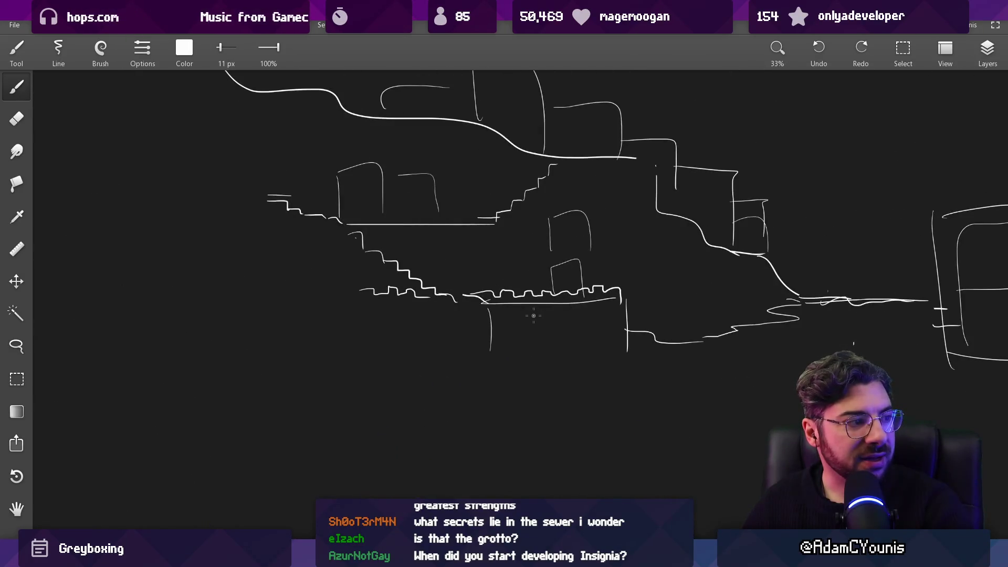
scroll(533, 316, "up", 2)
left_click_drag(423, 295, 420, 375)
key("ctrl+z")
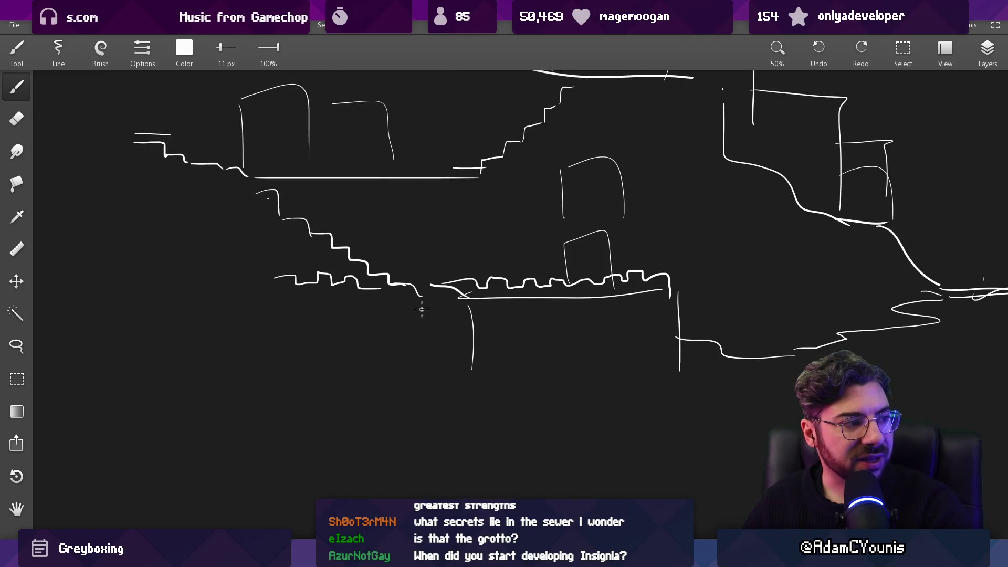
mouse_move(444, 292)
left_mouse_down()
mouse_move(326, 372)
mouse_move(448, 305)
mouse_move(374, 367)
left_mouse_up()
key("ctrl+z")
key("ctrl+z")
mouse_move(307, 407)
left_mouse_down()
mouse_move(441, 405)
mouse_move(505, 374)
mouse_move(393, 400)
mouse_move(504, 396)
left_mouse_up()
key("ctrl+z")
Draw a ledge line with three downward ticks and a wavy water line beneath it
left_click_drag(354, 399, 355, 412)
left_click_drag(370, 400, 378, 407)
left_click_drag(391, 401, 424, 408)
left_click_drag(447, 401, 452, 411)
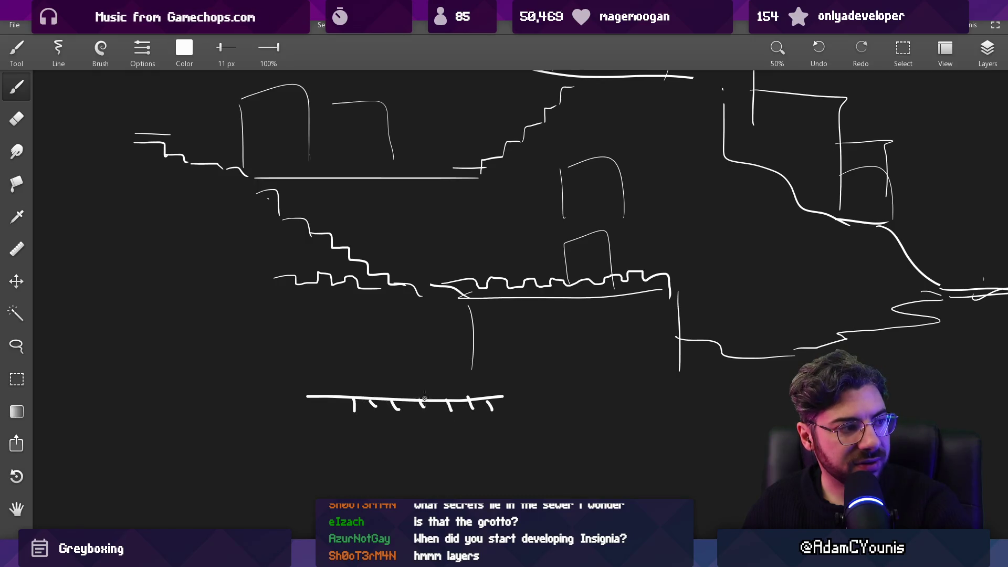
left_click_drag(381, 416, 627, 419)
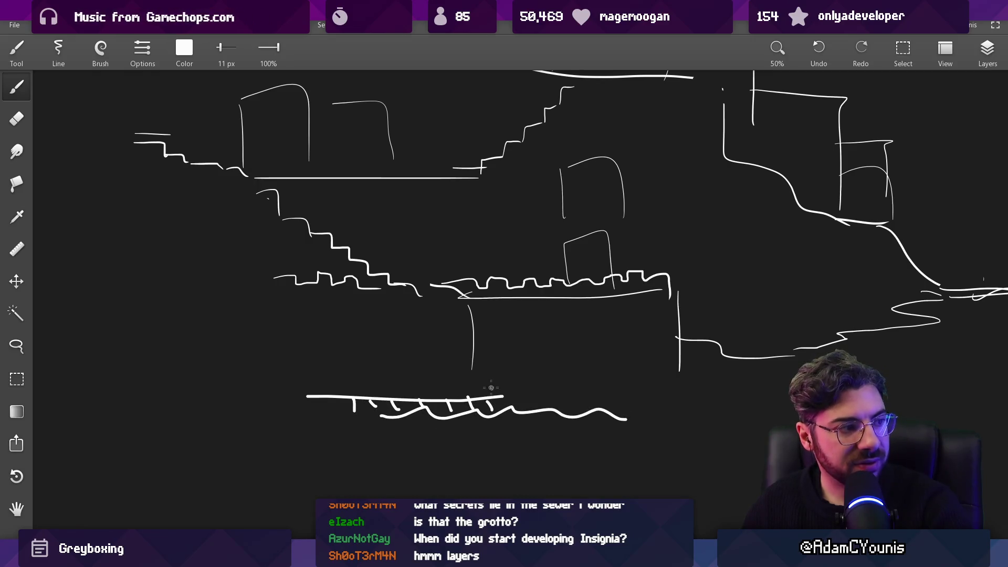
Sketch a passage line curving down and left from the water line
scroll(446, 366, "down", 3)
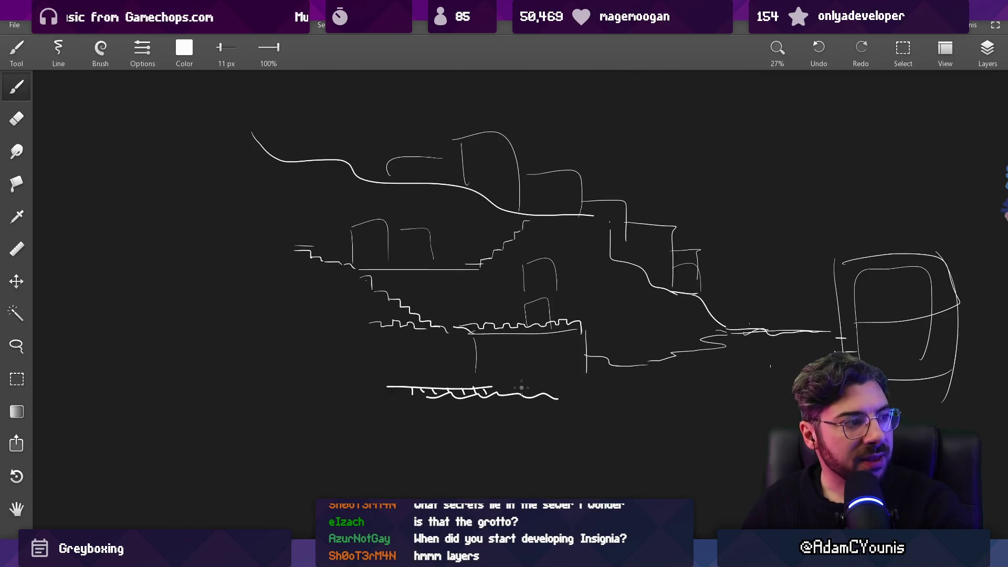
scroll(521, 387, "up", 2)
scroll(541, 390, "up", 2)
mouse_move(437, 351)
left_mouse_down()
mouse_move(625, 417)
mouse_move(619, 424)
left_mouse_up()
scroll(620, 423, "down", 4)
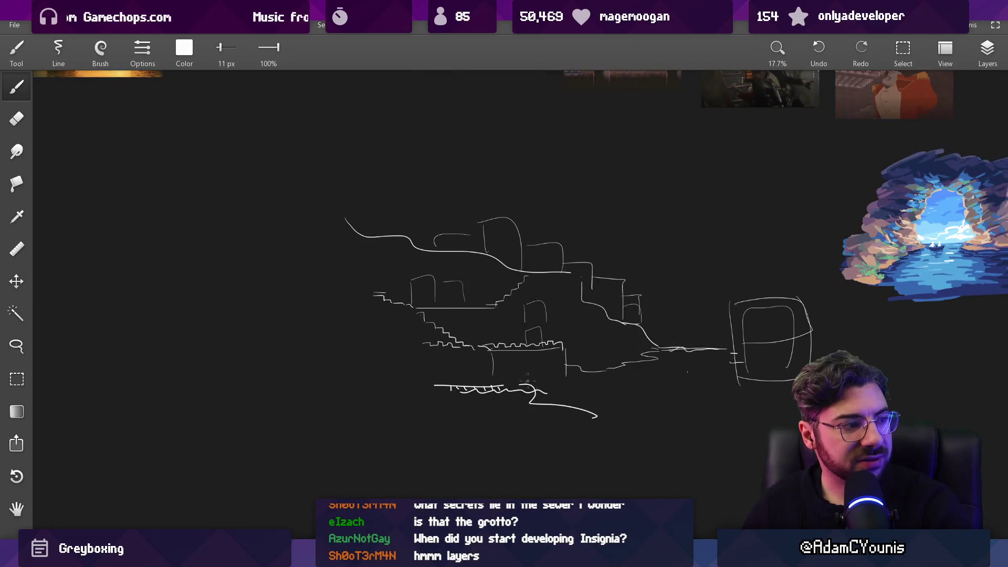
scroll(580, 427, "up", 2)
scroll(581, 427, "down", 5)
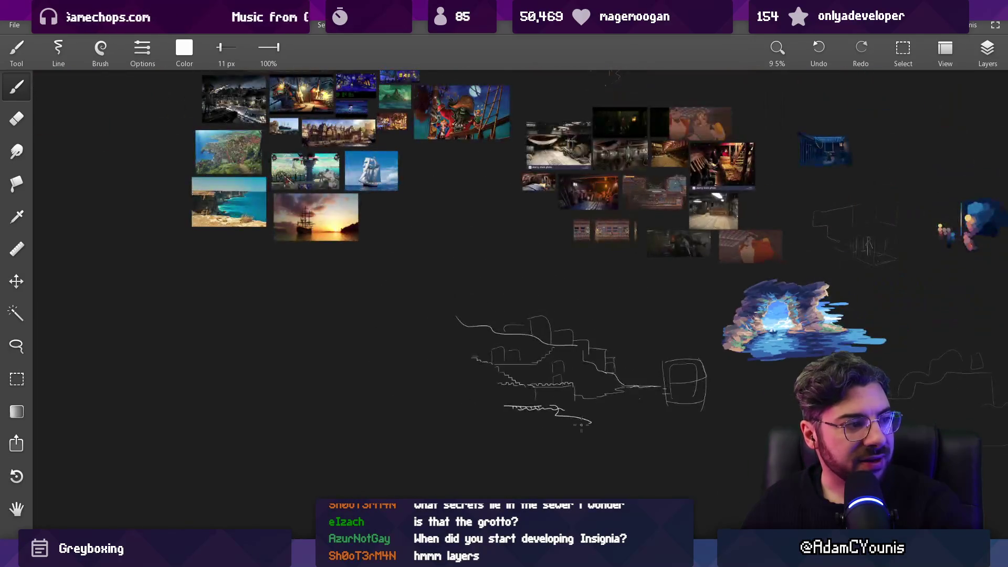
mouse_move(587, 425)
left_mouse_down()
mouse_move(558, 454)
mouse_move(501, 476)
mouse_move(367, 476)
mouse_move(554, 361)
left_mouse_up()
key("ctrl+z")
mouse_move(730, 318)
left_mouse_down()
mouse_move(675, 354)
mouse_move(554, 402)
mouse_move(559, 379)
mouse_move(583, 415)
left_mouse_up()
Add a long horizontal floor line below the passage
left_click_drag(530, 347, 623, 349)
scroll(767, 263, "up", 5)
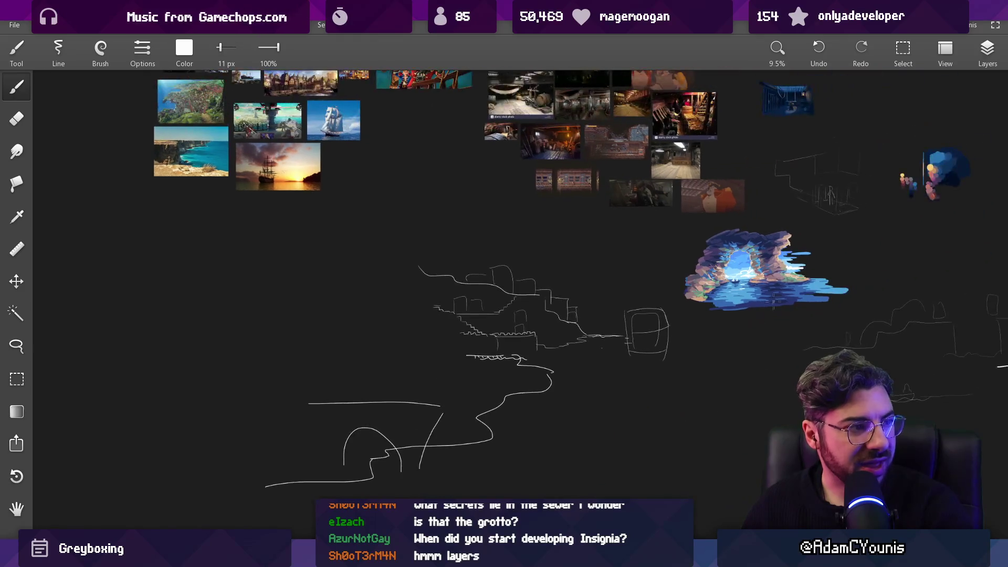
scroll(589, 316, "up", 2)
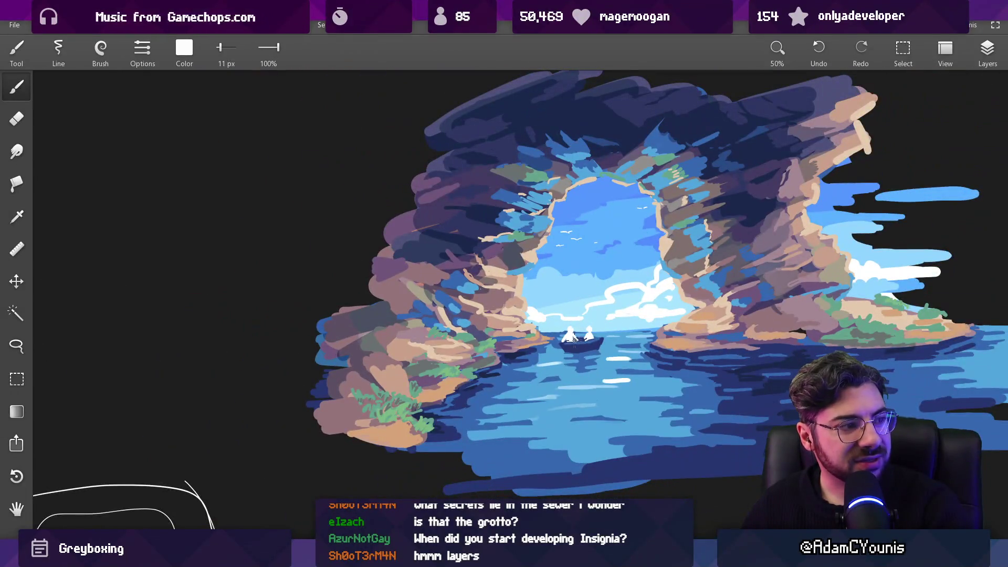
left_click_drag(575, 341, 551, 300)
key("ctrl+z")
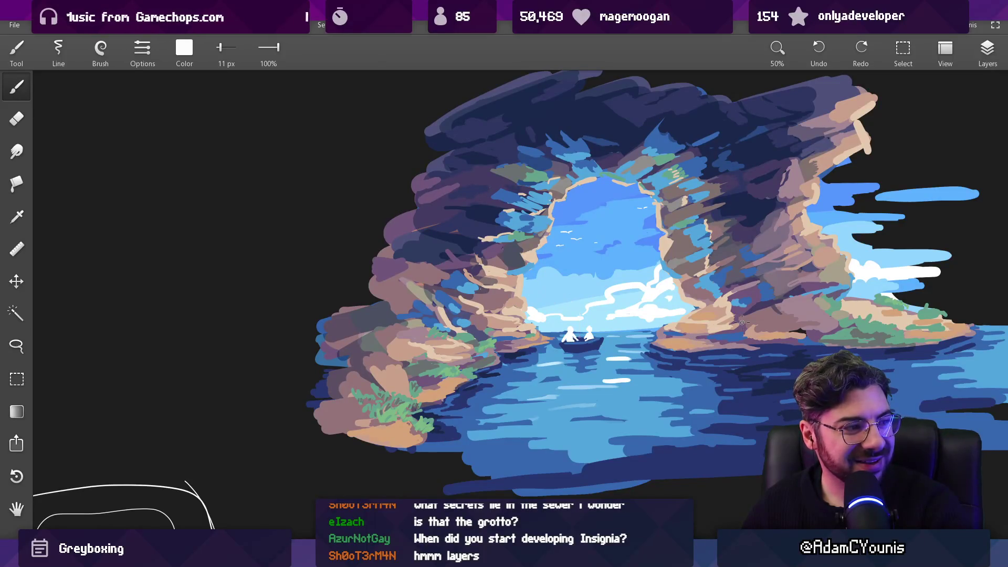